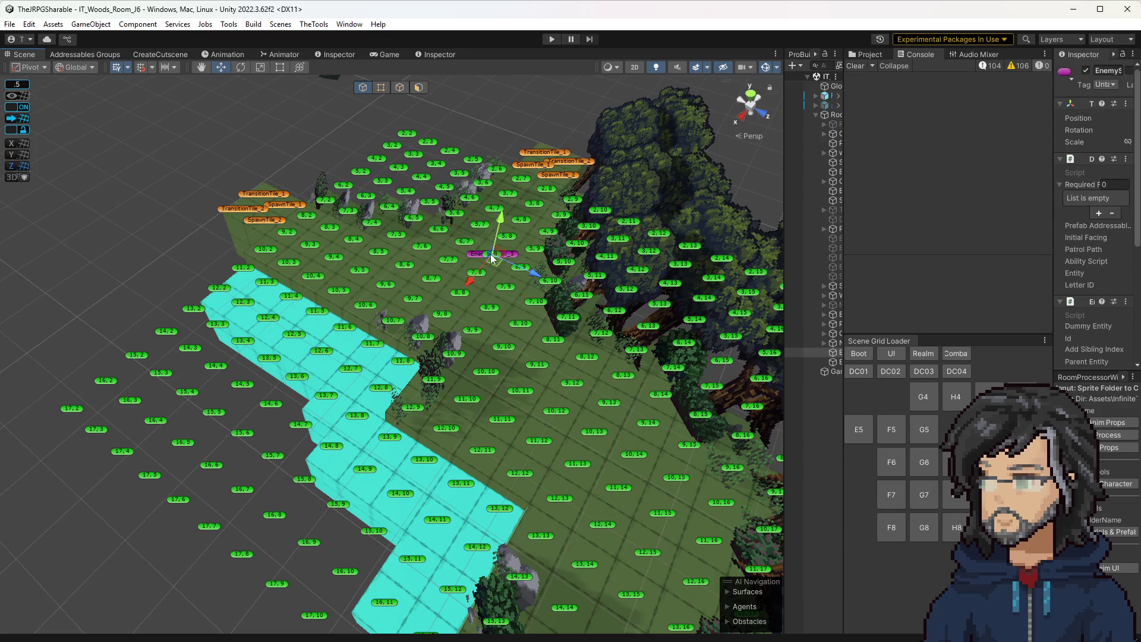
Step: Save the scene and move the EnemySpawn_5 marker onto tile 6,6
key(ctrl+s)
click(427, 302)
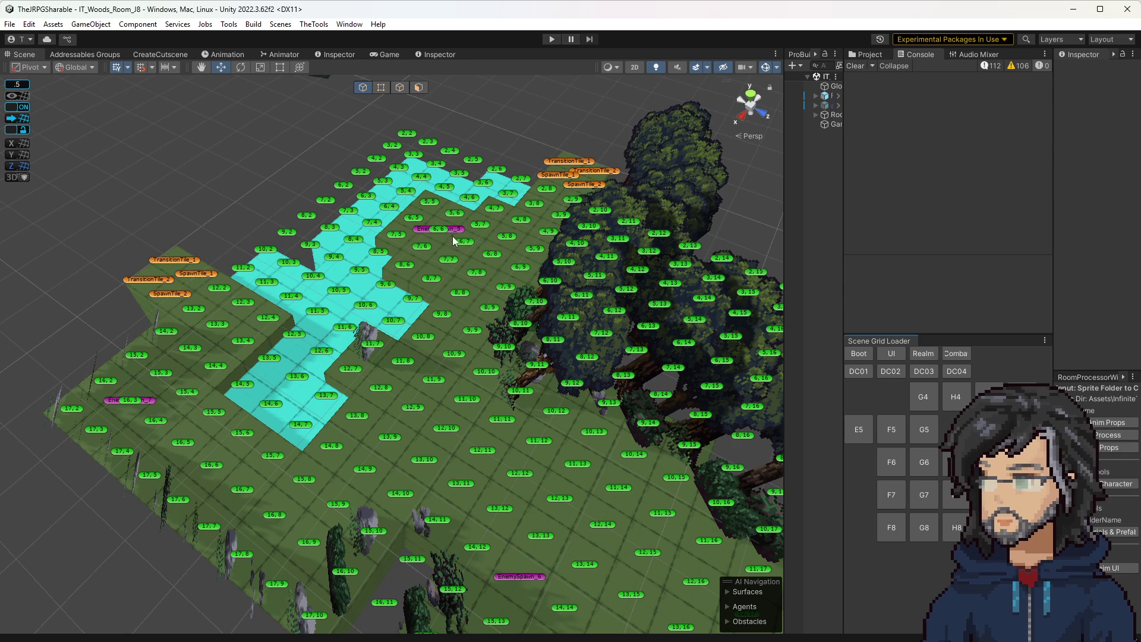
click(456, 233)
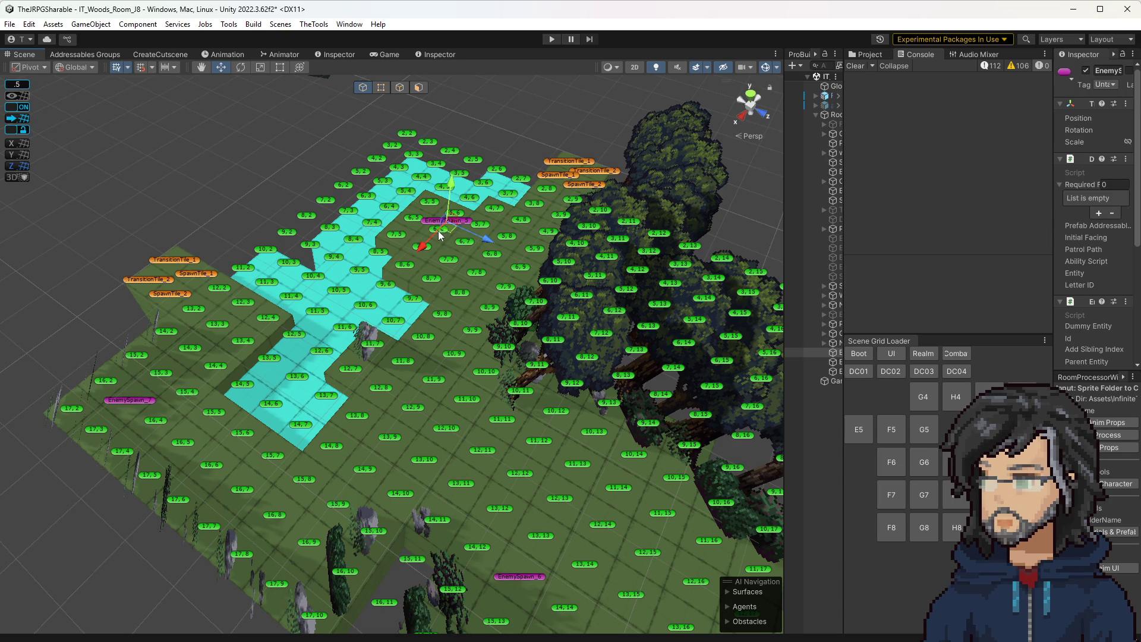
drag(446, 234, 440, 236)
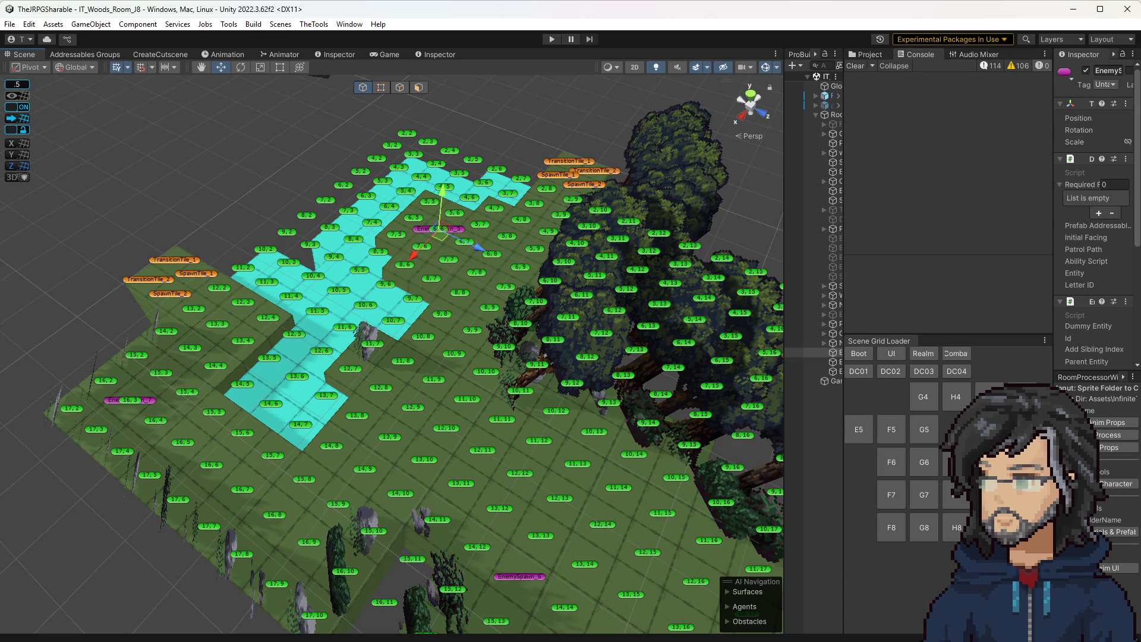
Step: Load woods rooms I8, F6, F5, E5, G4, I4, J4, J5, J6, J7, then Demon Castle T04
click(990, 528)
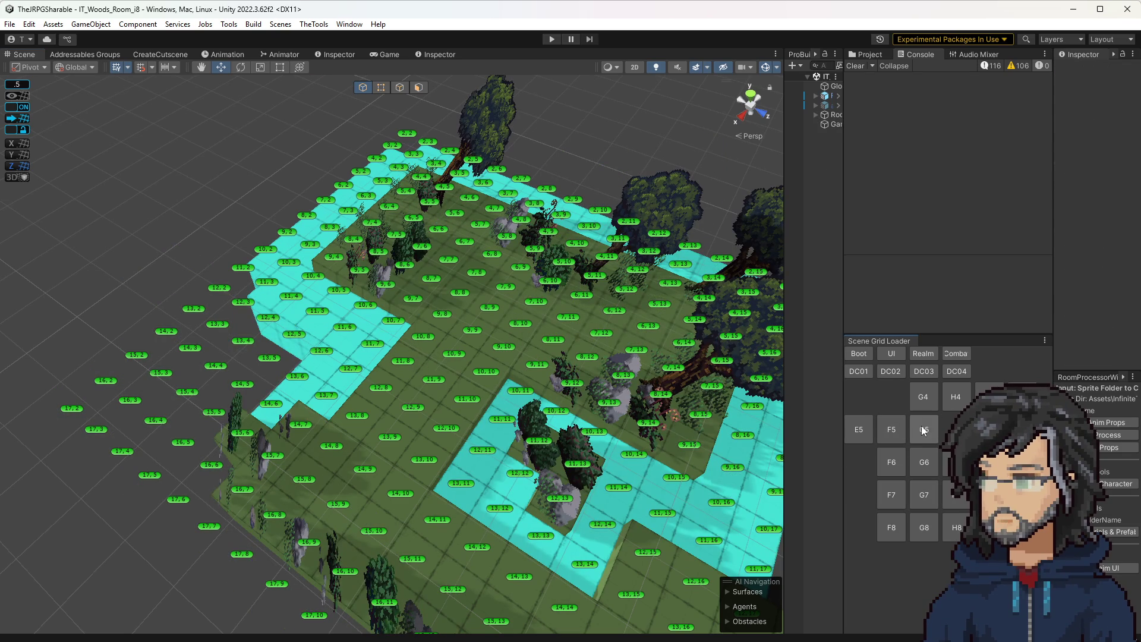
click(891, 461)
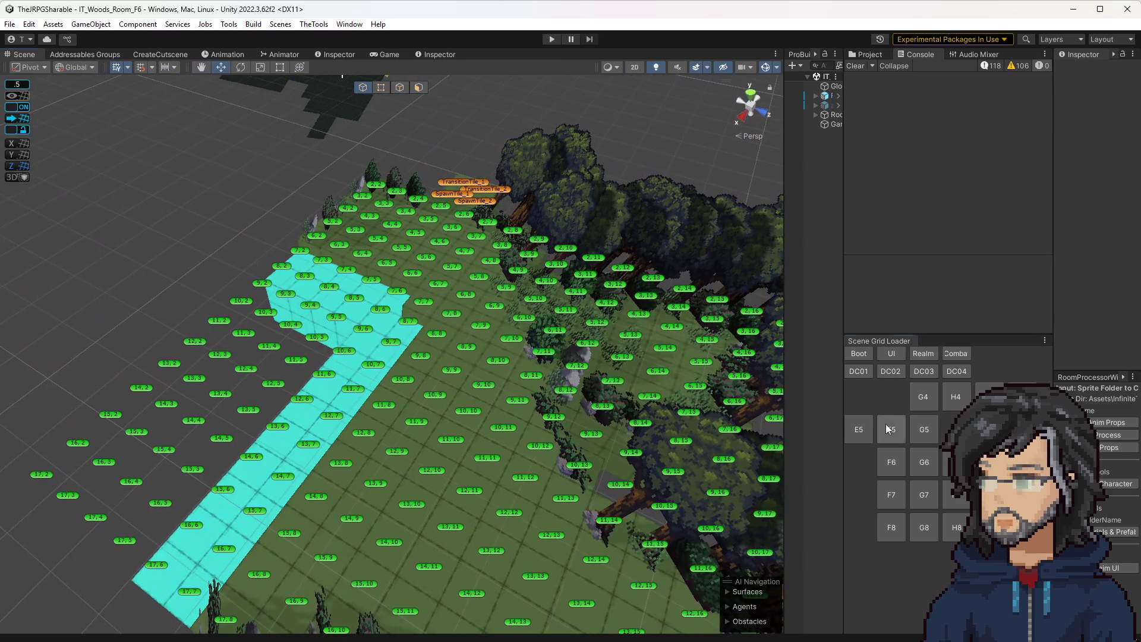
click(885, 423)
click(857, 426)
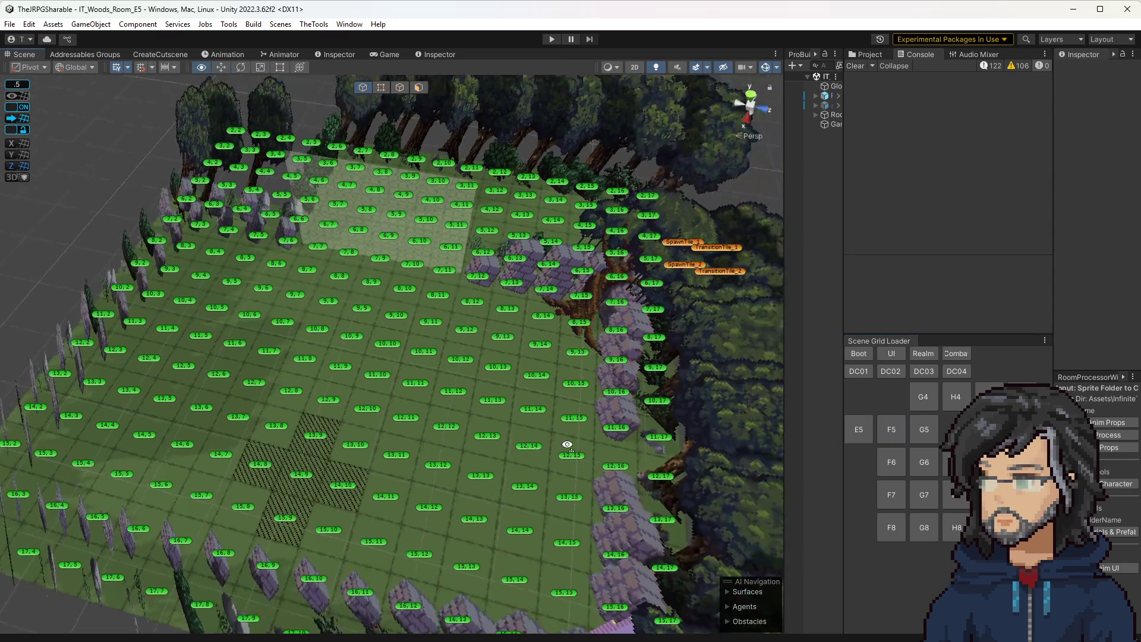
click(925, 399)
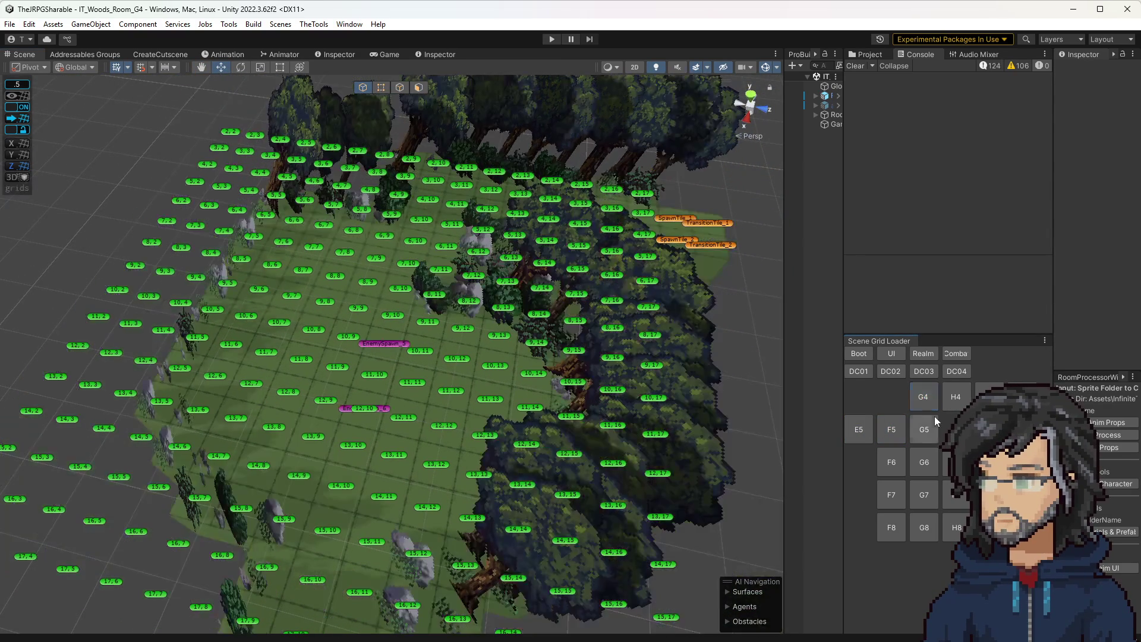
click(957, 397)
click(1021, 397)
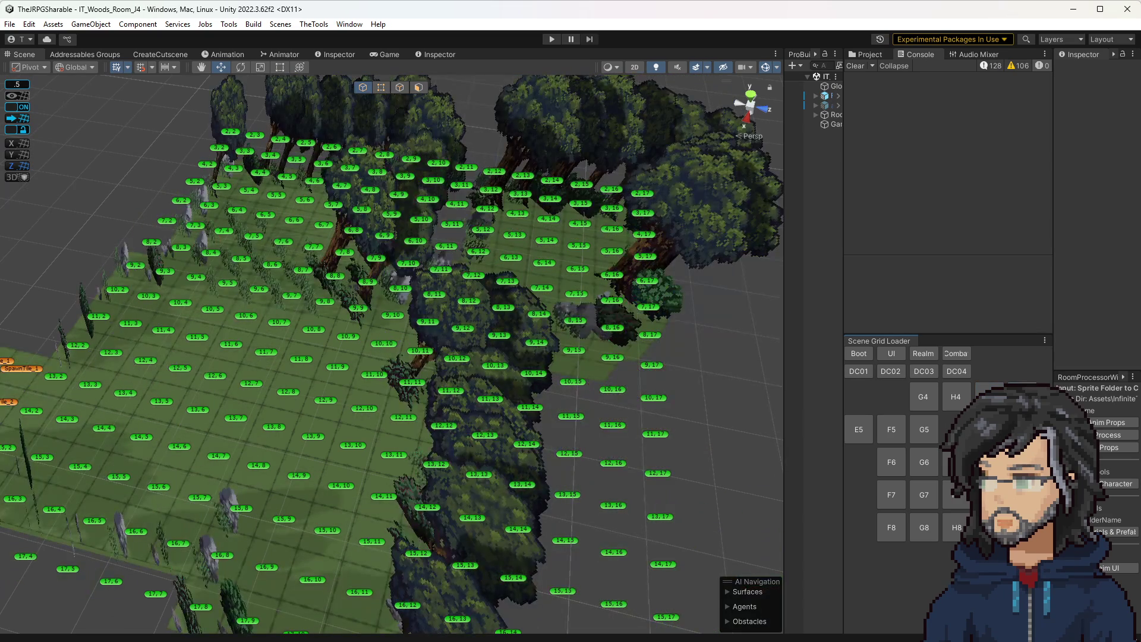
click(1022, 429)
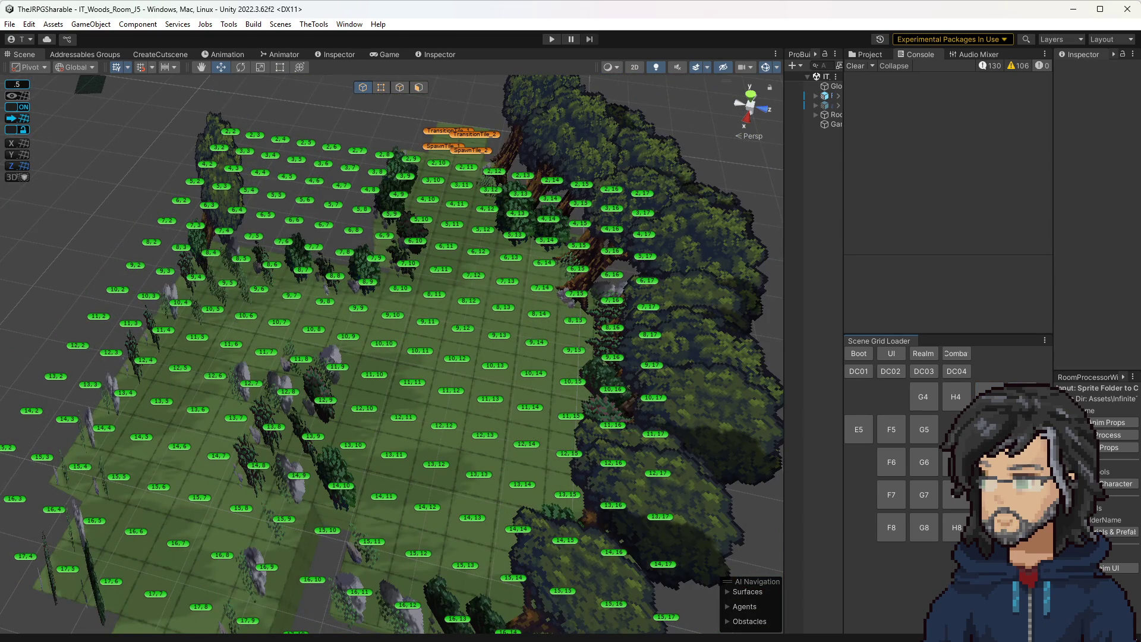
click(1022, 462)
click(1022, 494)
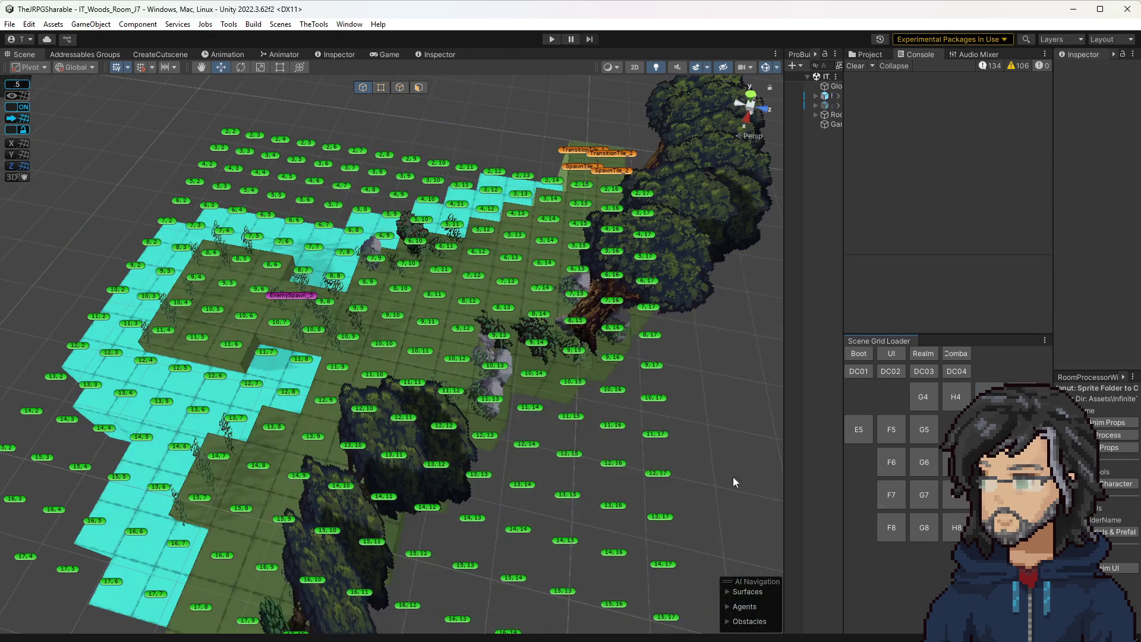
click(955, 369)
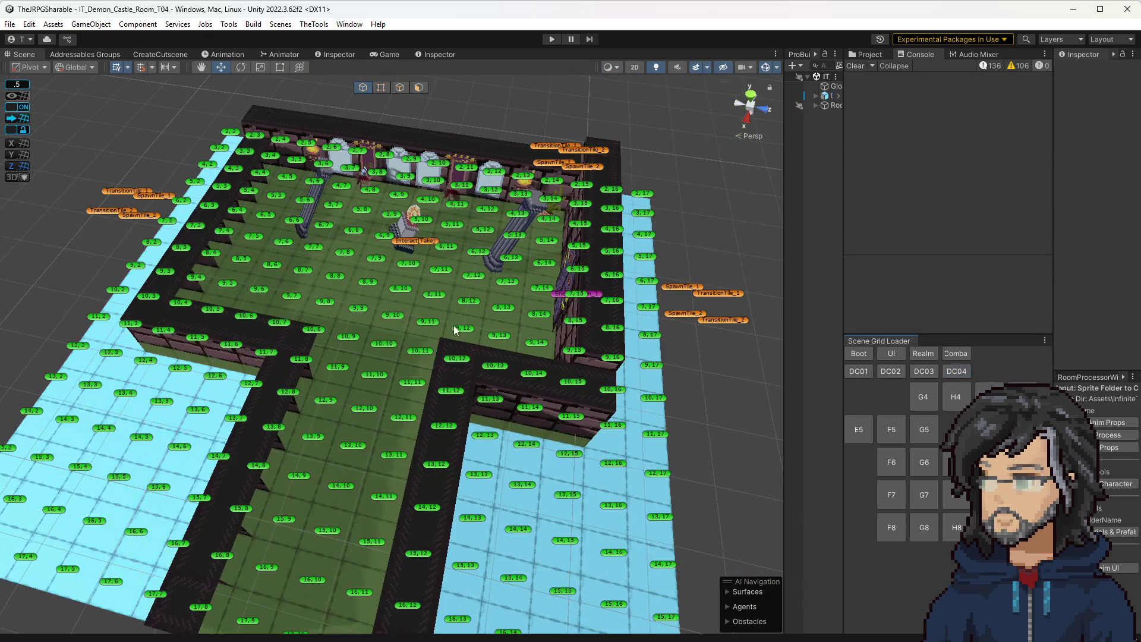
Step: Inspect the EnemySpawn_1 and Adventure001Spawn_1 markers and the object on tile 11,11
click(559, 300)
drag(571, 300, 568, 296)
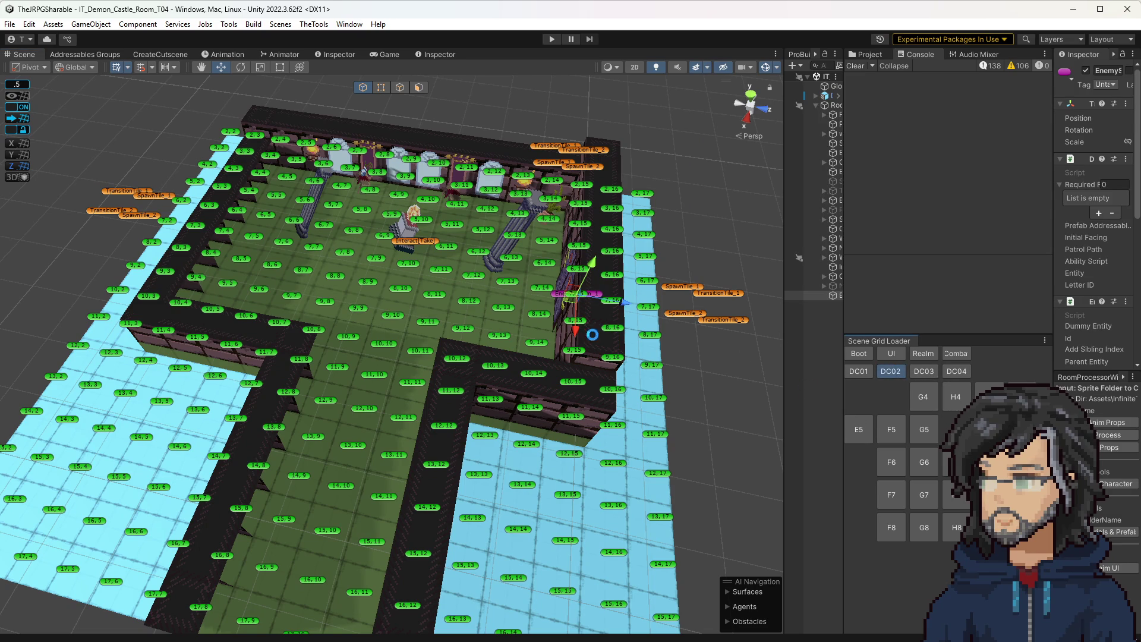
click(368, 543)
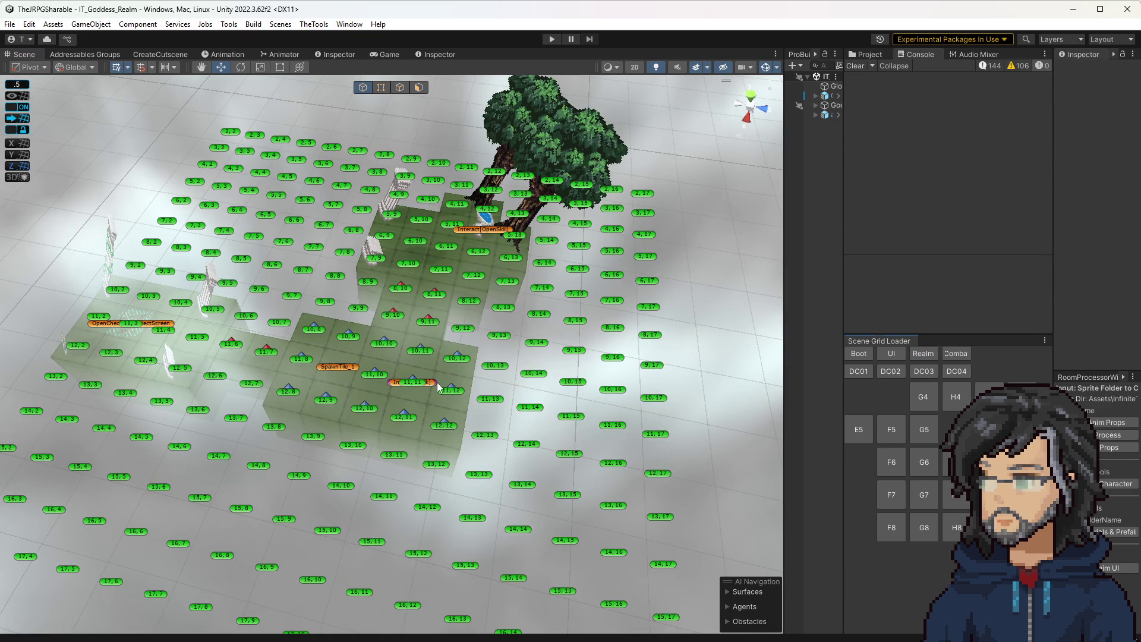
click(437, 383)
drag(427, 397, 413, 397)
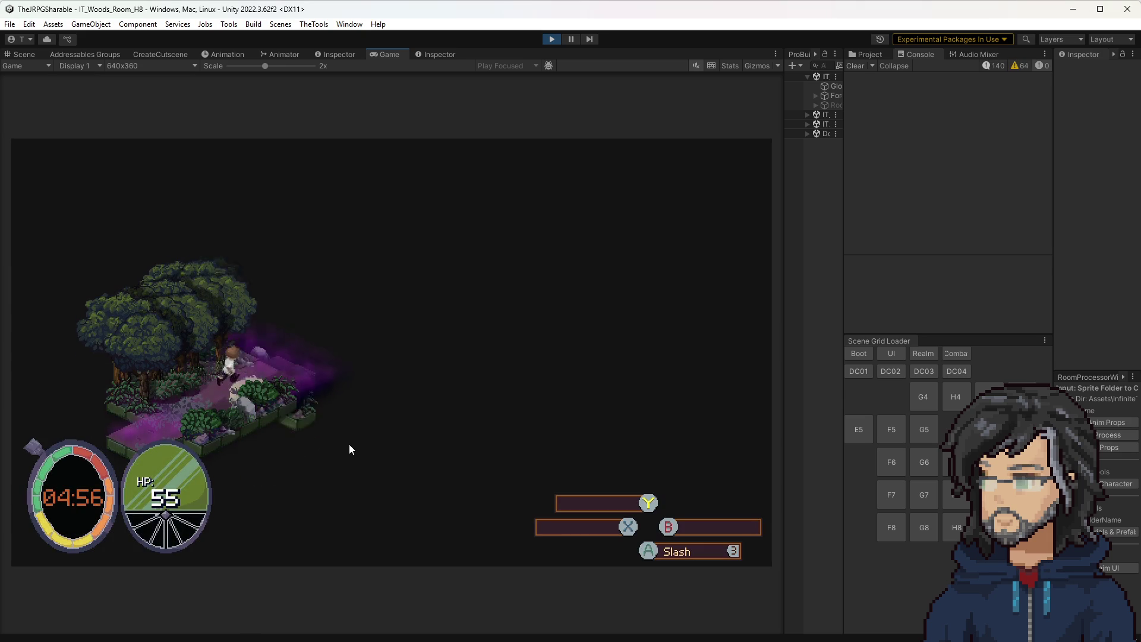
Step: Walk along the woods path, defeat the enemy and slime, and collect the dropped crystal
key(w)
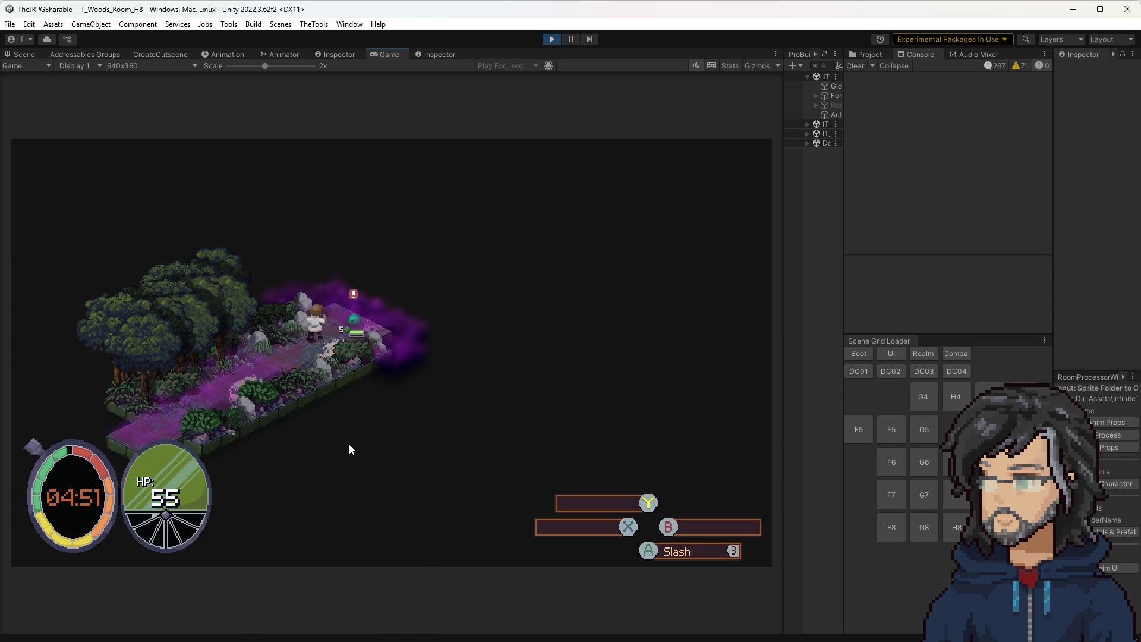
key(space)
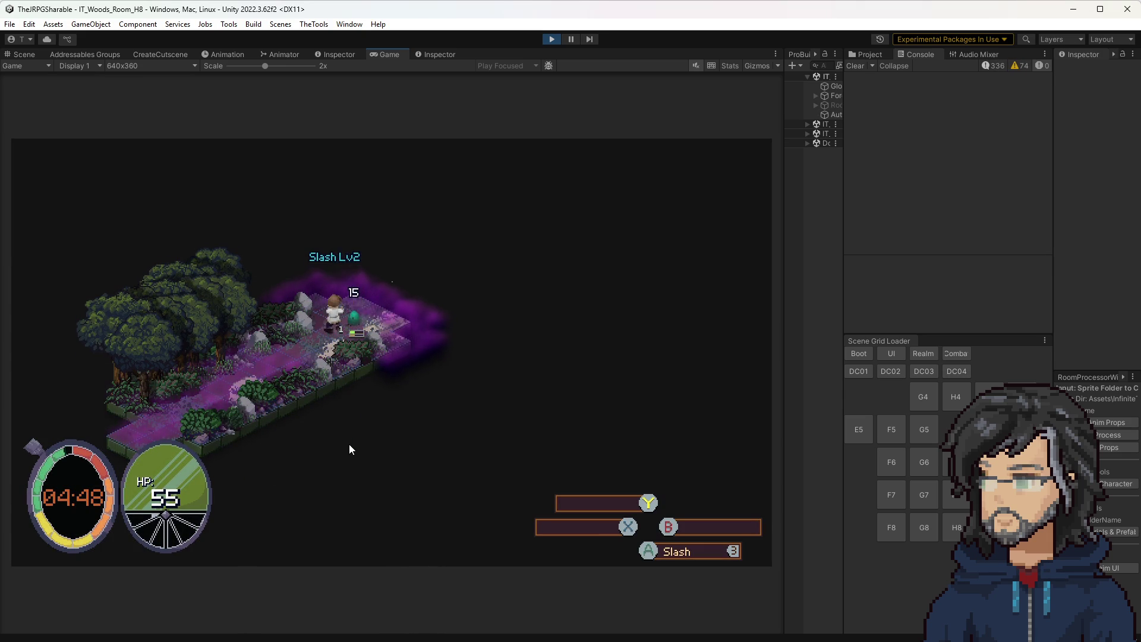
key(space)
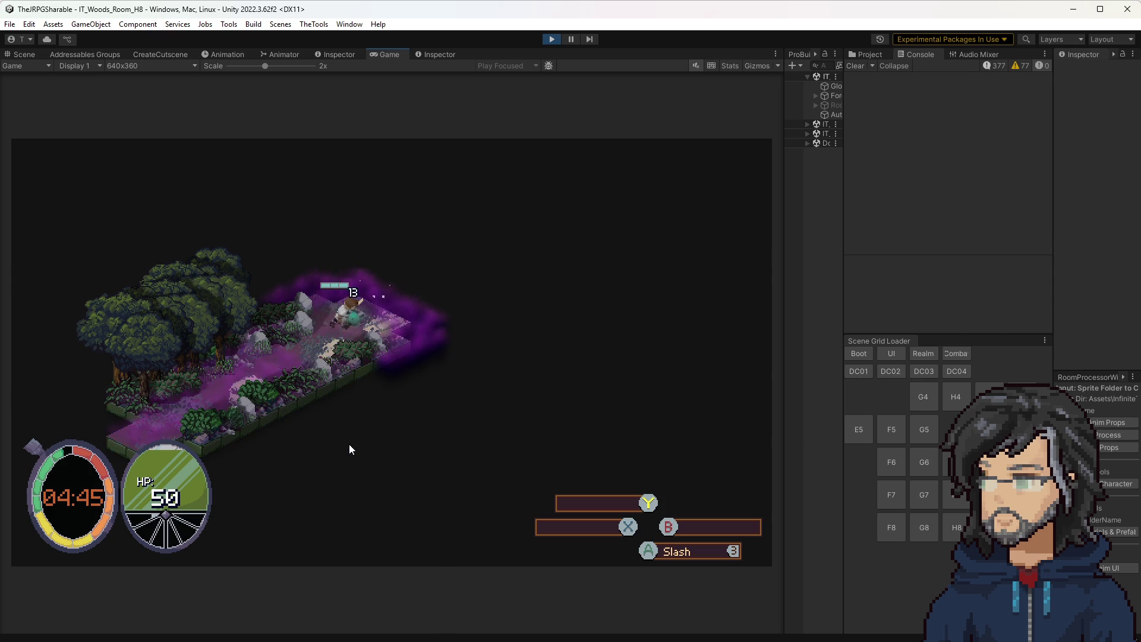
key(a)
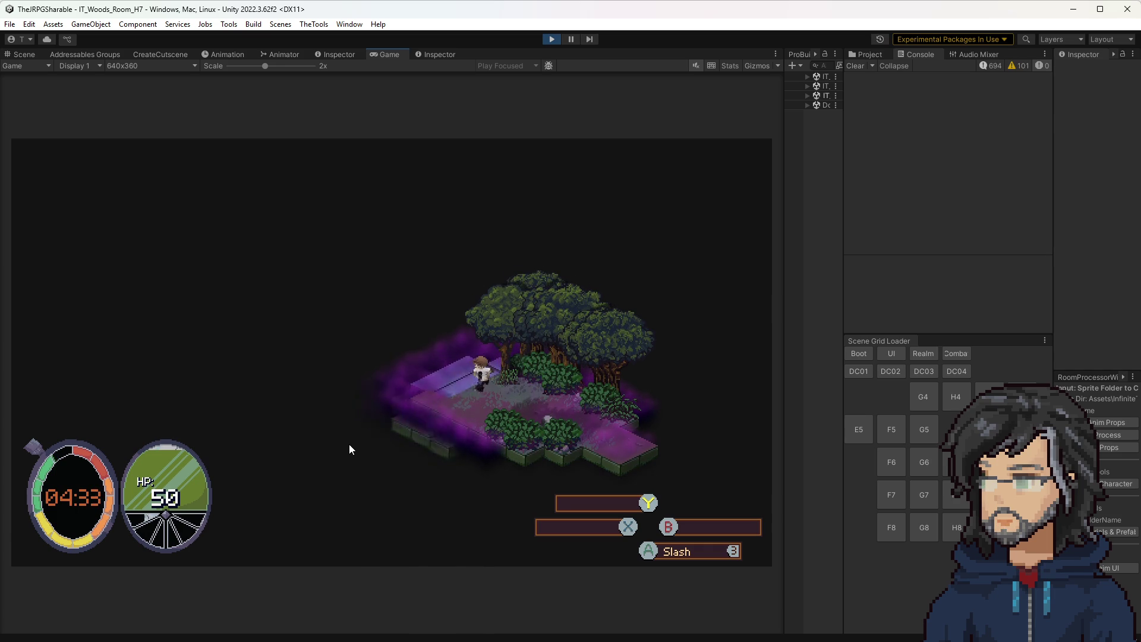
key(a)
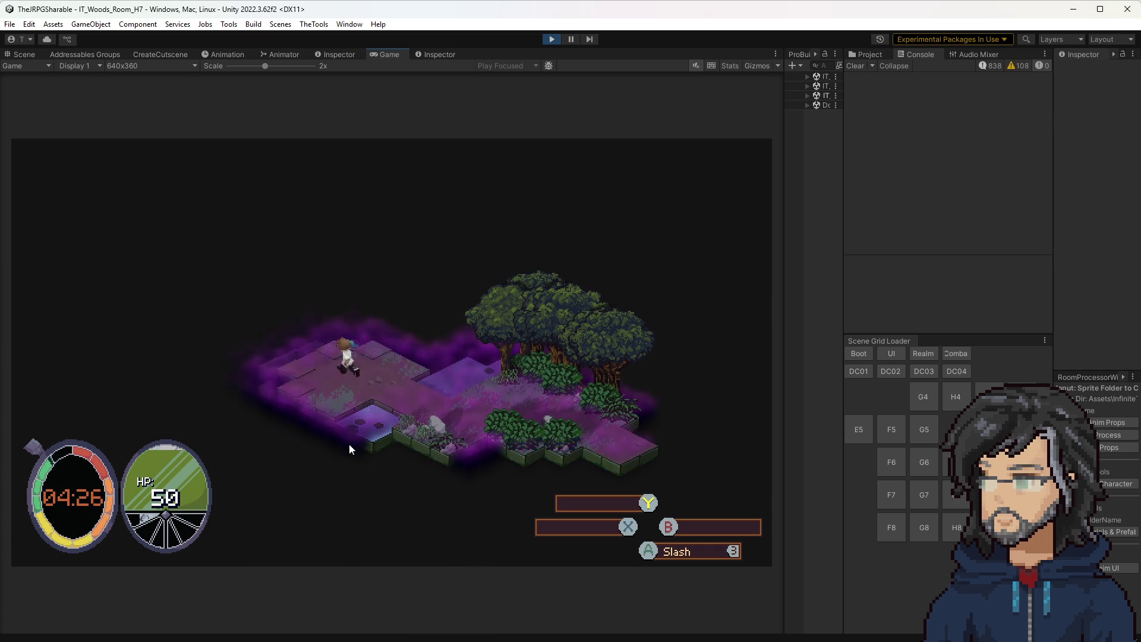
key(a)
key(space)
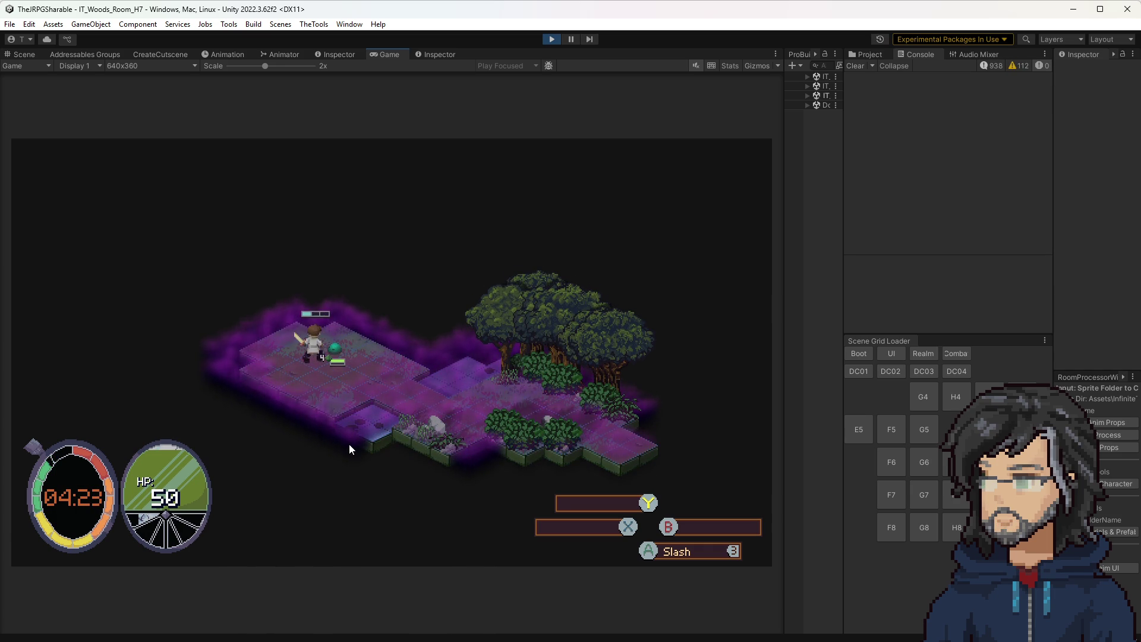
key(space)
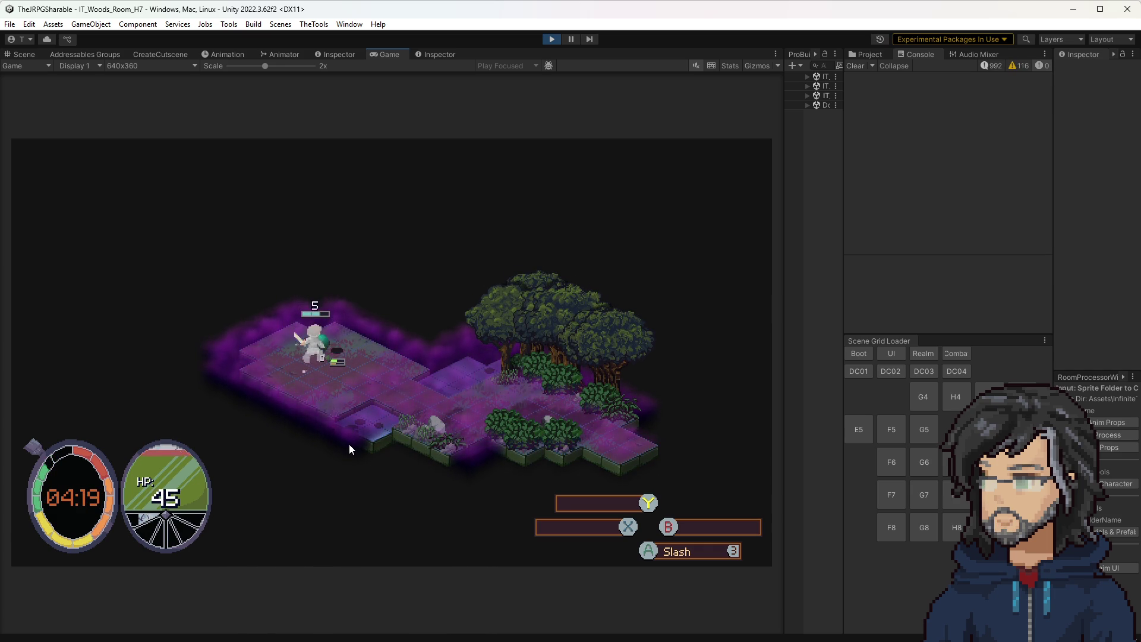
key(d)
Step: Slash the next slime, head left toward the trees, then view AbilitySpec.cs in Visual Studio
key(a)
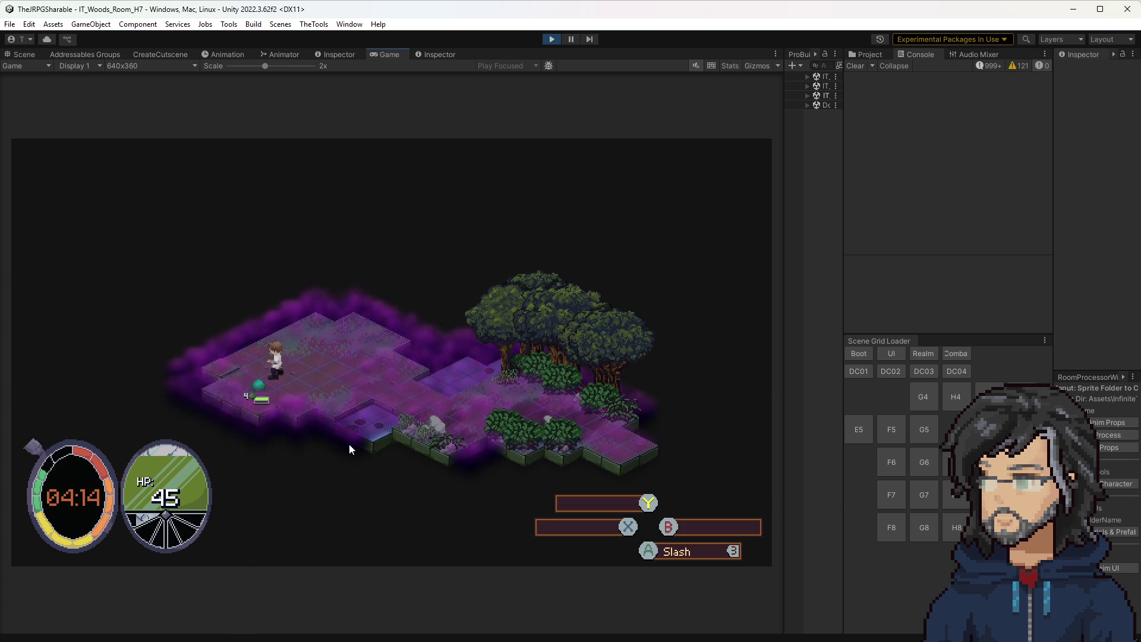
key(space)
key(space)
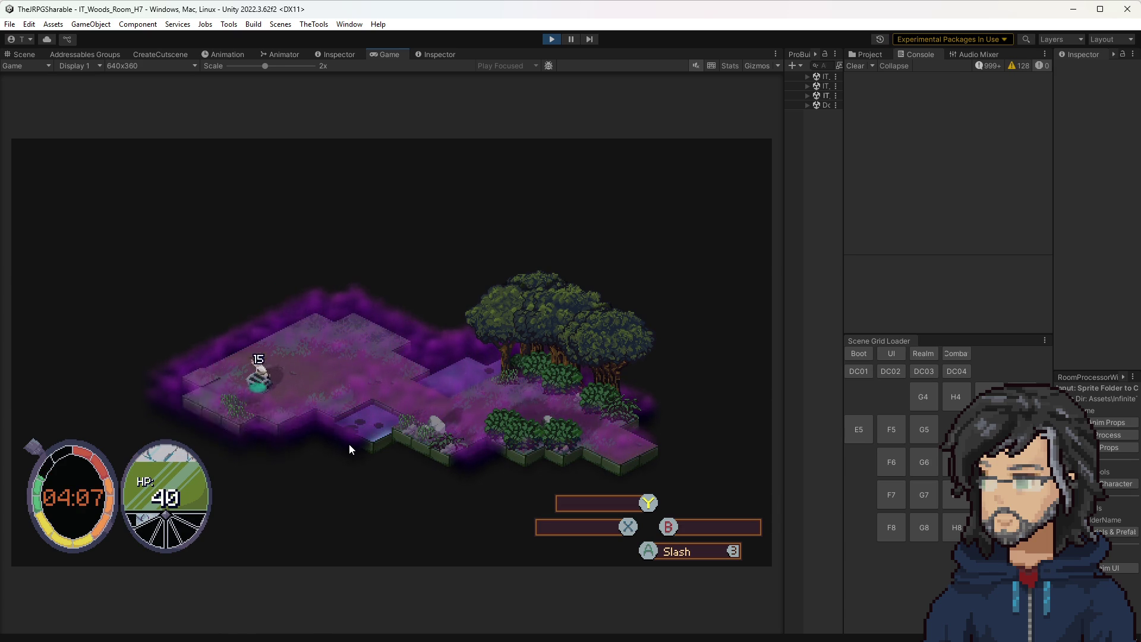
key(w)
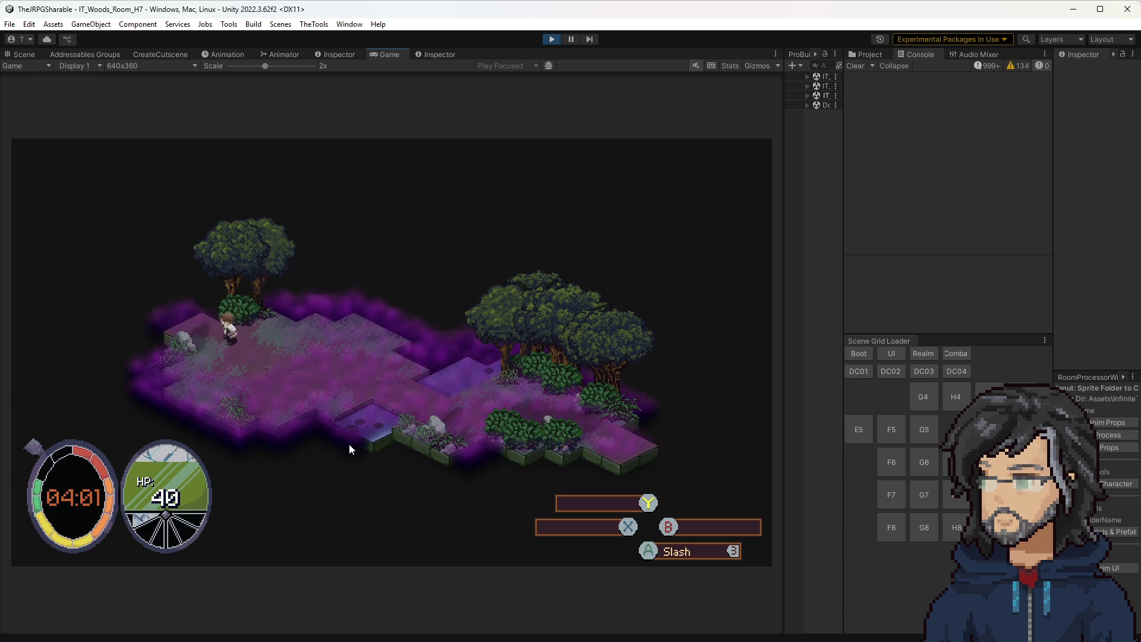
key(a)
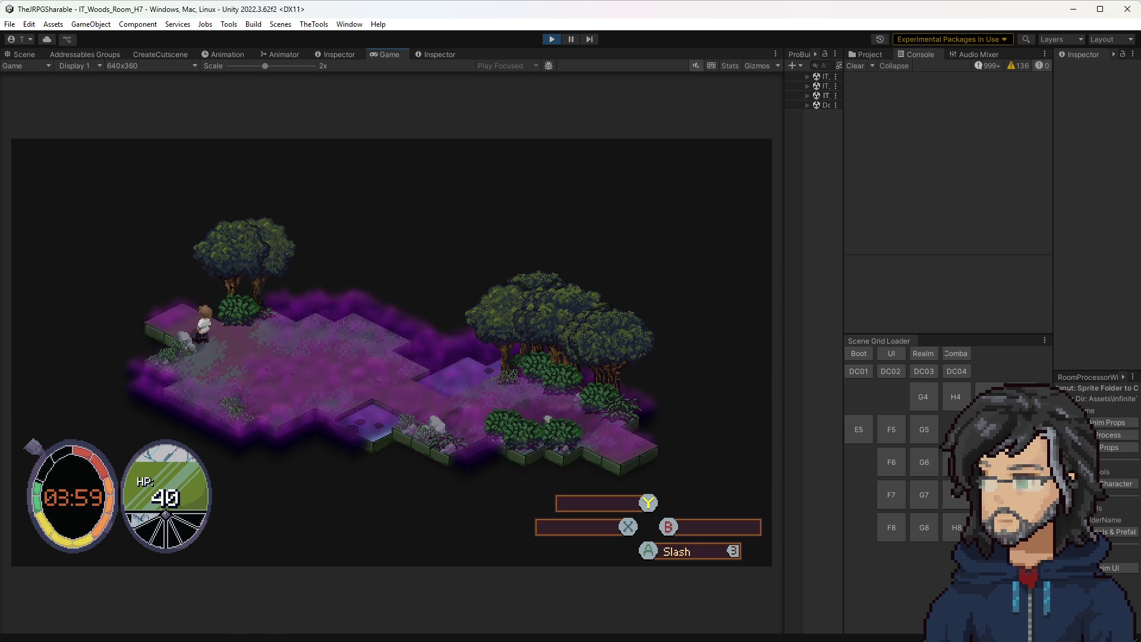
key(alt+Tab)
scroll(287, 265, down, 5)
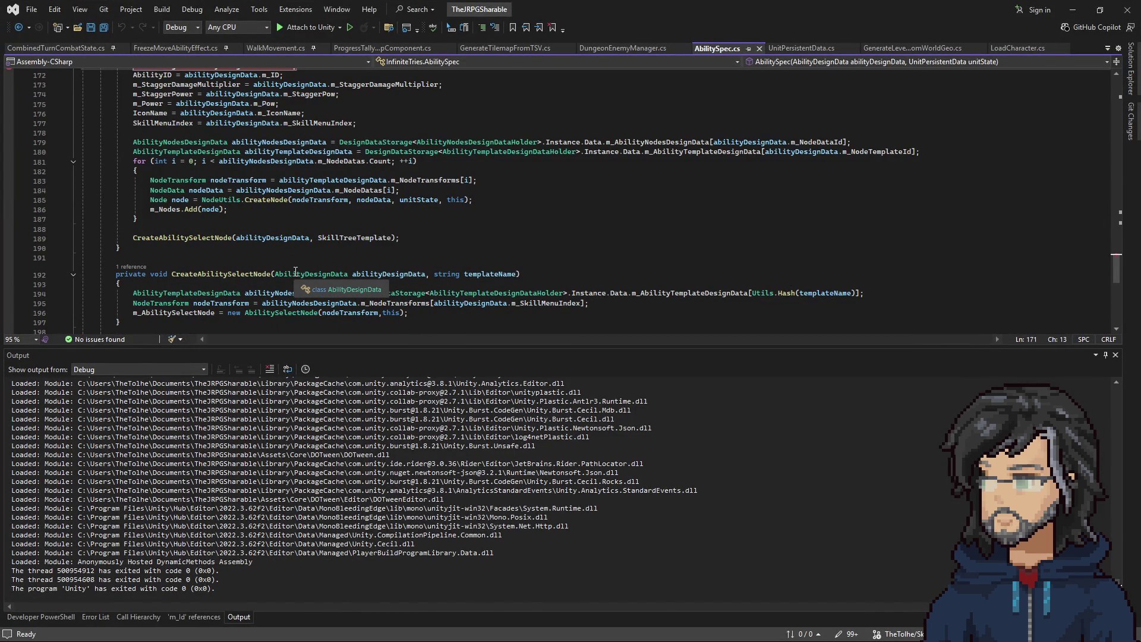
Step: Return from Visual Studio to the running game in Unity
key(alt+Tab)
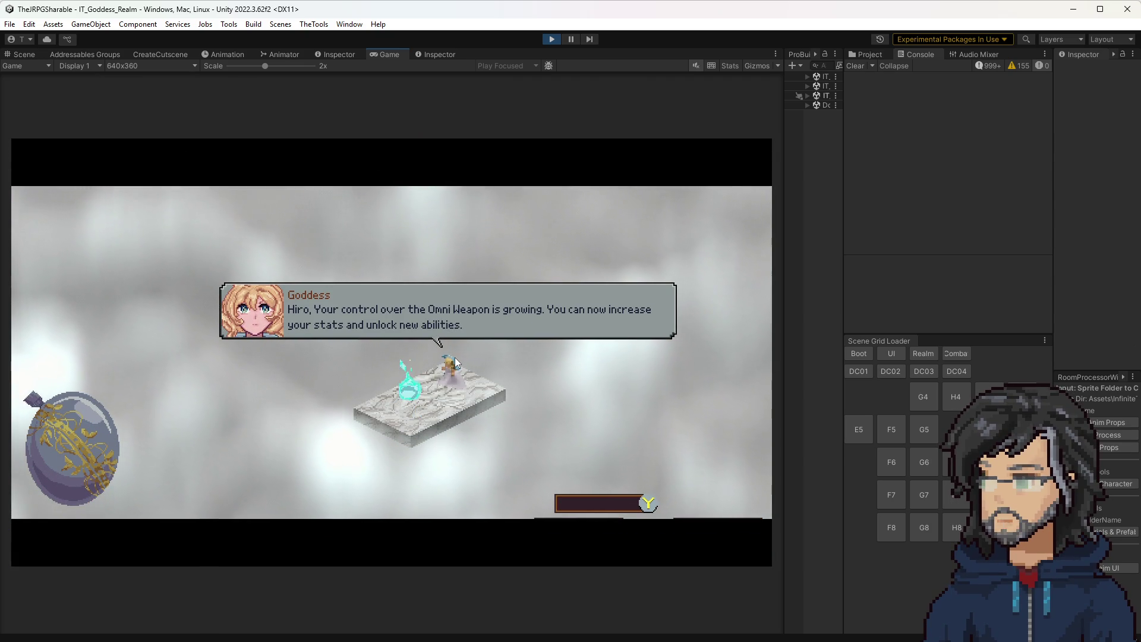
Step: Dismiss the Goddess's dialogue, open the FormatException's source, then stop the play test
key(Return)
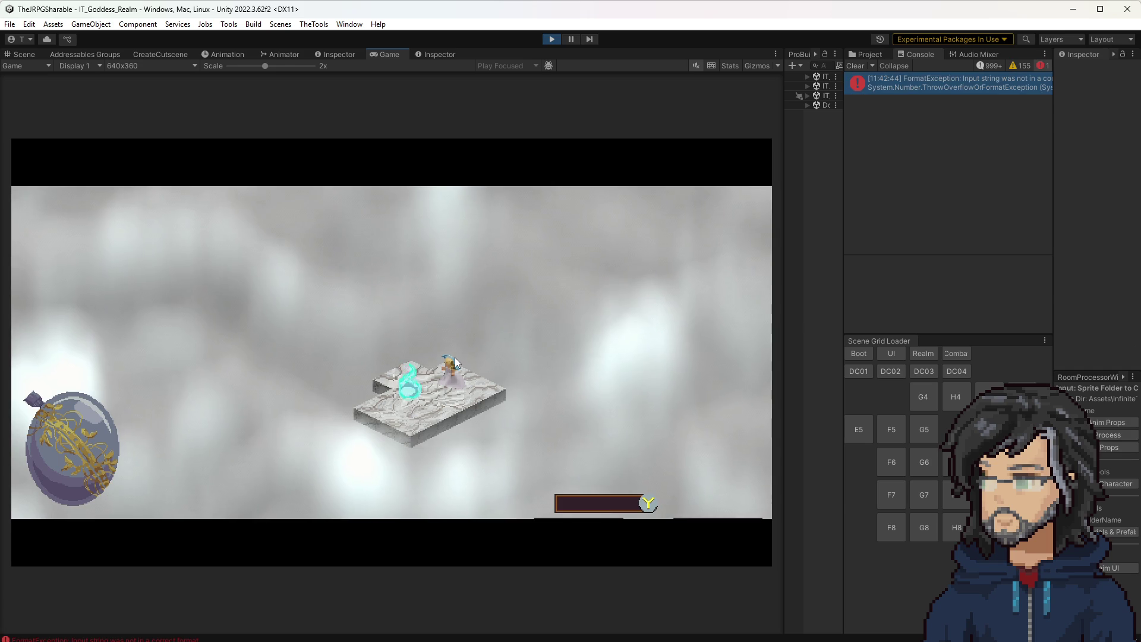
double_click(971, 83)
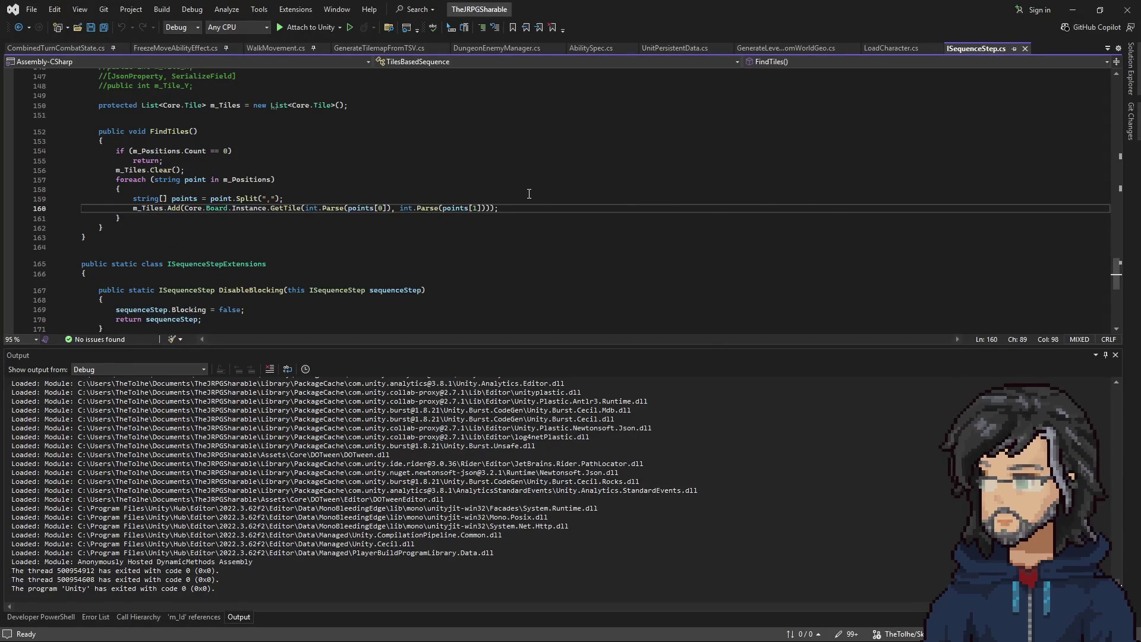
click(1079, 10)
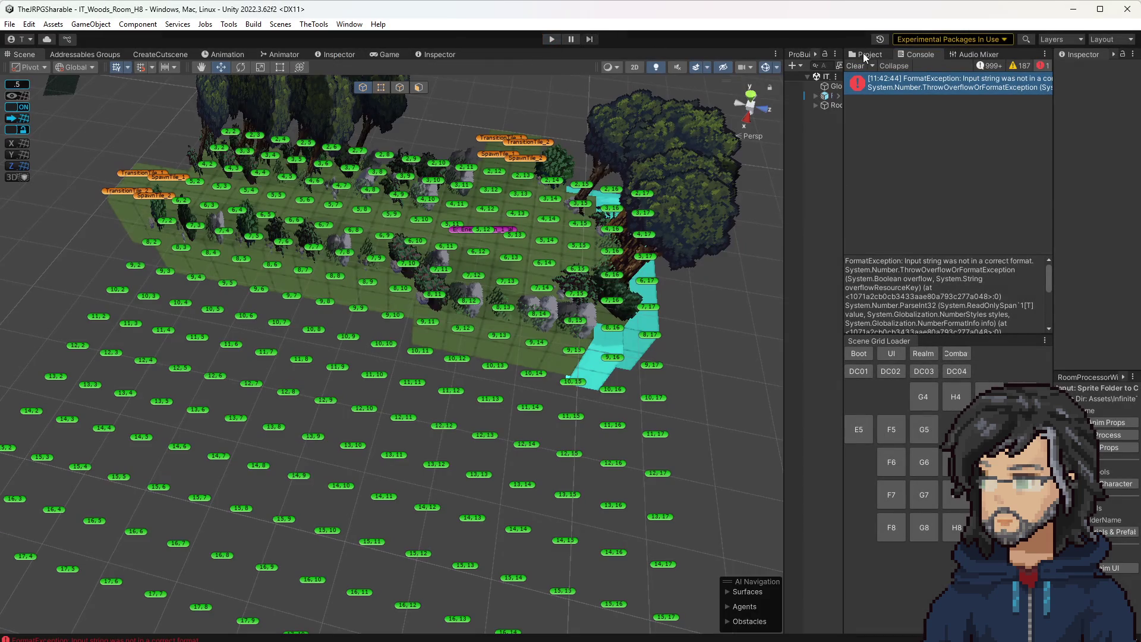
click(865, 54)
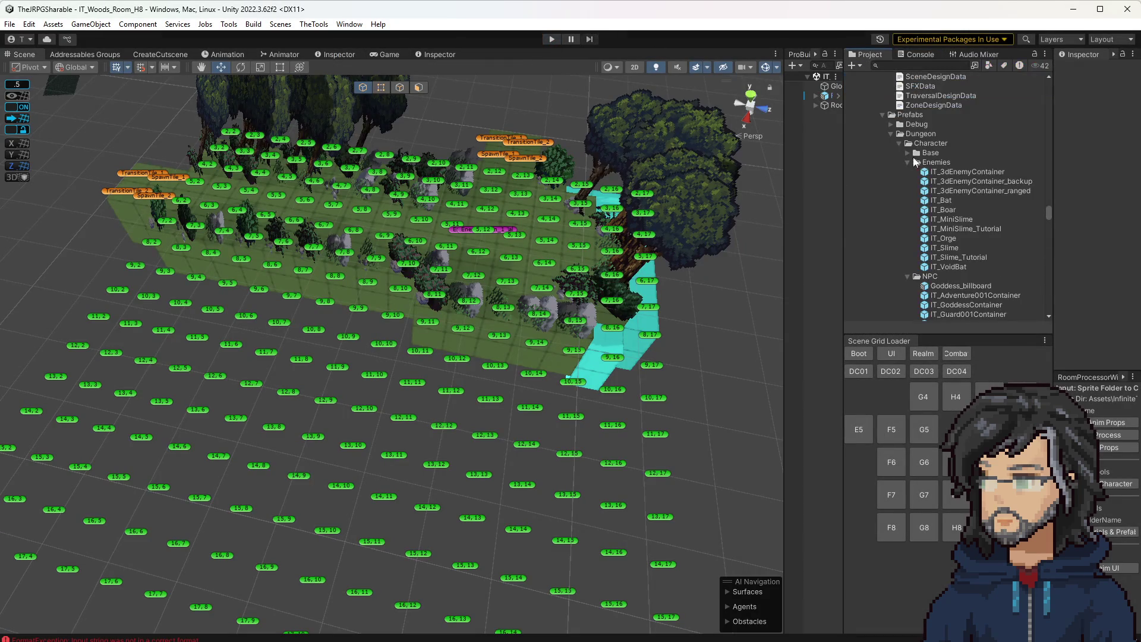
Step: Read the SkillTreesUnlocked cutscene's Reveal Tiles steps in a widened Inspector, then play-test the woods room
scroll(945, 249, down, 10)
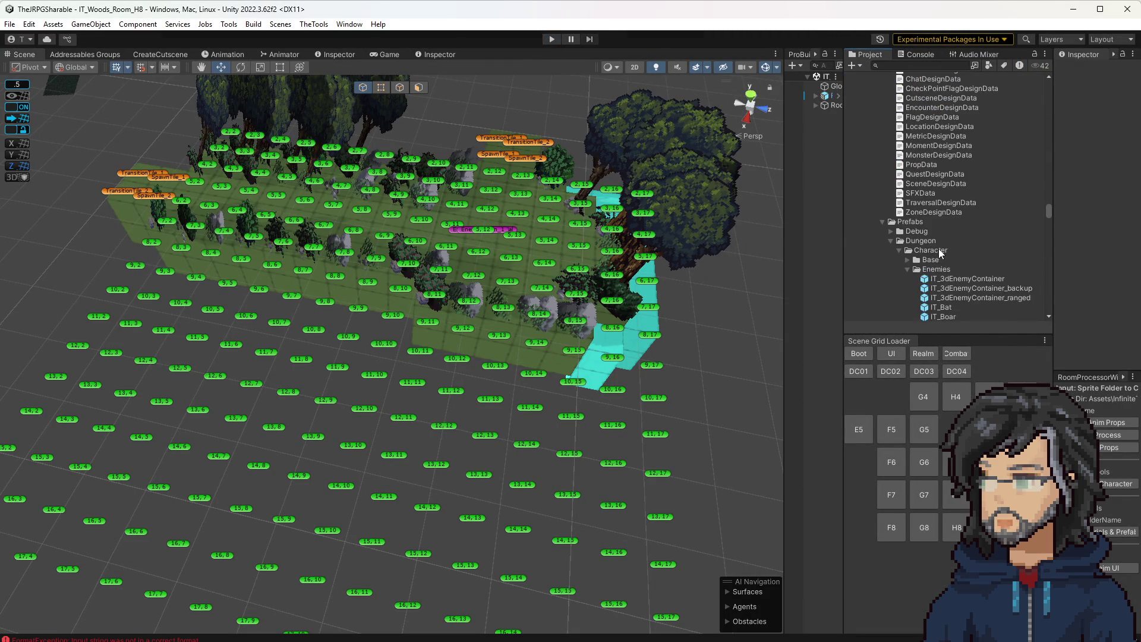
scroll(937, 244, down, 5)
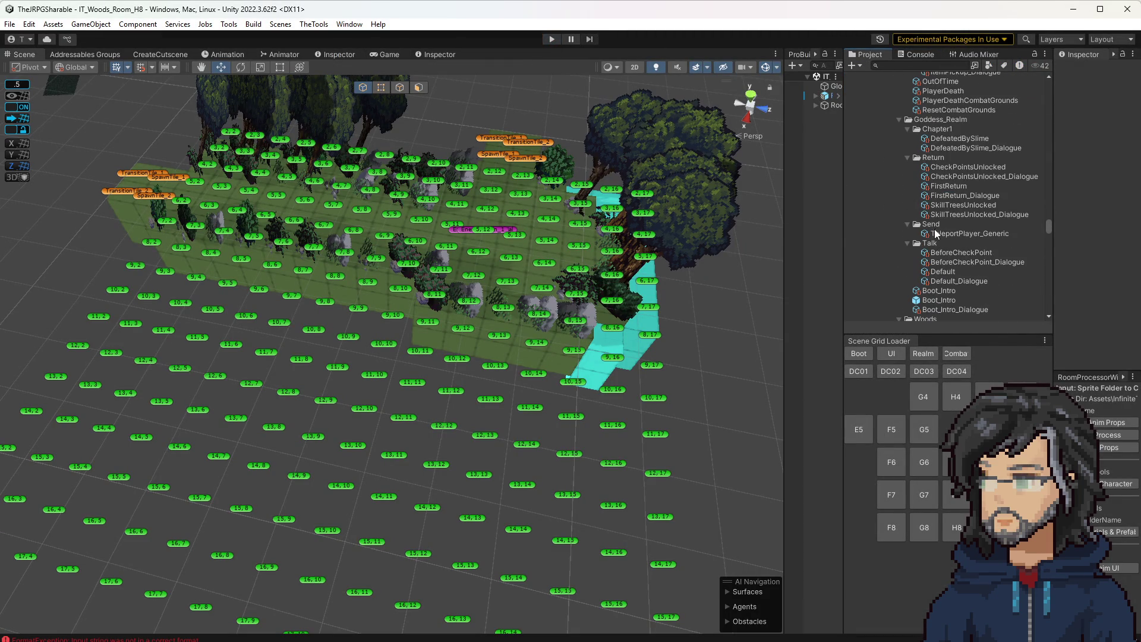
click(958, 205)
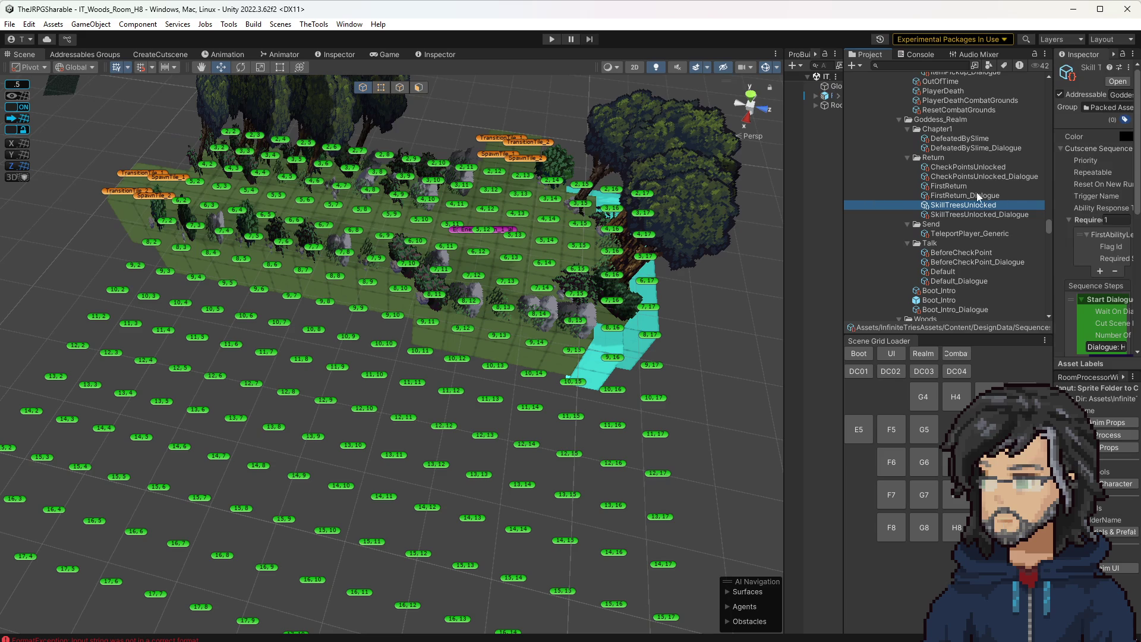
drag(1053, 197, 852, 197)
scroll(998, 218, down, 10)
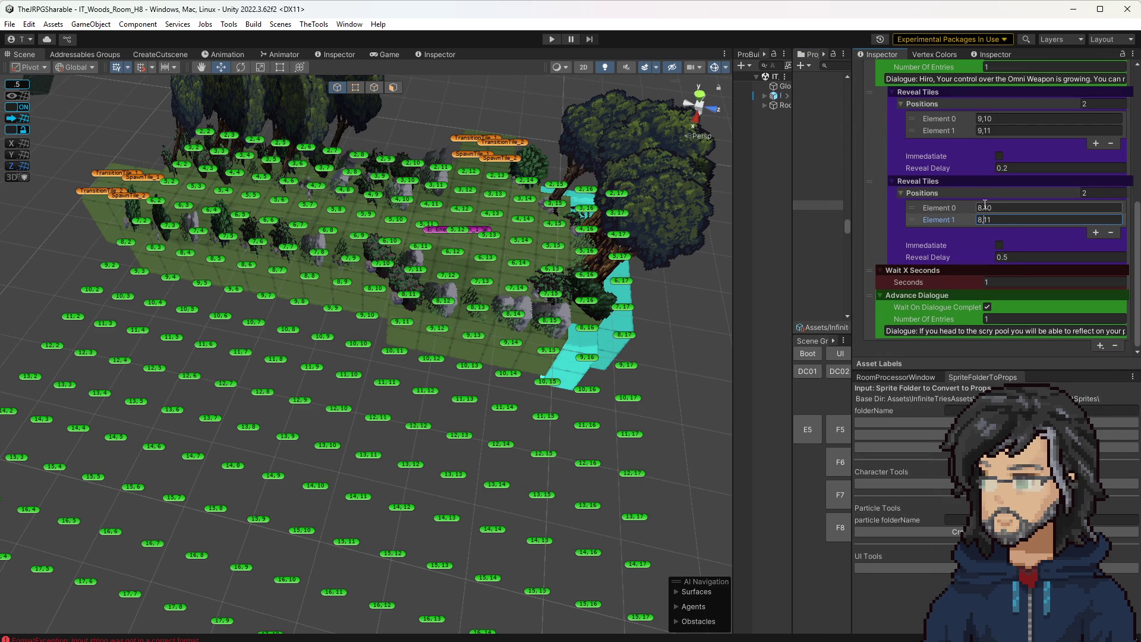
drag(609, 285, 568, 256)
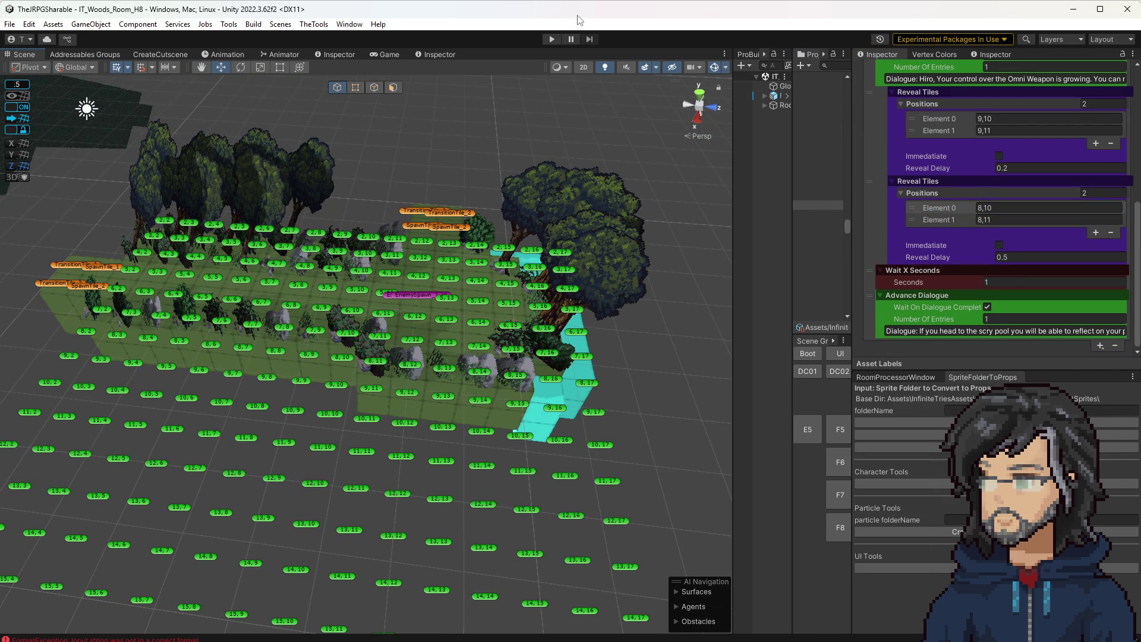
click(556, 37)
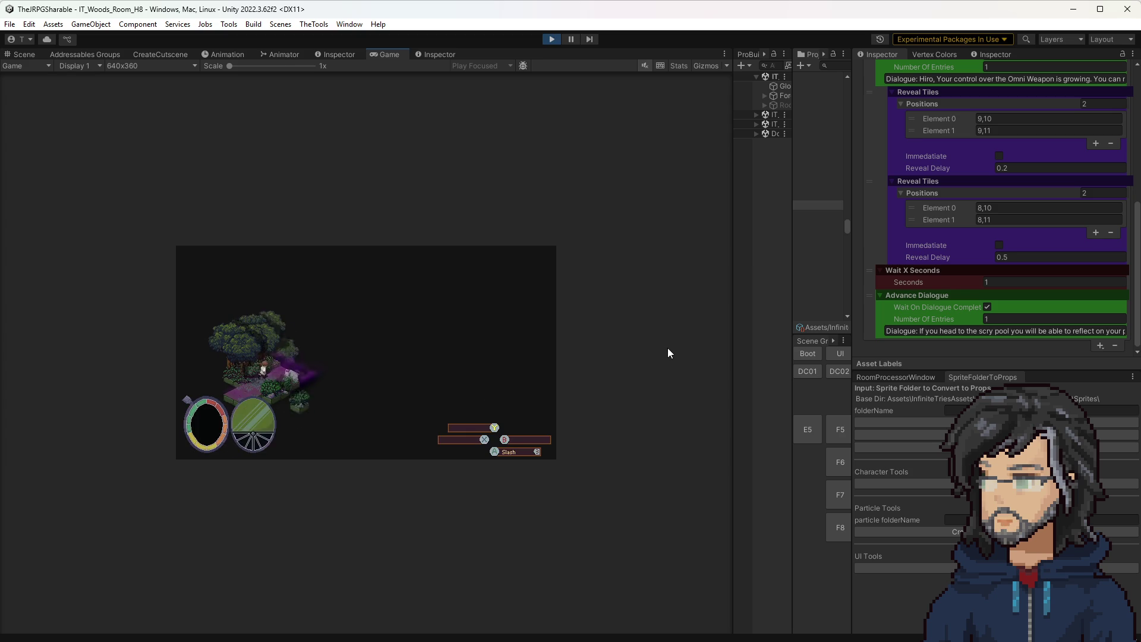
Step: Enlarge the Game view by widening its panel
drag(739, 305, 868, 301)
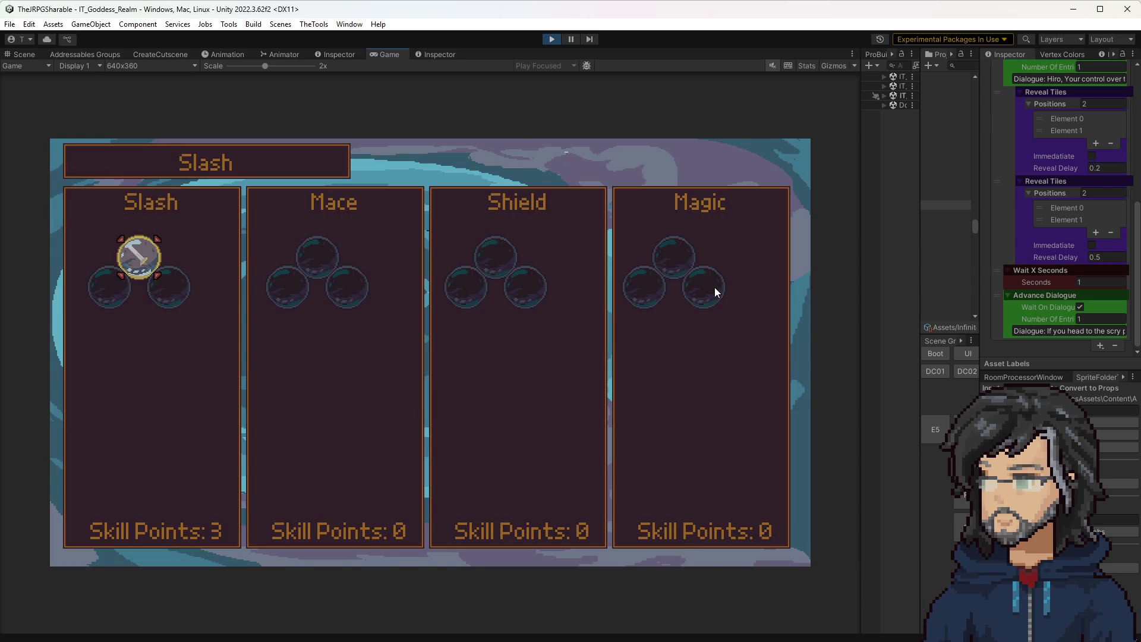
Step: Buy the Increase Strength and Increase Health nodes in the Slash skill tree
key(Return)
key(Right)
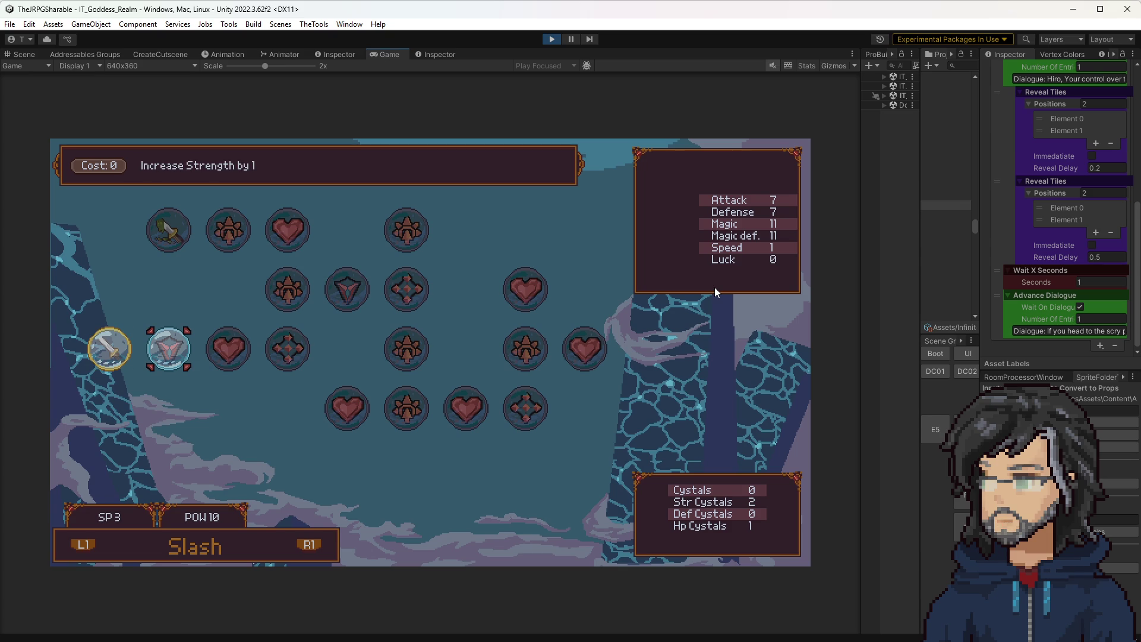
key(Return)
key(Right)
key(Return)
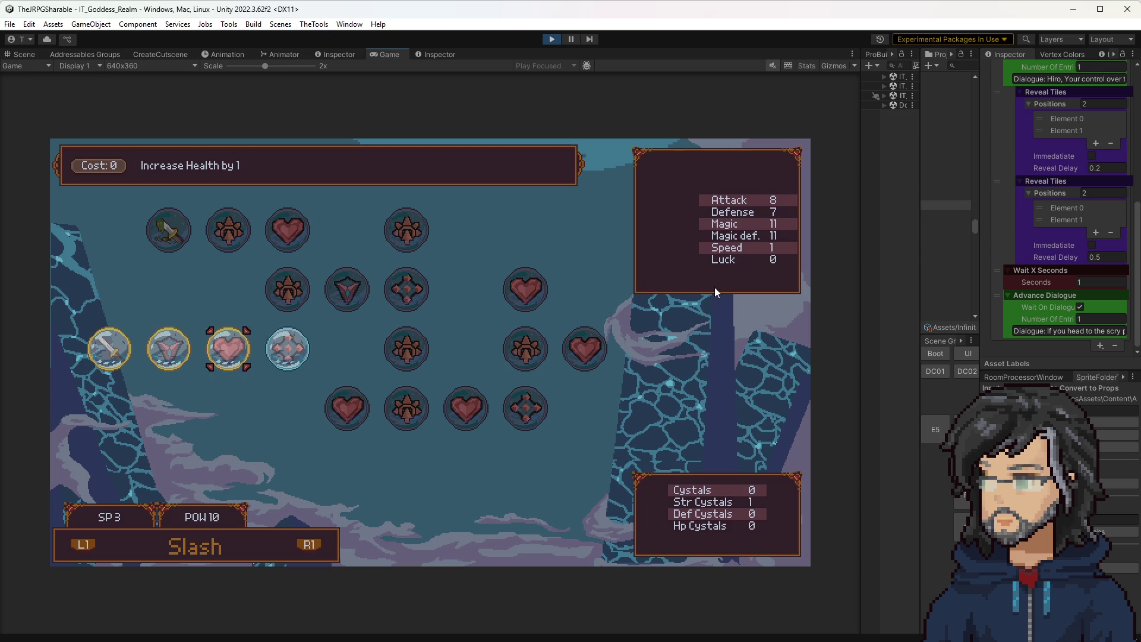
key(Right)
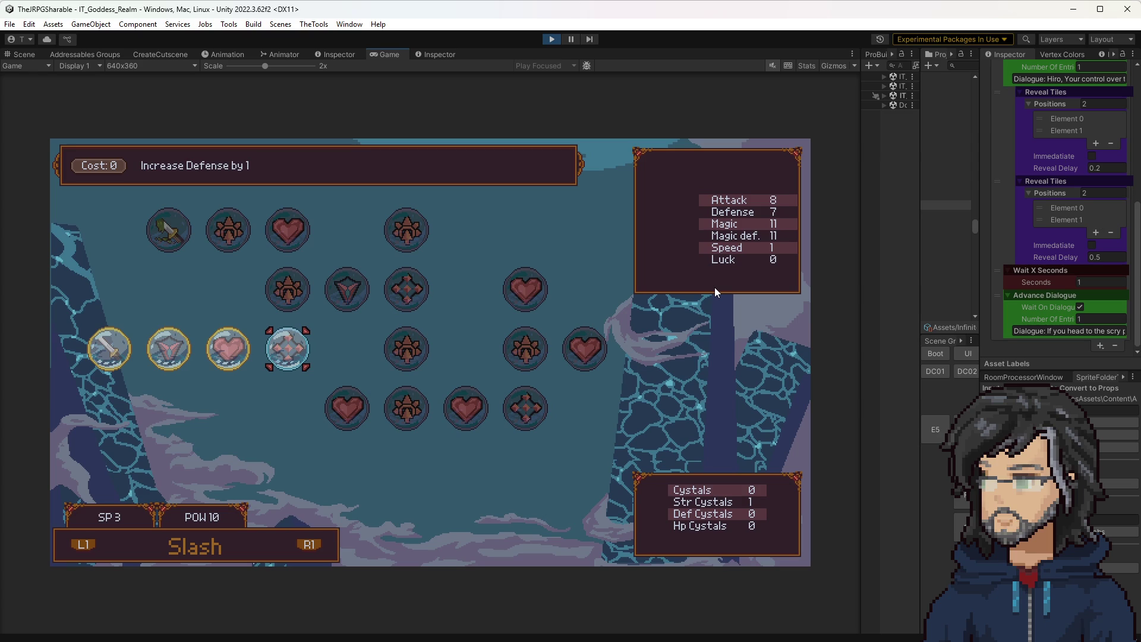
key(Left)
key(Left)
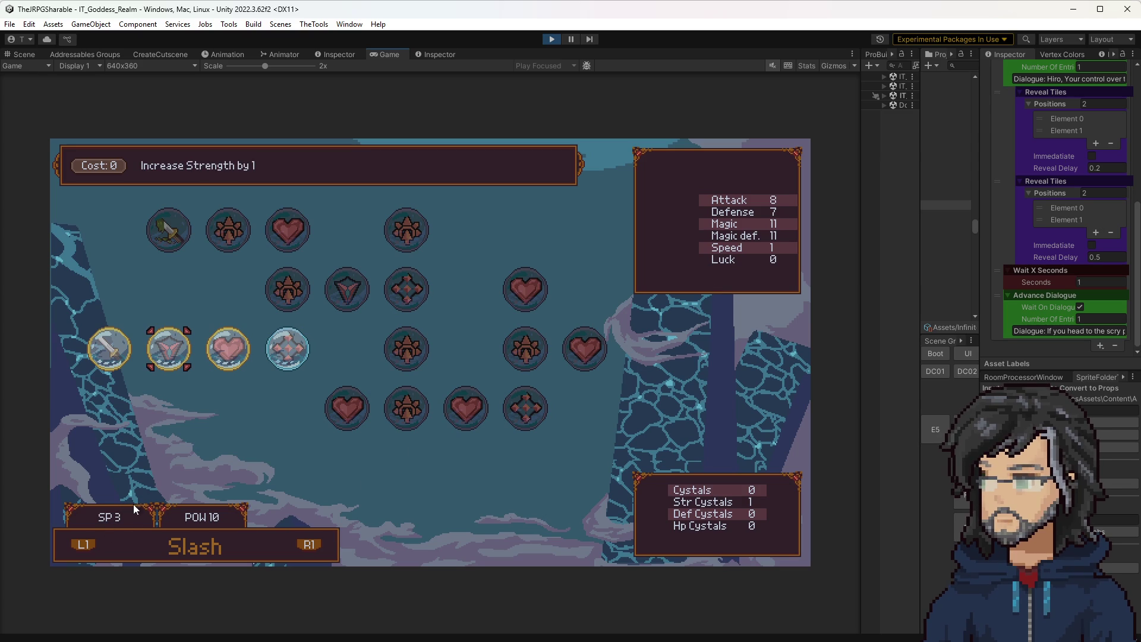
Step: Give the side panels more room, glance at VS Code, and return to the game
drag(922, 140, 879, 138)
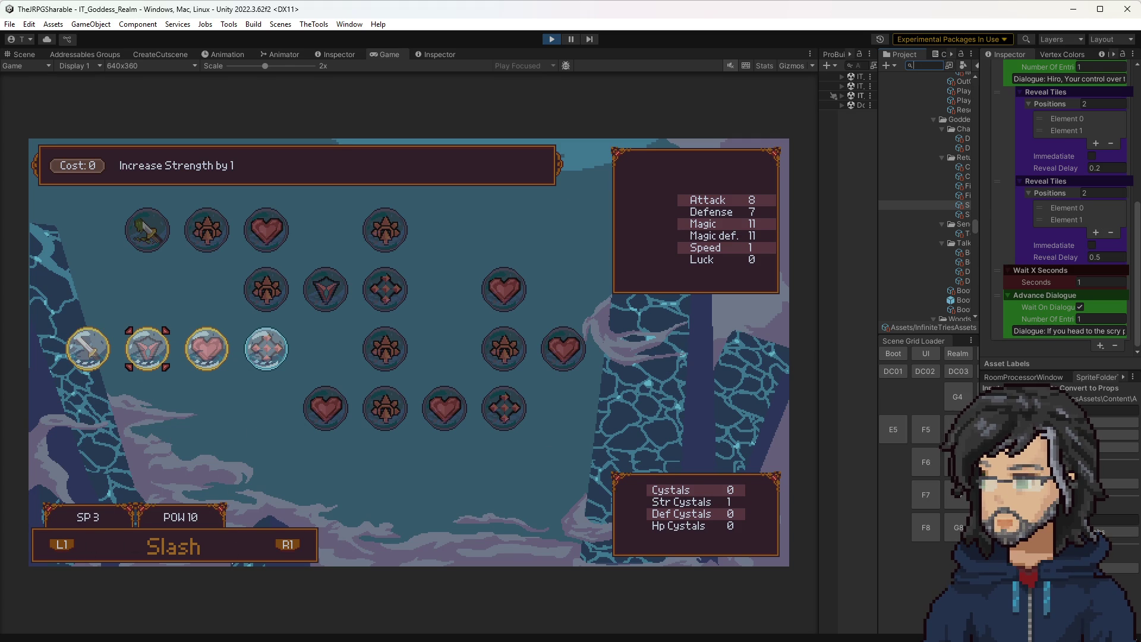
key(alt+Tab)
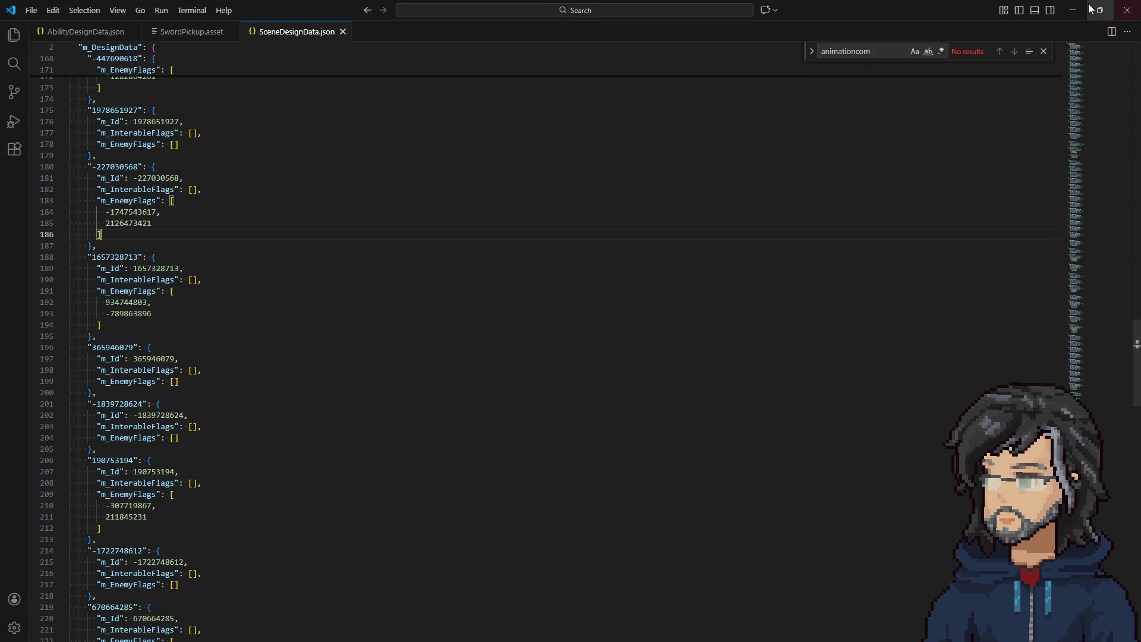
key(alt+Tab)
Step: Move between the top and lower-left Slash orbs, then switch to Visual Studio
key(Down)
key(Up)
key(Down)
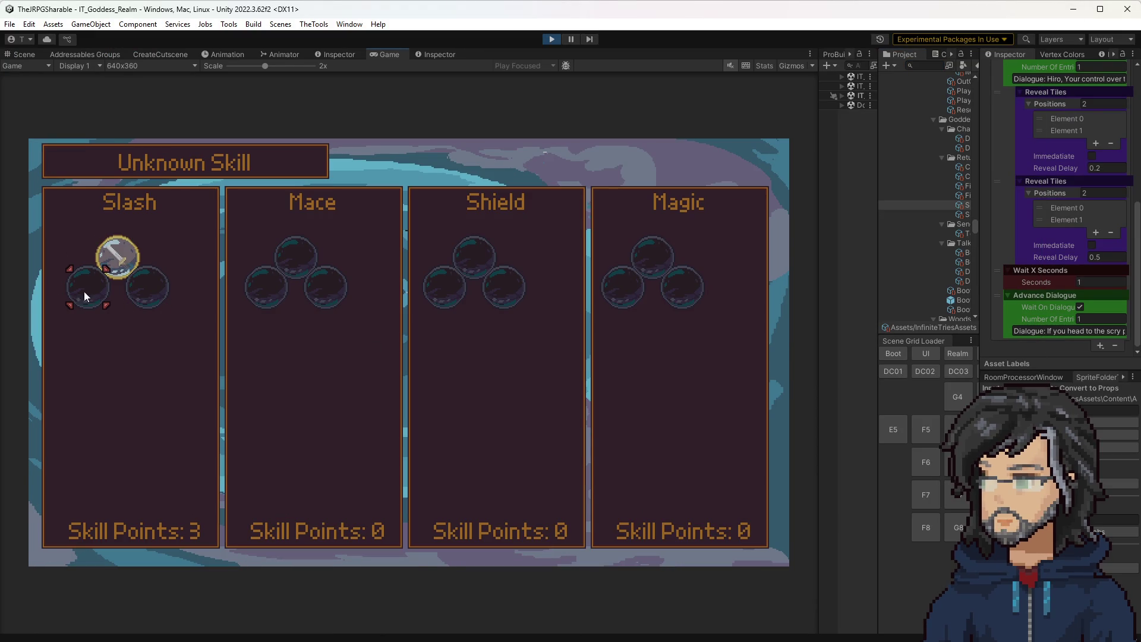
key(Up)
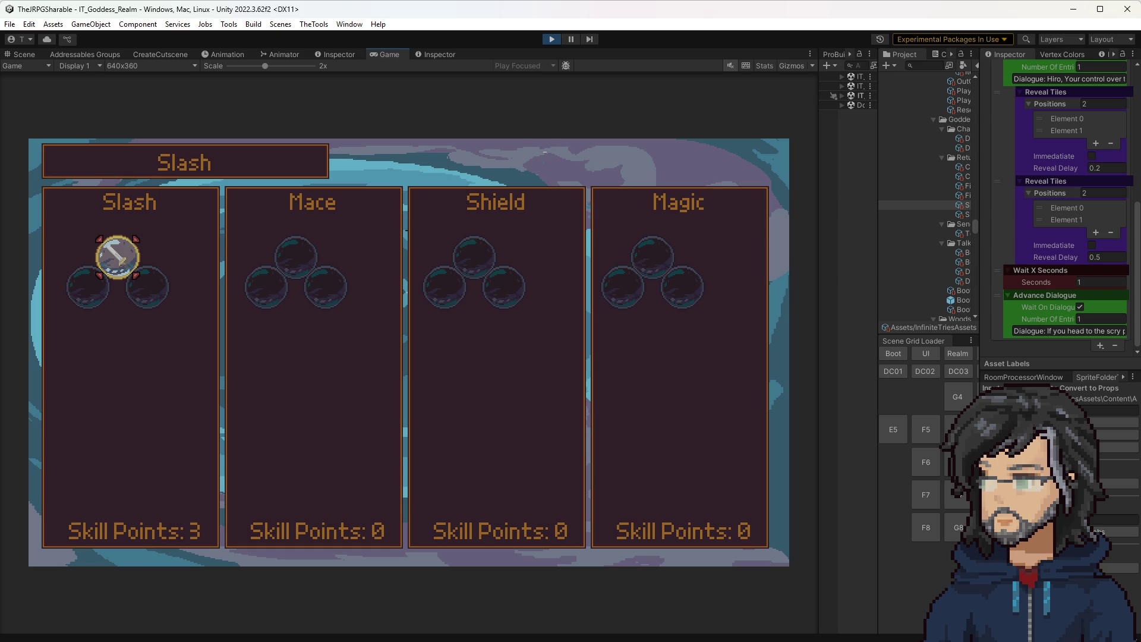
key(alt+Tab)
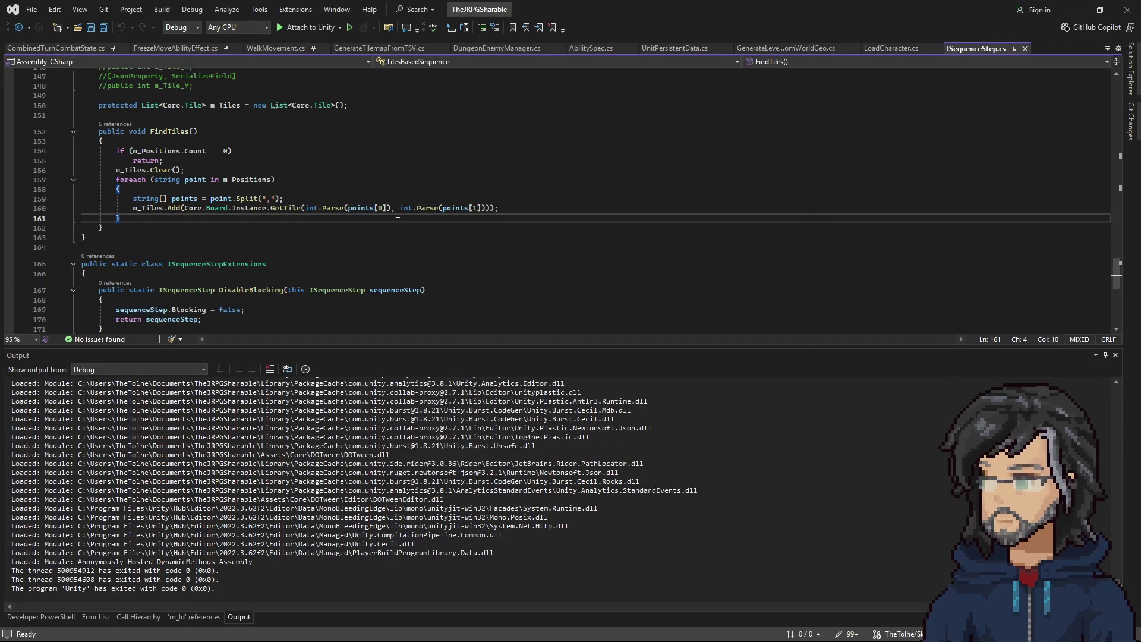
Step: Search the code for 'purchase' and open AttemptPurchase in NodeSkillScreen.cs
key(ctrl+t)
text(sp)
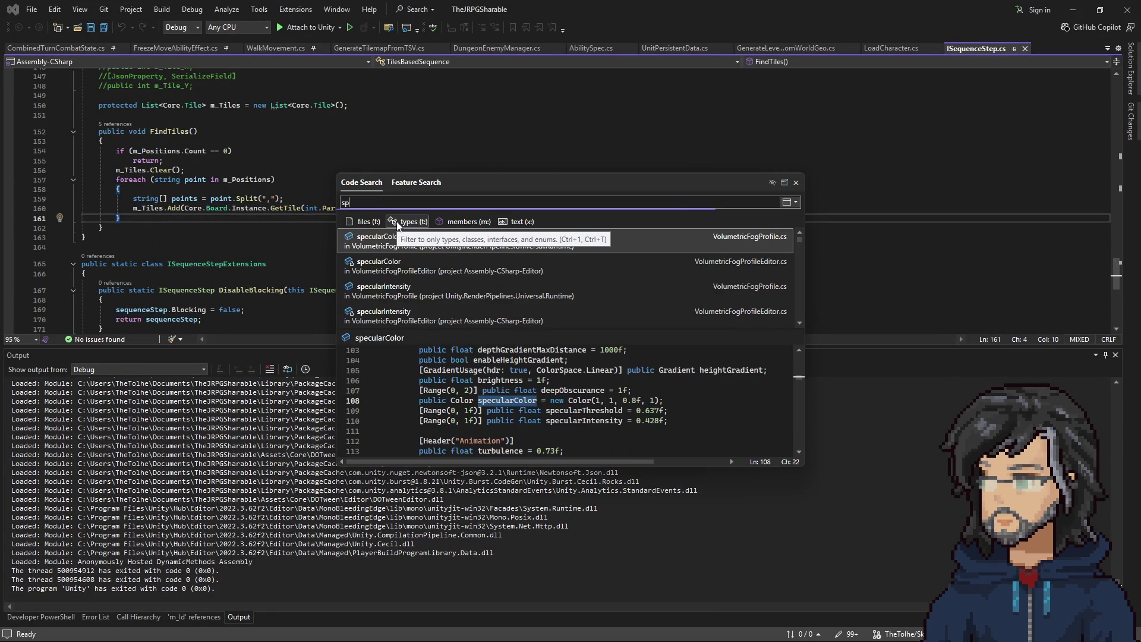
key(BackSpace)
key(BackSpace)
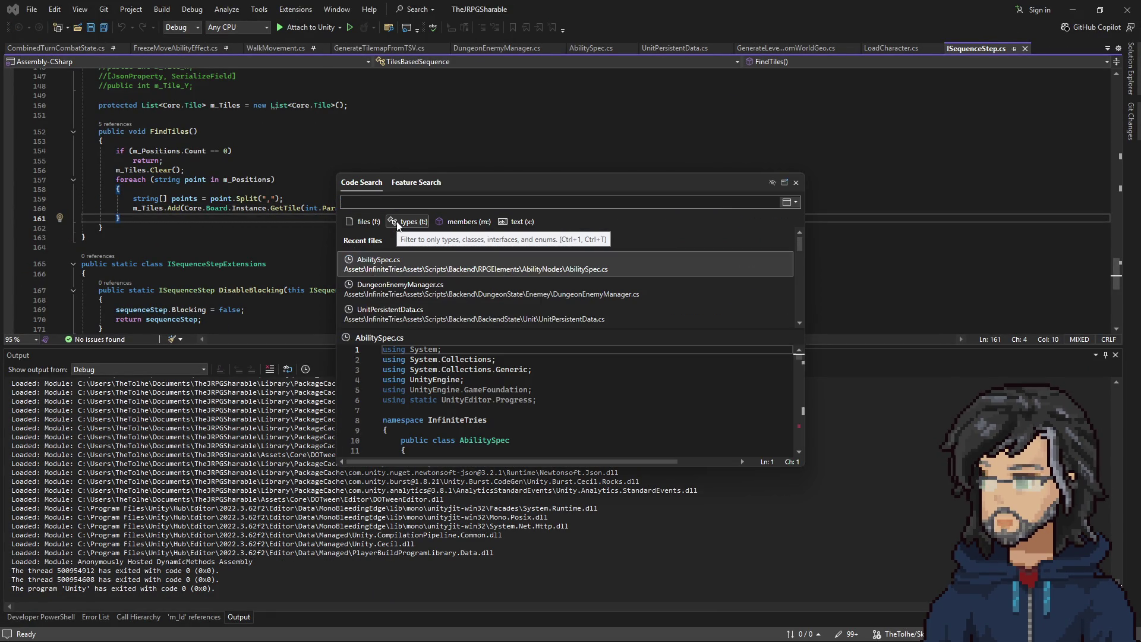
text(purchase)
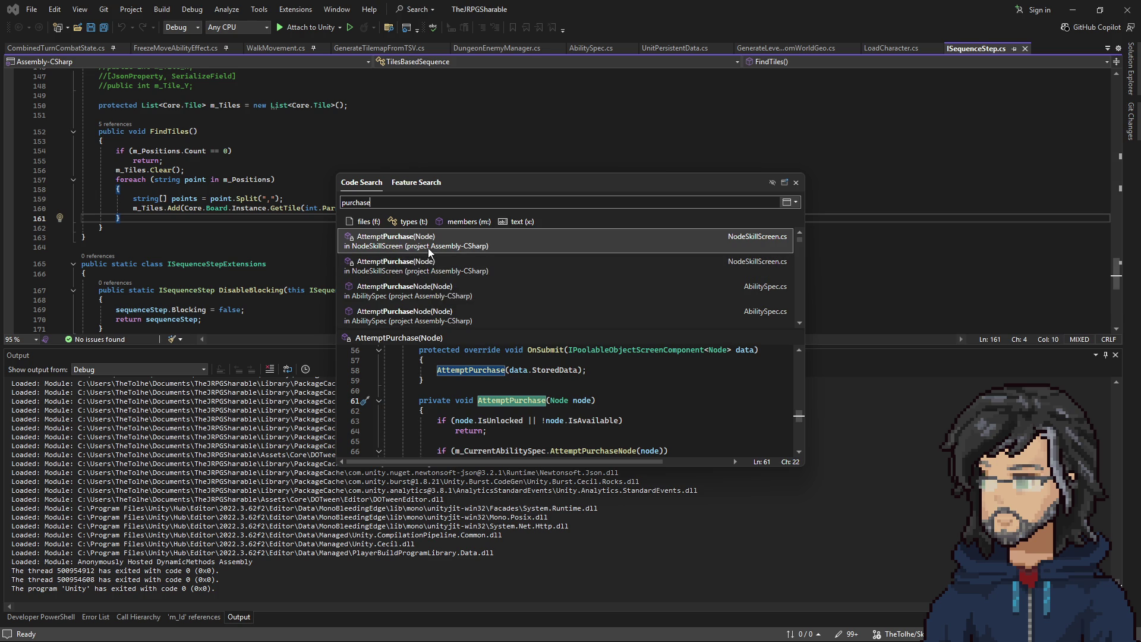
key(Return)
scroll(309, 240, up, 10)
scroll(297, 238, down, 15)
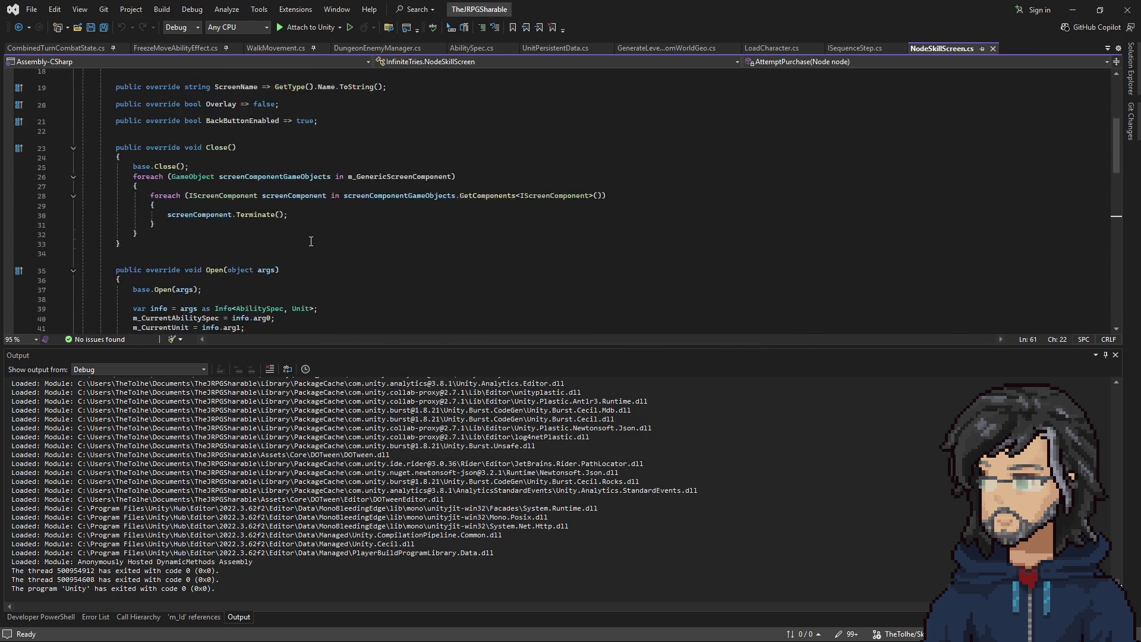
scroll(274, 237, down, 1)
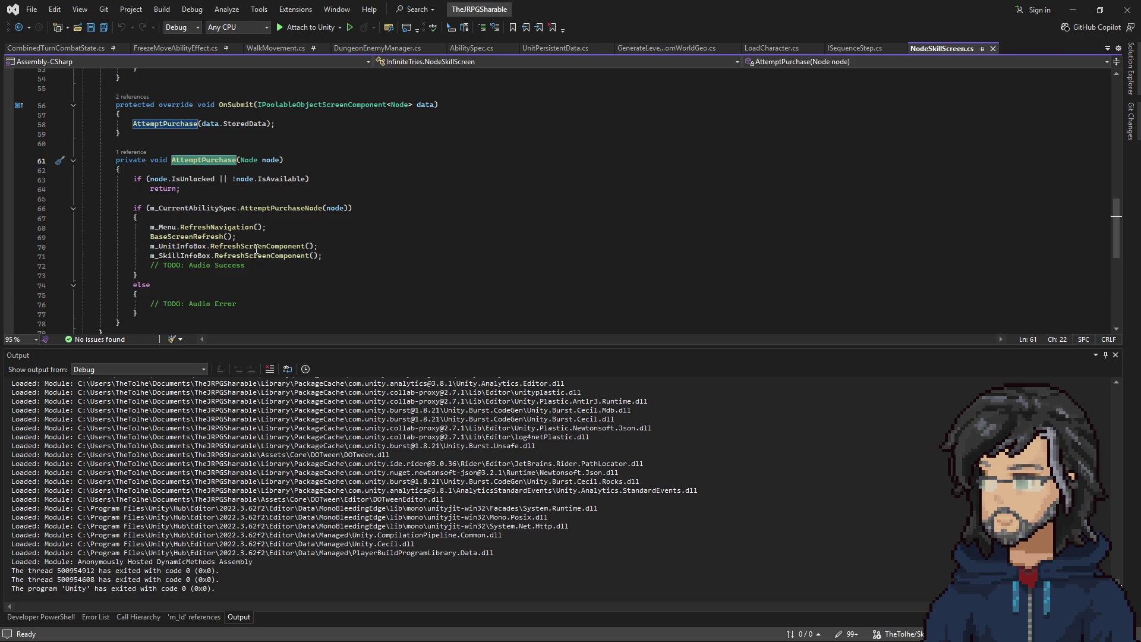
Step: Set a breakpoint on line 66's AttemptPurchaseNode(node) call and open its context menu
click(239, 206)
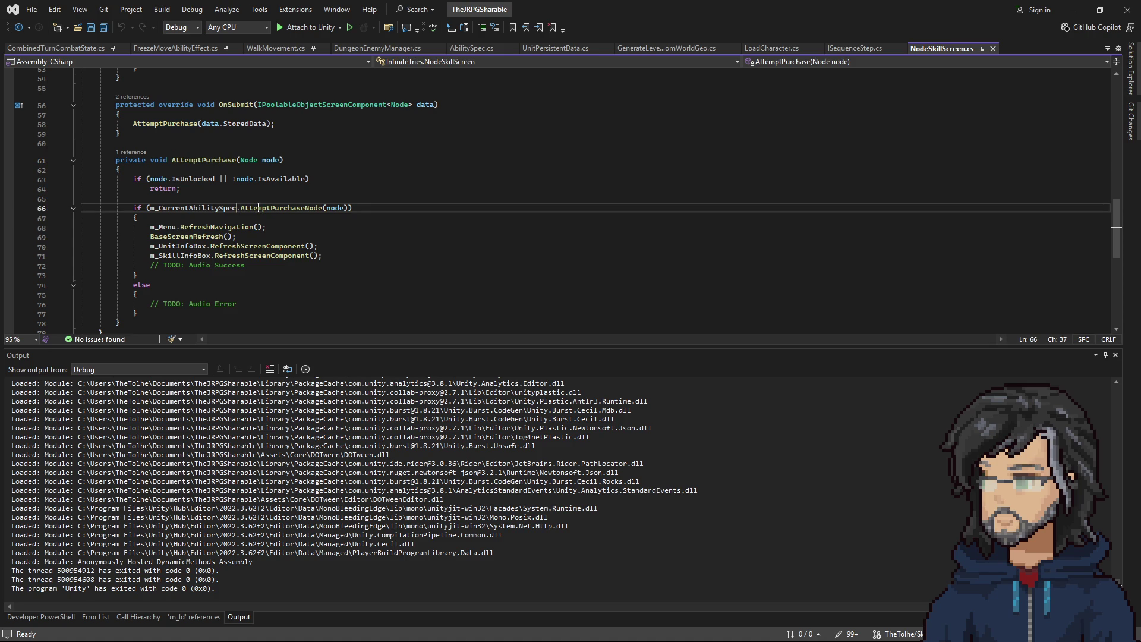
key(F9)
right_click(290, 210)
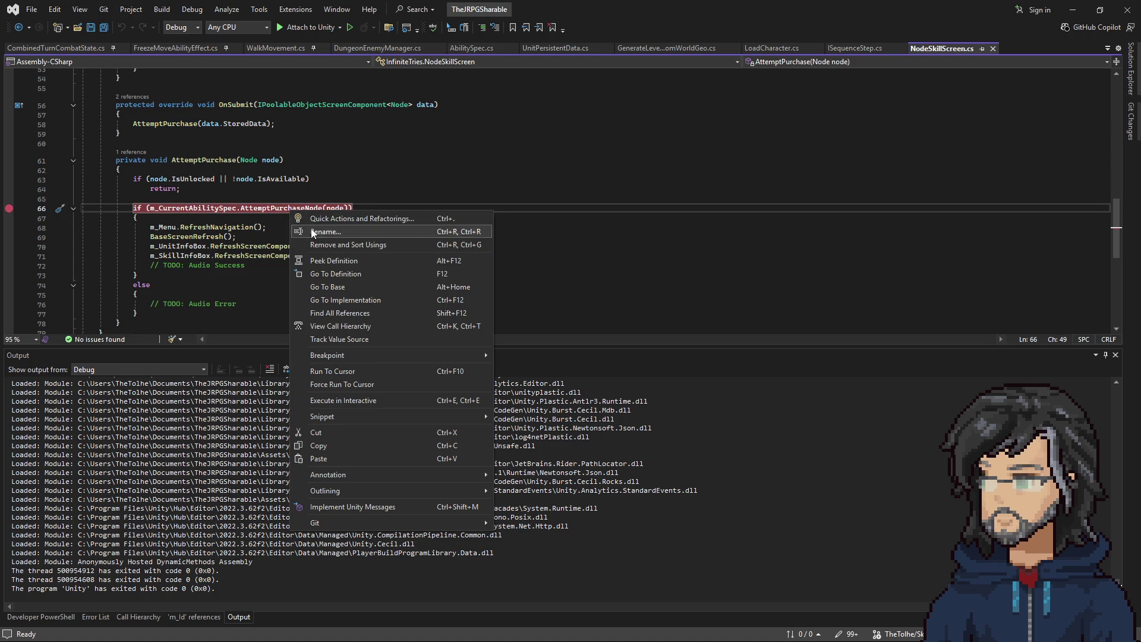
Step: In AttemptPurchaseNode, inspect the LeftControl check on line 151 and the SkillPoints/Cost line 153
click(337, 274)
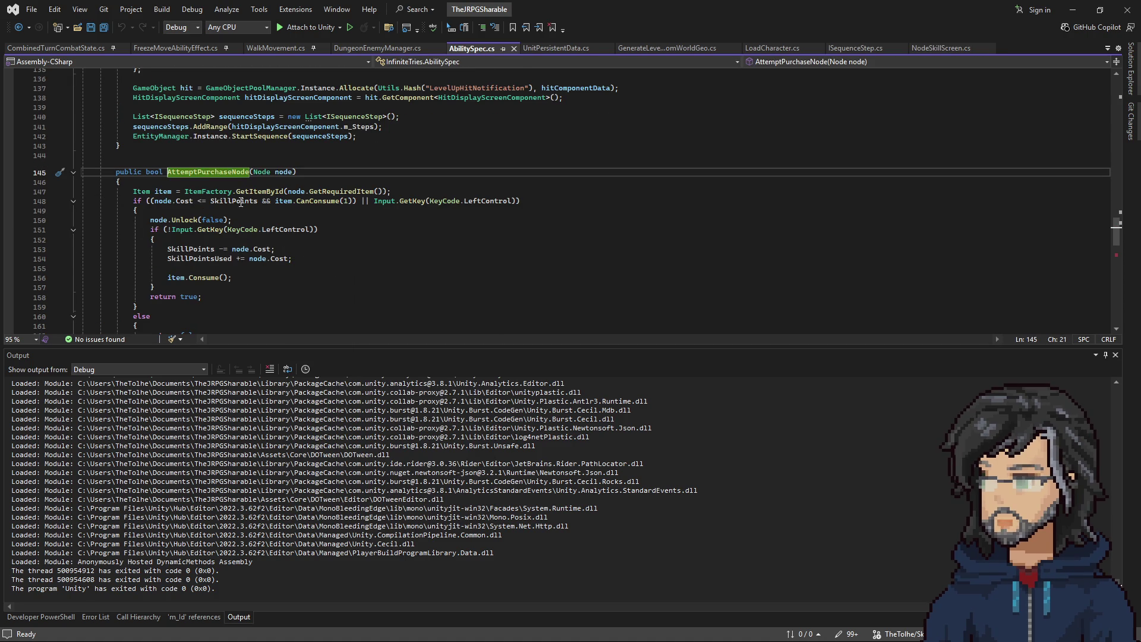
scroll(214, 244, down, 1)
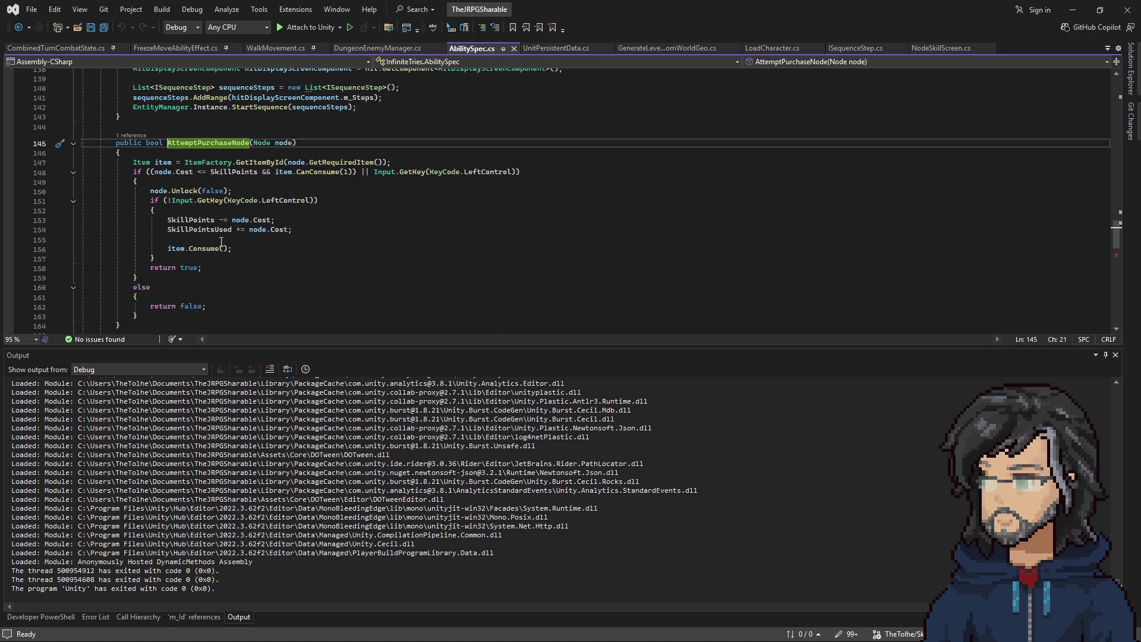
mouse_move(221, 201)
drag(164, 201, 311, 202)
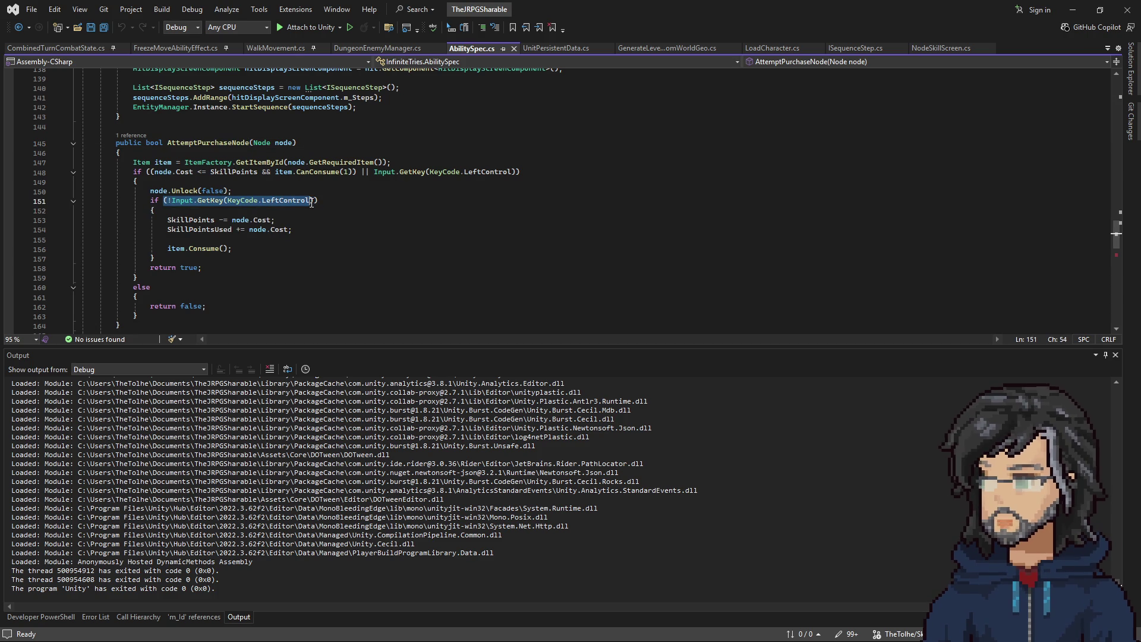
click(203, 221)
double_click(262, 220)
click(191, 220)
Step: Go to the SkillPoints property definition and examine its m_IsParent / m_ParentAbilitySpec getter
right_click(203, 221)
click(269, 282)
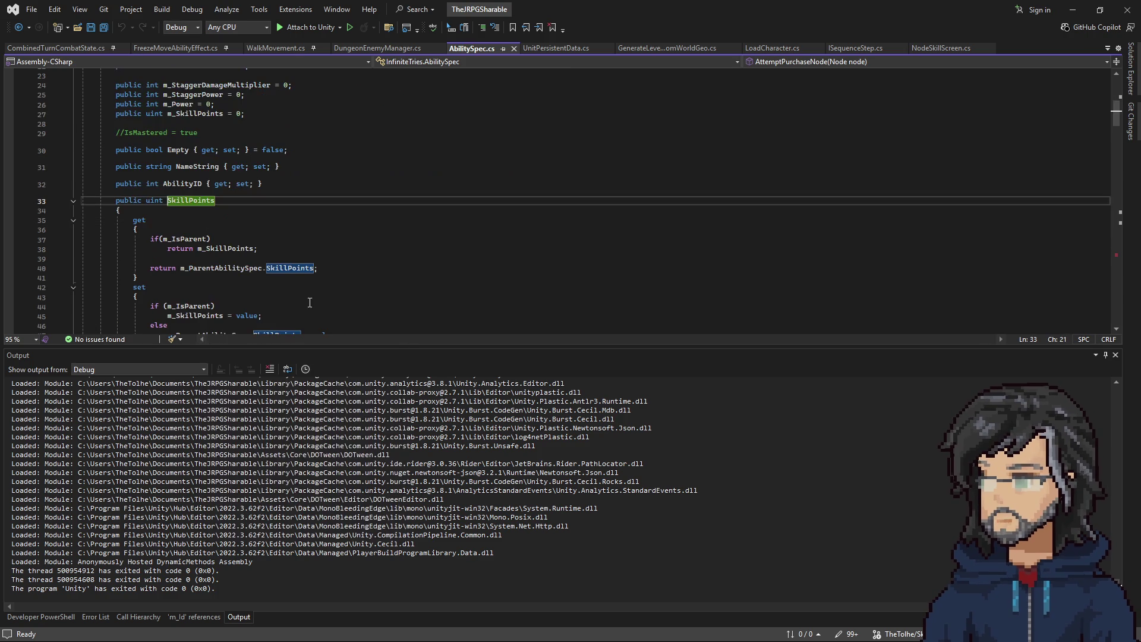
double_click(169, 236)
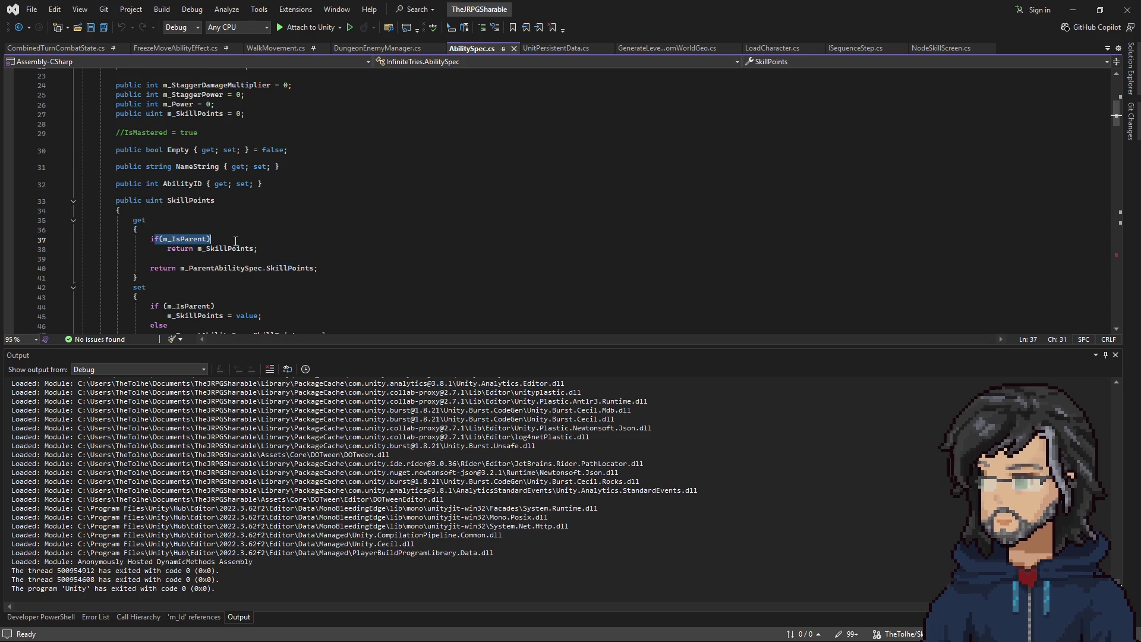
click(224, 248)
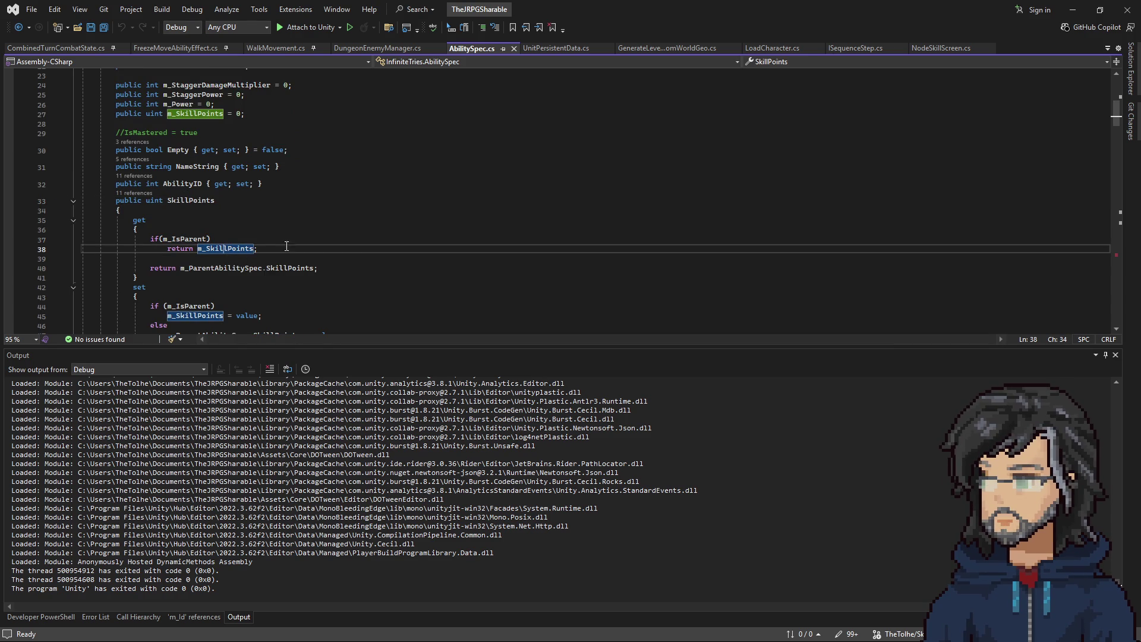
double_click(177, 239)
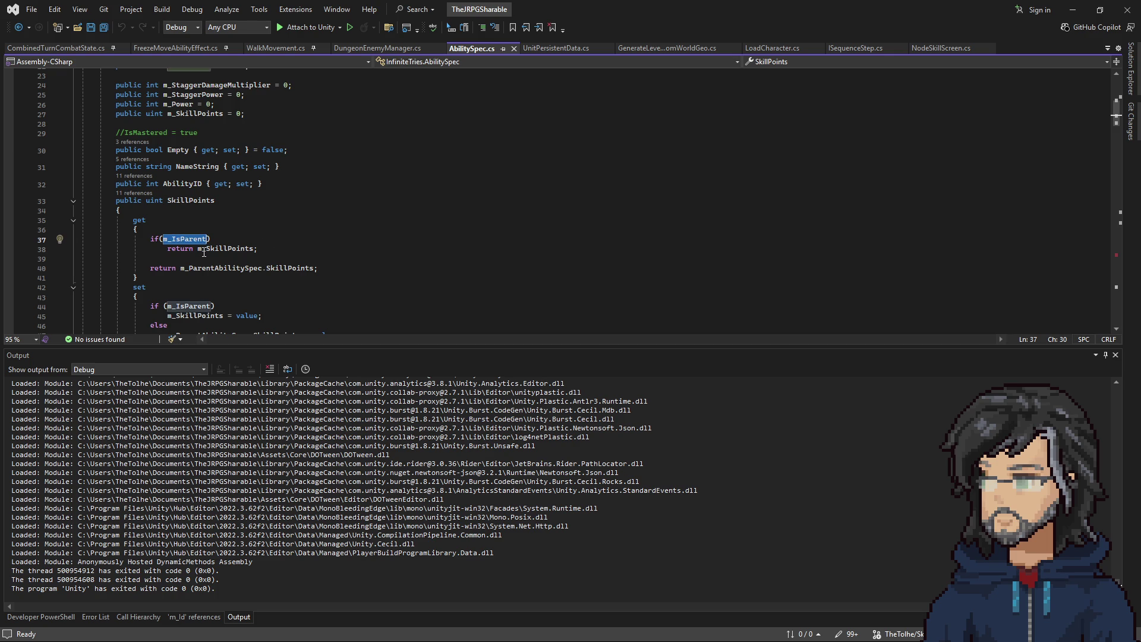
click(151, 233)
drag(151, 237, 241, 237)
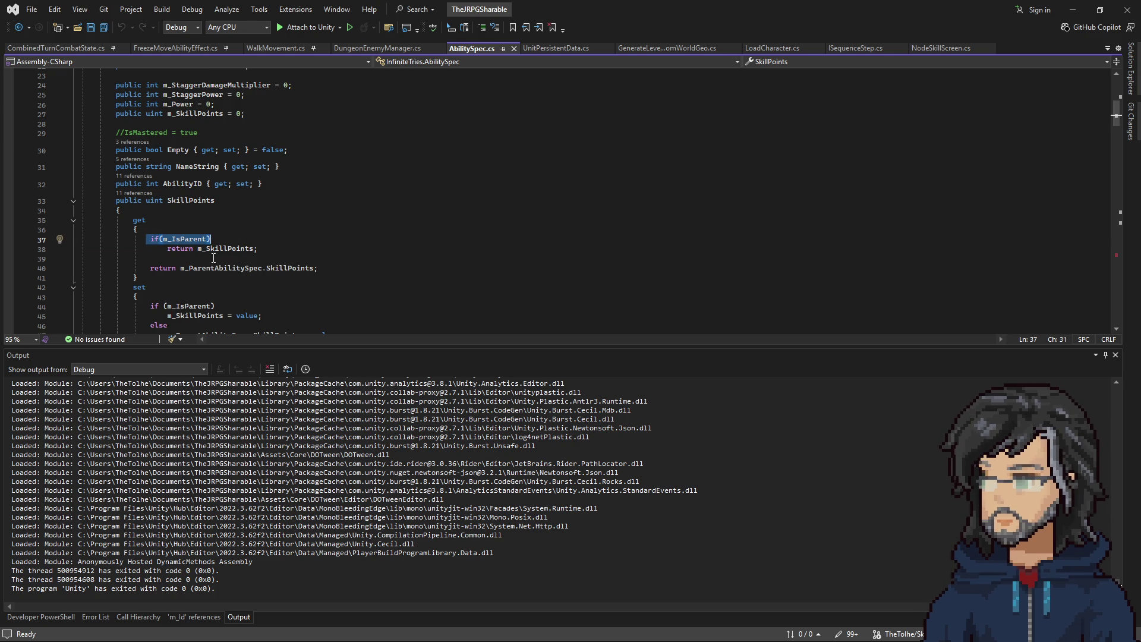
double_click(232, 269)
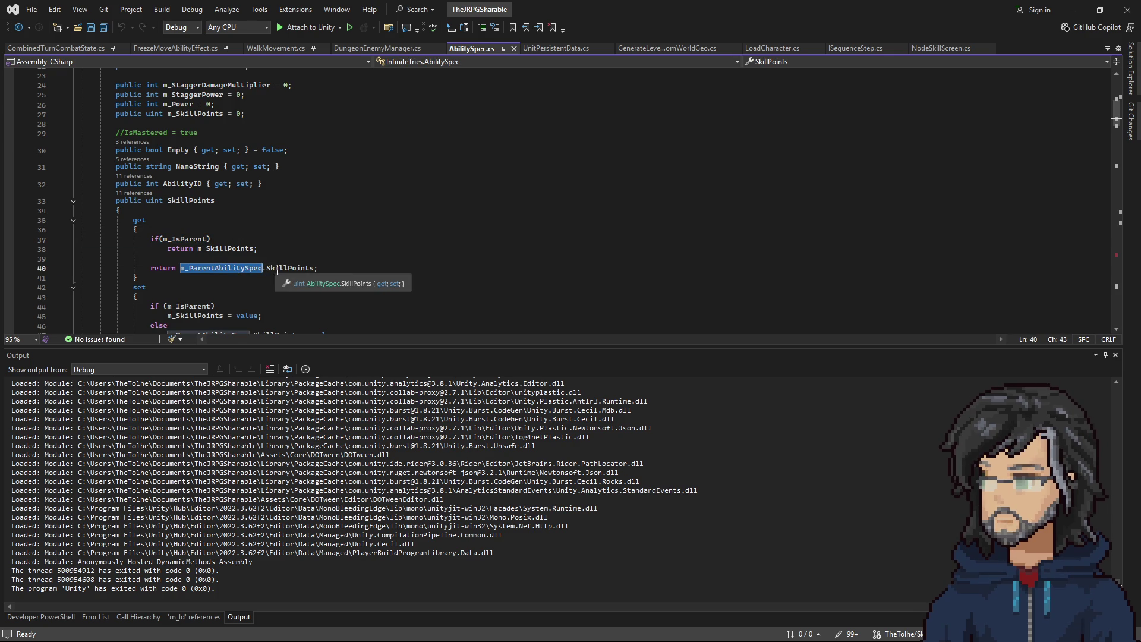
Step: Examine the SkillPoints setter's if/else block, then switch back to Unity
scroll(278, 273, down, 3)
double_click(290, 181)
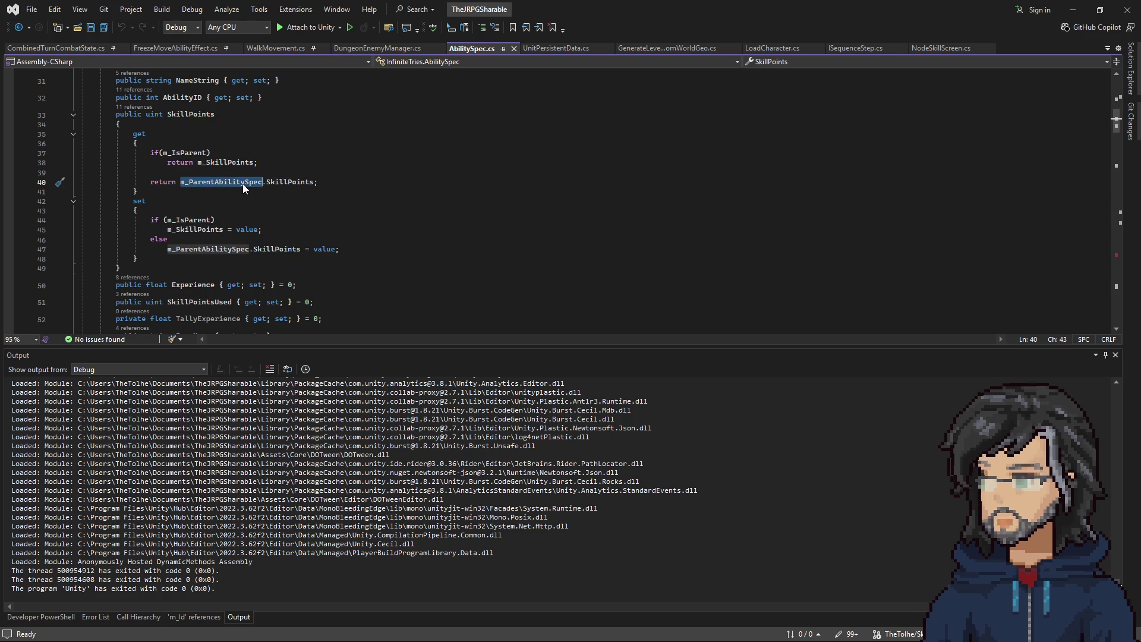
mouse_move(151, 219)
mouse_down()
mouse_move(221, 230)
mouse_move(173, 240)
mouse_move(360, 248)
mouse_up()
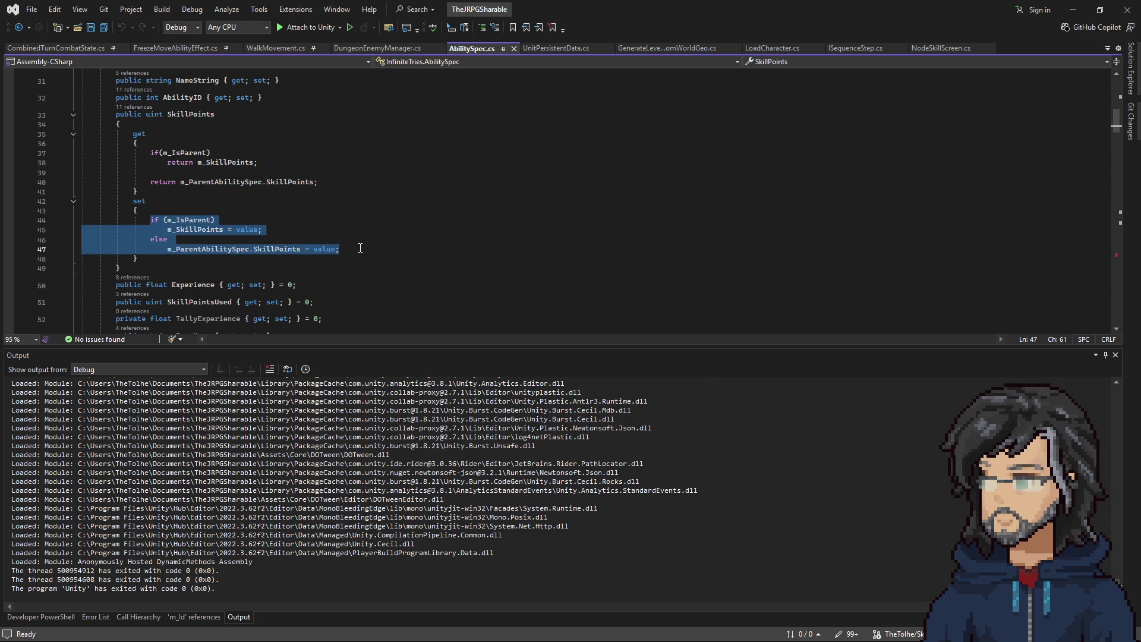
click(360, 248)
drag(179, 210, 395, 256)
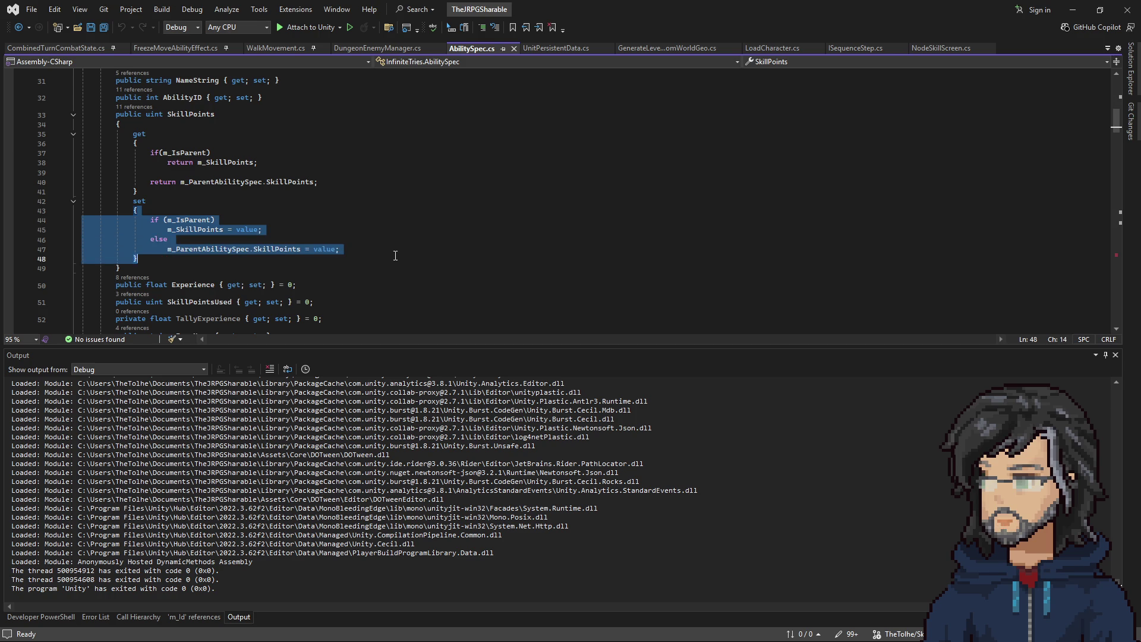
click(395, 255)
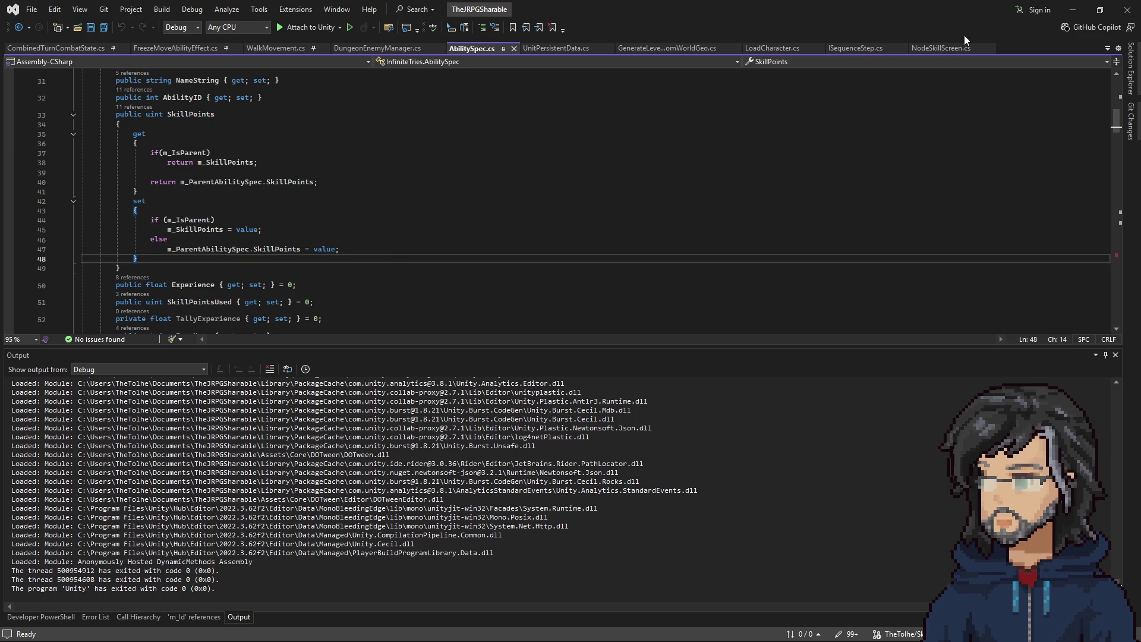
click(1073, 10)
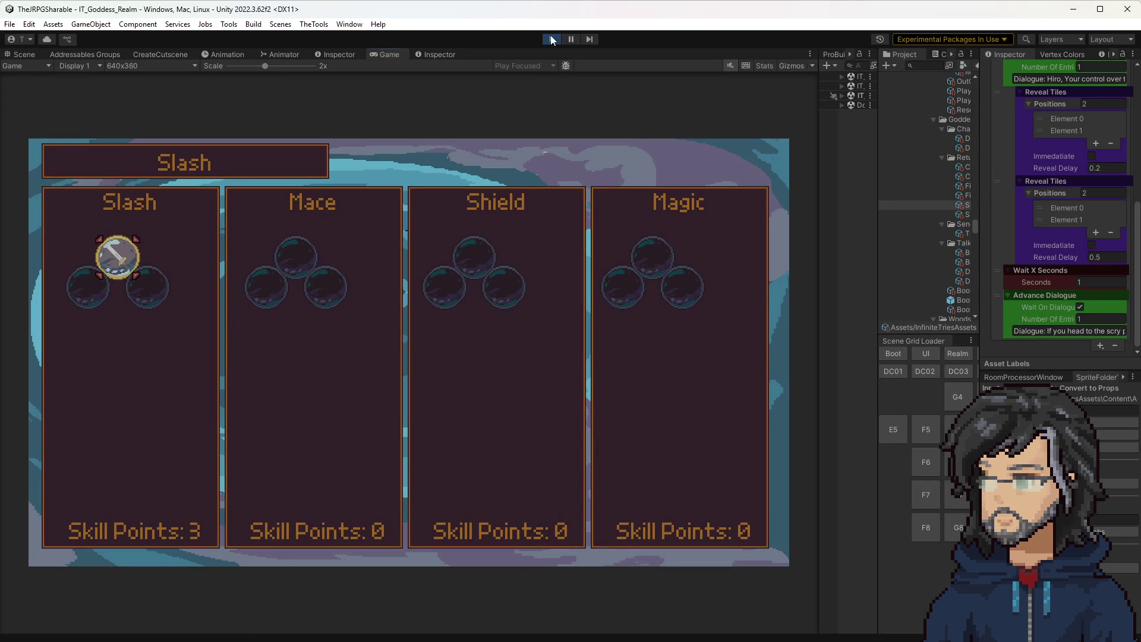
Step: Rerun the game through the Goddess dialogue to the Slash skill tree, then attach Visual Studio's debugger
click(551, 39)
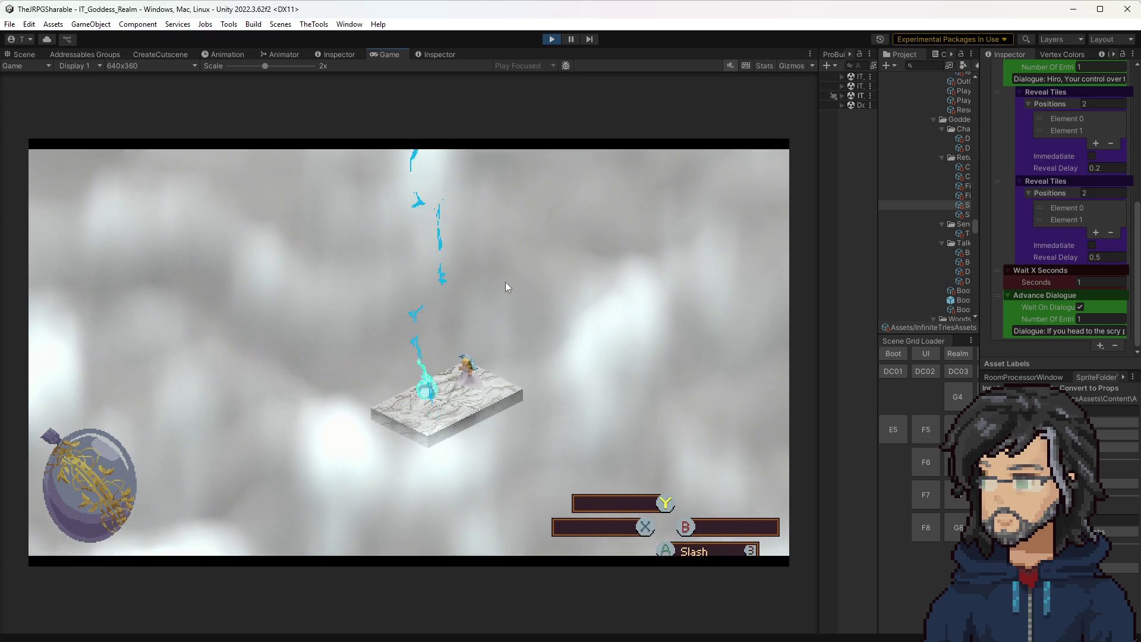
key(space)
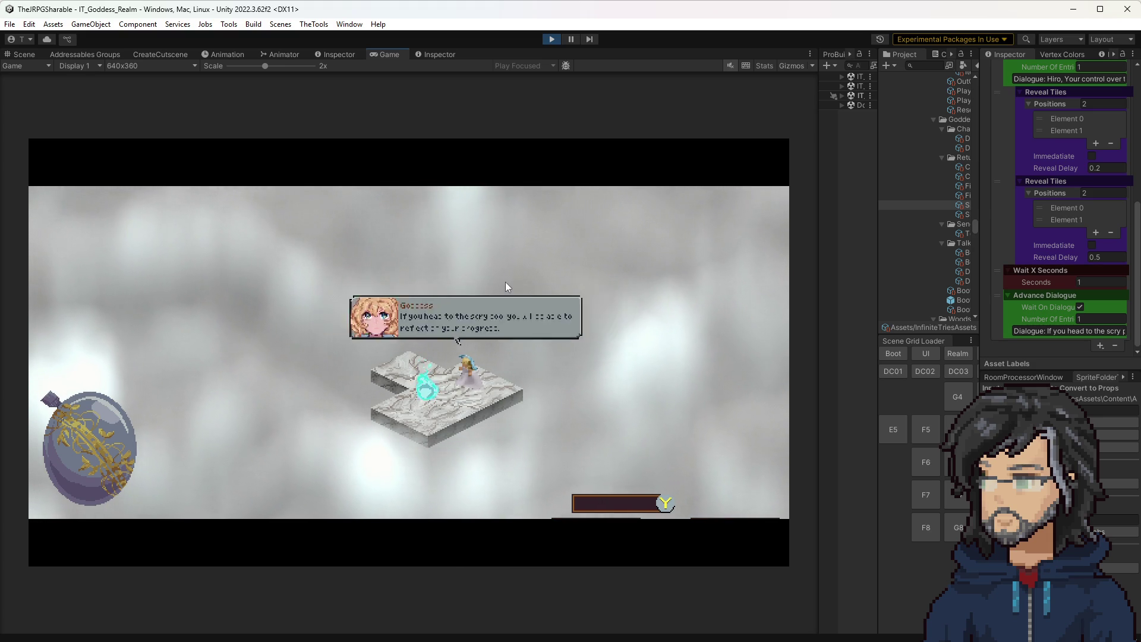
key(space)
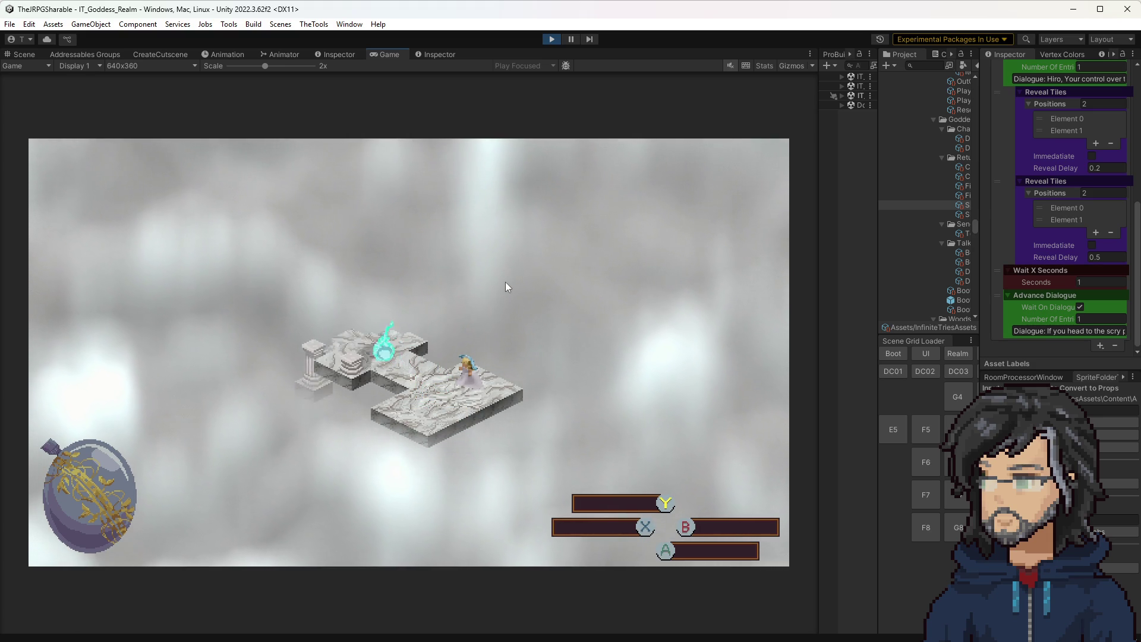
key(Escape)
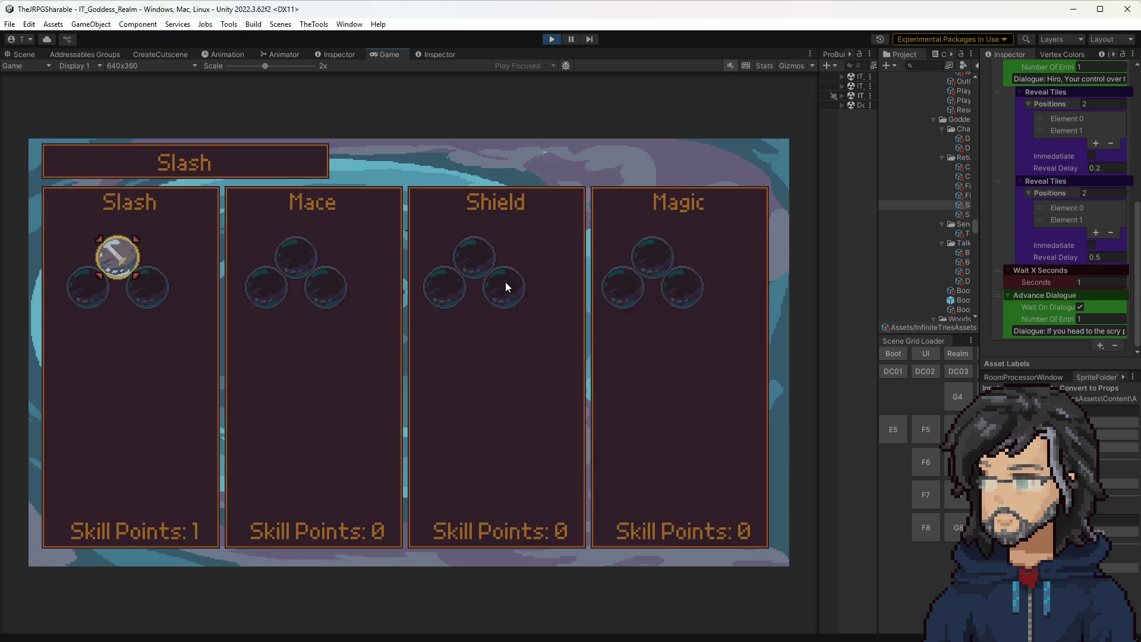
key(space)
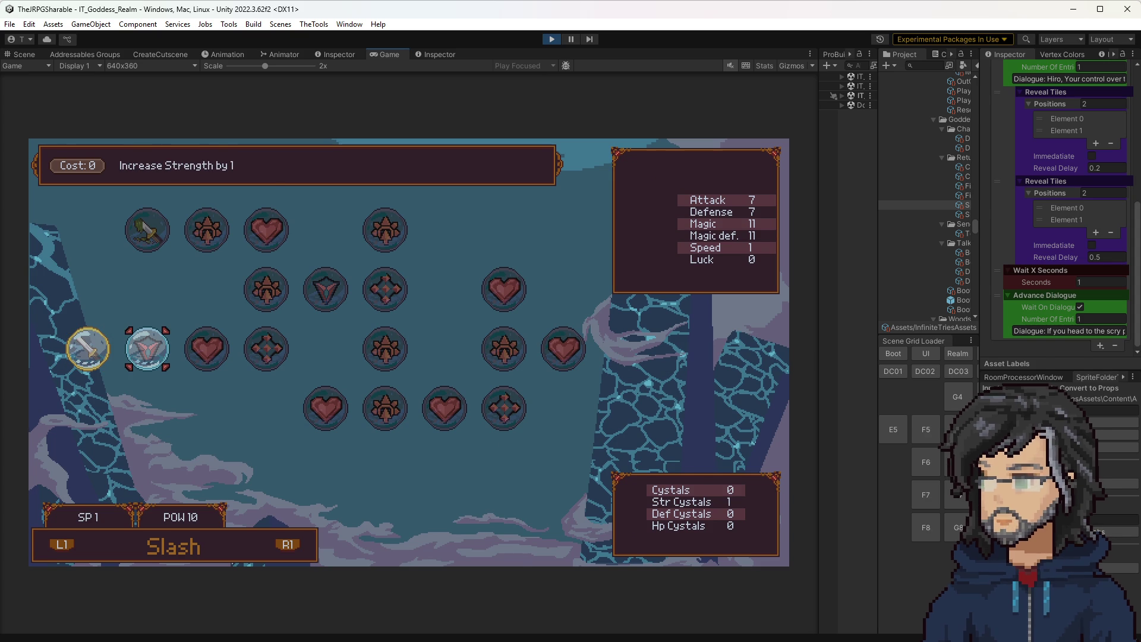
key(alt+Tab)
click(288, 31)
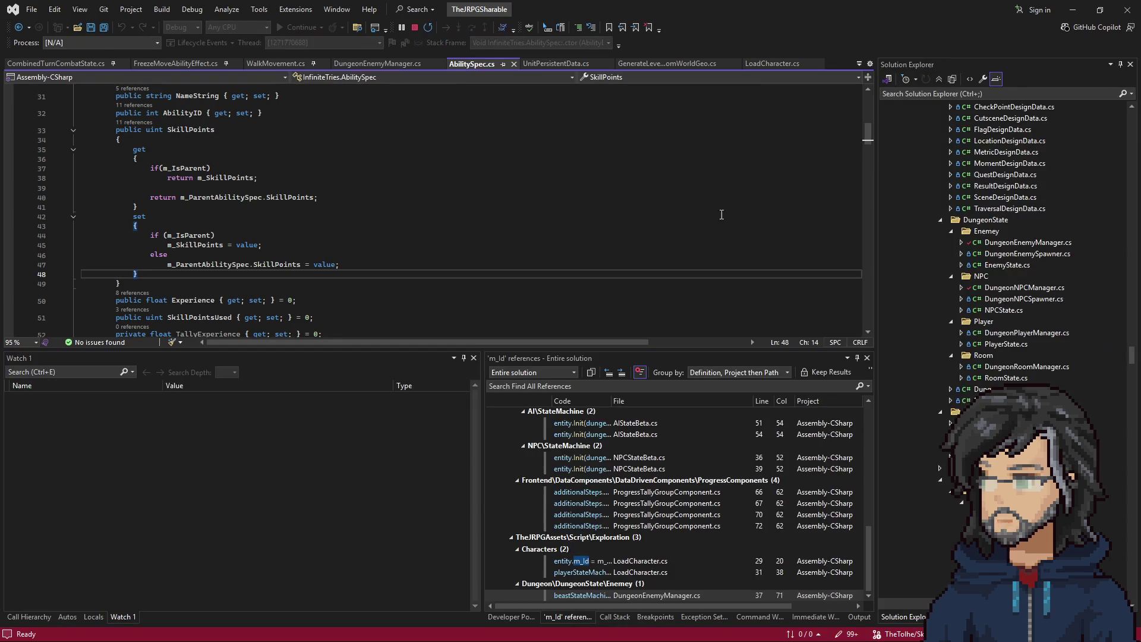
Step: Trigger the purchase breakpoint and step through the node Cost and SkillPoints getters
click(1073, 9)
key(Return)
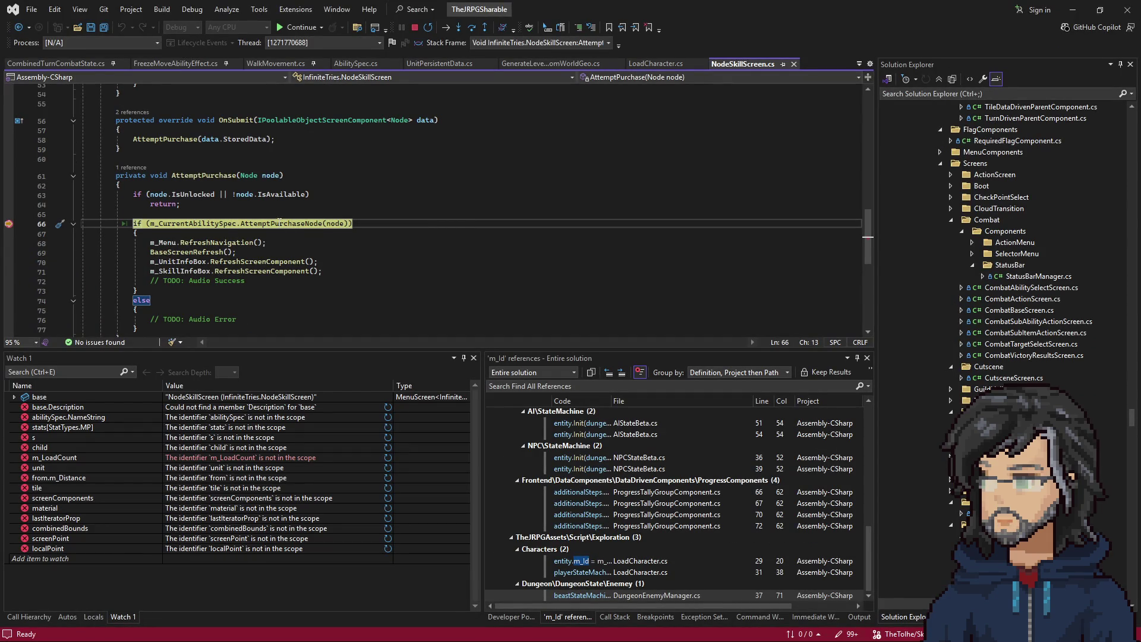
mouse_move(196, 228)
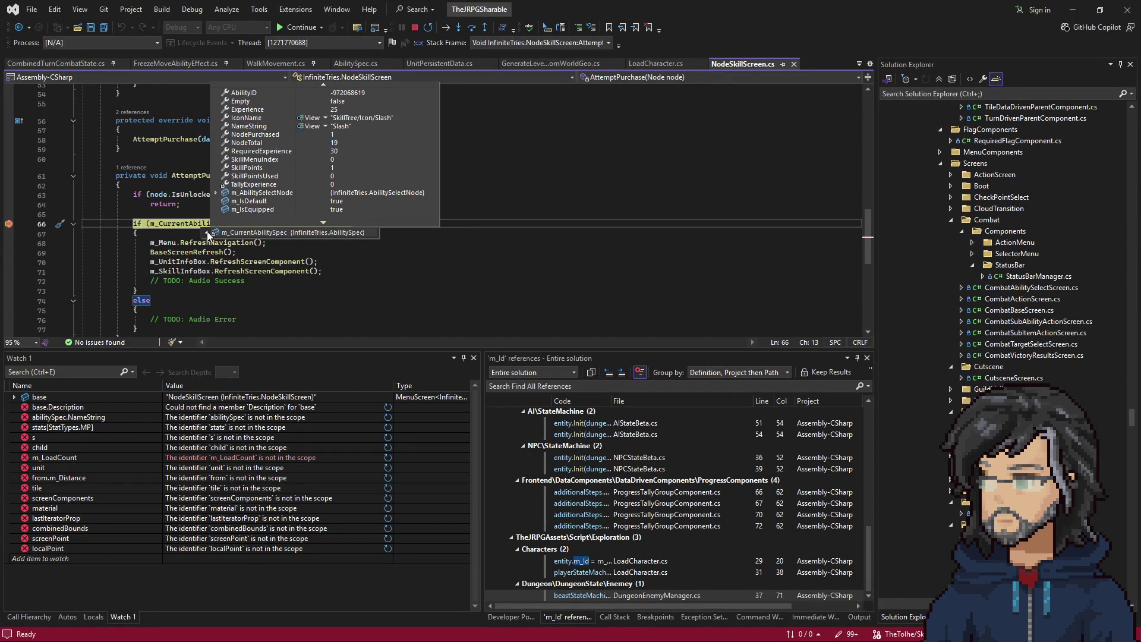
key(F11)
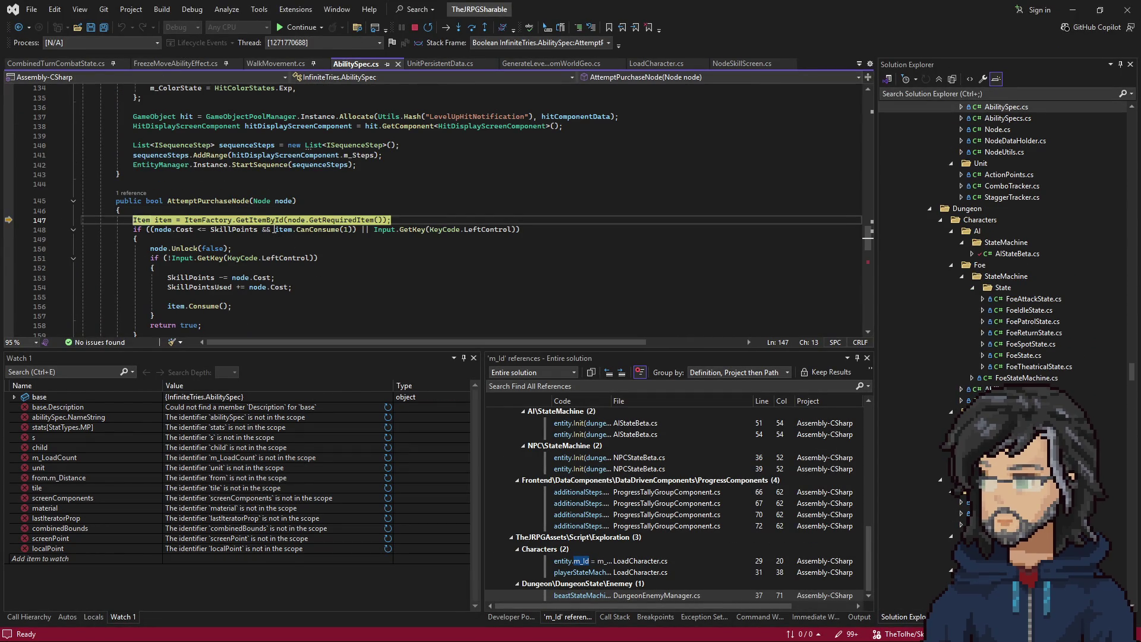
key(F10)
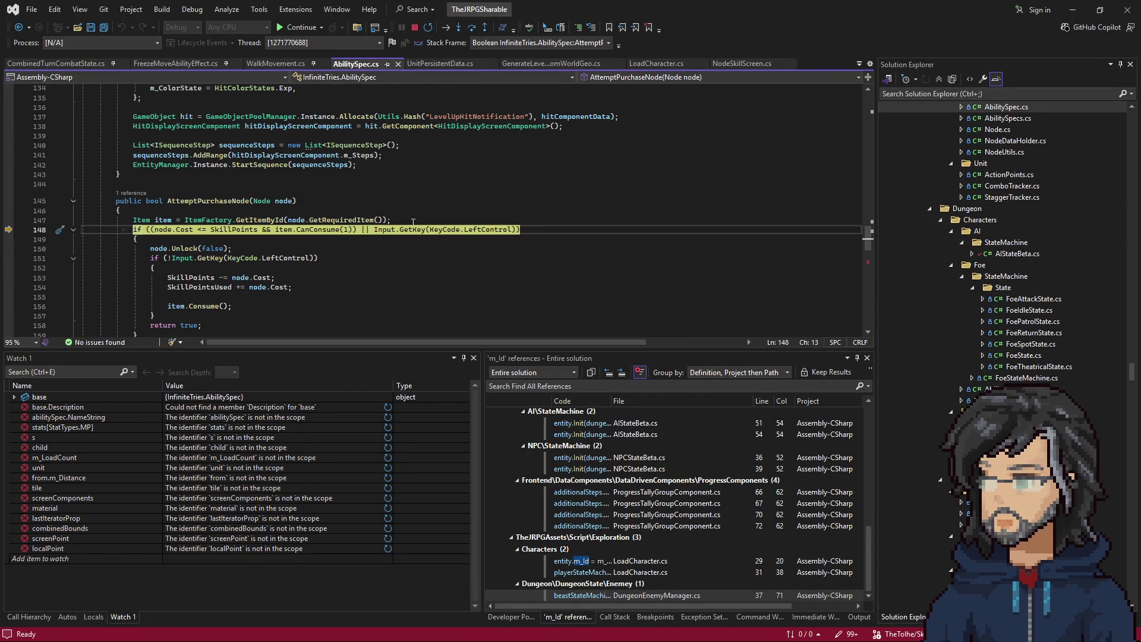
key(F11)
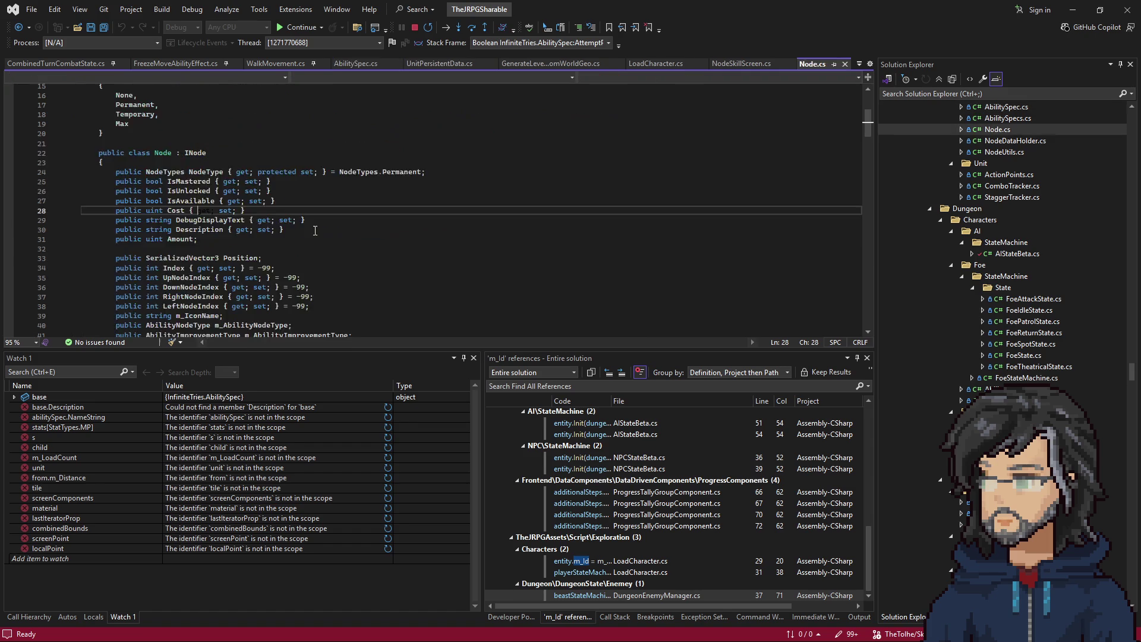
key(F11)
key(F11)
key(F11)
key(F11)
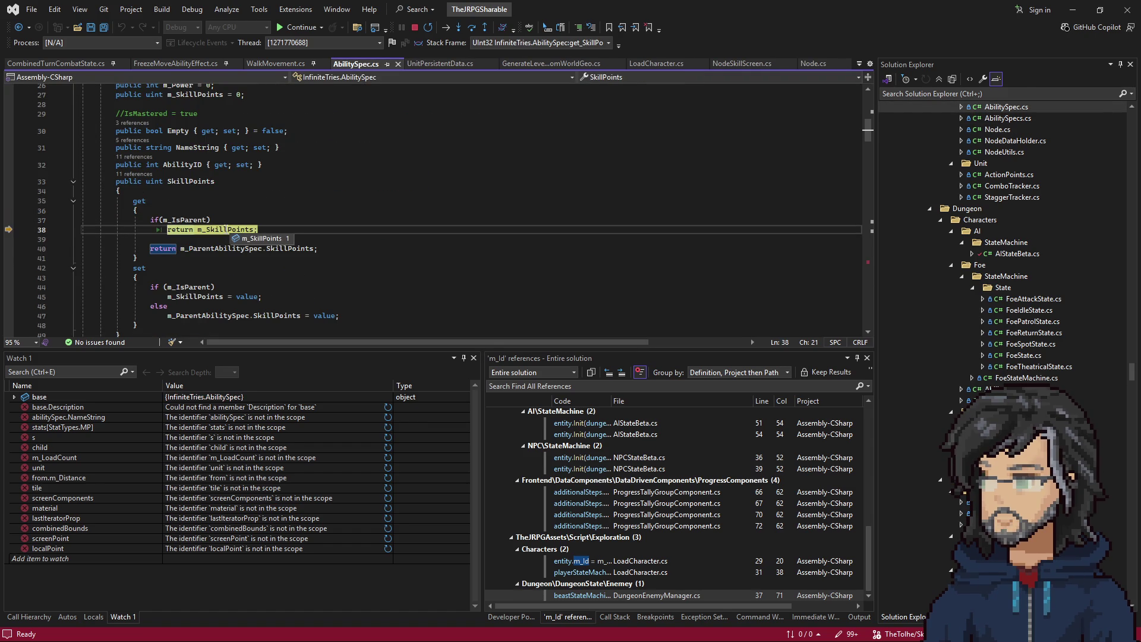
key(F11)
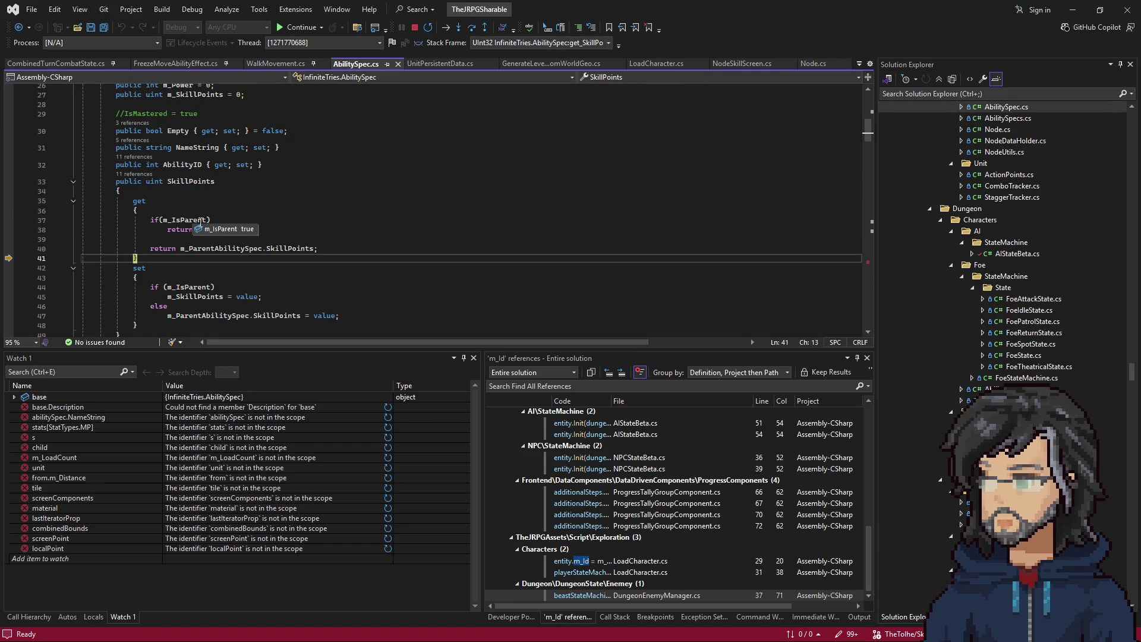
key(F11)
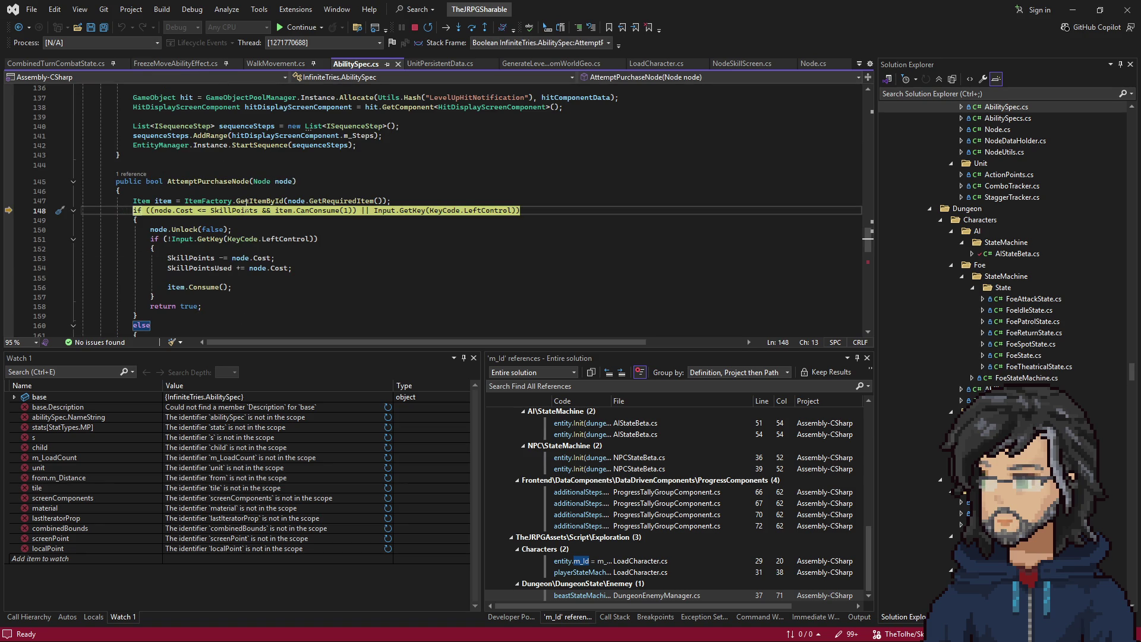
Step: Step through Item.CanConsume, GetAmount and GetInventoryItem back to the cost check
key(F11)
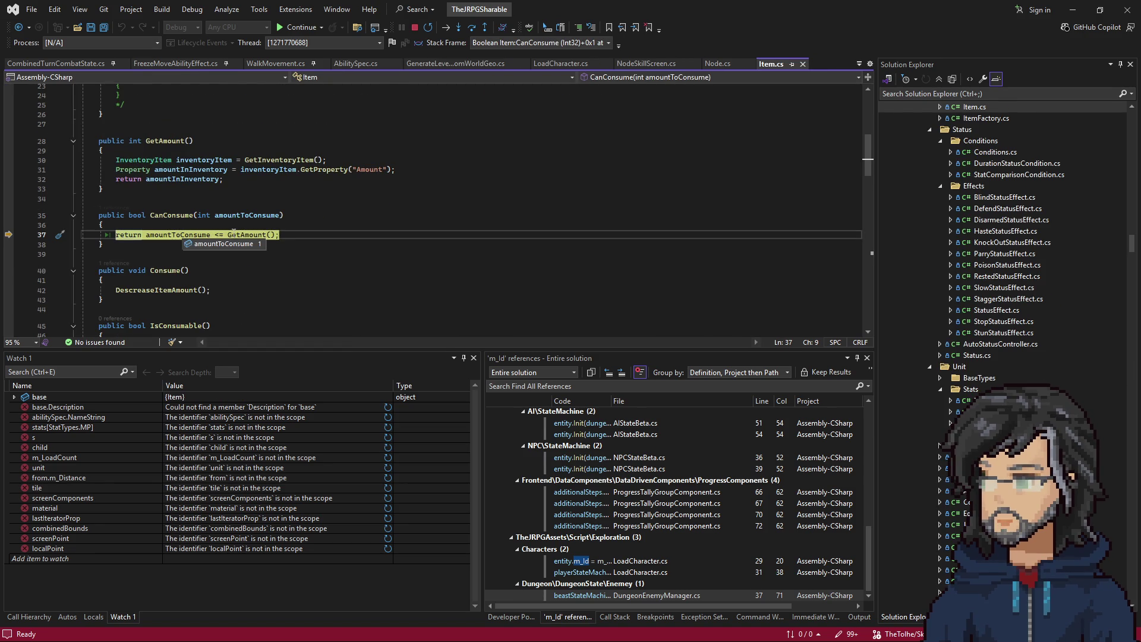
key(F11)
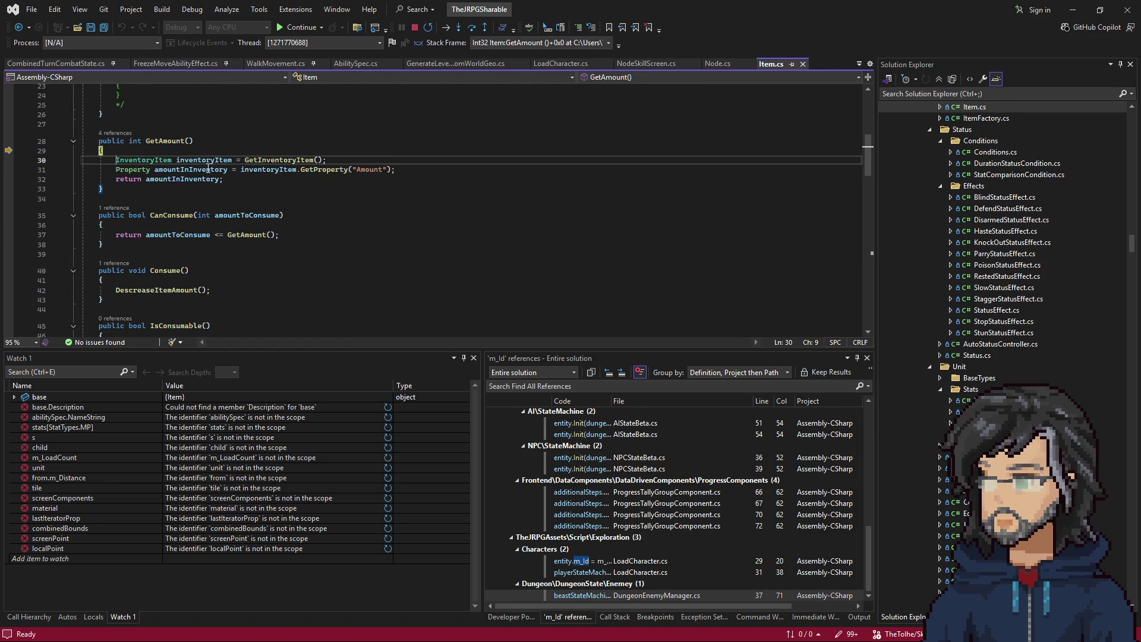
key(F10)
key(F11)
key(F10)
key(F10)
key(F10)
key(F10)
key(F10)
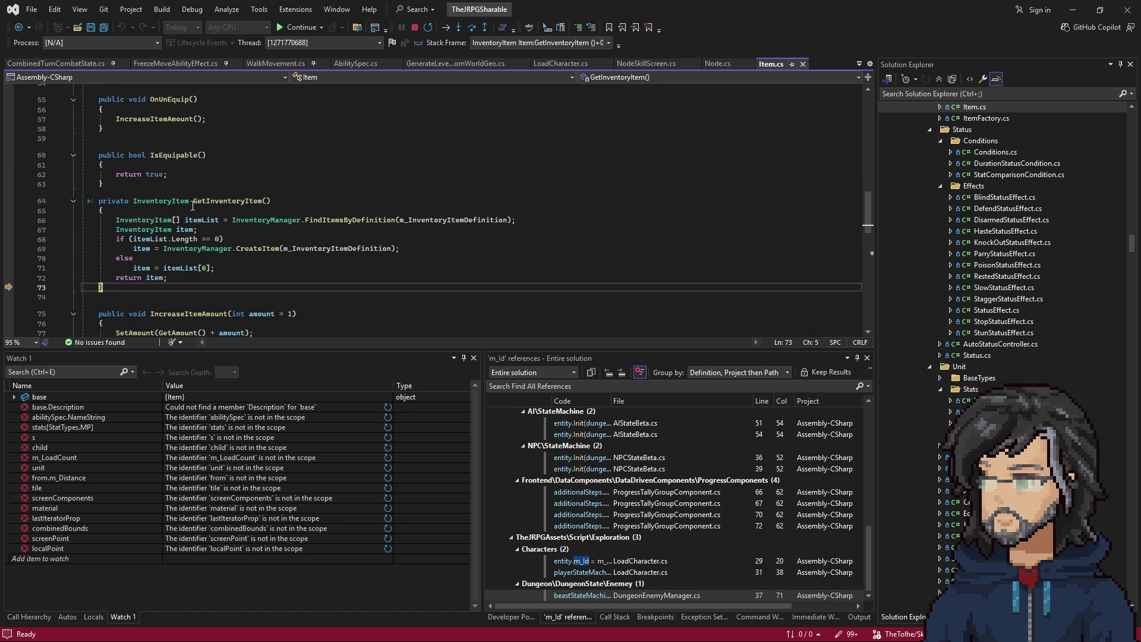
key(F10)
key(F10)
mouse_move(204, 211)
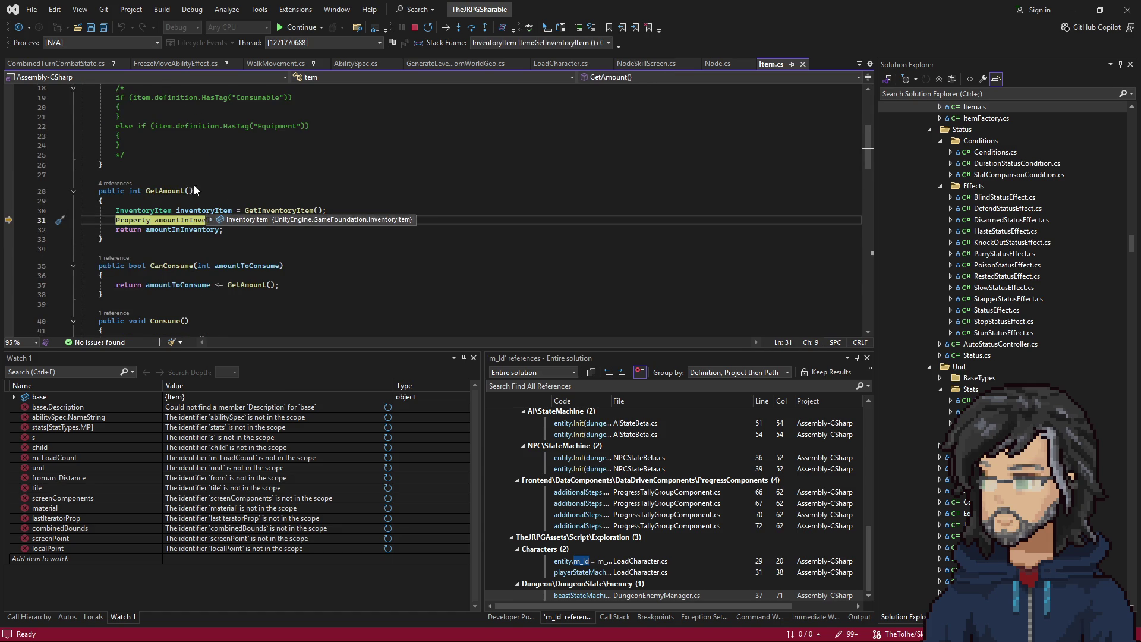
key(F10)
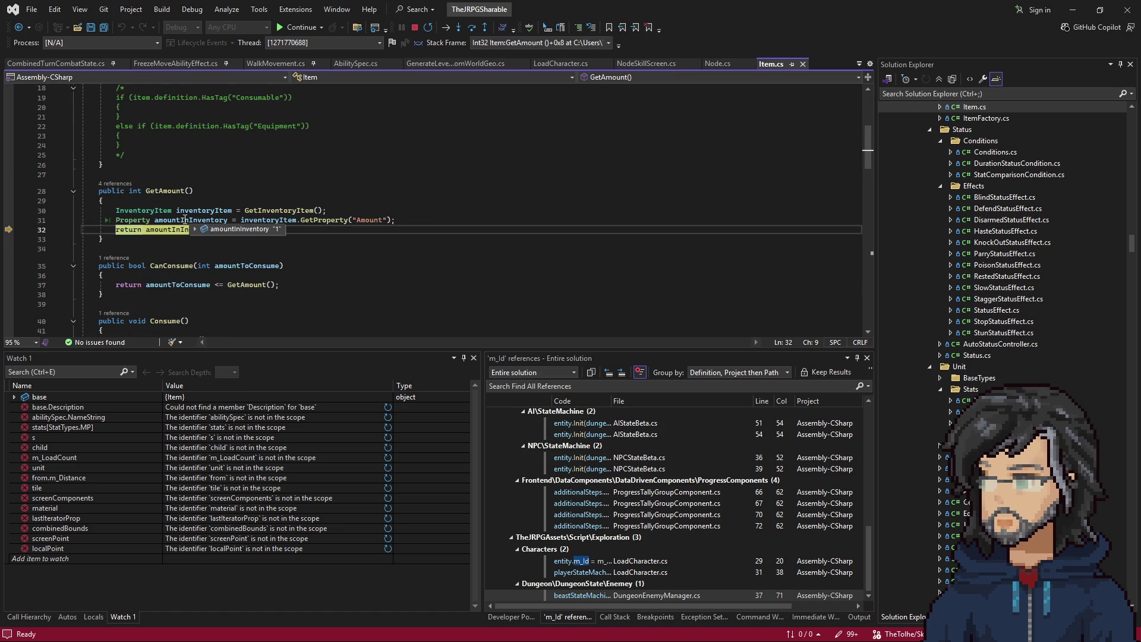
key(F10)
key(F10)
key(F10)
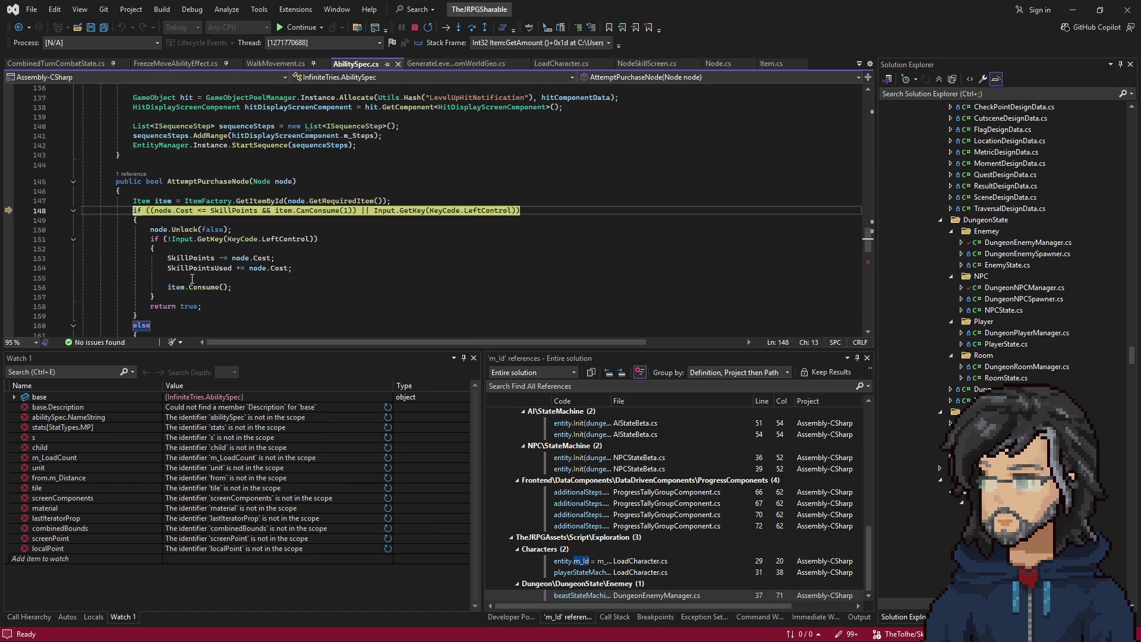
Step: Advance to the node Unlock call and examine the Unlock definition's isLoadUnlock parameter
key(F10)
mouse_move(232, 242)
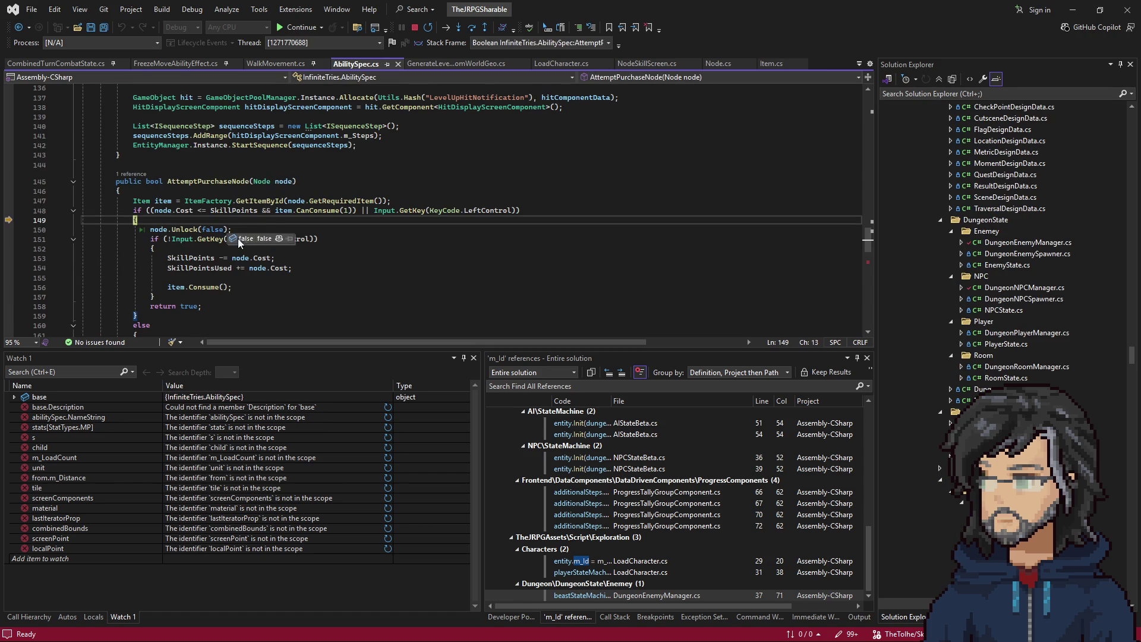
key(F10)
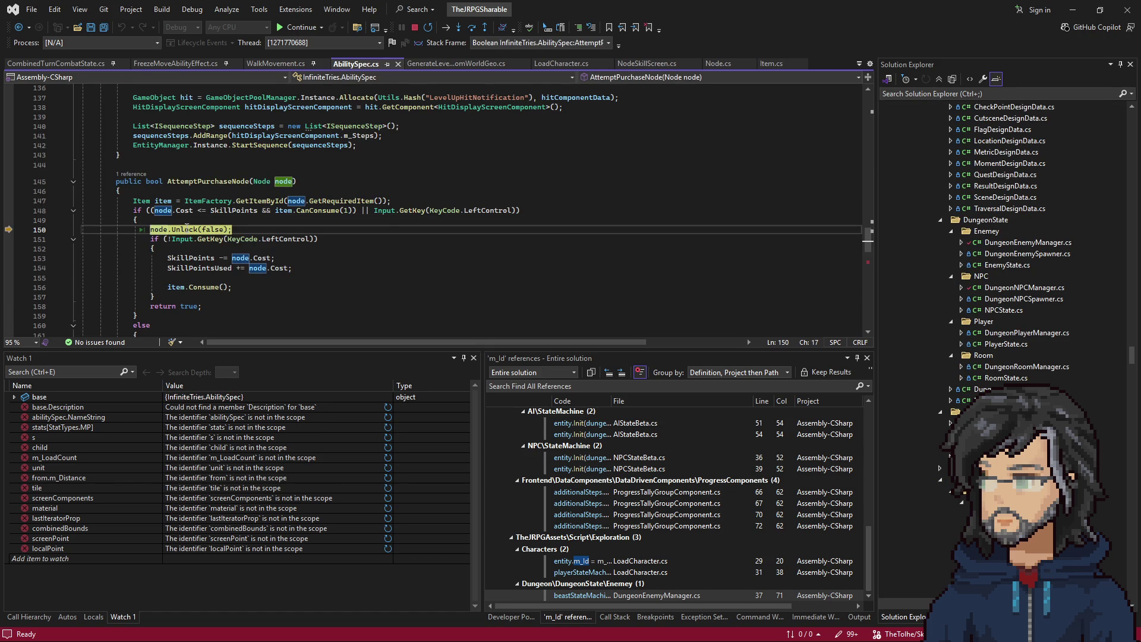
right_click(186, 229)
click(215, 305)
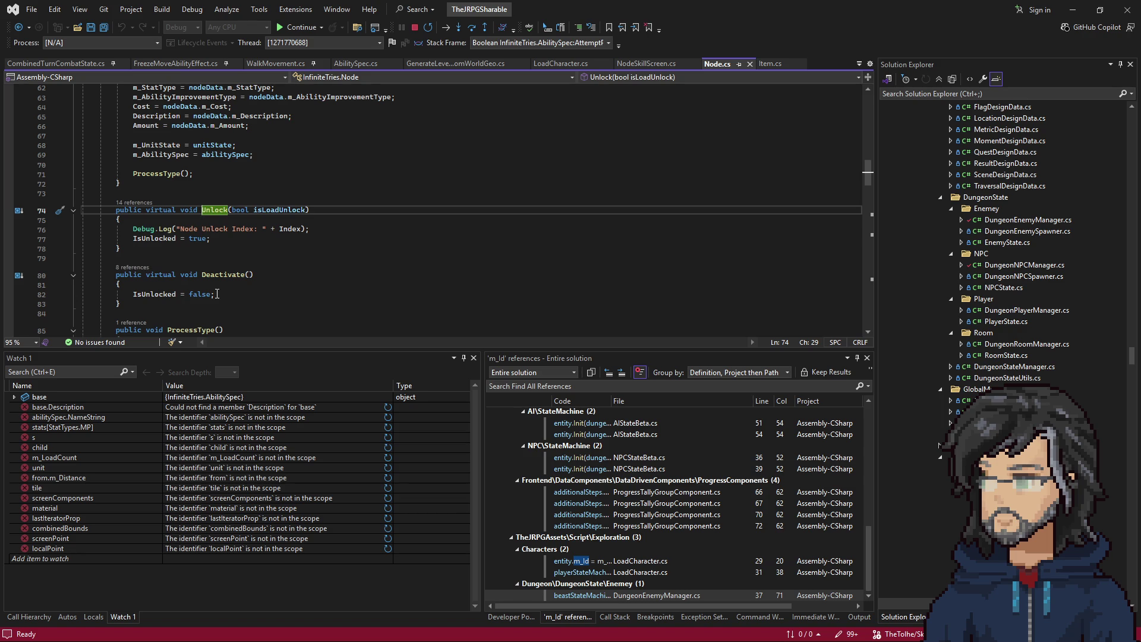
click(19, 27)
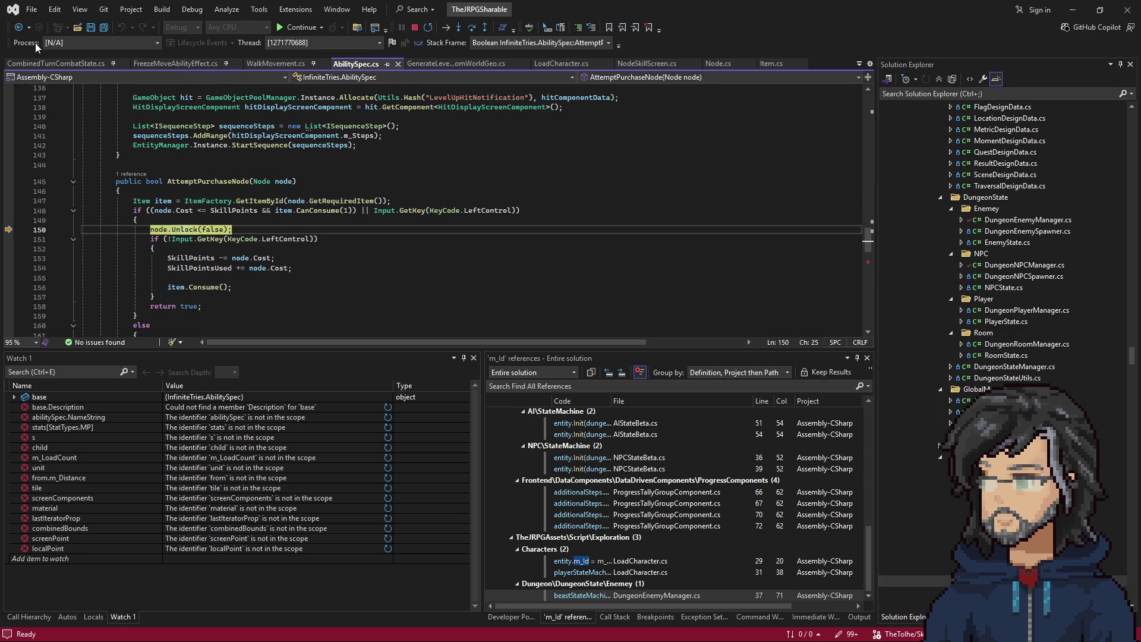
right_click(187, 229)
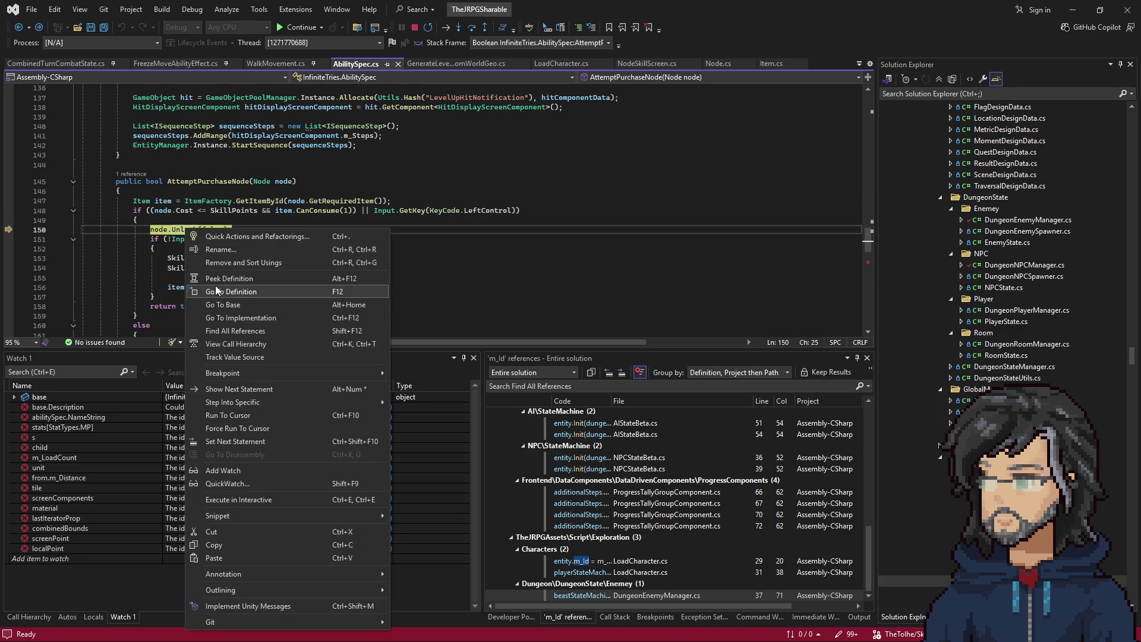
click(215, 304)
double_click(275, 209)
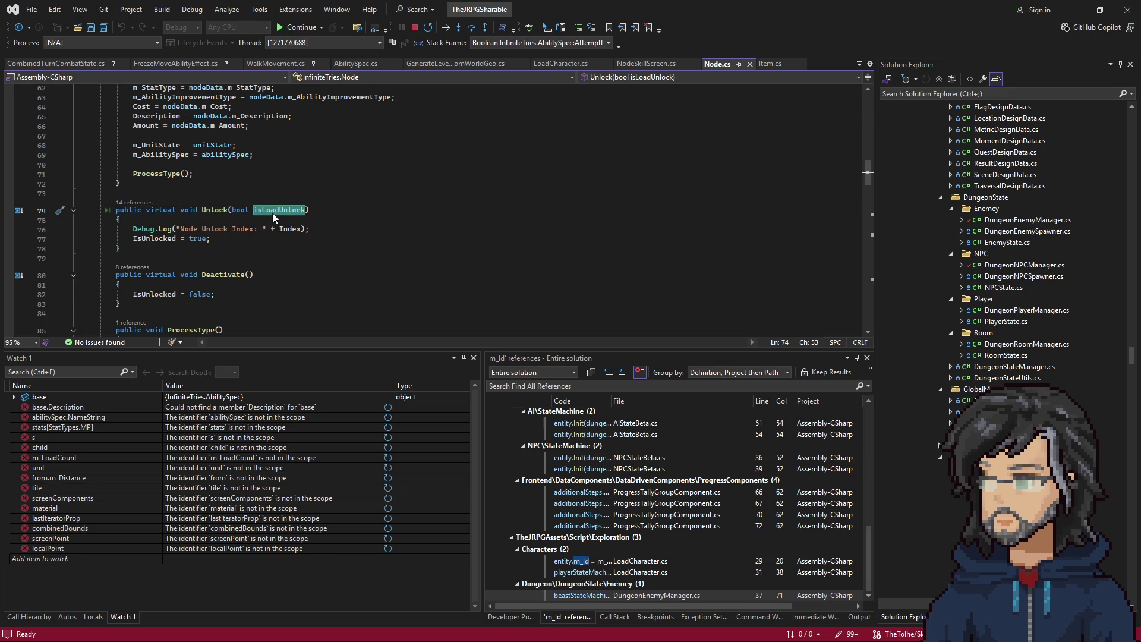
click(19, 26)
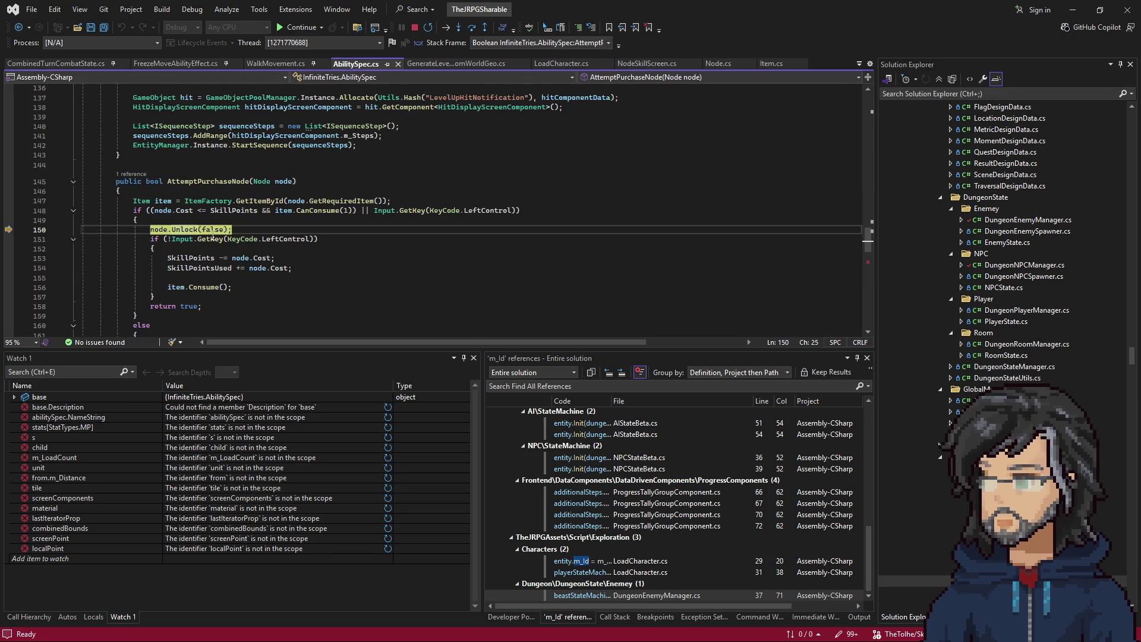
Step: Step over Unlock(false), the skill-point deduction and SkillPointsUsed update, then resume the game
key(F10)
double_click(212, 230)
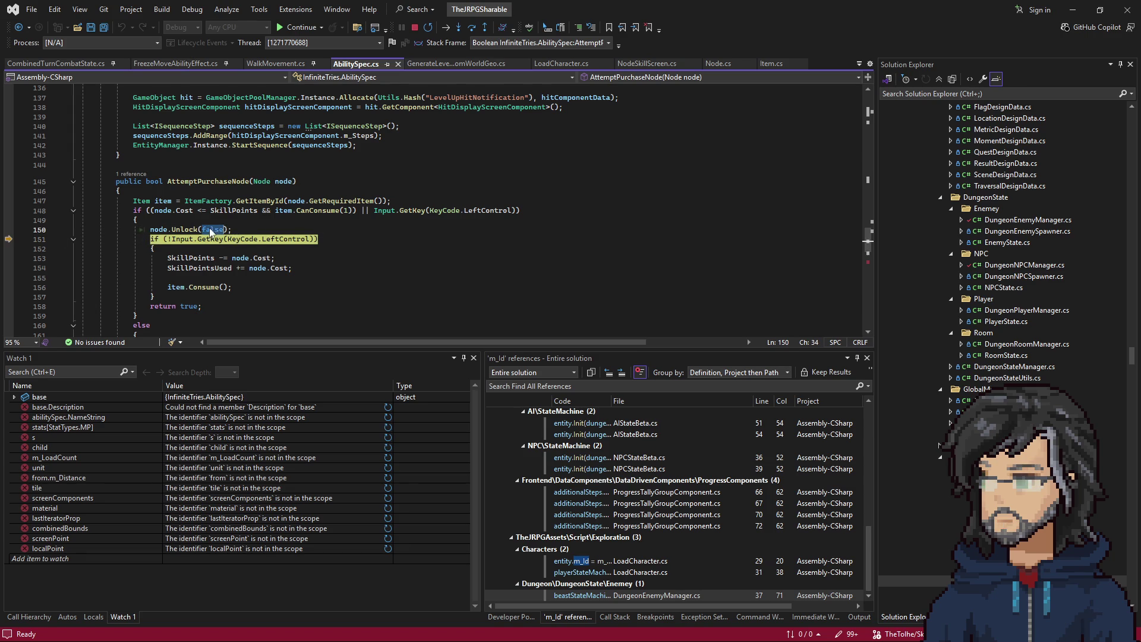
mouse_move(172, 230)
mouse_down()
mouse_move(280, 237)
mouse_move(269, 229)
mouse_up()
key(F10)
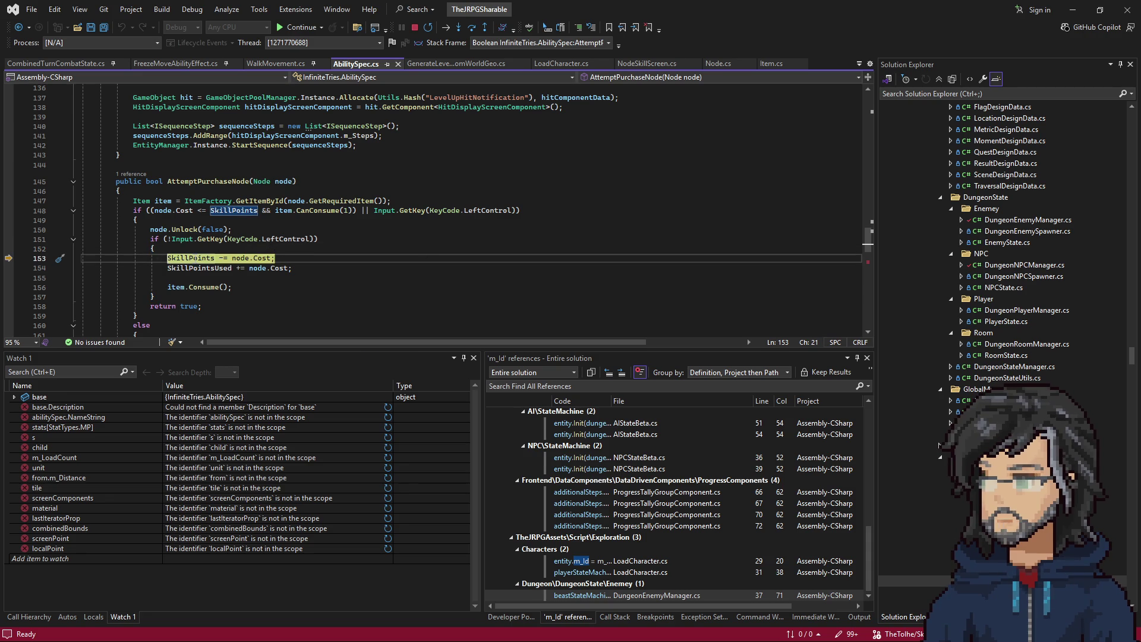
mouse_move(264, 261)
key(F10)
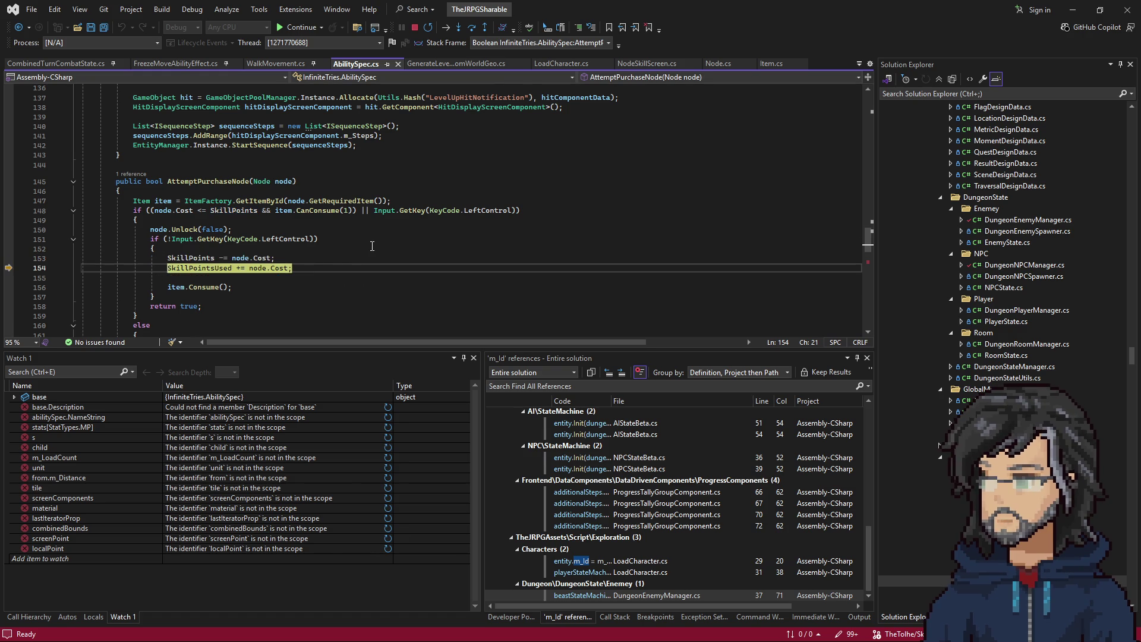
key(F10)
key(F5)
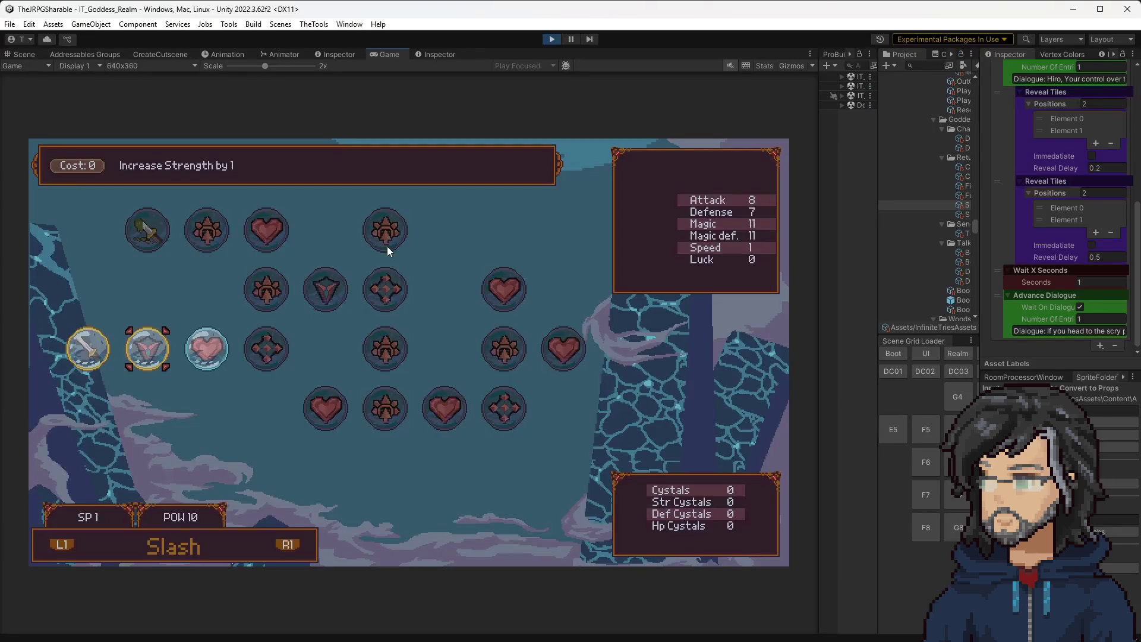
Step: Widen the Project panel, stop the game, search 'skill' and open the Skill prefab
drag(873, 212, 714, 208)
click(552, 39)
click(771, 65)
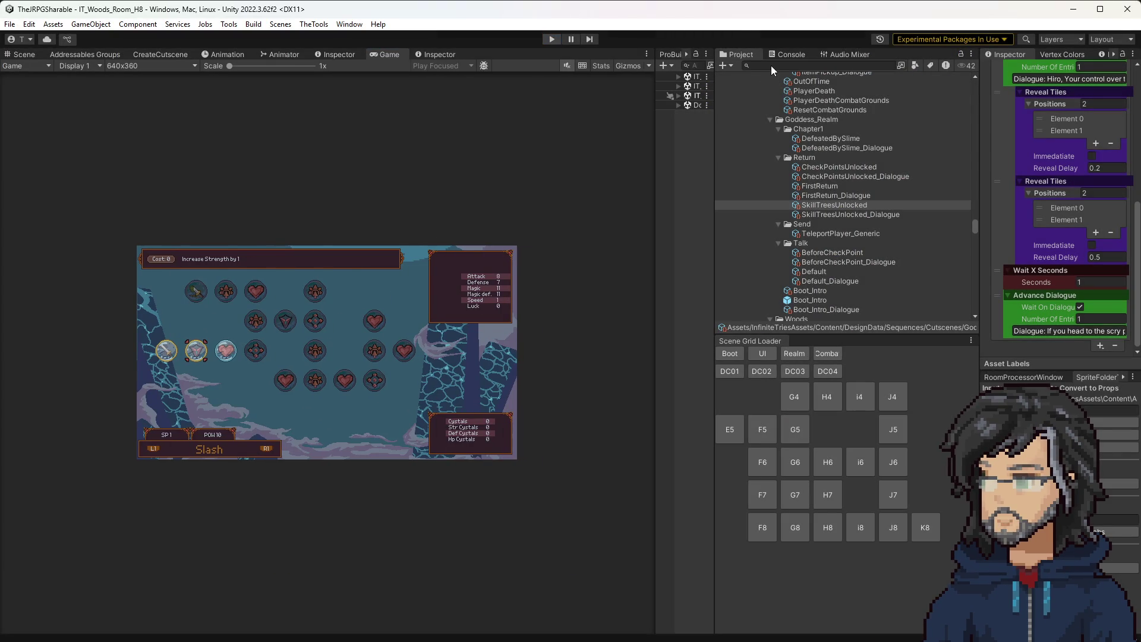
text(skill)
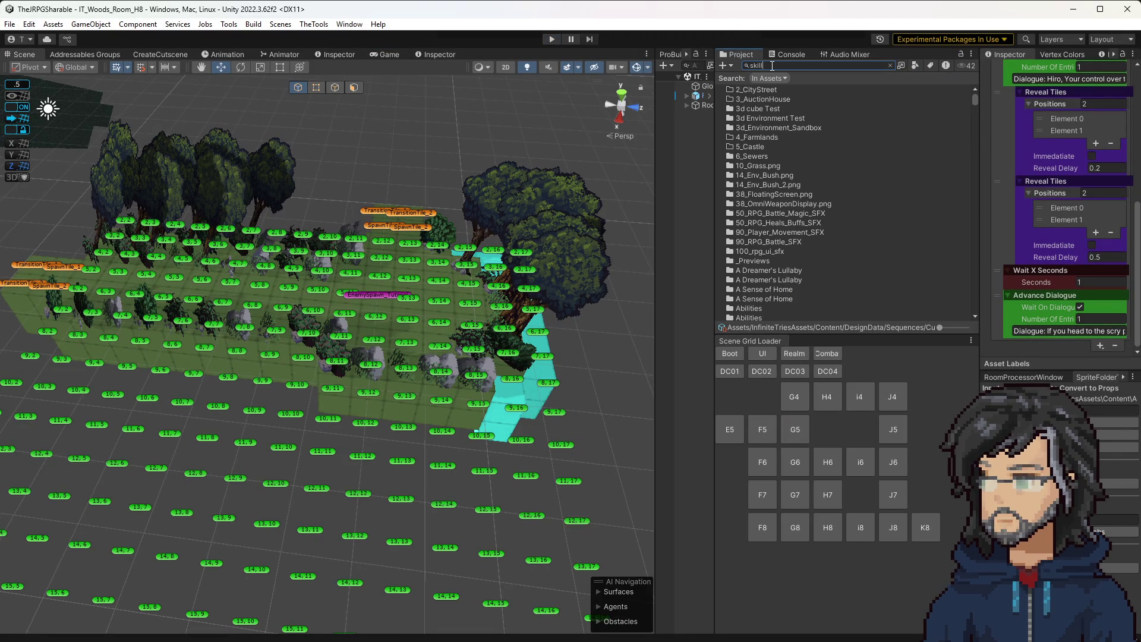
scroll(821, 238, down, 5)
scroll(794, 227, down, 3)
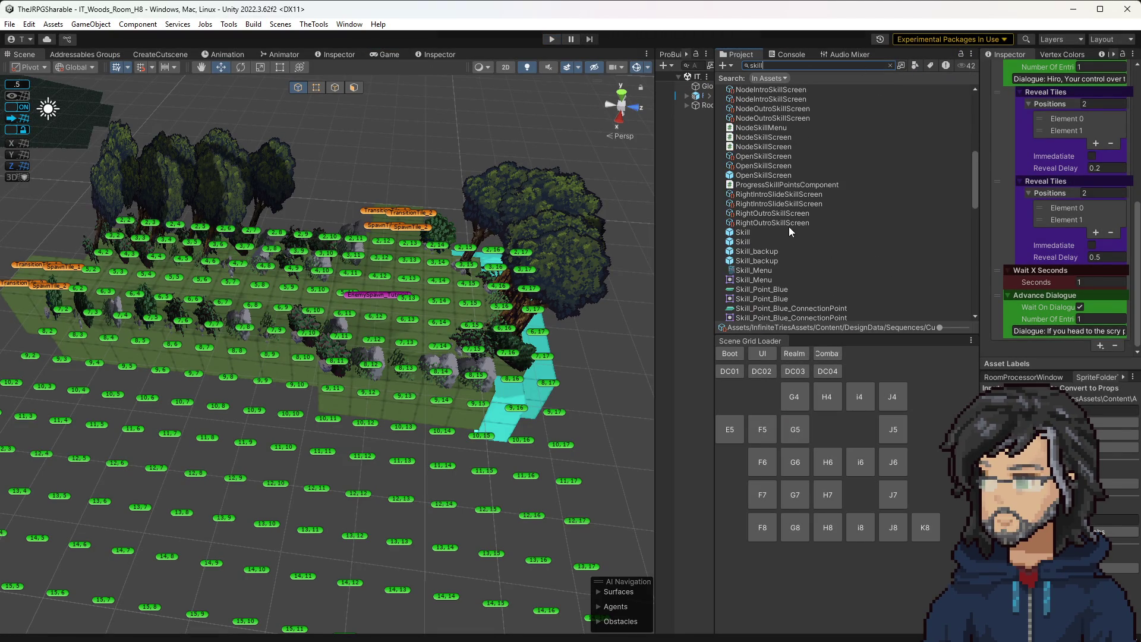
click(750, 235)
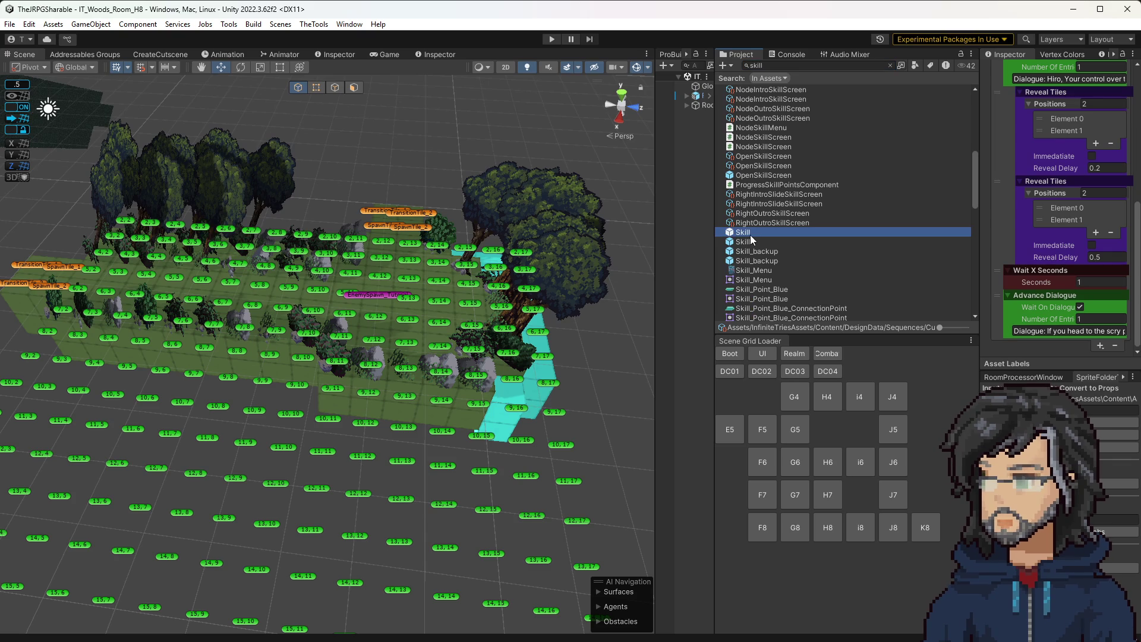
double_click(747, 234)
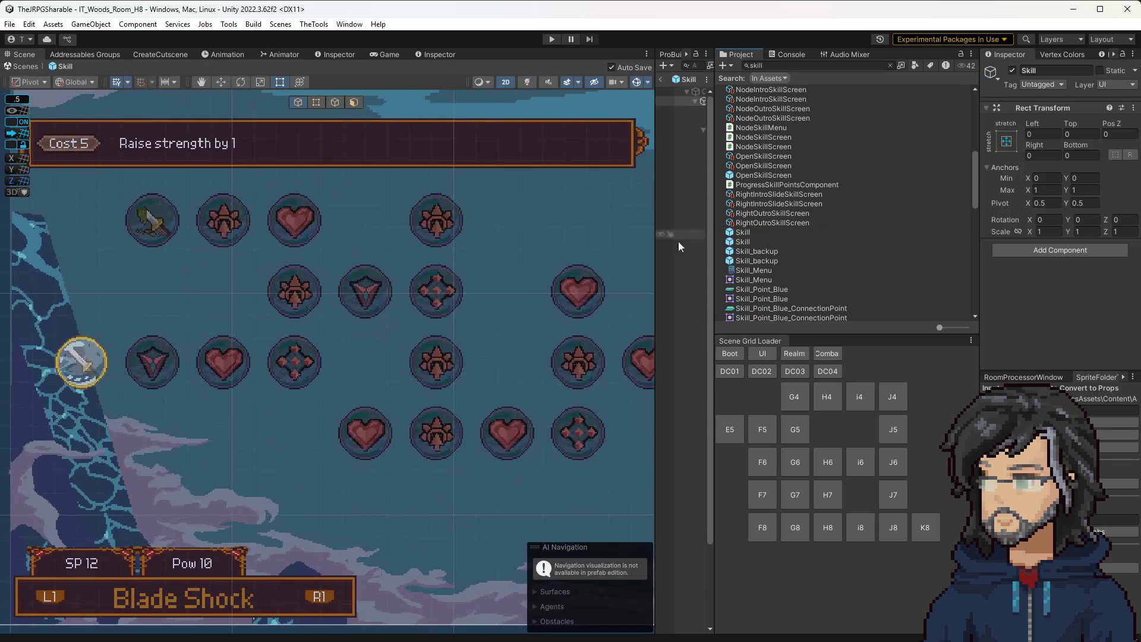
Step: Select NodesLoader, then the Increase Strength node, and view its Node Data (ATK, Amount 1)
scroll(424, 313, down, 5)
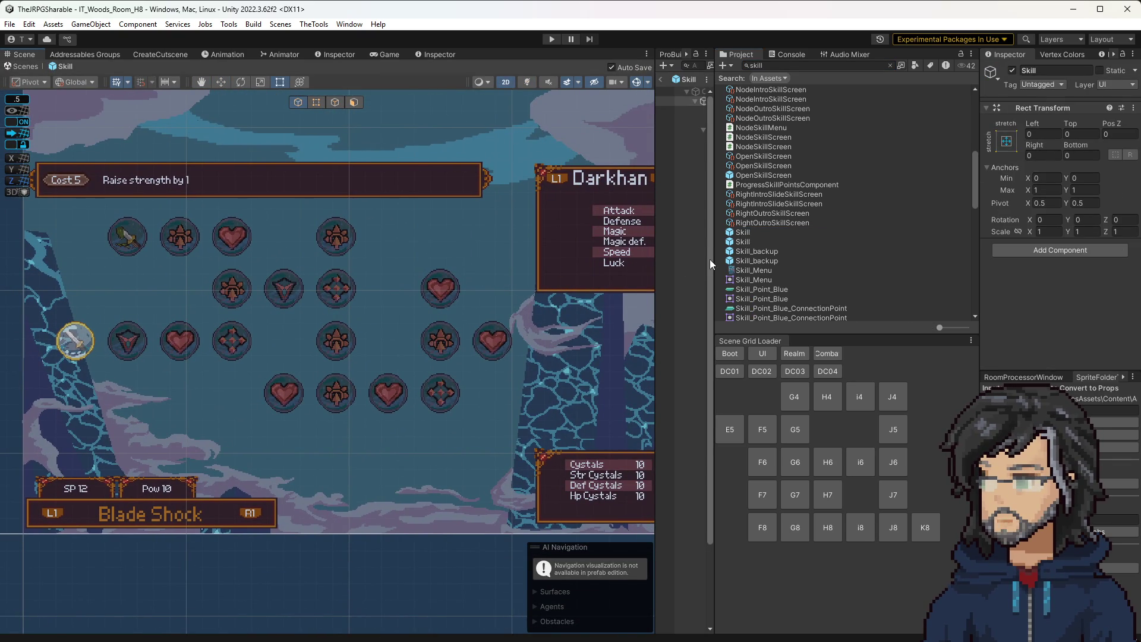
drag(711, 264, 801, 265)
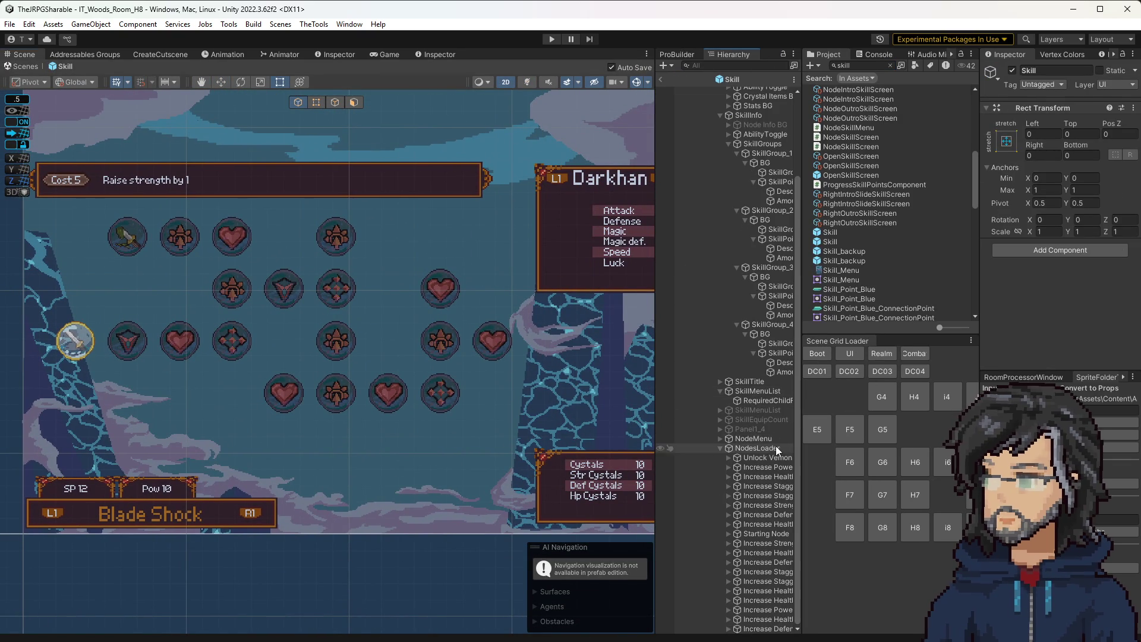
click(777, 447)
scroll(1021, 269, down, 2)
click(1063, 280)
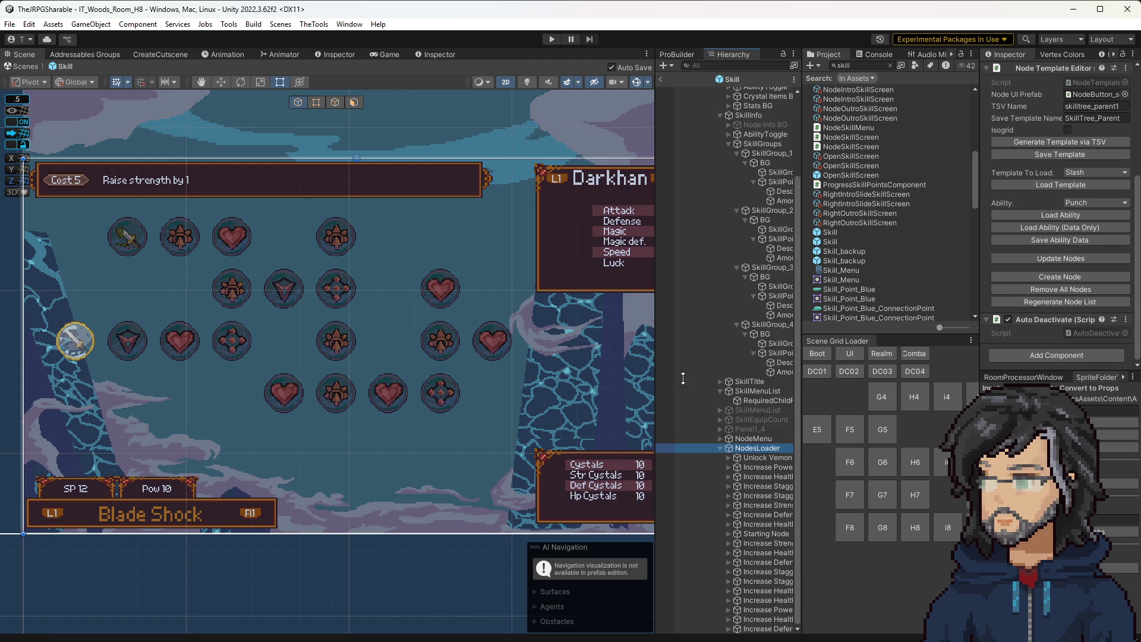
click(128, 343)
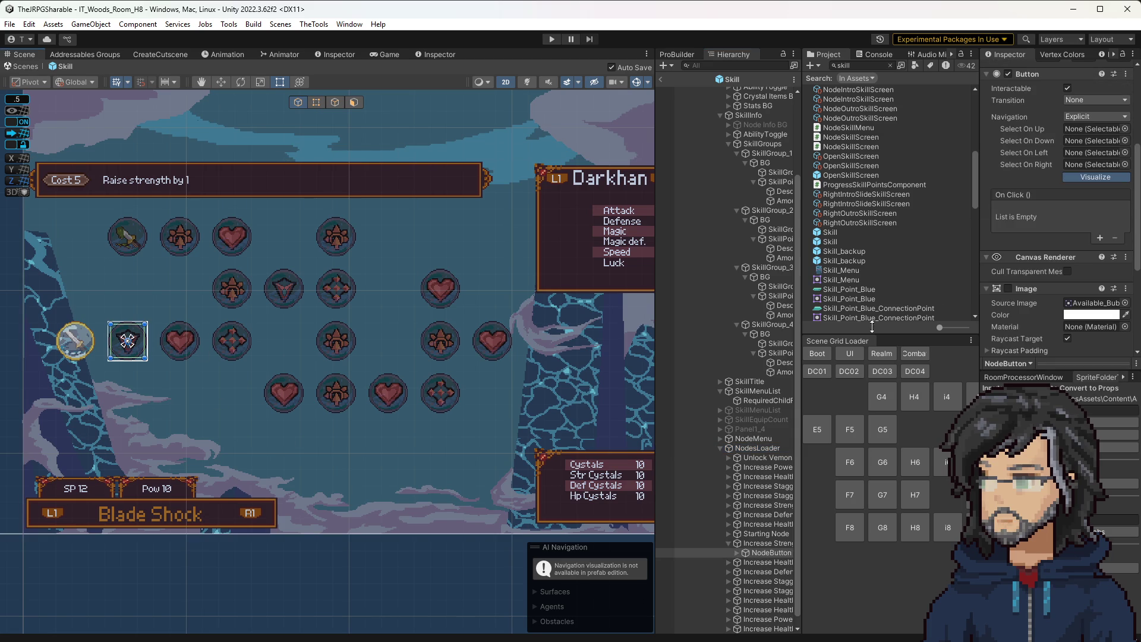
click(761, 543)
scroll(1079, 258, down, 4)
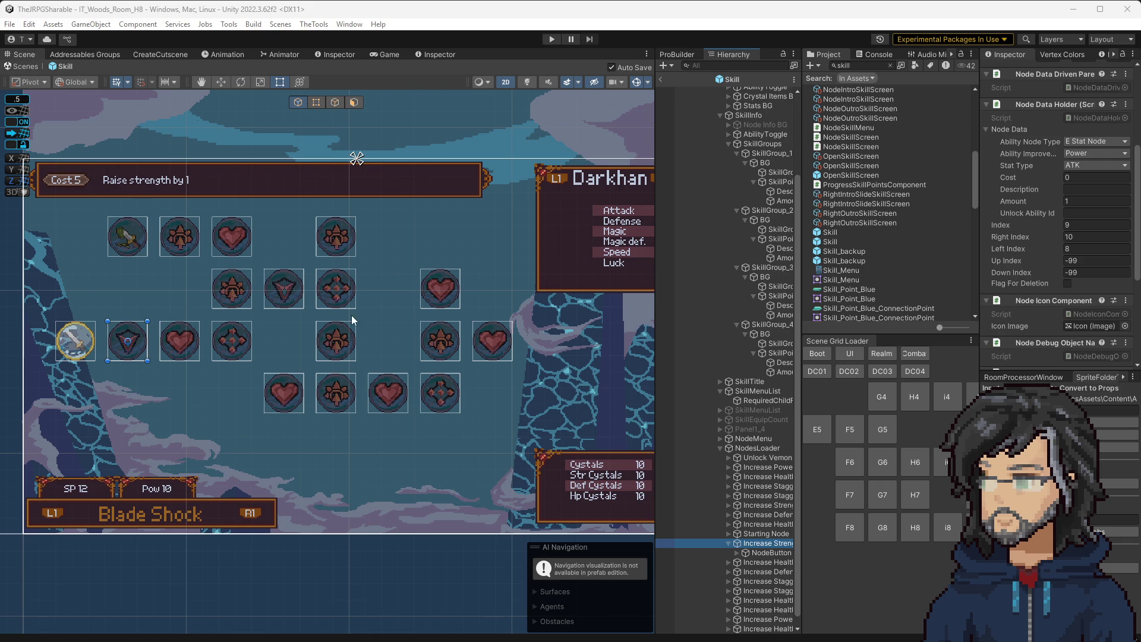
Step: Clear the Project search, select the TheJRPGAssets folder and open SkillTemplate_Slash.tsv
click(890, 66)
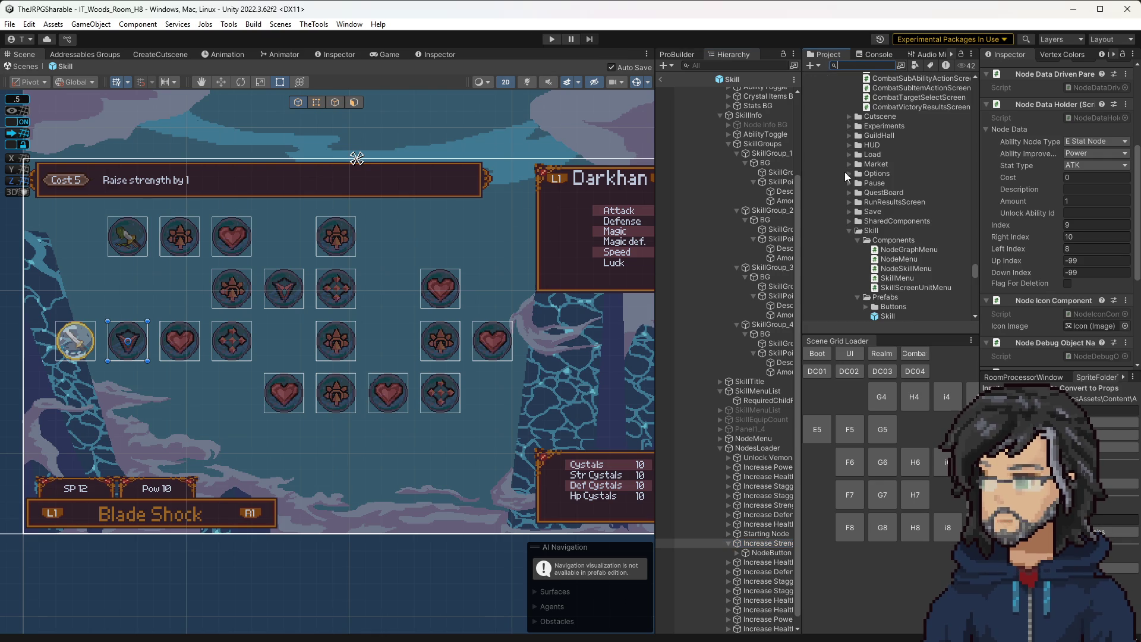
scroll(878, 238, down, 5)
scroll(878, 238, down, 3)
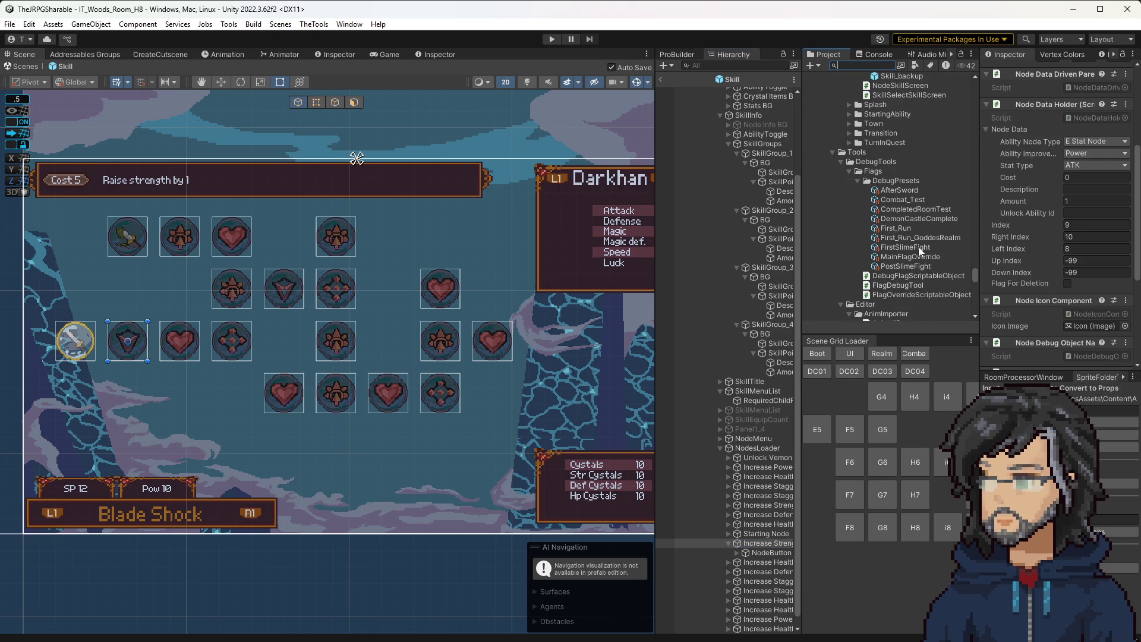
scroll(915, 241, up, 10)
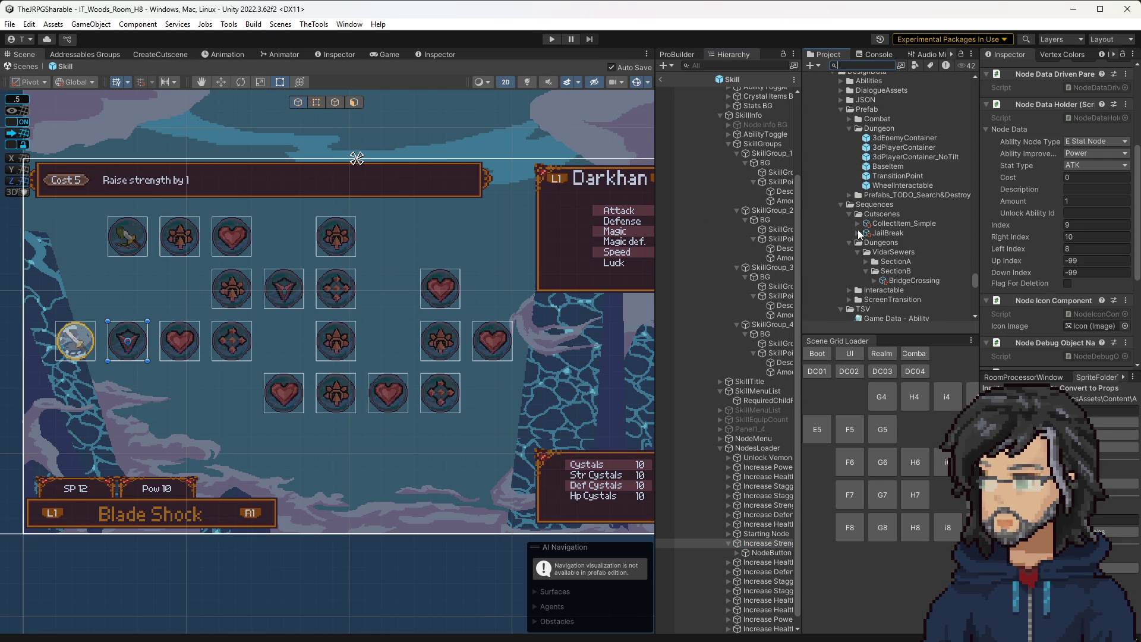
scroll(857, 284, down, 10)
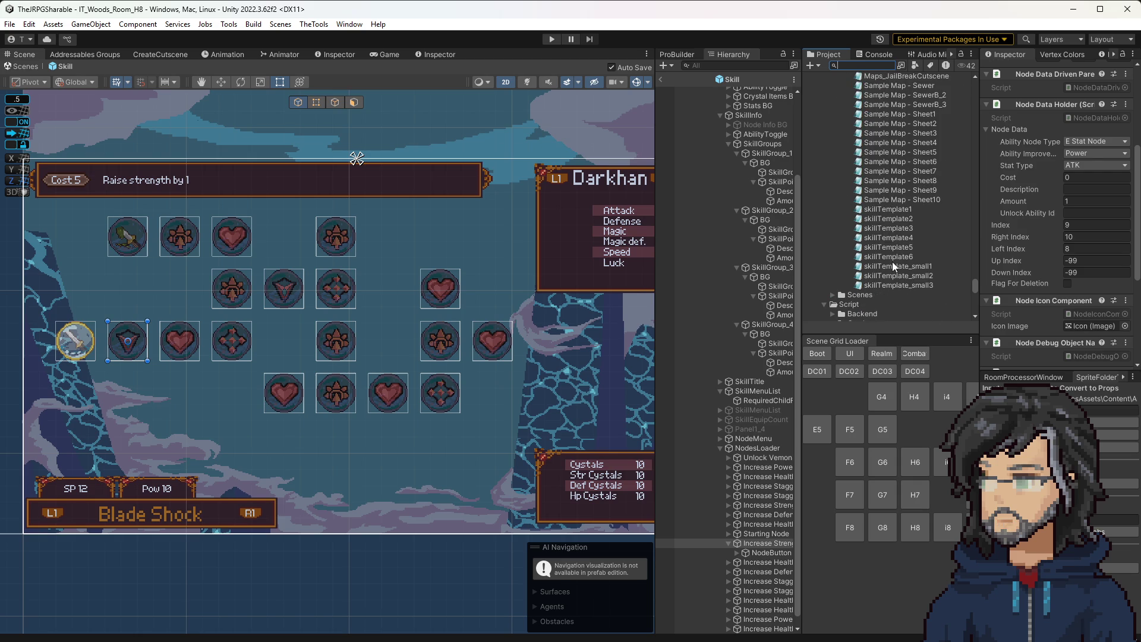
scroll(897, 234, up, 8)
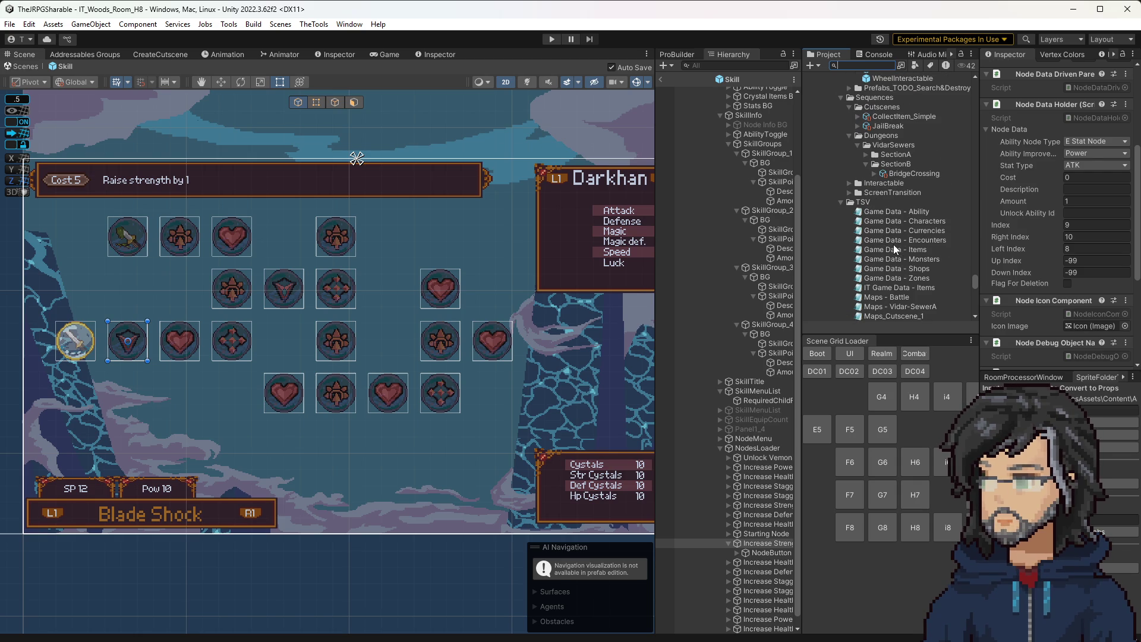
scroll(893, 244, up, 8)
click(849, 143)
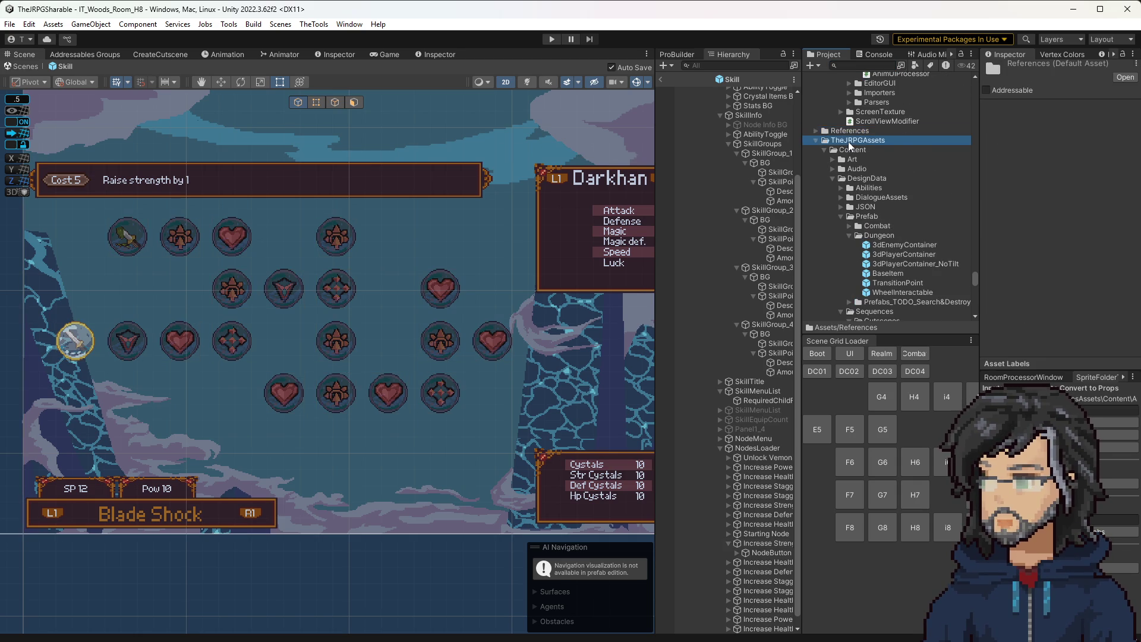
scroll(889, 252, down, 15)
scroll(889, 252, up, 15)
scroll(883, 254, up, 4)
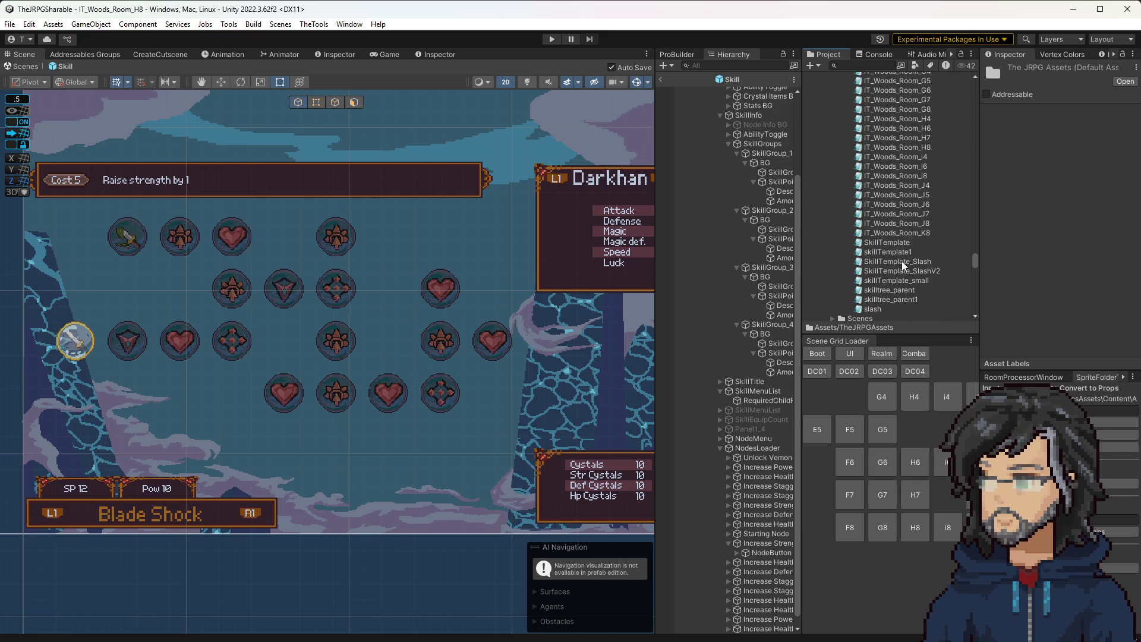
double_click(901, 262)
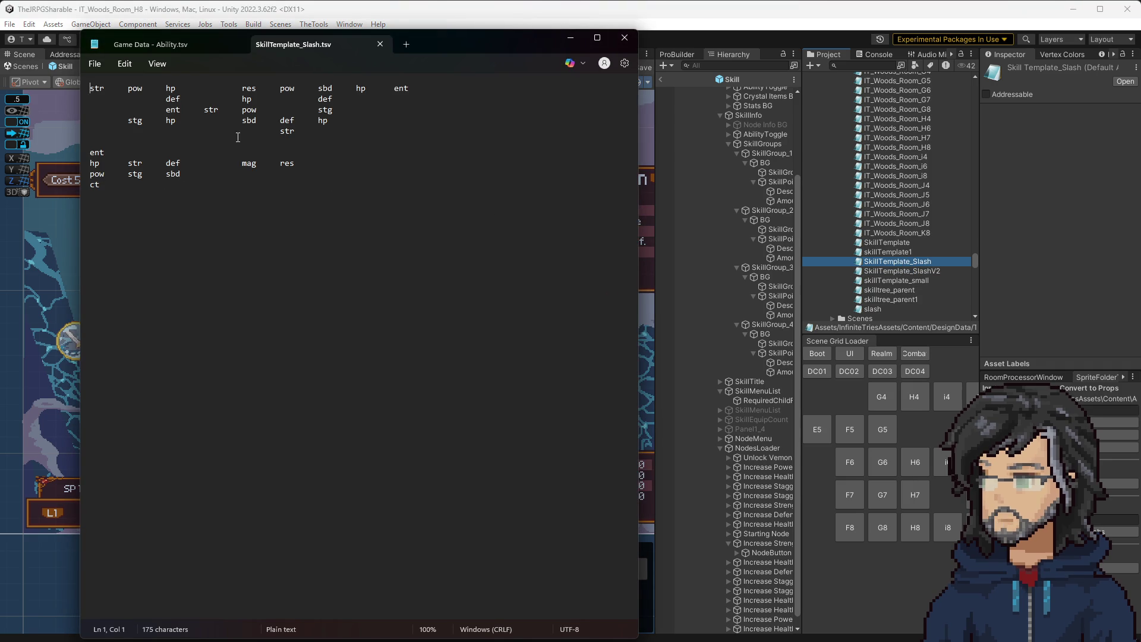
Step: Highlight the template's first six lines, move Notepad aside, and bring up the IT Game Data sheet
drag(91, 88, 154, 148)
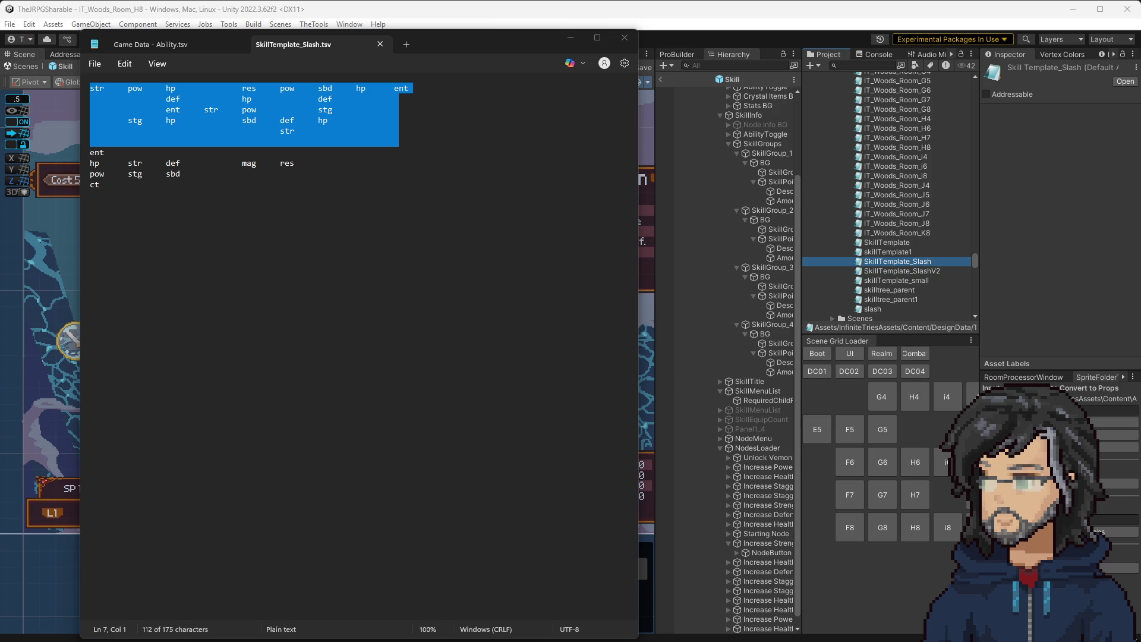
drag(517, 44, 529, 65)
click(528, 65)
key(alt+Tab)
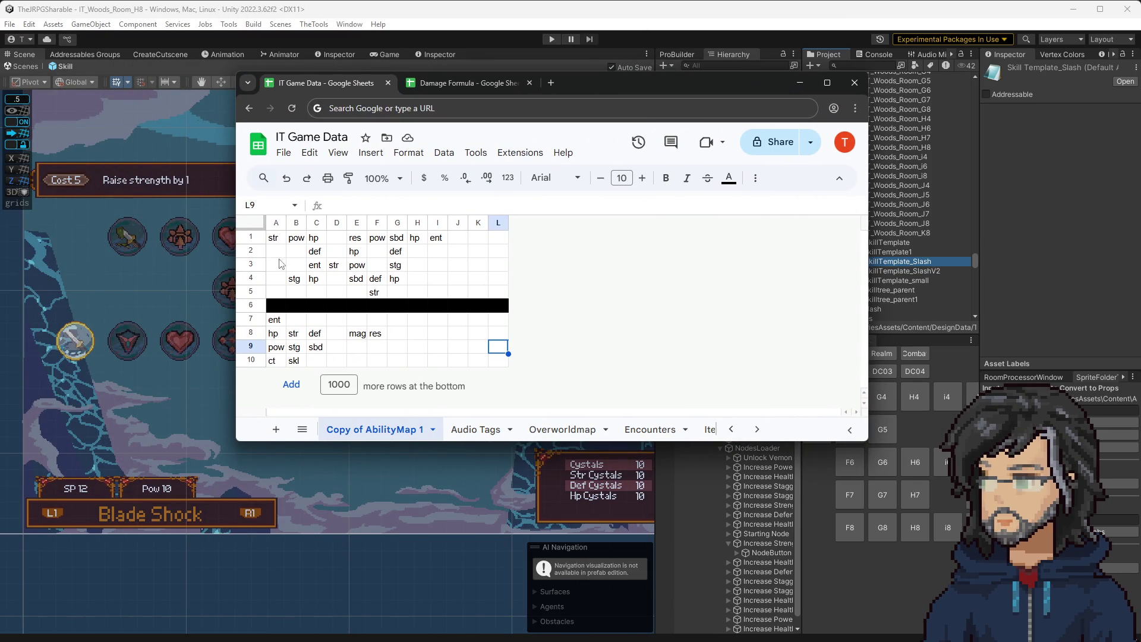
Step: Select the hp cell C4 in Copy of AbilityMap 1 and drag the spreadsheet window aside
click(315, 279)
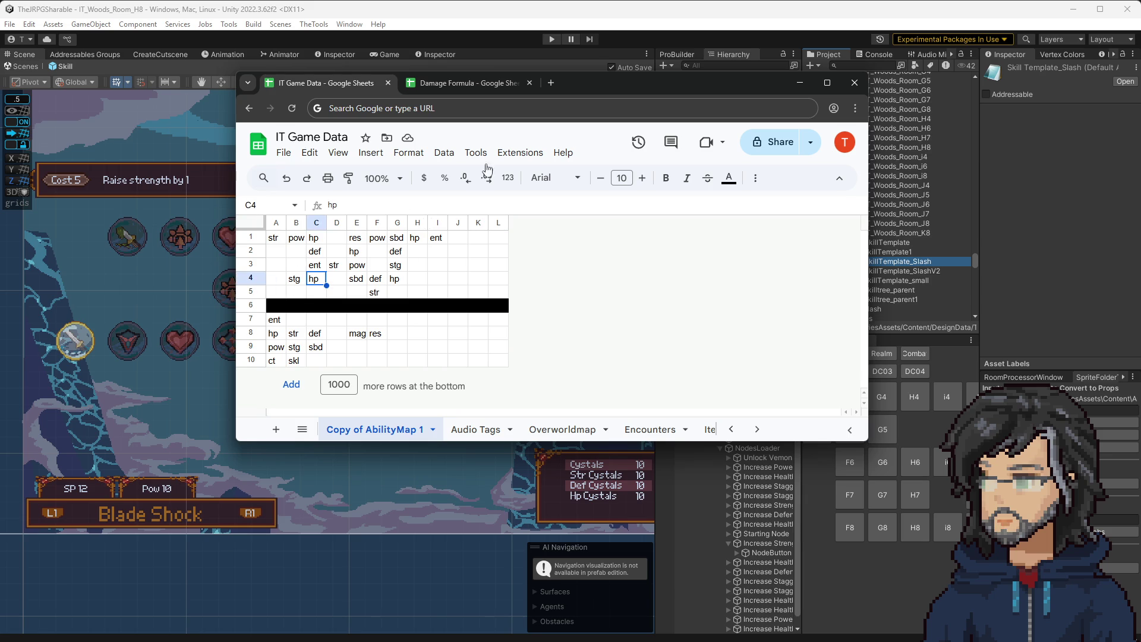
mouse_move(597, 82)
mouse_down()
mouse_move(840, 105)
mouse_move(764, 300)
mouse_move(827, 106)
mouse_move(882, 110)
mouse_move(0, 109)
mouse_up()
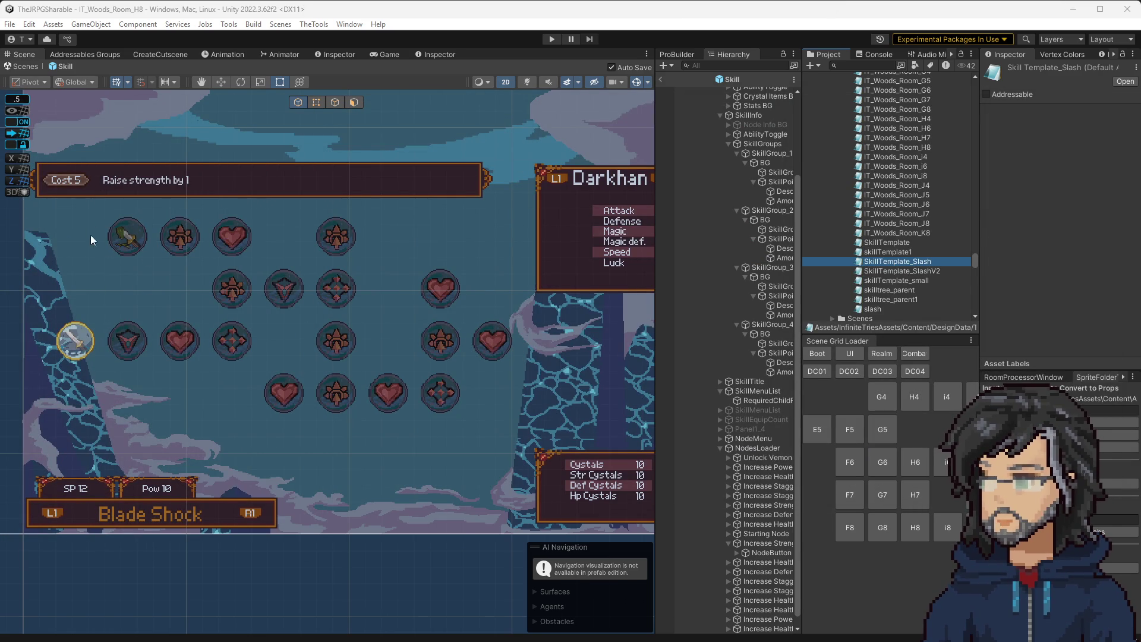
Step: Select the Increase Health heart node and its button child in the skill tree
click(442, 289)
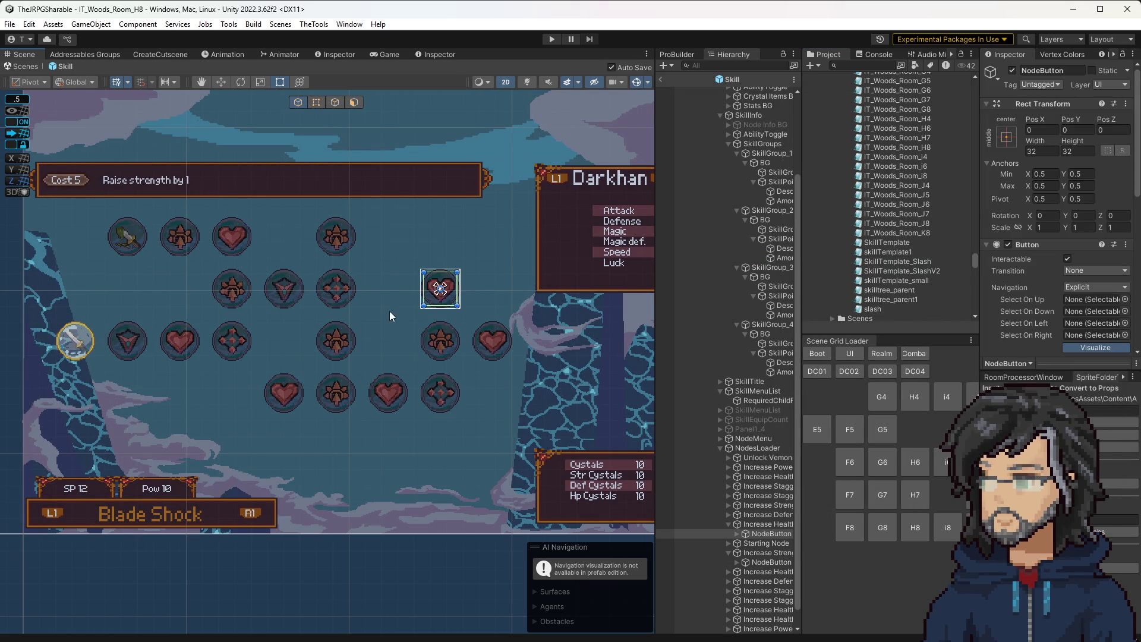
scroll(731, 523, down, 1)
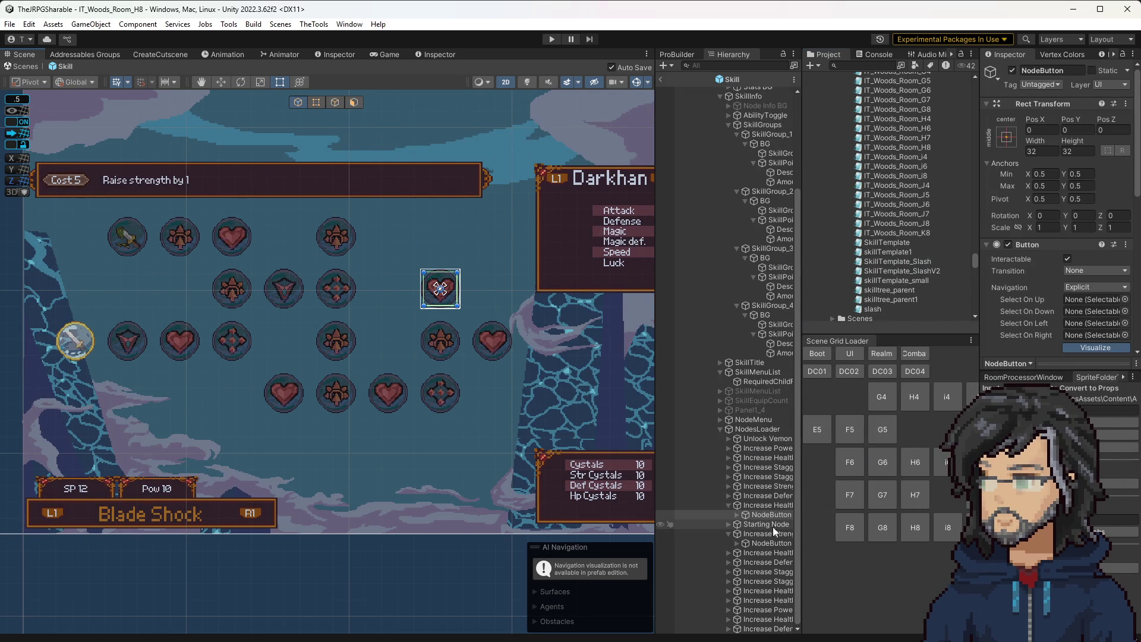
click(492, 341)
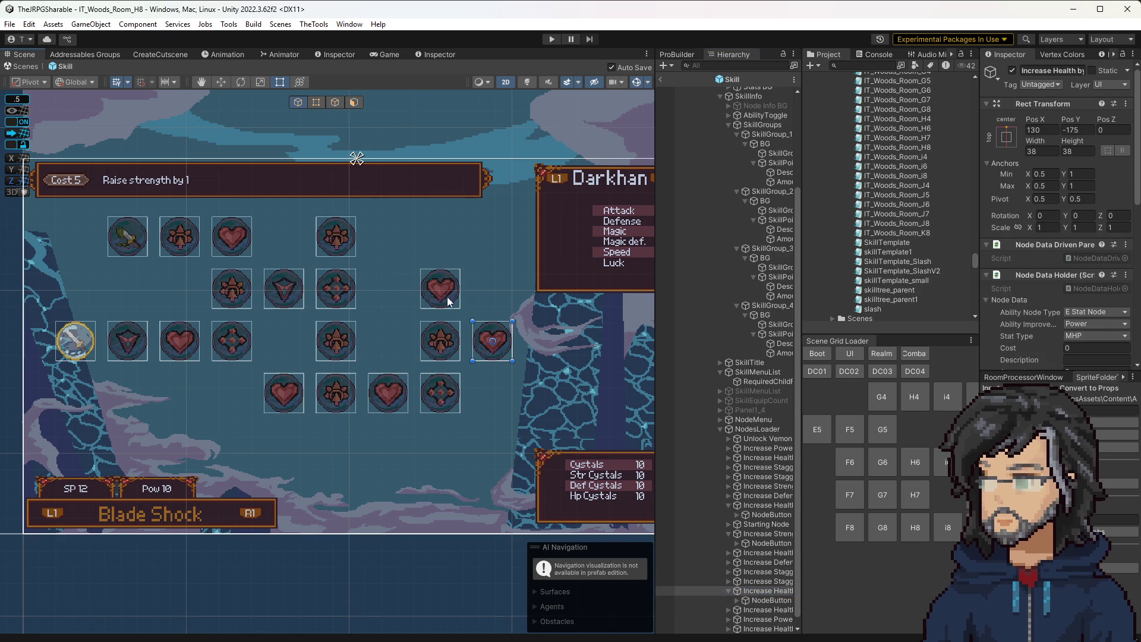
click(492, 336)
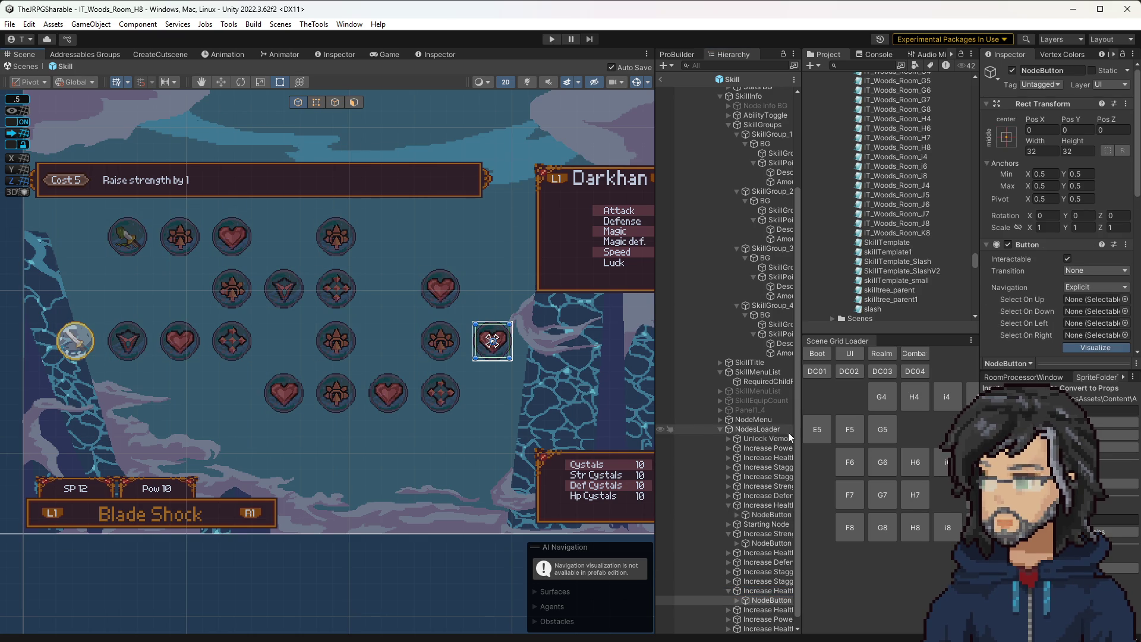
Step: Load the Slash ability via NodesLoader and open slash.tsv as text
click(757, 429)
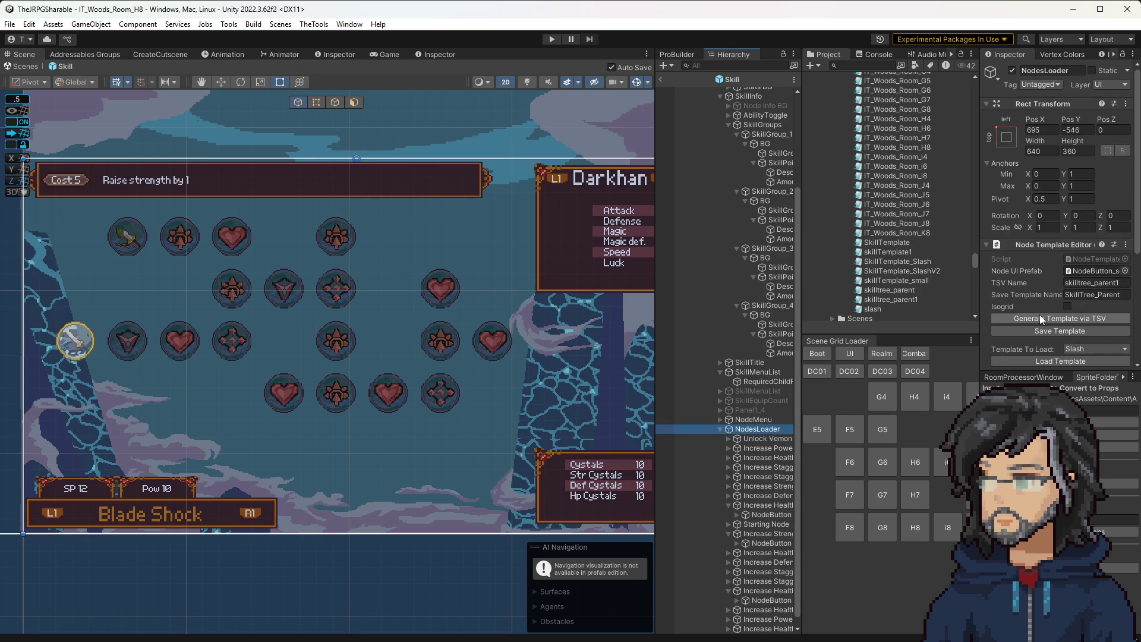
scroll(1080, 272, down, 3)
click(1077, 283)
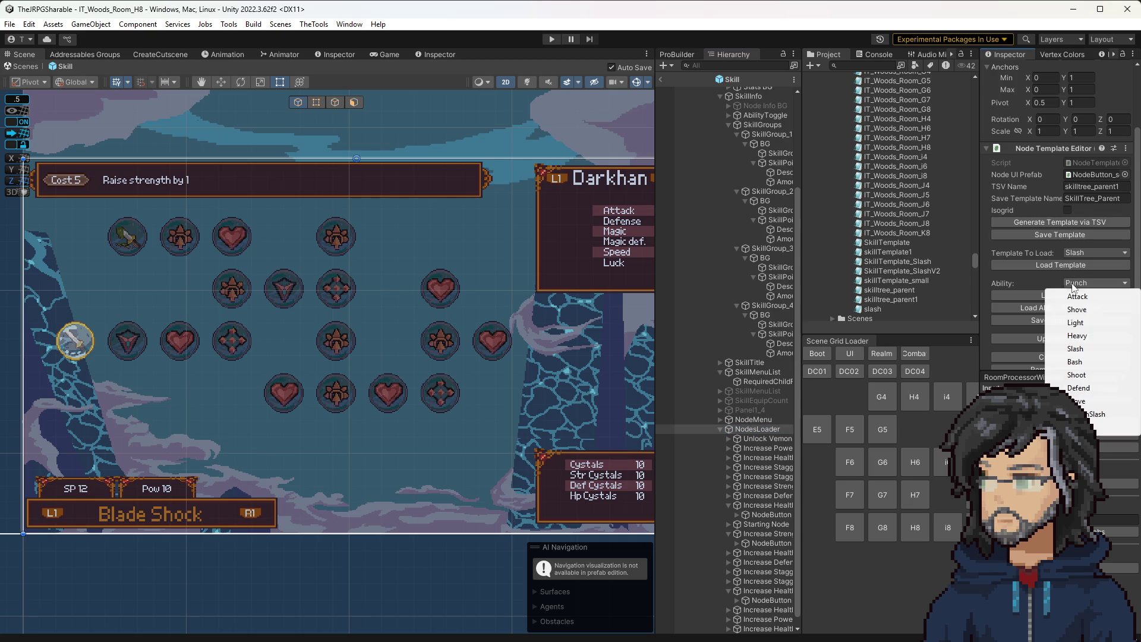
click(1075, 349)
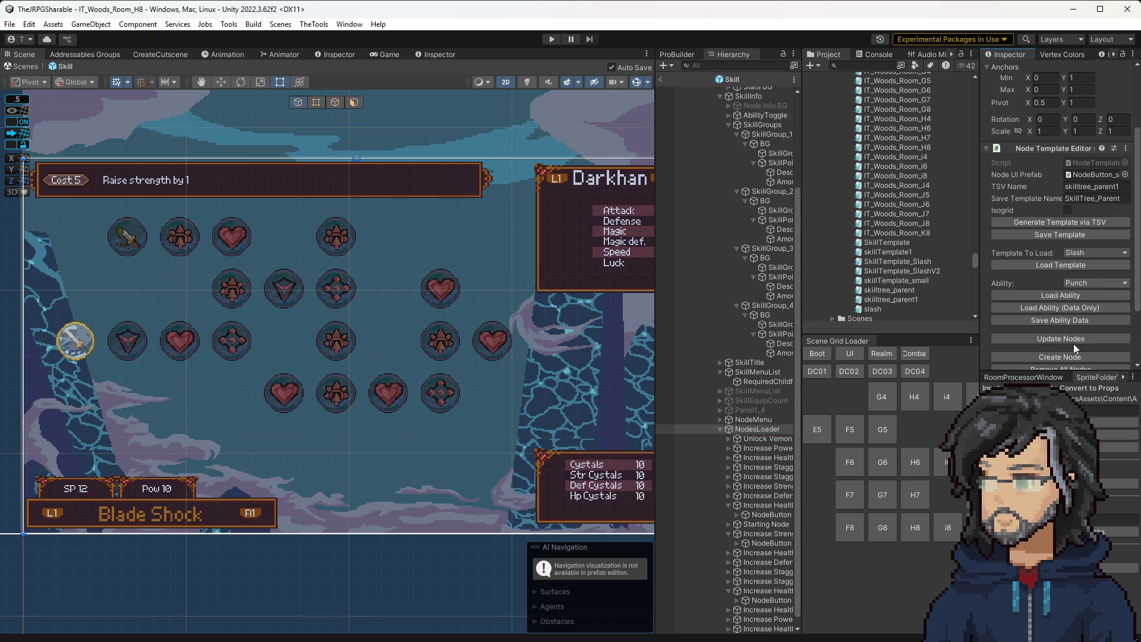
click(1064, 300)
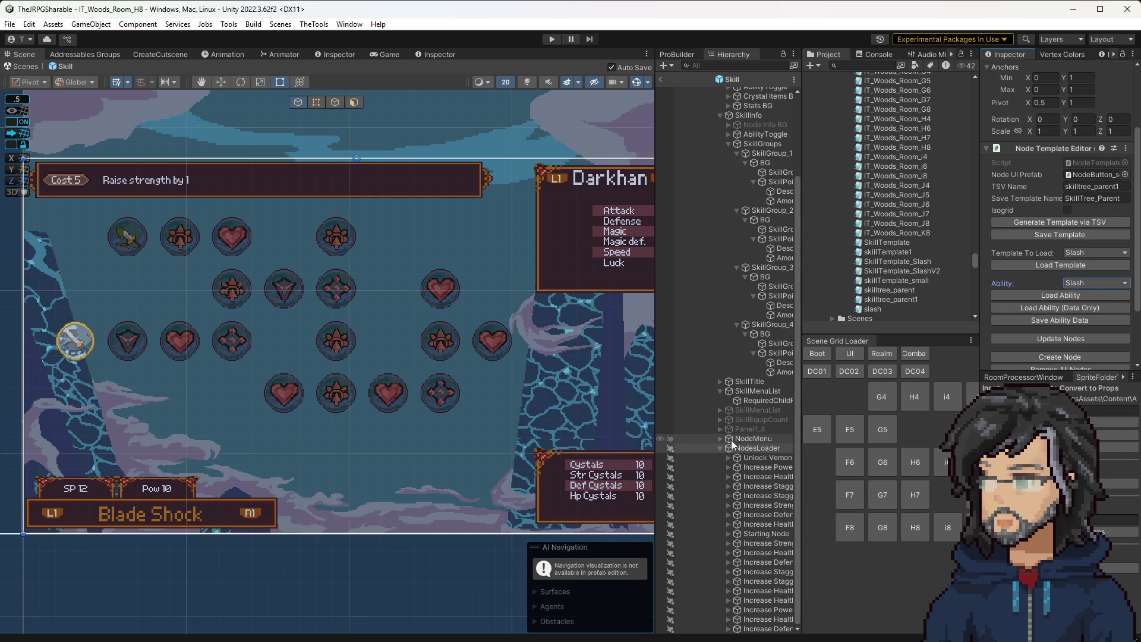
double_click(876, 309)
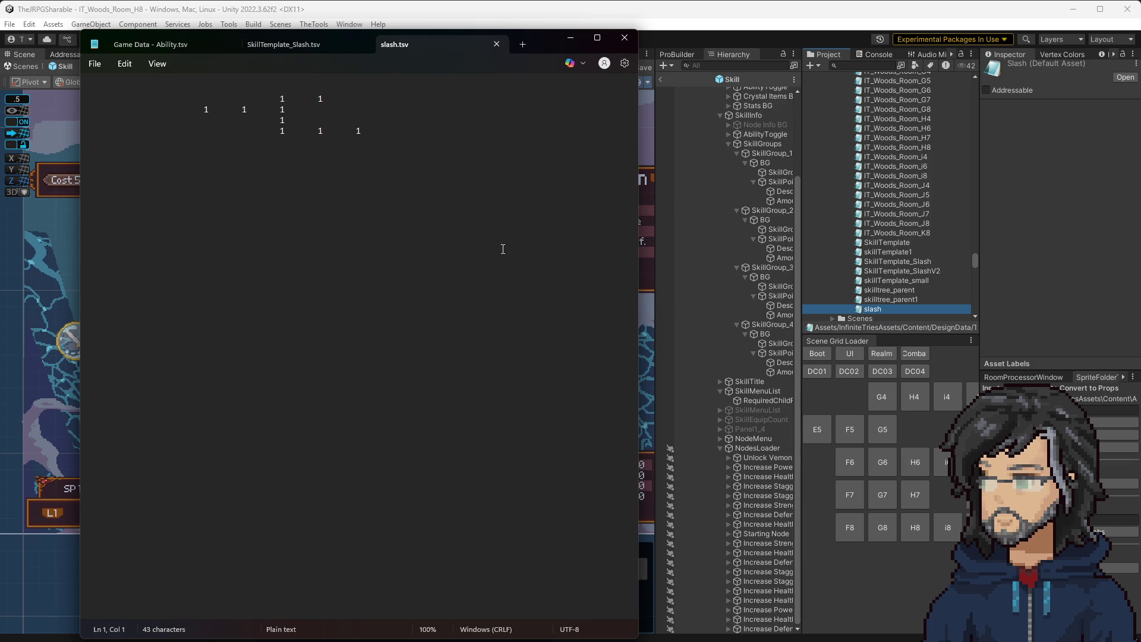
Step: Open SkillTemplate_SlashV2 beside the tree, inspect its skl/ct codes and top four lines, then minimize
double_click(929, 271)
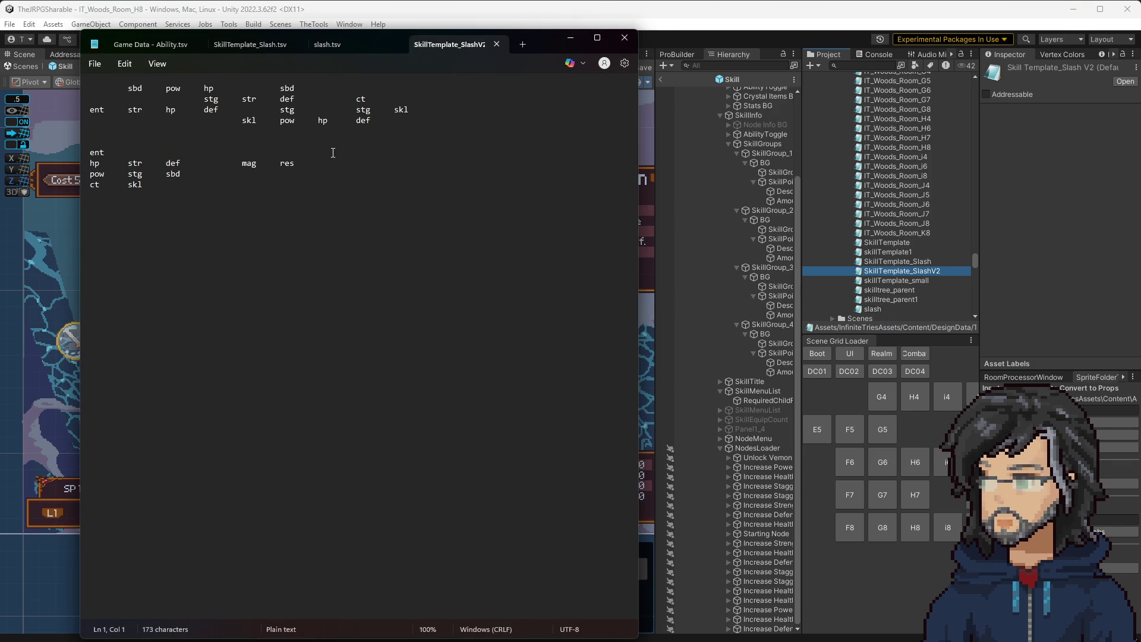
drag(547, 43, 996, 108)
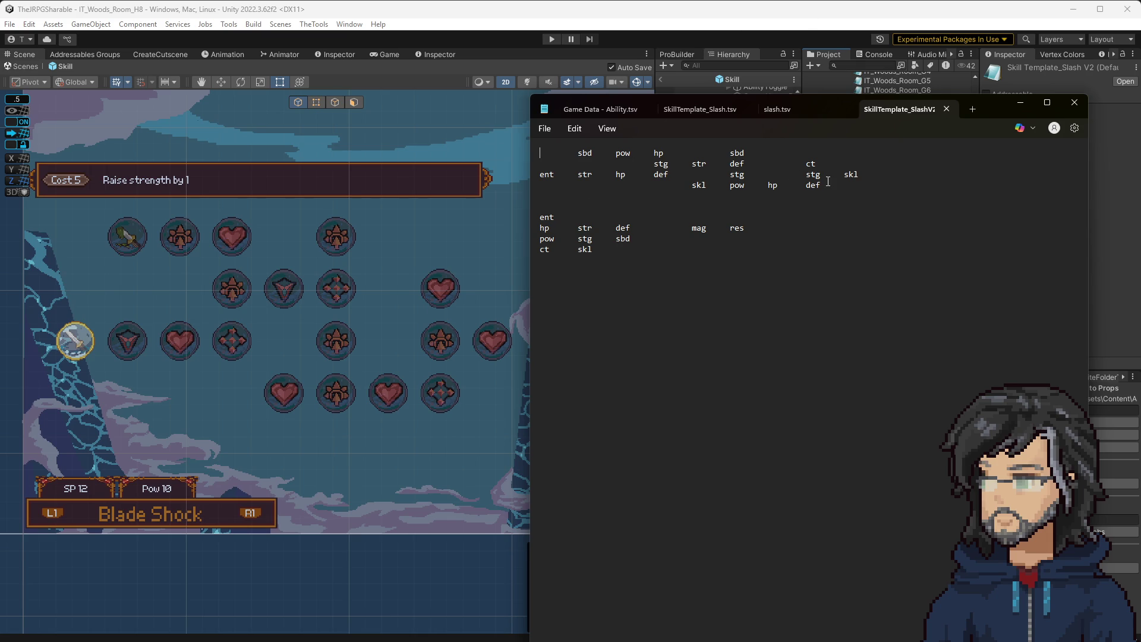
double_click(852, 174)
double_click(812, 164)
double_click(851, 174)
click(877, 189)
mouse_move(543, 145)
mouse_down()
mouse_move(844, 172)
mouse_move(850, 202)
mouse_move(841, 196)
mouse_move(911, 205)
mouse_up()
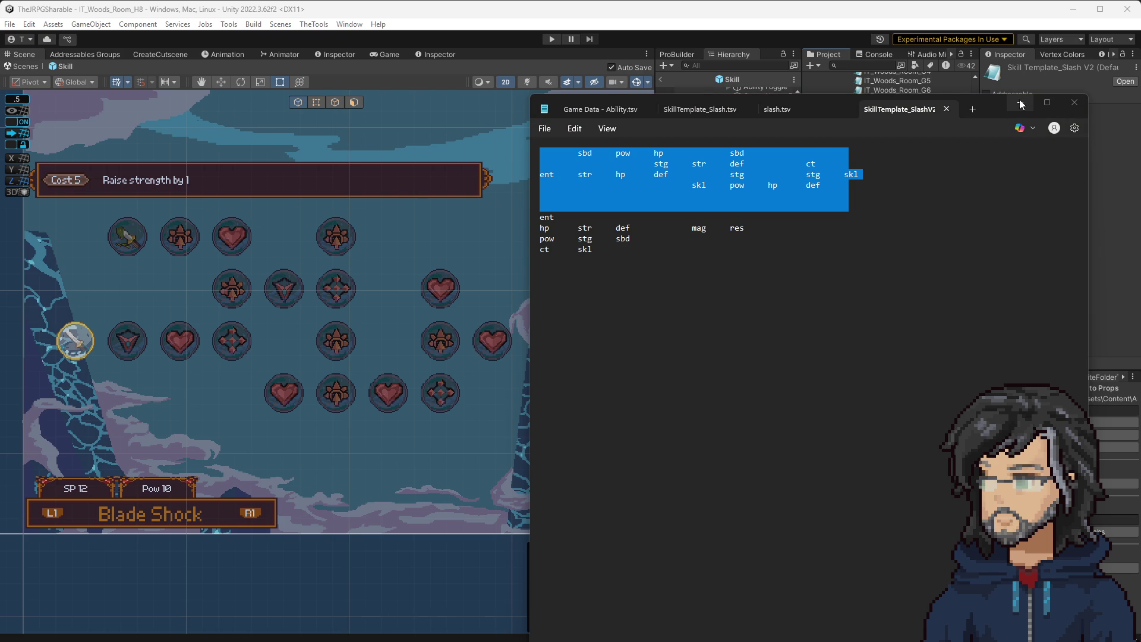
click(1021, 105)
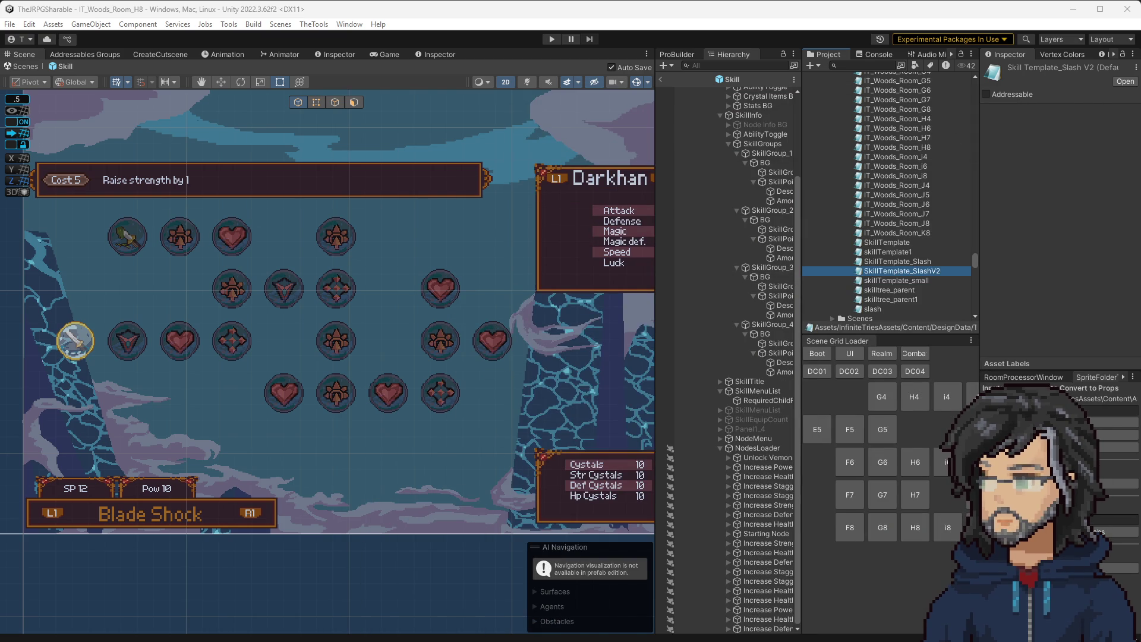
Step: Bring the IT Game Data spreadsheet forward and place it at the upper right over the skill tree
key(alt+Tab)
mouse_move(275, 226)
mouse_down()
mouse_move(954, 130)
mouse_move(939, 165)
mouse_up()
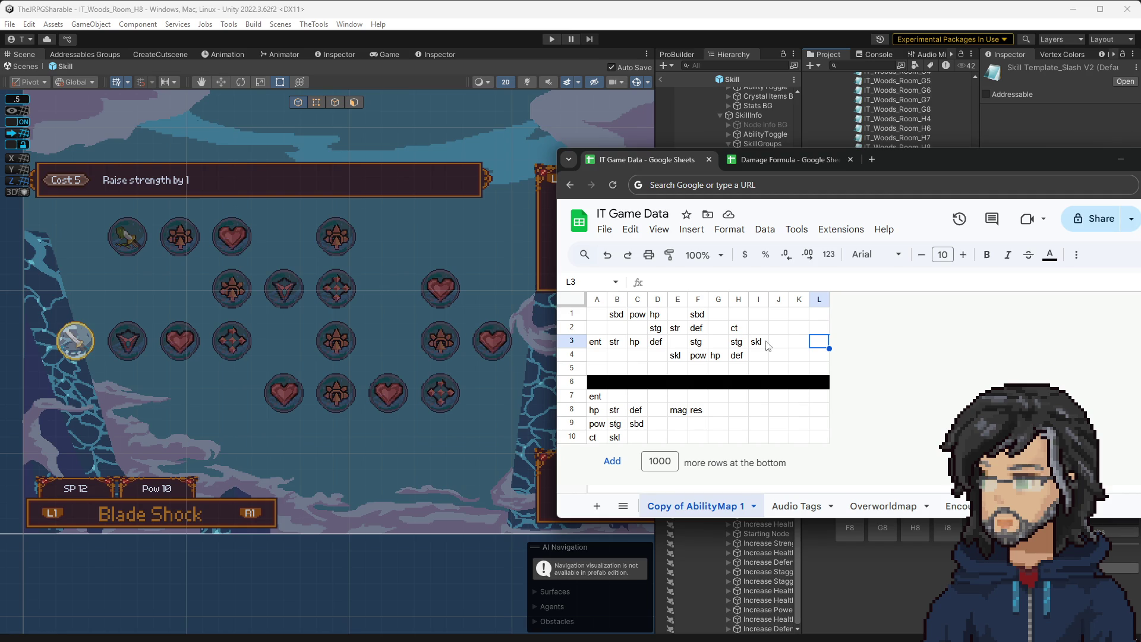
Step: Check the ct code in H2 and select the top grid A1:L5
click(737, 328)
click(755, 342)
click(733, 330)
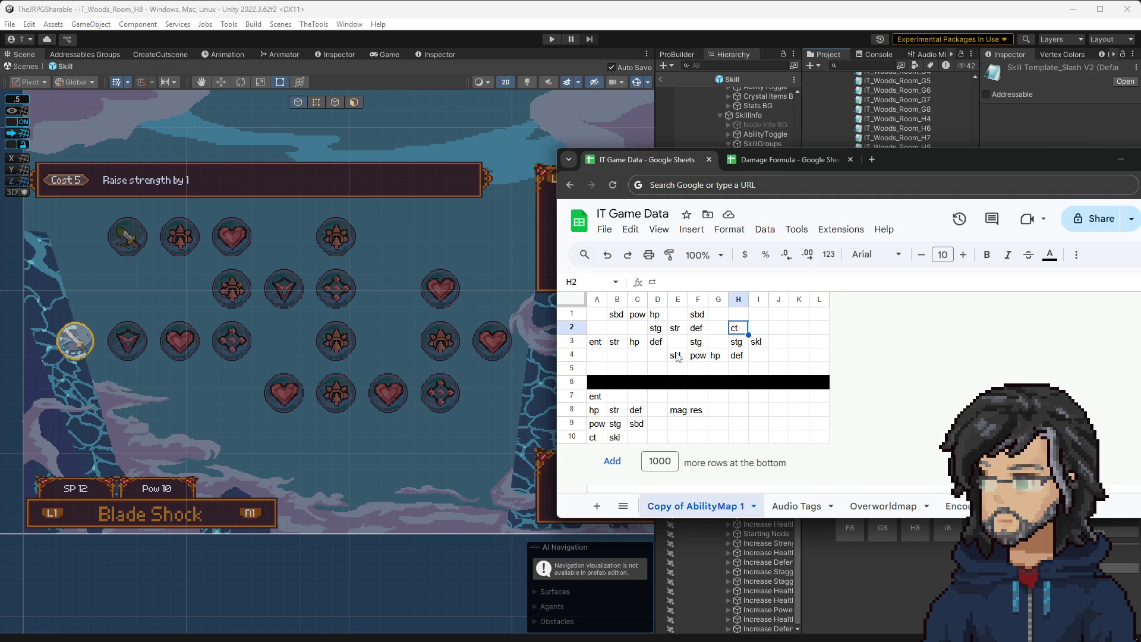
drag(594, 317, 820, 370)
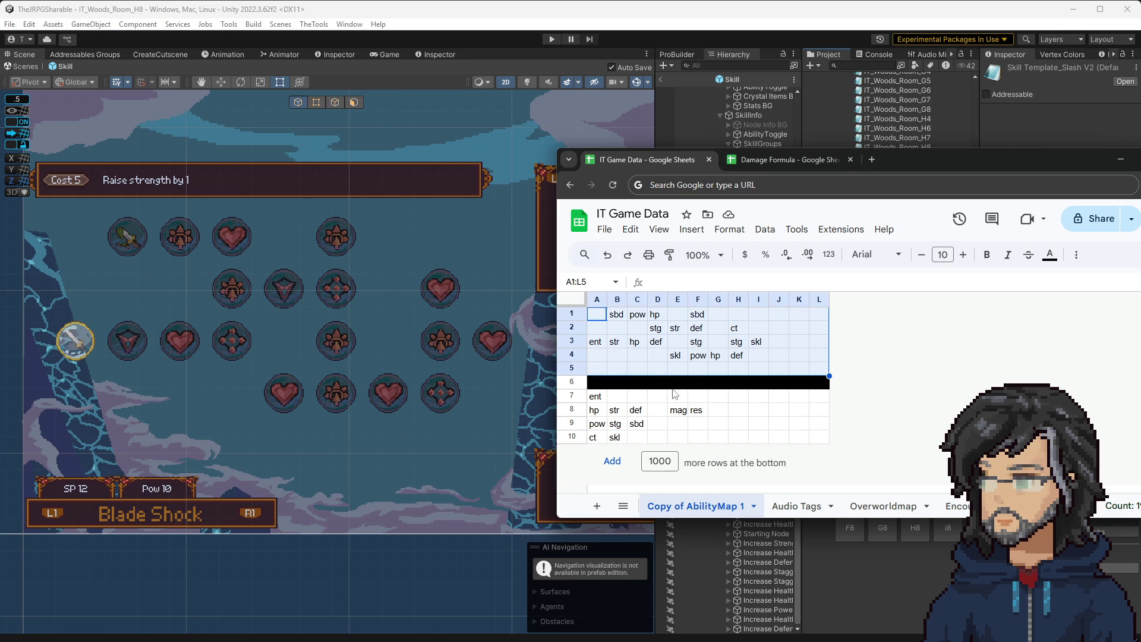
Step: Check the hp code in C3 and the sbd codes in B1 and F1, then return to Unity
click(616, 346)
click(640, 348)
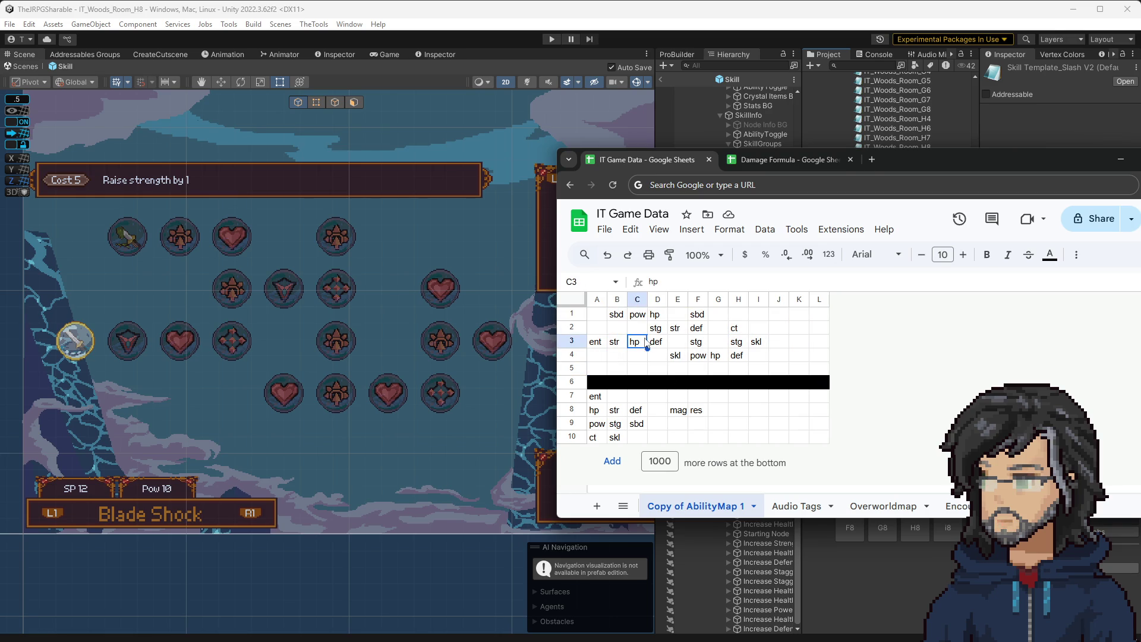
click(613, 317)
click(702, 317)
key(alt+Tab)
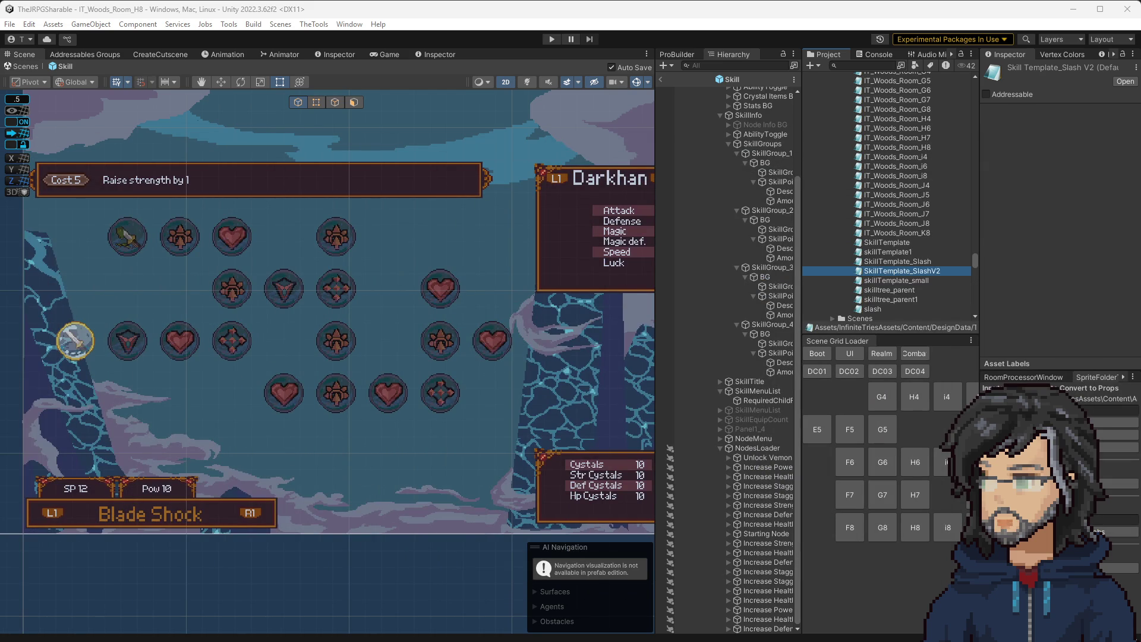
Step: Check the NodesLoader's current TSV name and view the skilltree_parent1 file's contents
click(757, 448)
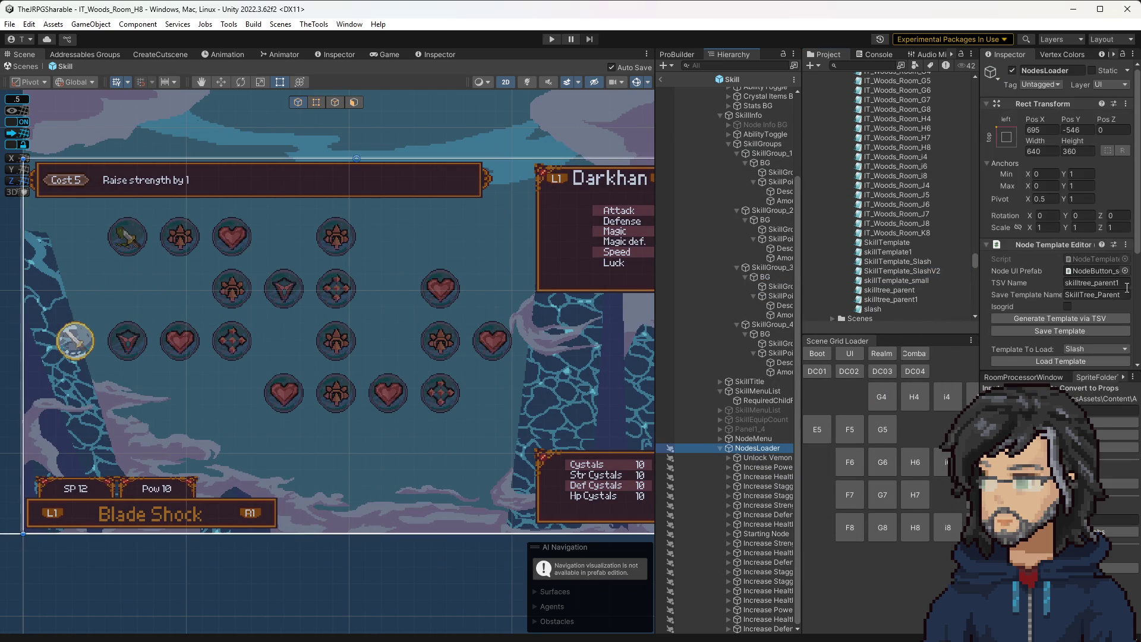
scroll(1117, 291, down, 5)
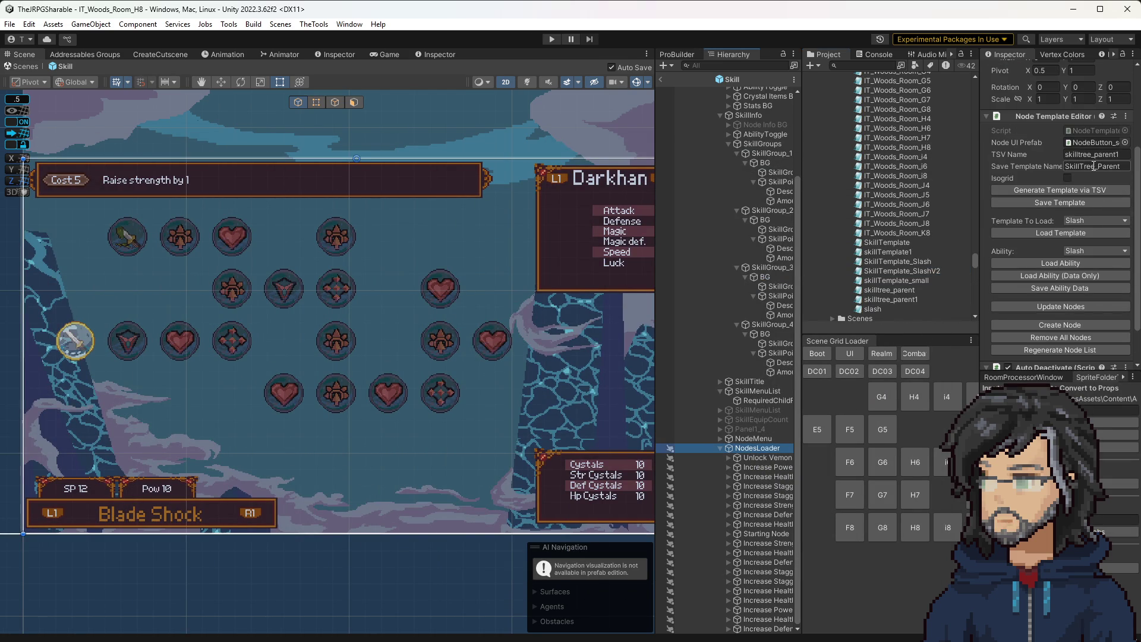
click(1088, 154)
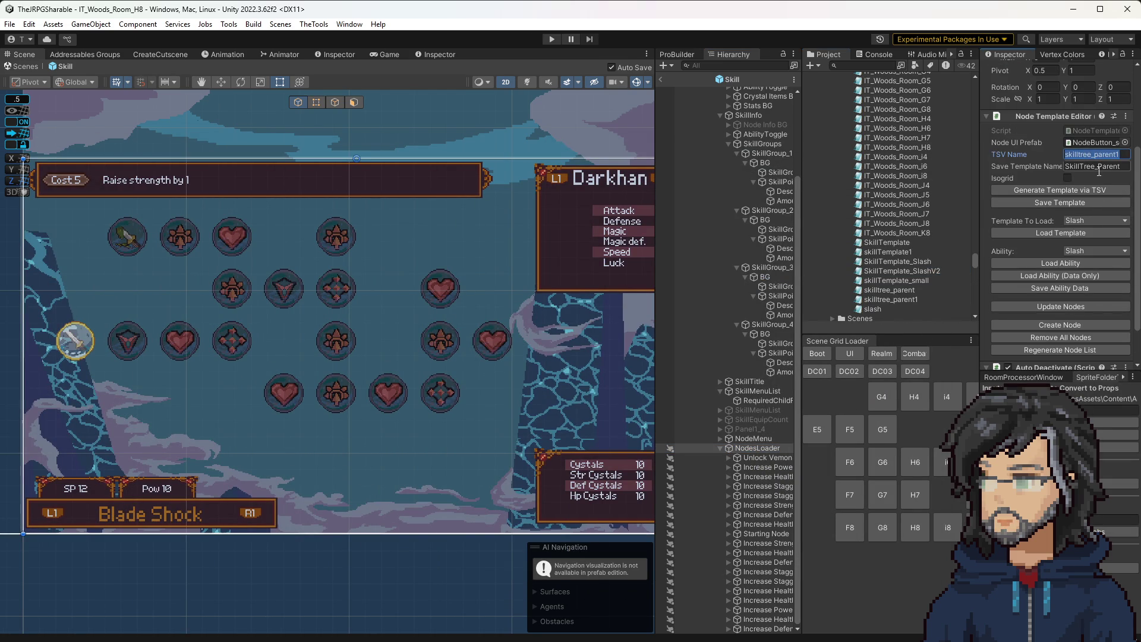
double_click(898, 301)
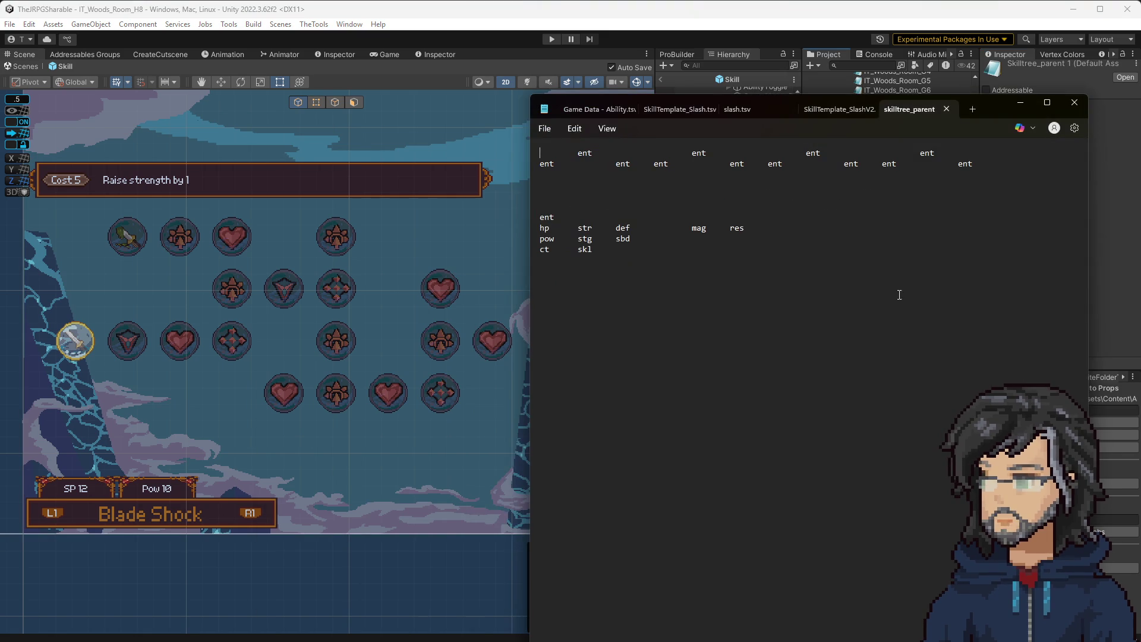
click(1022, 103)
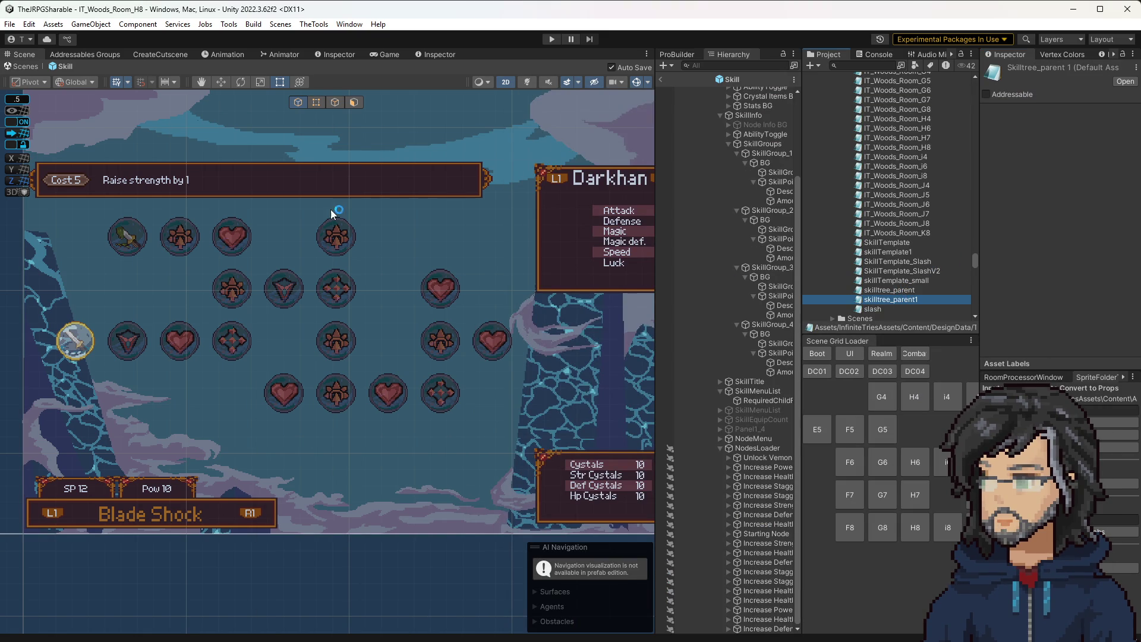
Step: Copy the SkillTemplate_SlashV2 asset name from the Project panel
drag(331, 234, 338, 491)
scroll(348, 377, down, 2)
drag(348, 376, 384, 383)
scroll(384, 384, up, 3)
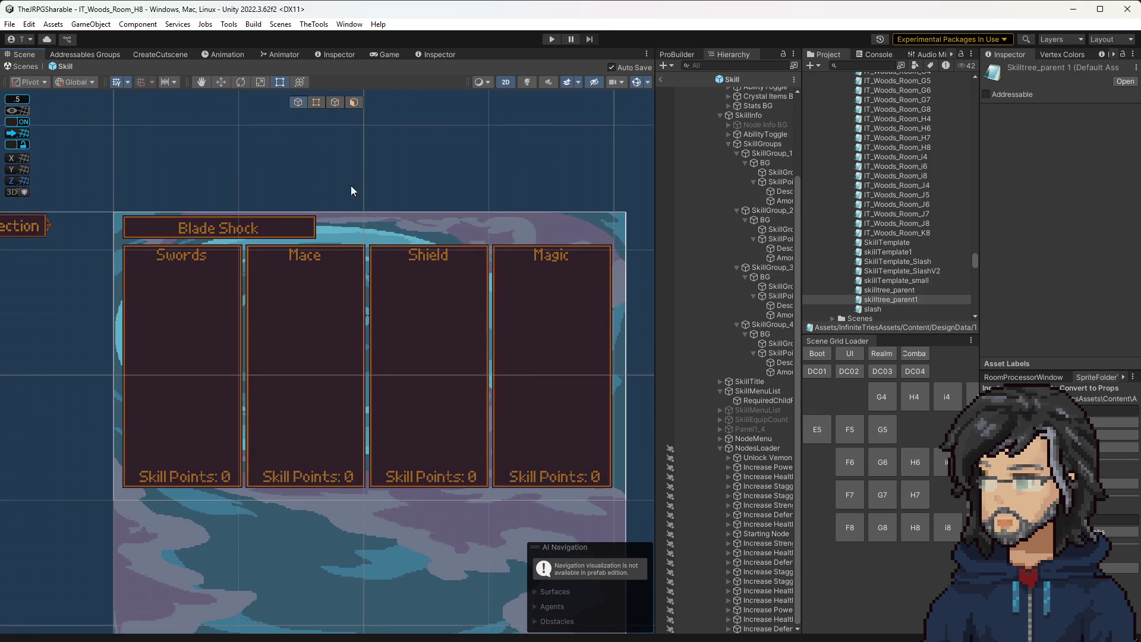
scroll(436, 466, down, 4)
scroll(414, 347, down, 3)
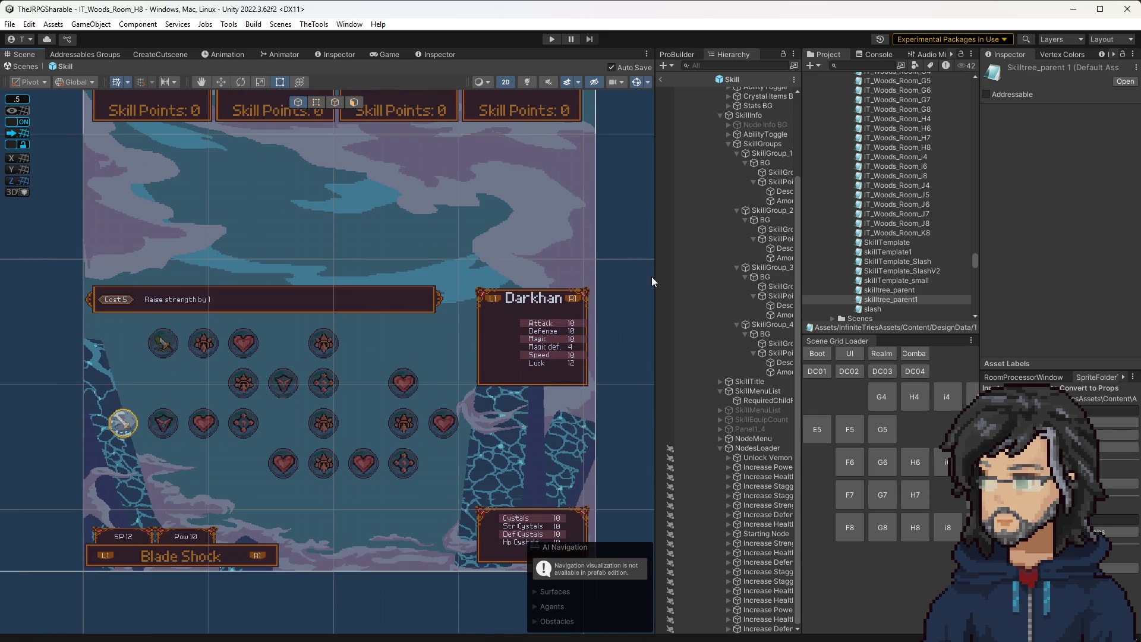
click(902, 271)
click(912, 272)
Step: Paste SkillTemplate_SlashV2 into the NodesLoader's TSV Name field
click(757, 448)
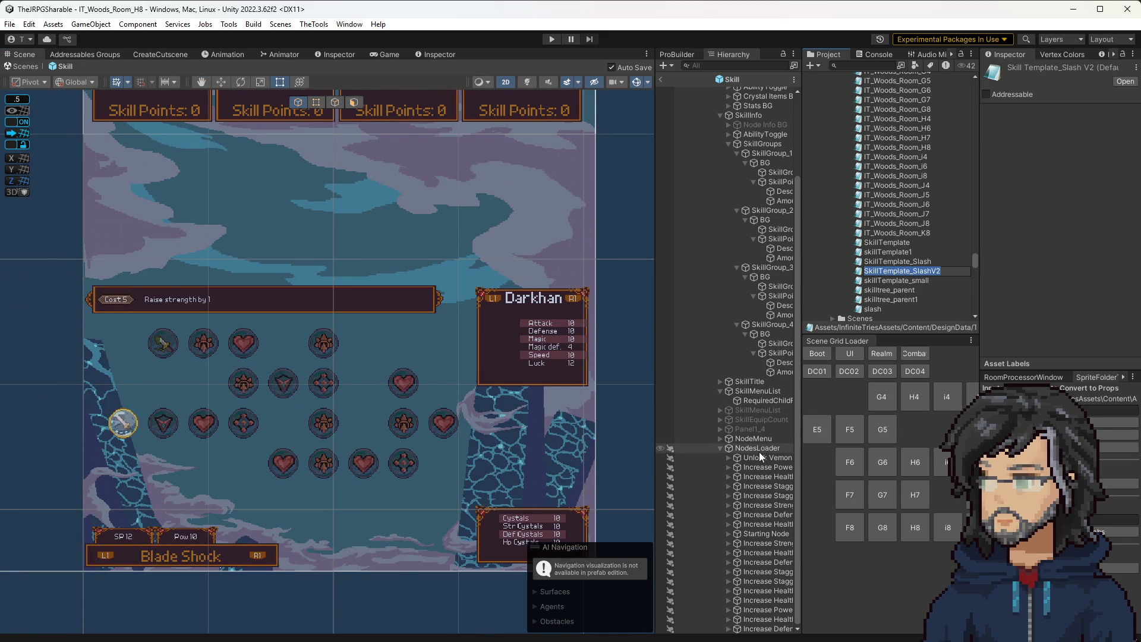
double_click(1094, 284)
key(ctrl+v)
scroll(1067, 268, down, 3)
Step: Generate the skill tree template from the TSV, producing placeholder -99 orbs
click(1066, 256)
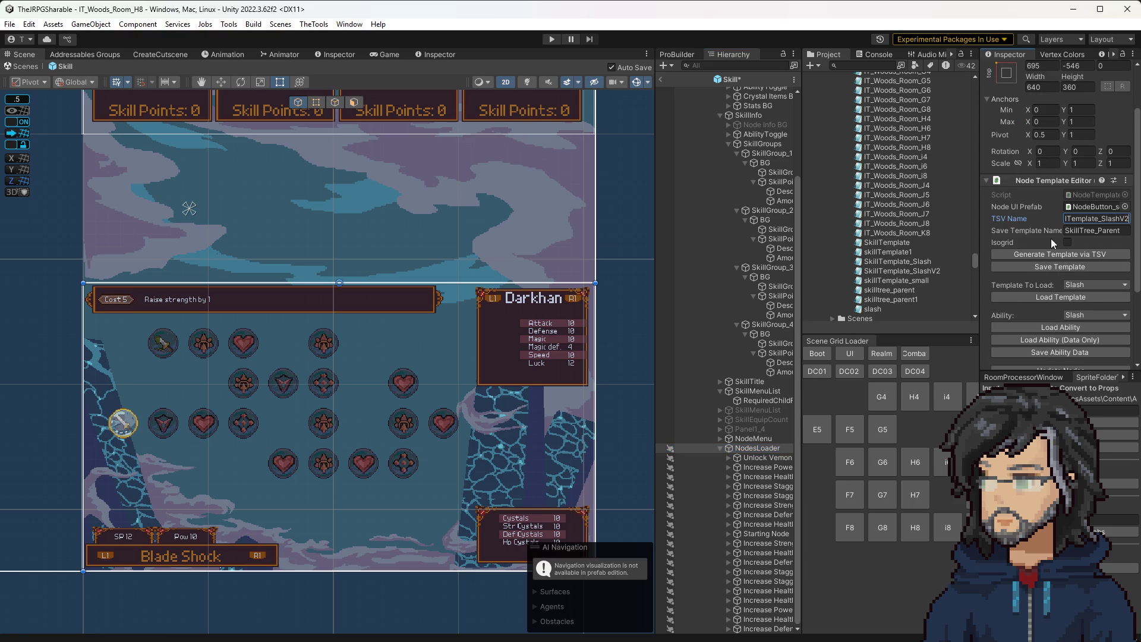
scroll(1048, 254, down, 3)
scroll(1045, 253, down, 2)
scroll(1045, 249, up, 3)
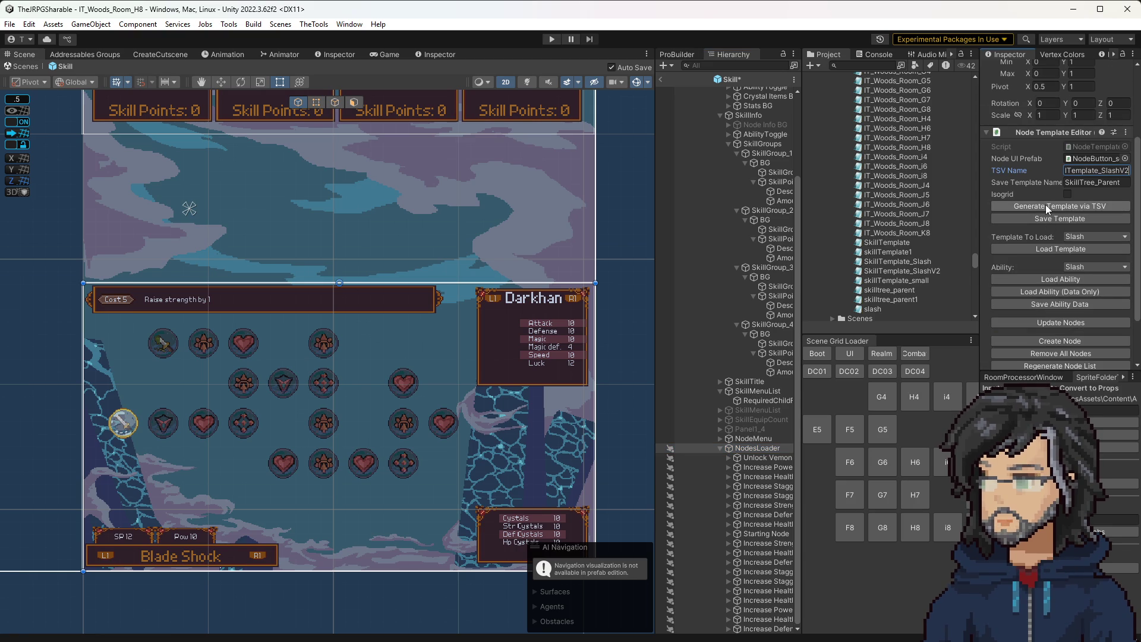
click(1046, 208)
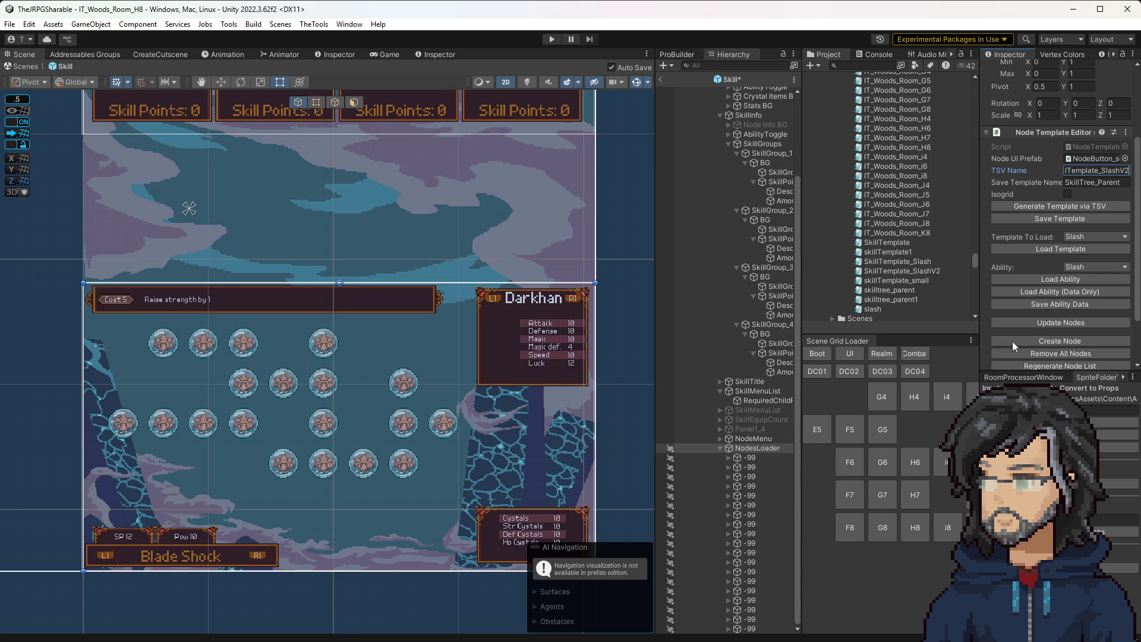
Step: Regenerate the node list and update the nodes so they show icons and names
scroll(1061, 333, down, 2)
click(1061, 335)
click(1060, 291)
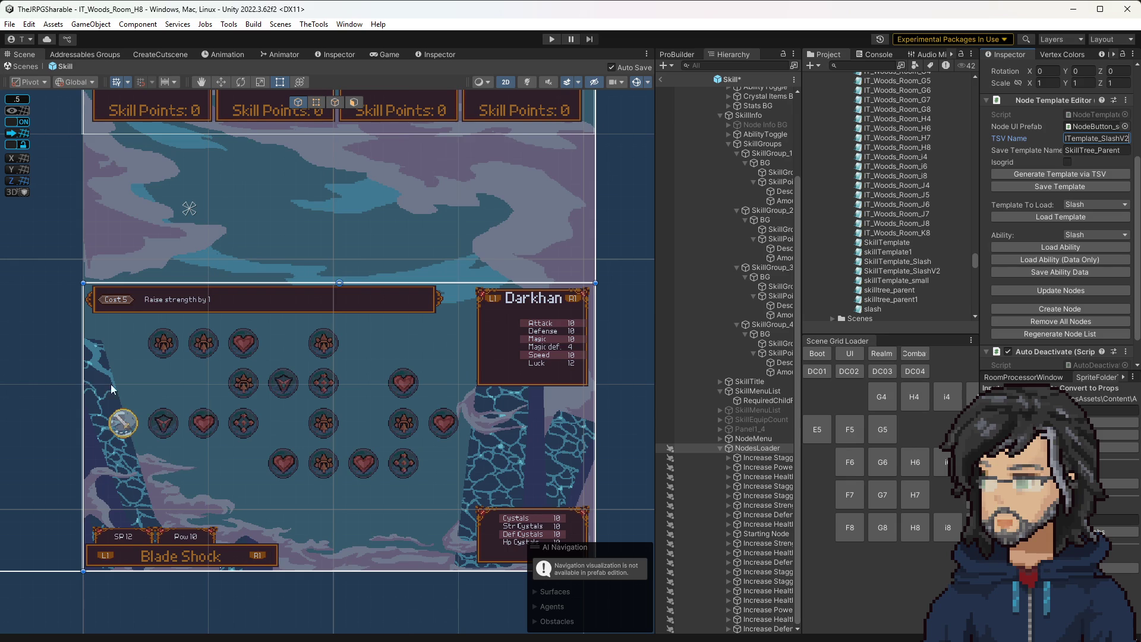
Step: Inspect the Node Data of the top-left, Increase Defense and Starting nodes, then open the NodesLoader editor script
click(164, 343)
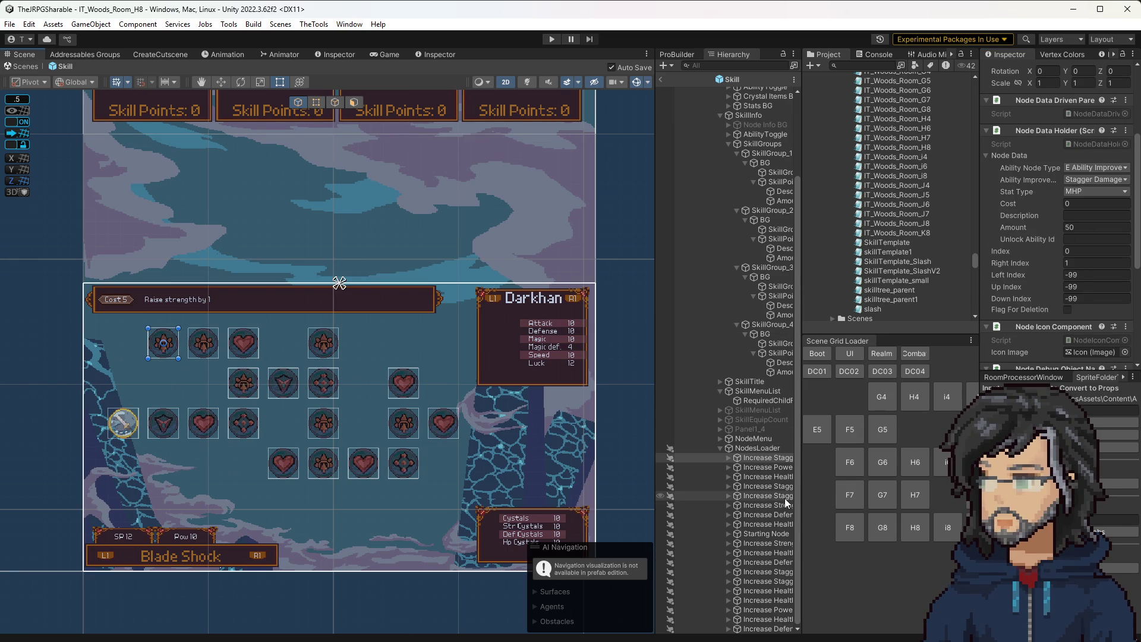
click(766, 496)
key(Down)
key(Down)
key(Down)
key(Down)
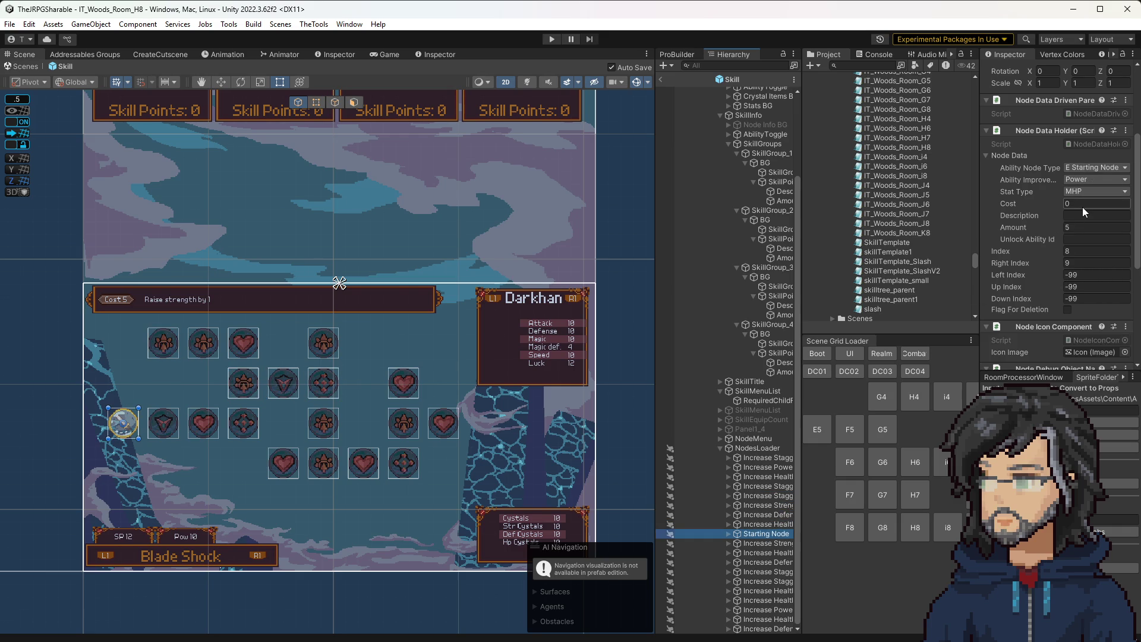
click(767, 448)
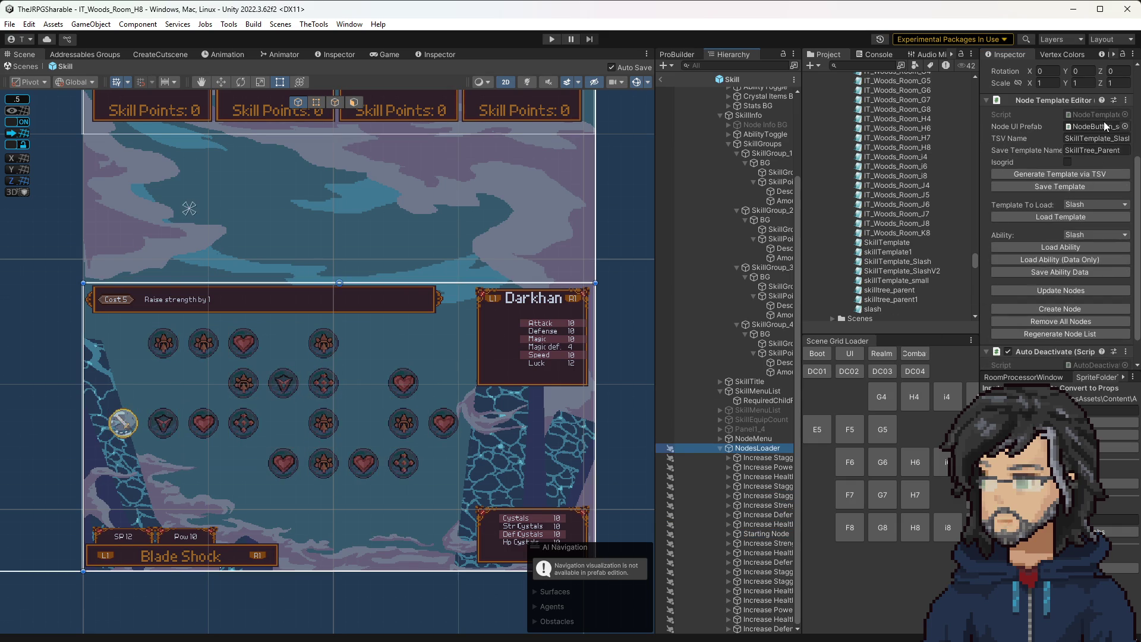
click(1094, 114)
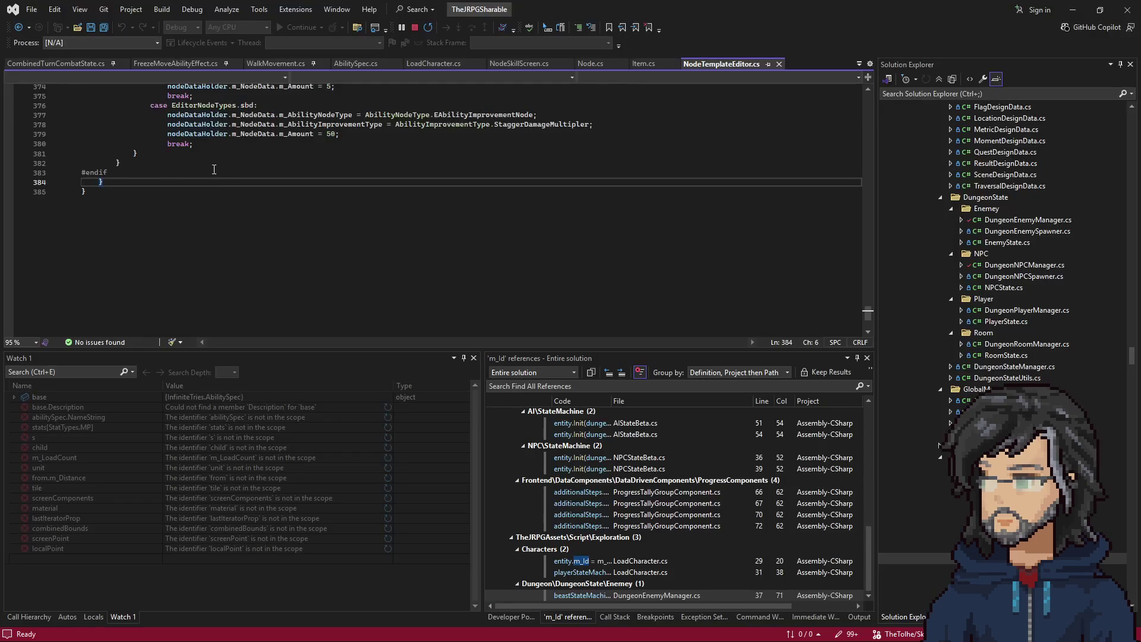
Step: Add an 'm_Cost = 1' line under the hp case's m_Amount line
scroll(327, 238, up, 10)
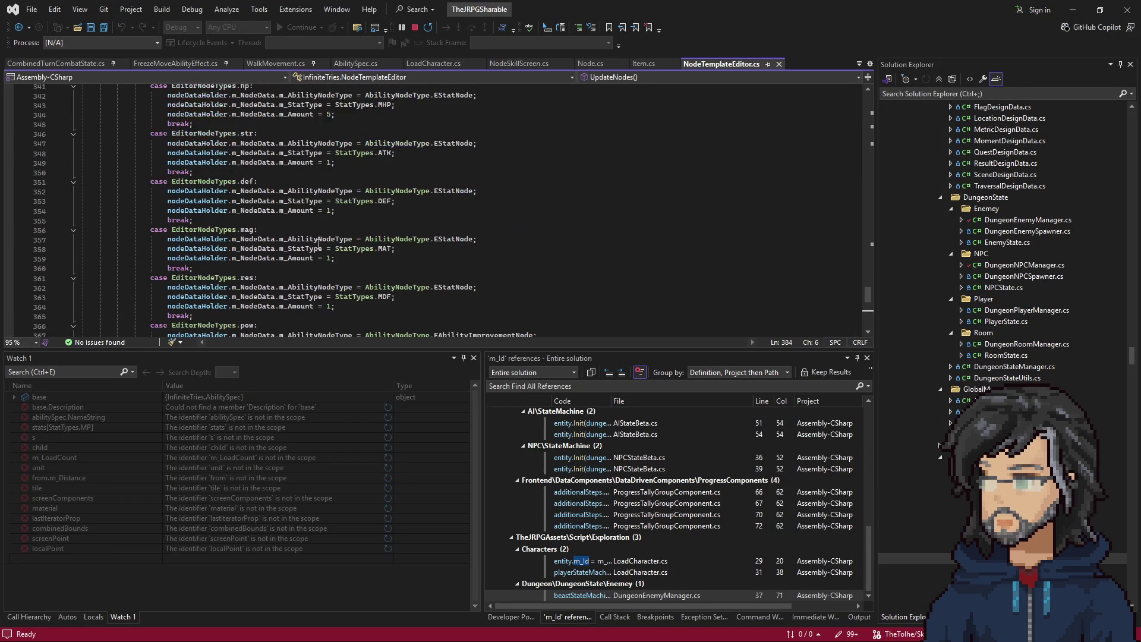
mouse_move(336, 258)
mouse_down()
mouse_move(398, 250)
mouse_move(398, 268)
mouse_up()
scroll(386, 262, down, 1)
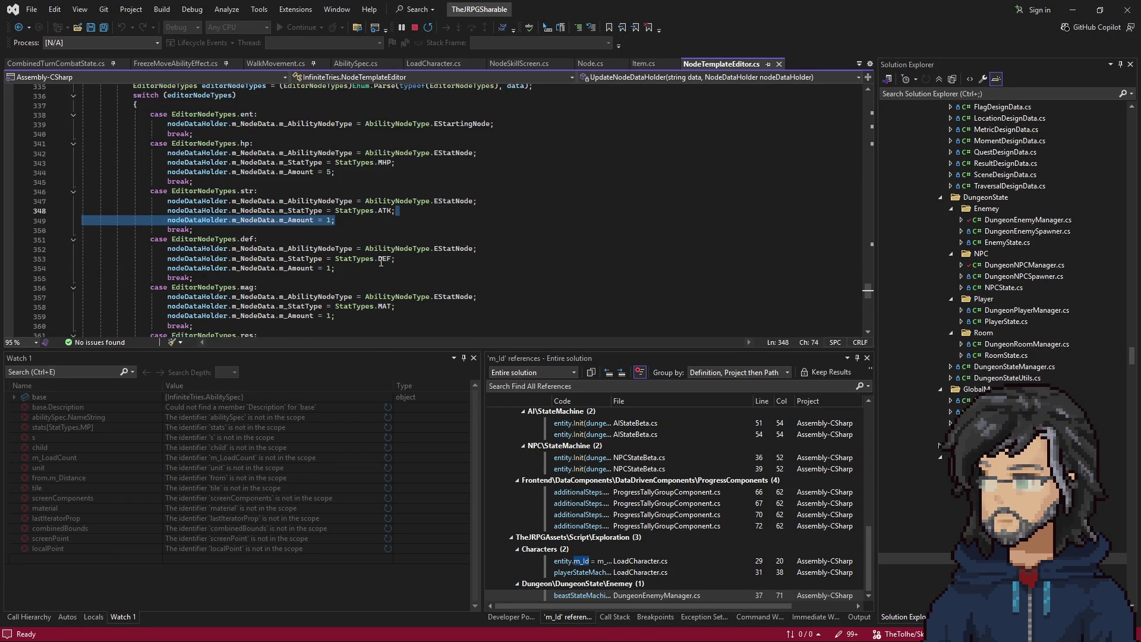
click(372, 232)
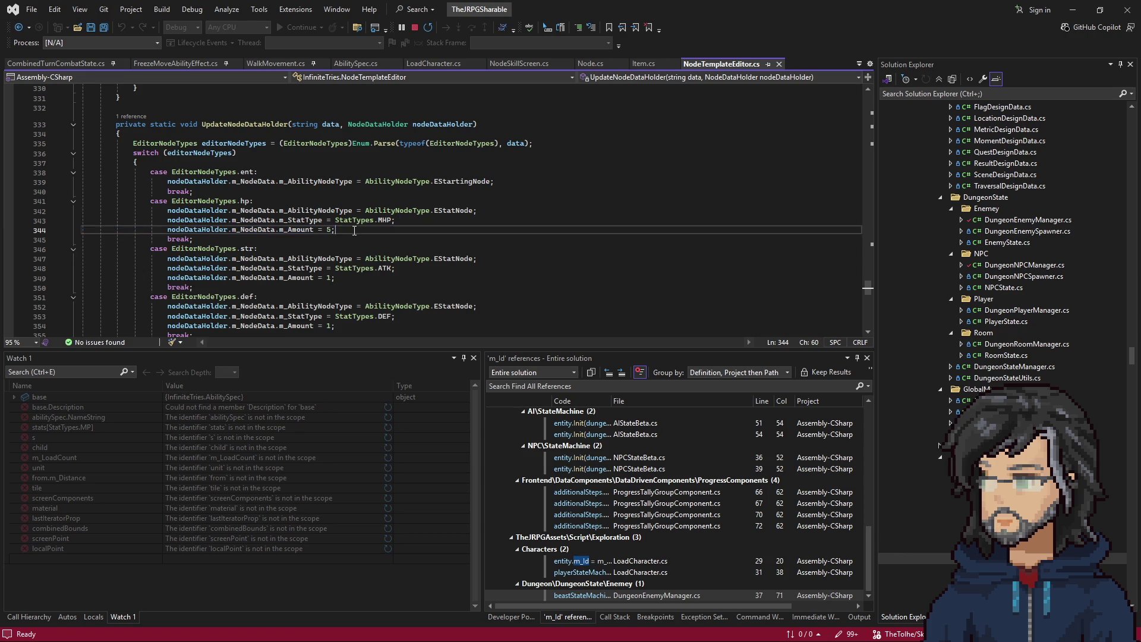
text(nodeDataHolder.m_NodeData.m_Amount = 5;)
double_click(303, 240)
text(m_co)
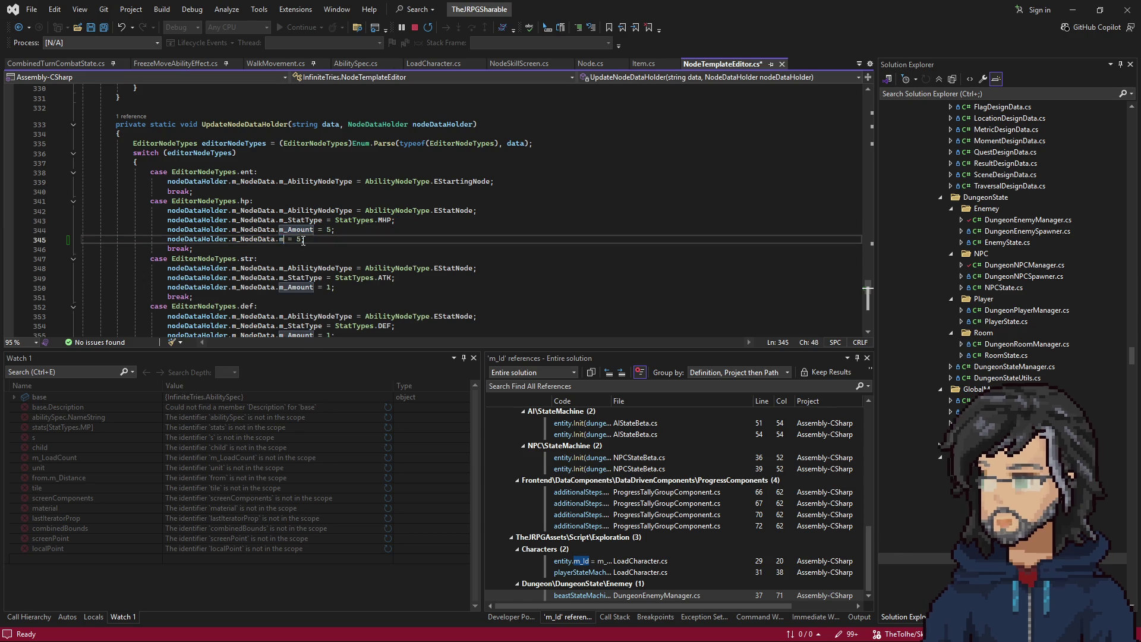
key(Tab)
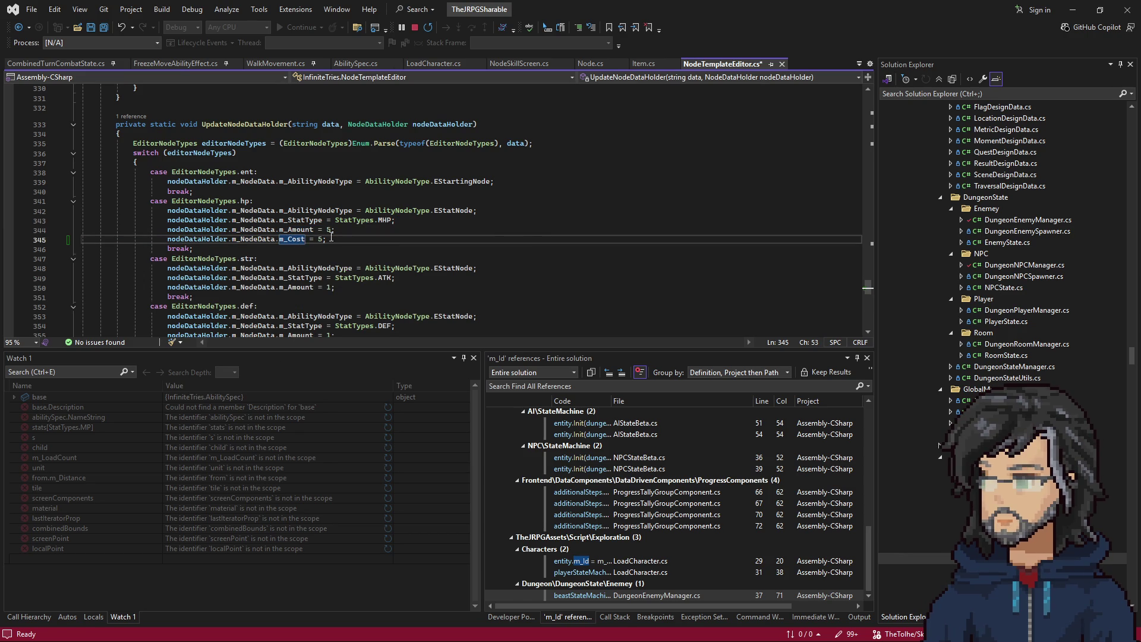
double_click(322, 240)
text(1)
Step: Copy the m_Cost = 1 line into the str case and above the switch statement
drag(327, 241, 345, 232)
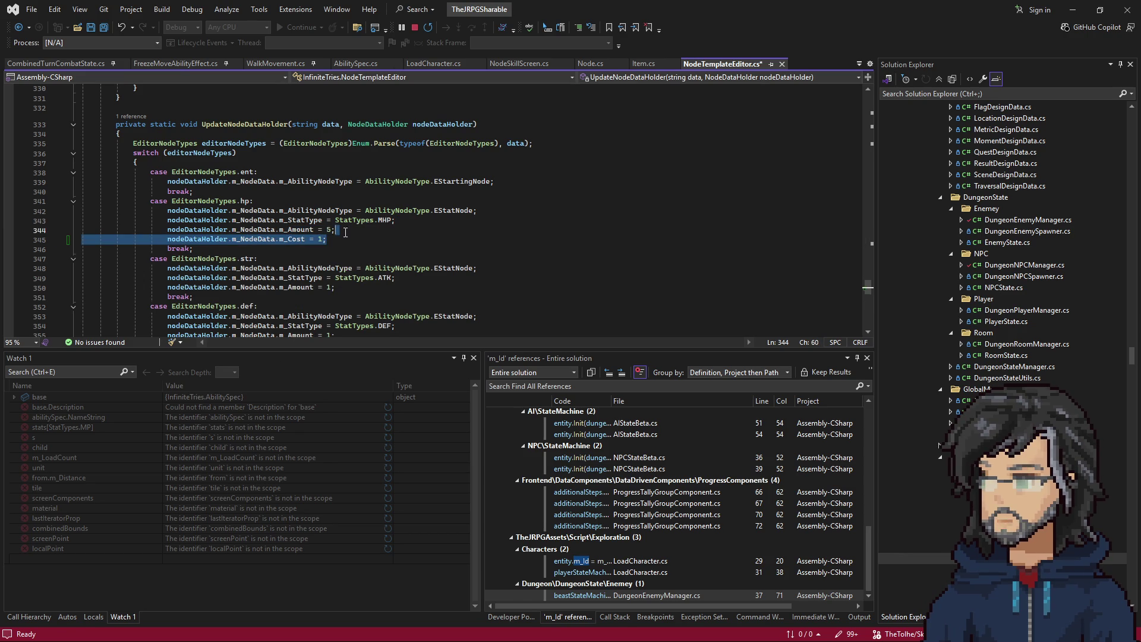
key(ctrl+c)
click(346, 287)
key(ctrl+v)
scroll(346, 288, down, 2)
click(346, 287)
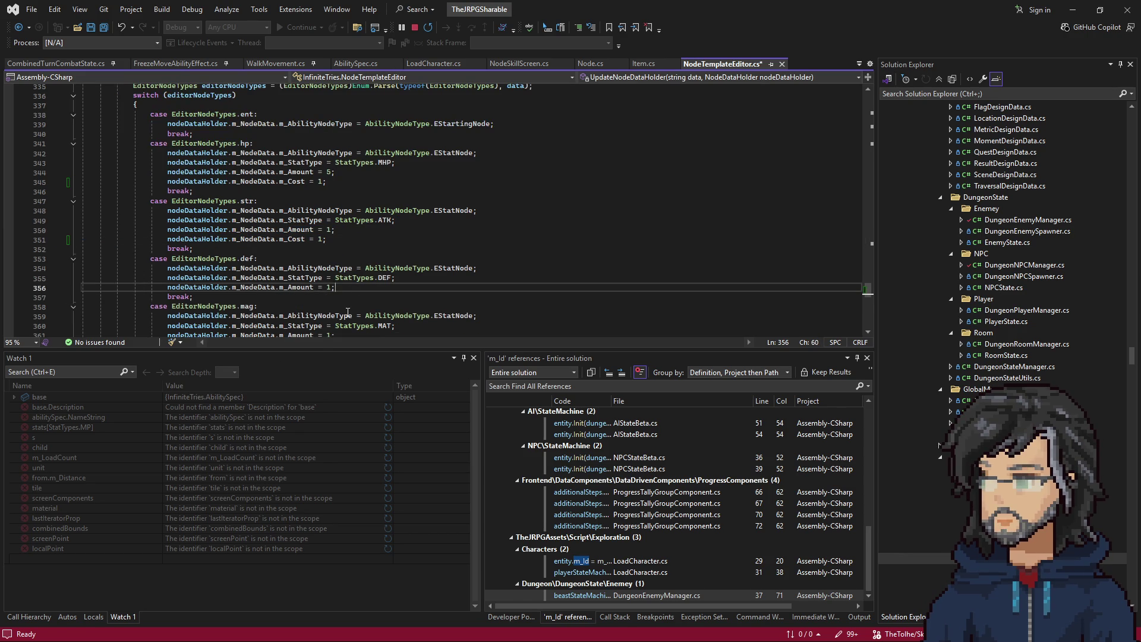
scroll(345, 307, up, 2)
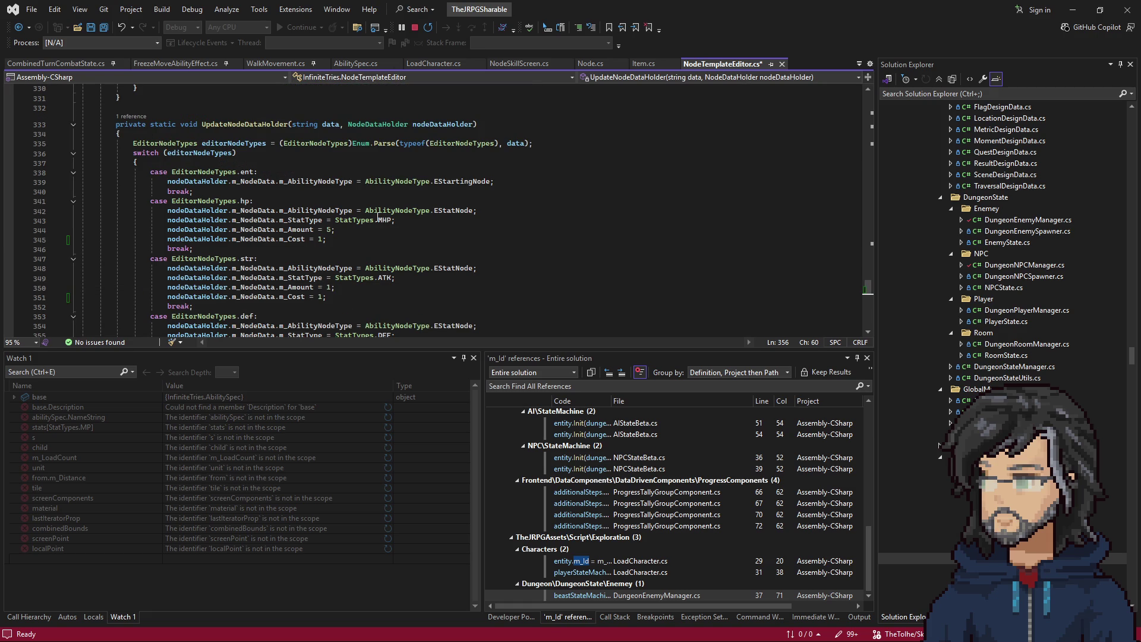
click(567, 145)
key(ctrl+v)
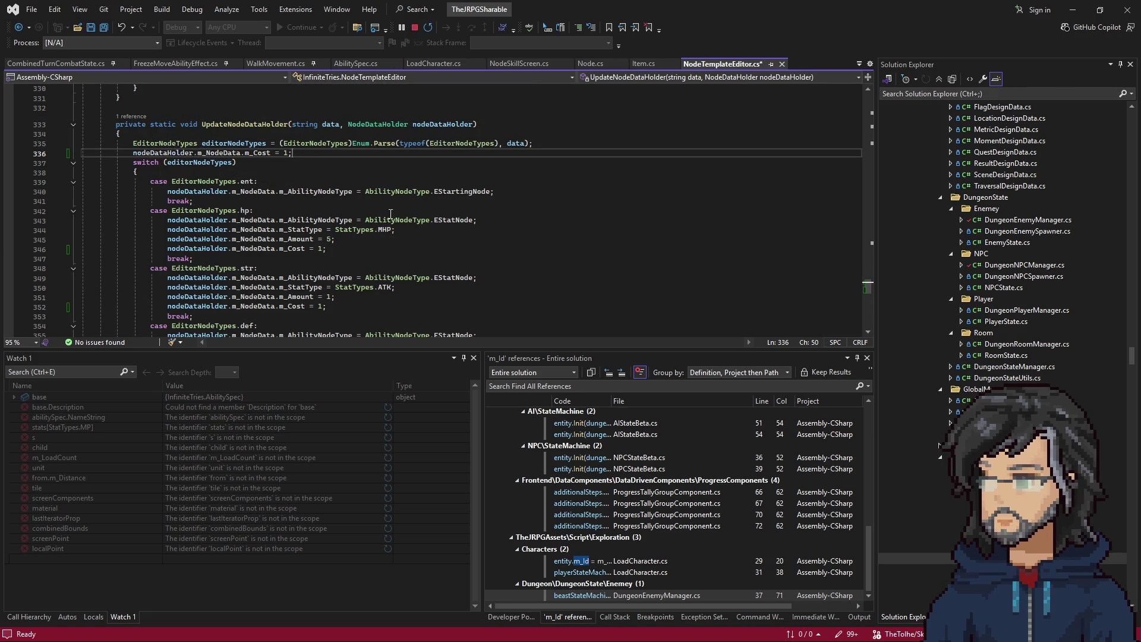
Step: Delete the redundant m_Cost lines from the hp and str cases and save NodeTemplateEditor.cs
mouse_move(328, 250)
mouse_down()
mouse_move(342, 253)
mouse_move(347, 239)
mouse_up()
key(Delete)
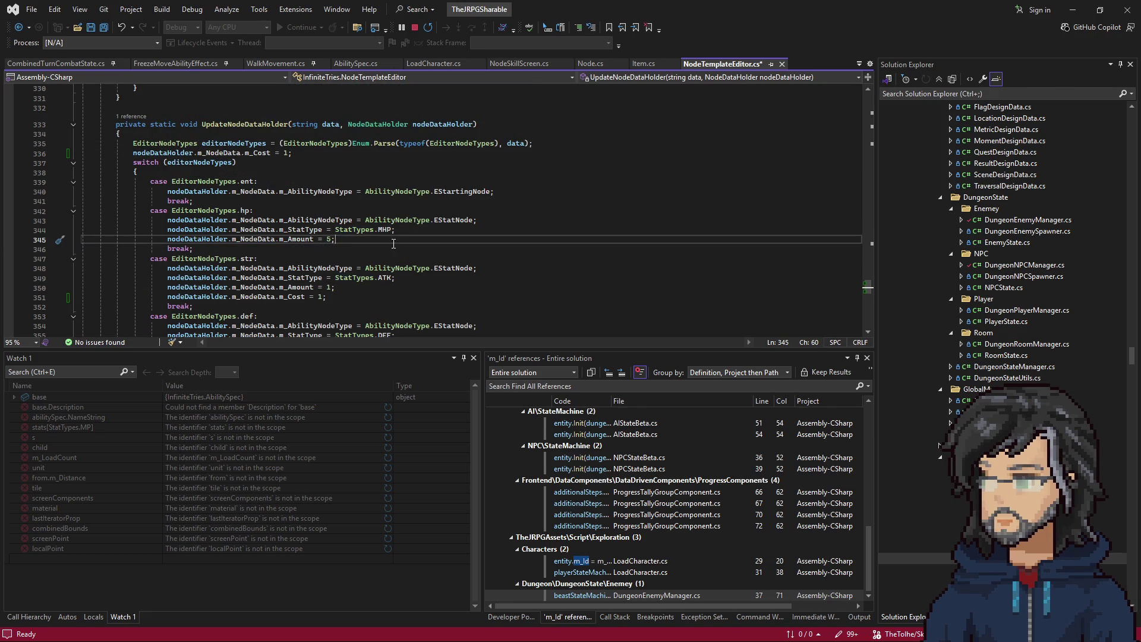
drag(331, 301, 340, 288)
key(Delete)
scroll(361, 293, down, 4)
scroll(361, 292, down, 7)
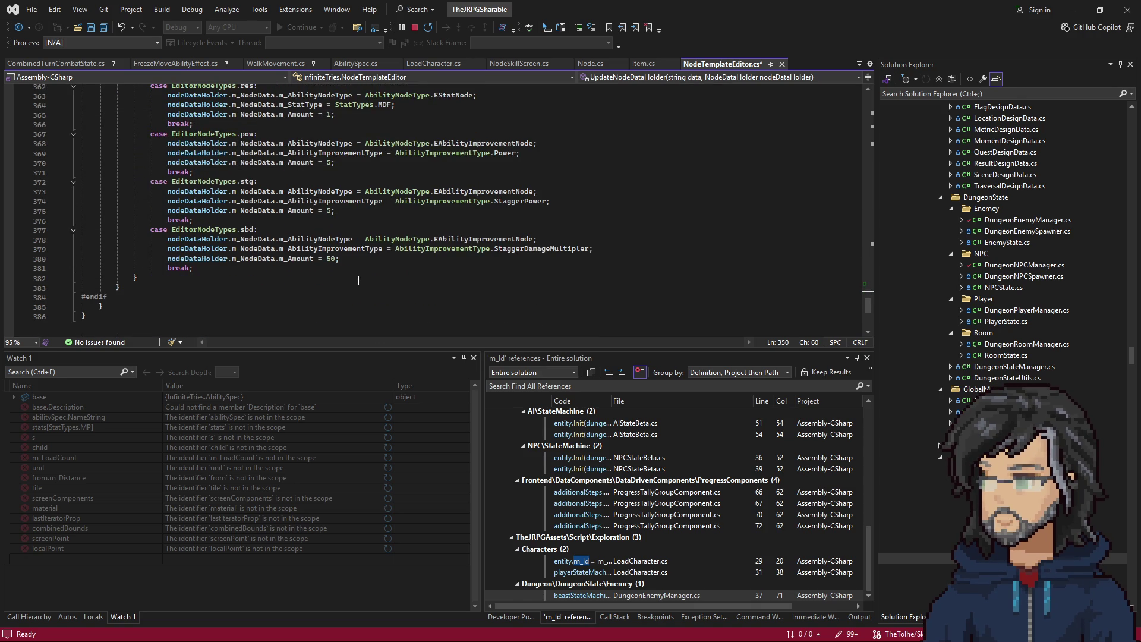
scroll(358, 281, up, 11)
click(387, 192)
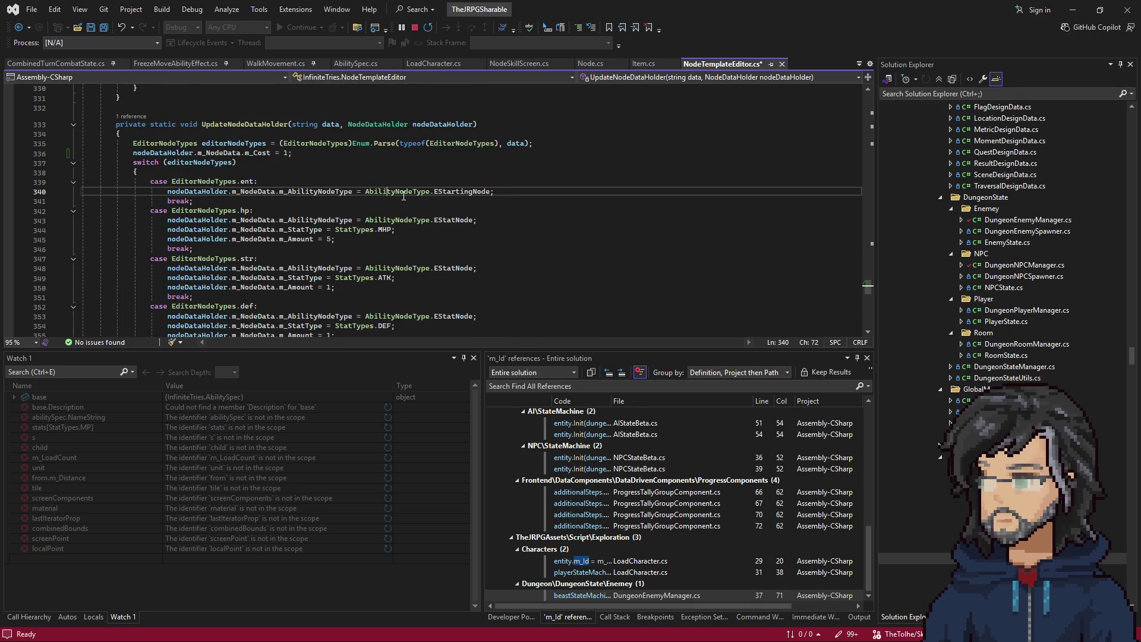
key(ctrl+s)
click(1073, 9)
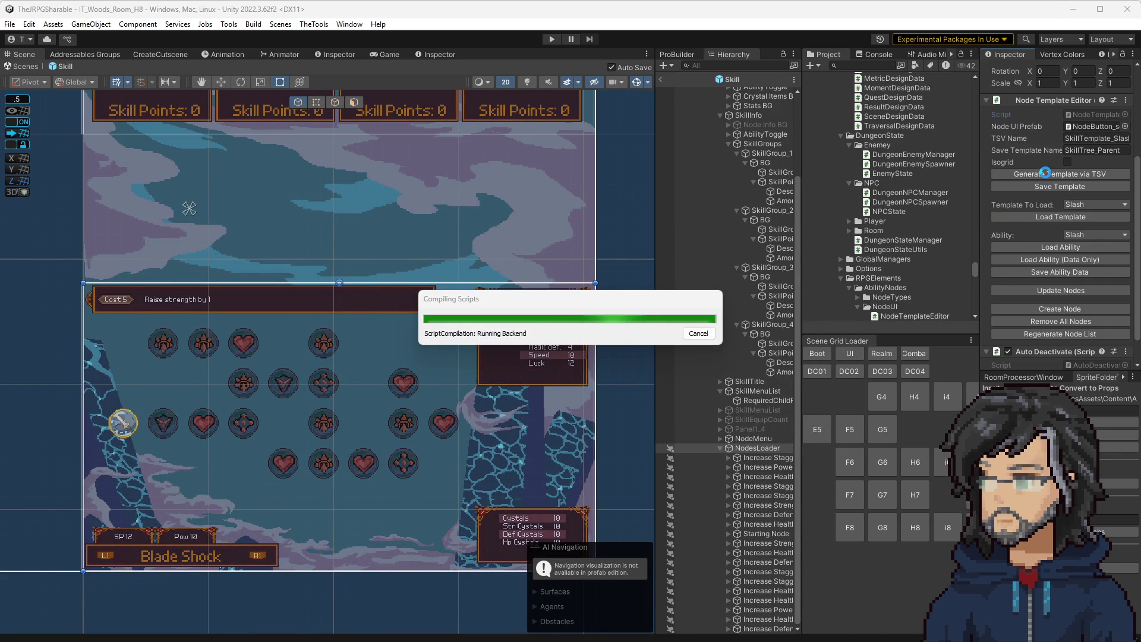
Step: Run Generate Template via TSV, then Update Nodes to bring back the node icons and names
scroll(1035, 299, up, 3)
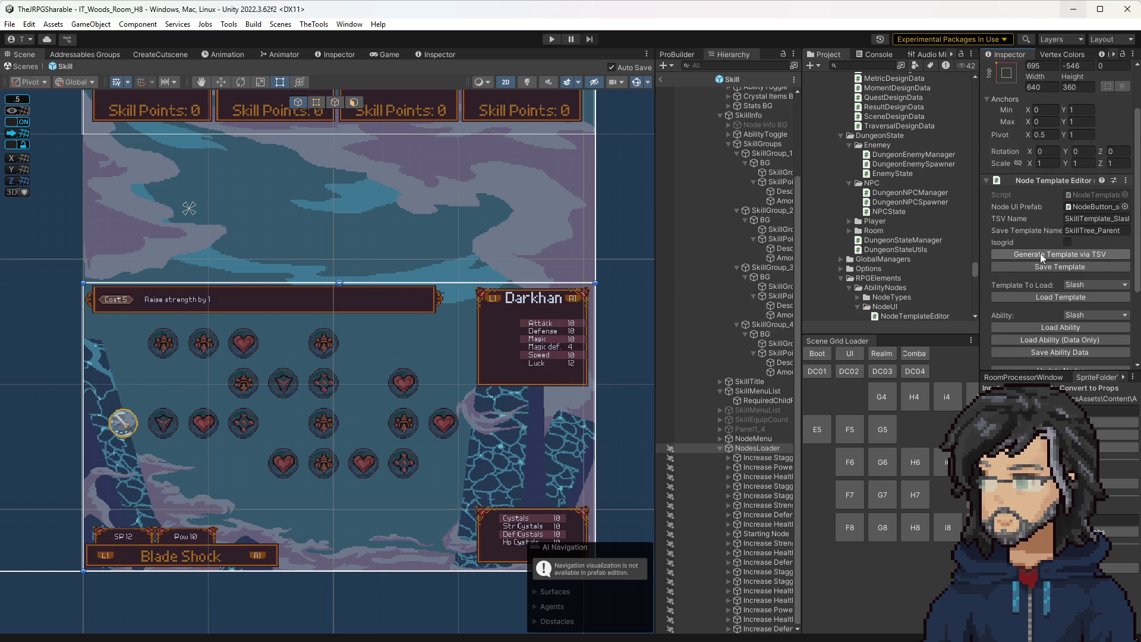
click(1040, 254)
scroll(1057, 308, down, 3)
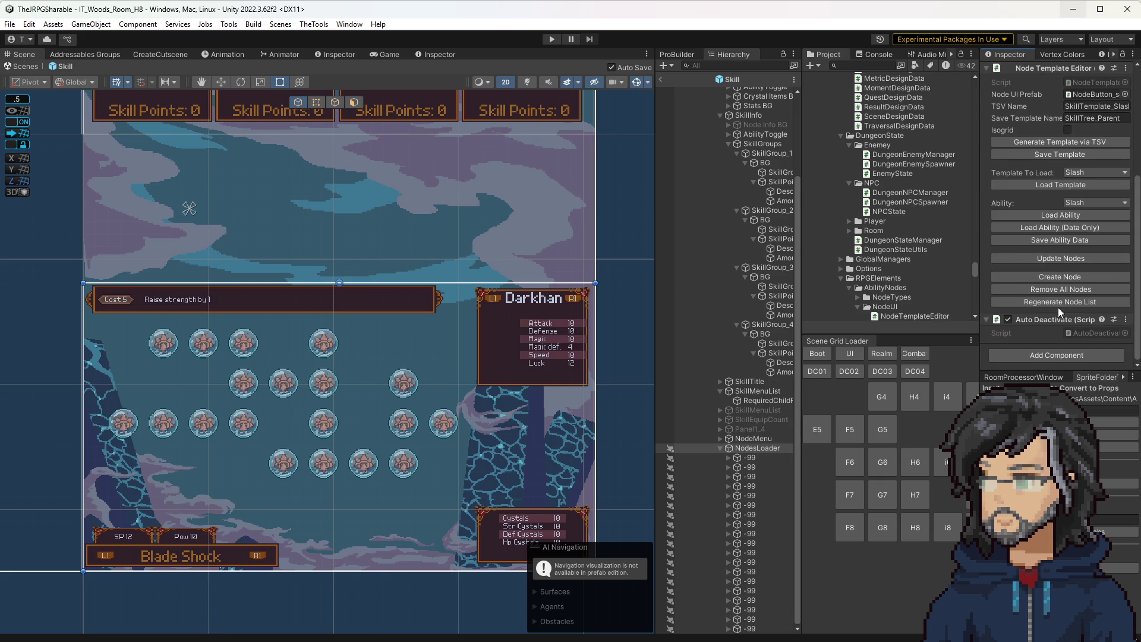
click(1056, 258)
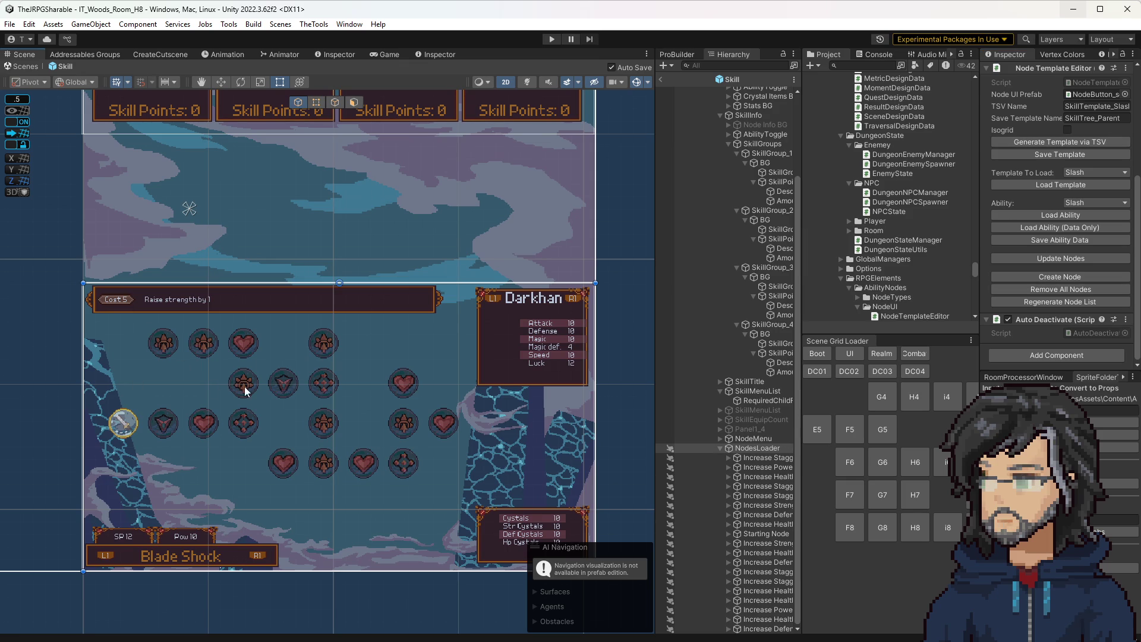
click(163, 346)
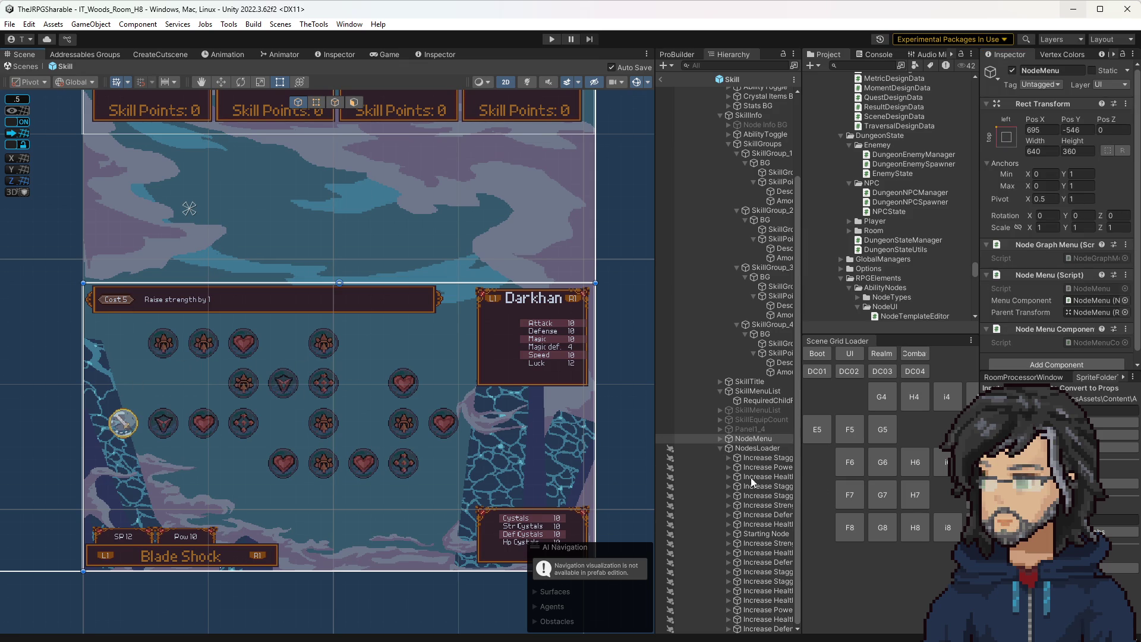
Step: Make the first Increase Stagger node an E Unlock Ability node that unlocks VemonSlash
click(764, 458)
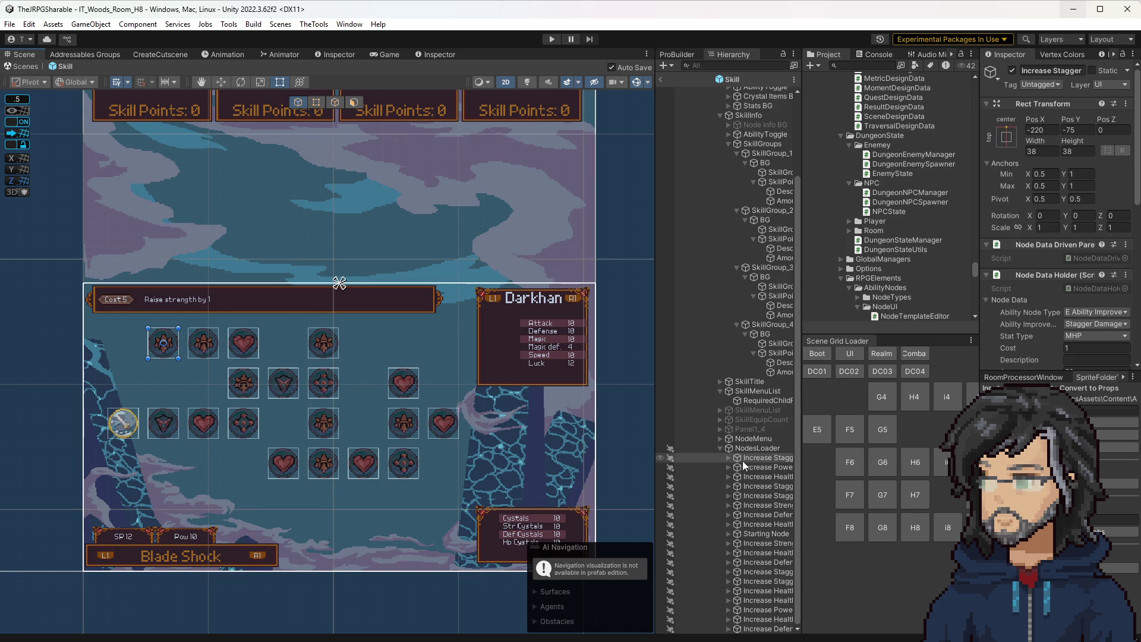
click(727, 458)
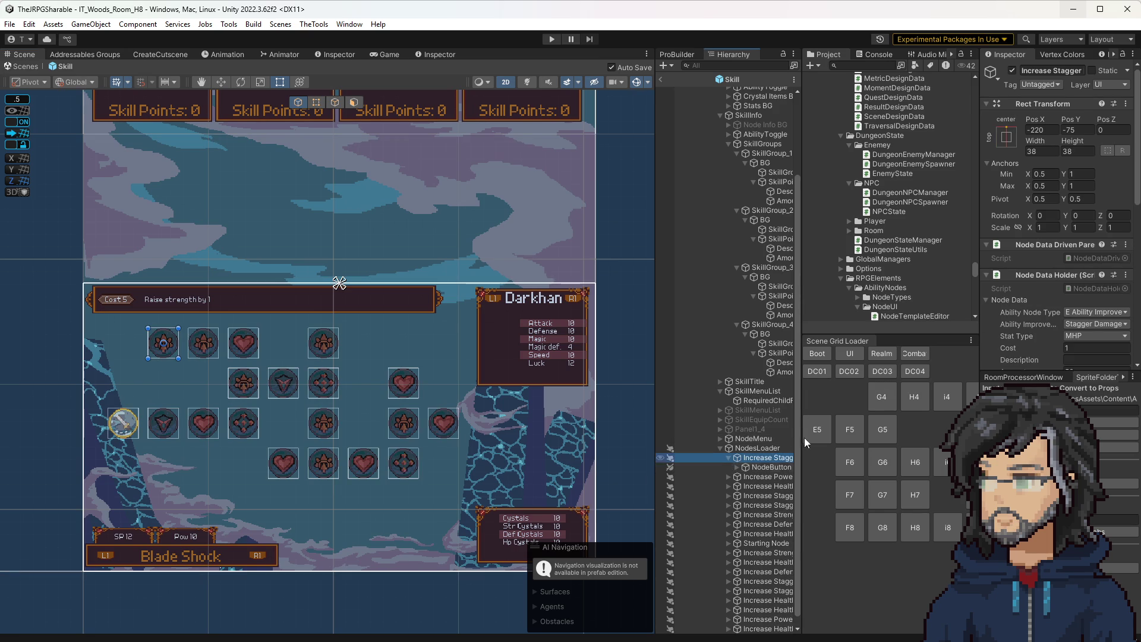
scroll(1081, 238, down, 3)
click(1083, 216)
click(1088, 268)
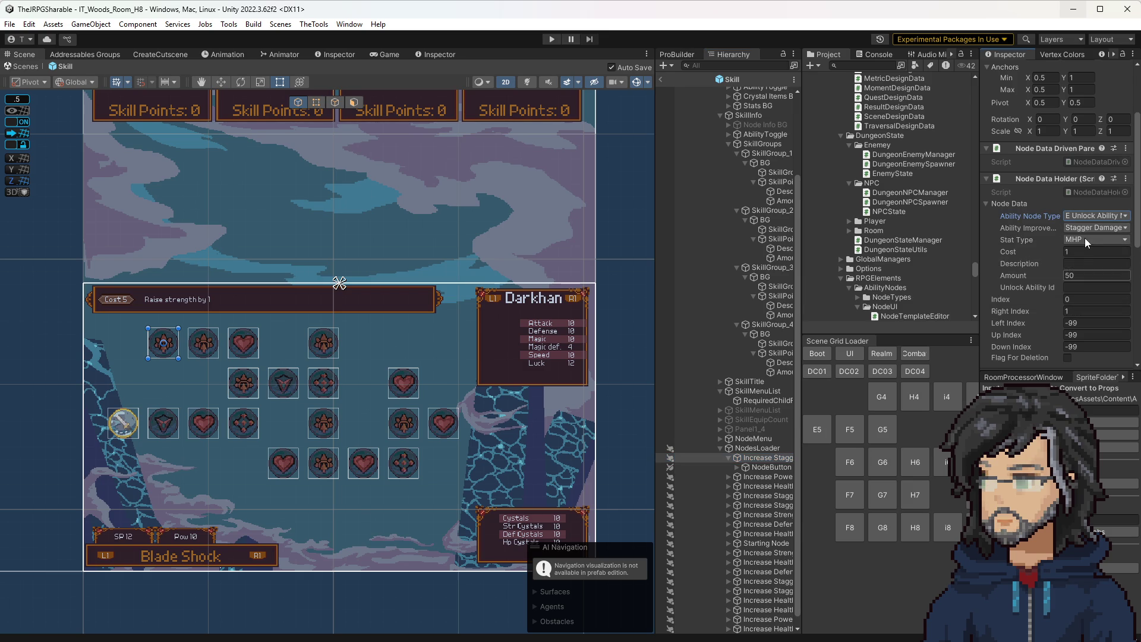
click(1085, 227)
click(1068, 240)
click(1079, 275)
click(1071, 287)
key(alt+Tab)
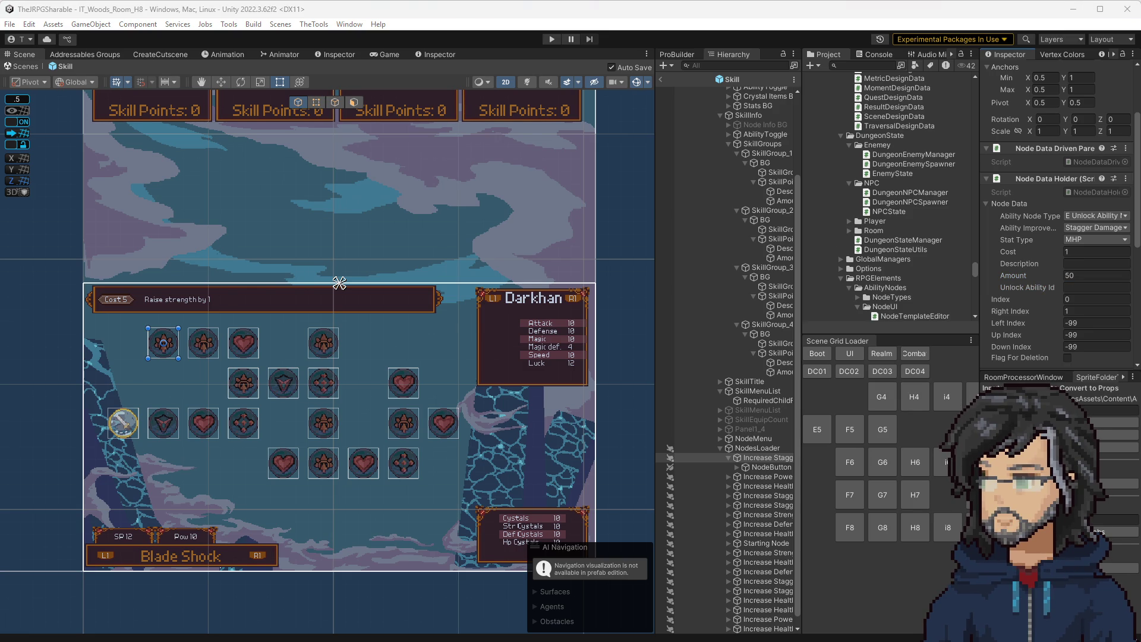
click(1097, 287)
text(VemonSlash)
Step: Update the nodes from NodesLoader and check the Increase Health nodes' data
click(758, 448)
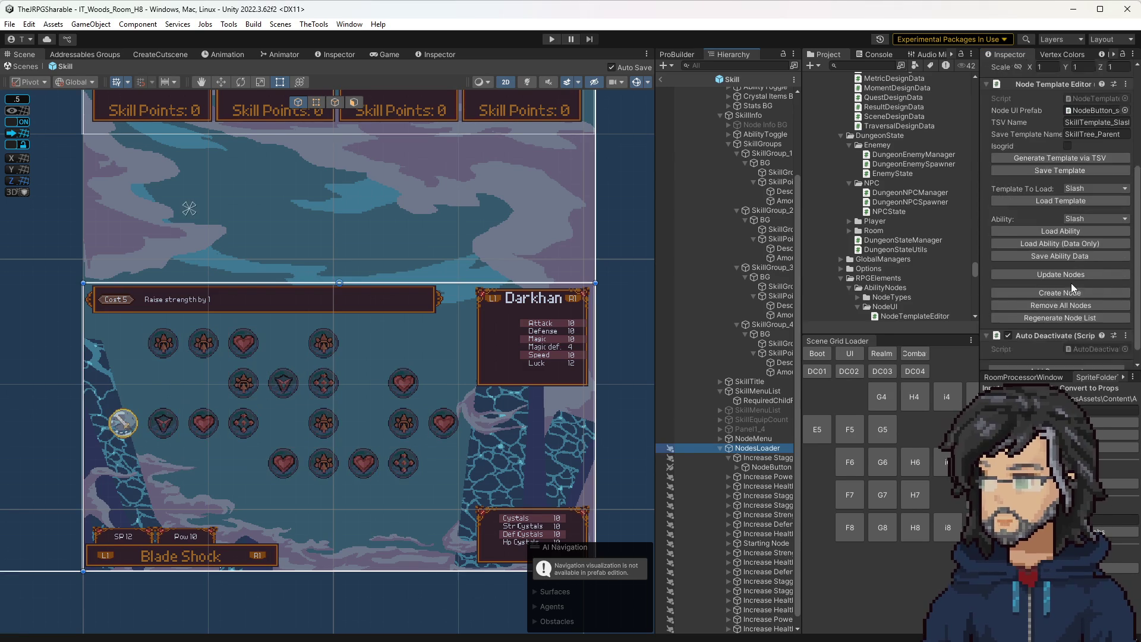
click(1050, 262)
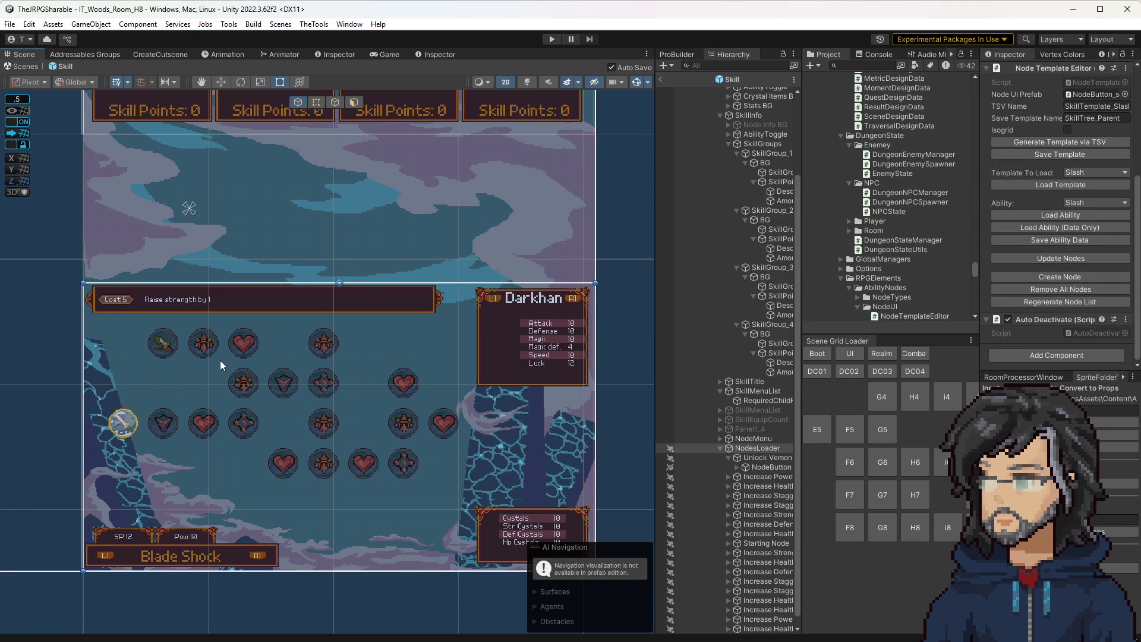
click(761, 457)
click(752, 448)
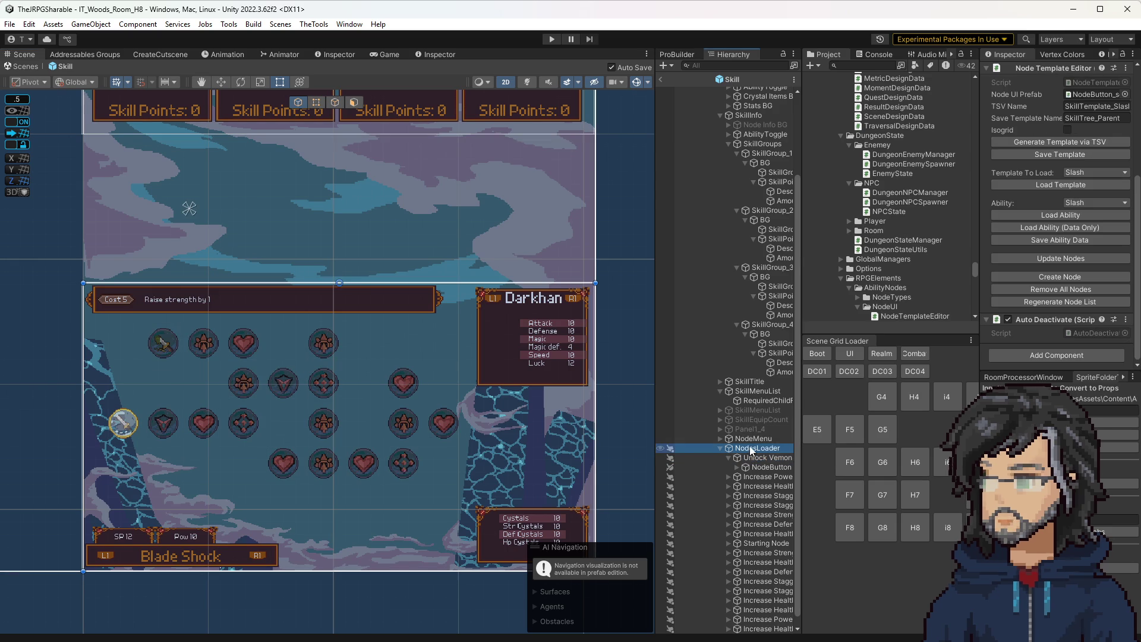
click(767, 487)
key(Down)
key(Down)
key(Down)
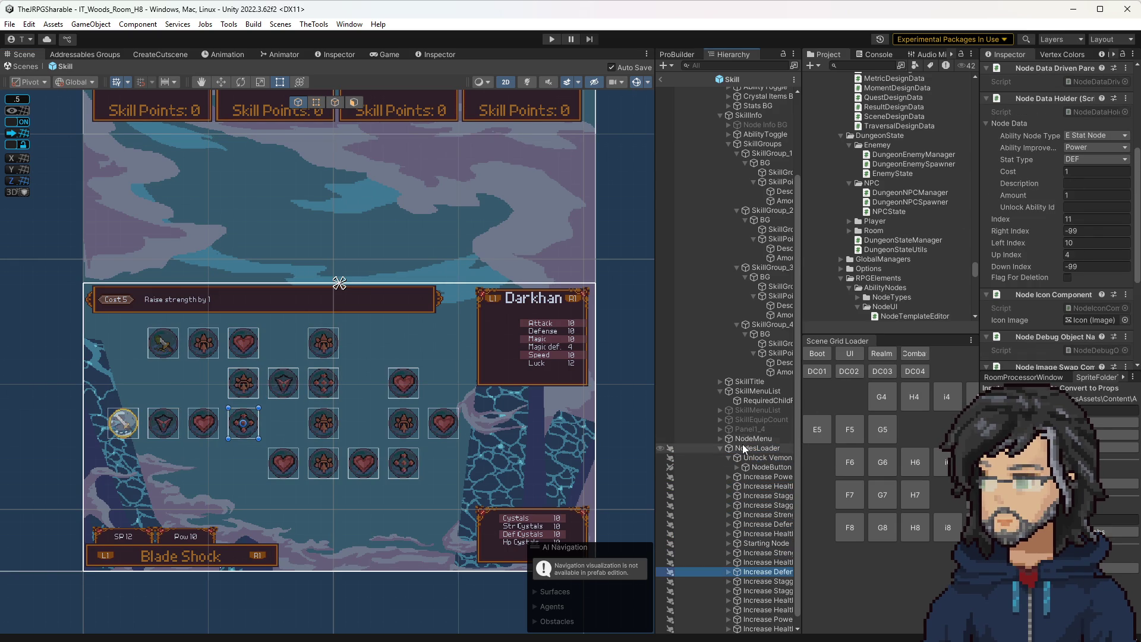
Step: Save the ability data, regenerate the node list, then return to the woods room and start play mode
click(744, 449)
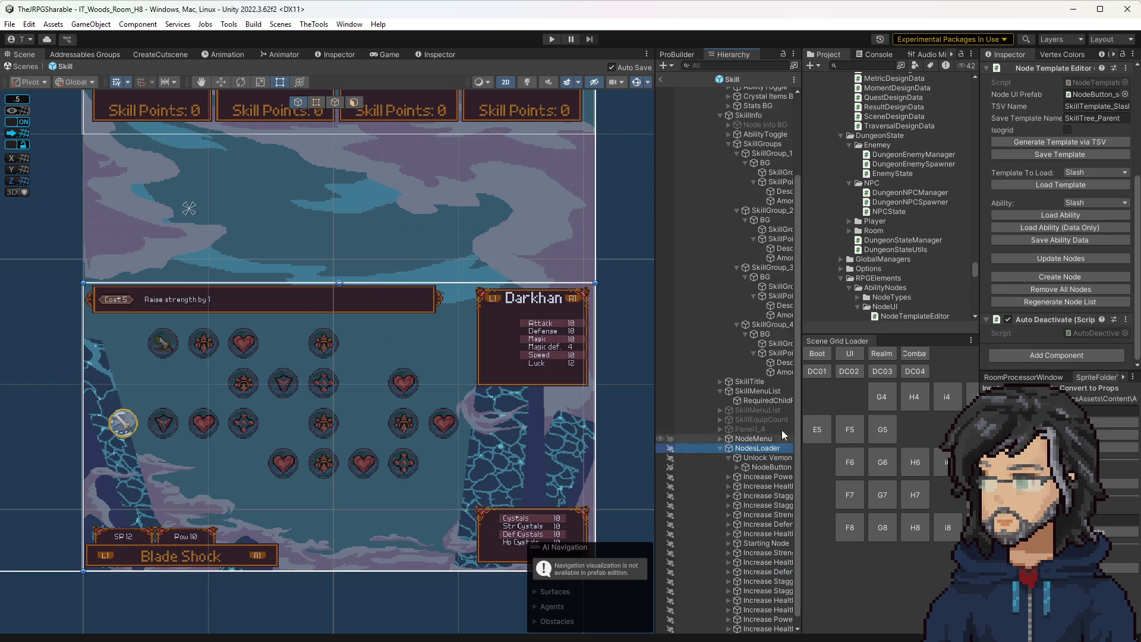
click(1068, 241)
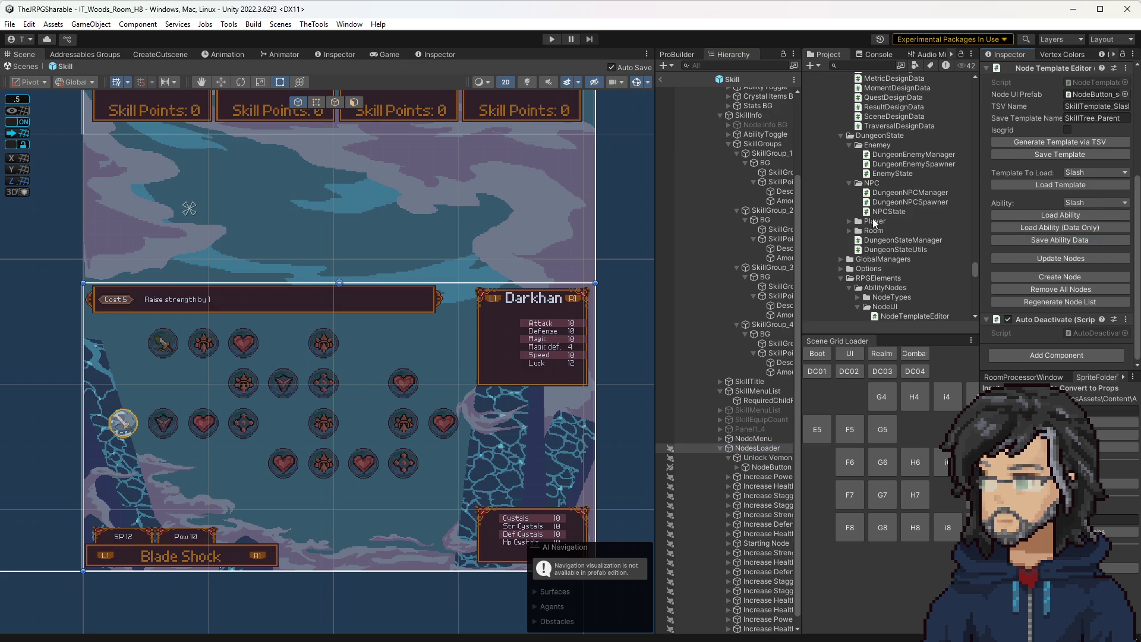
click(1064, 301)
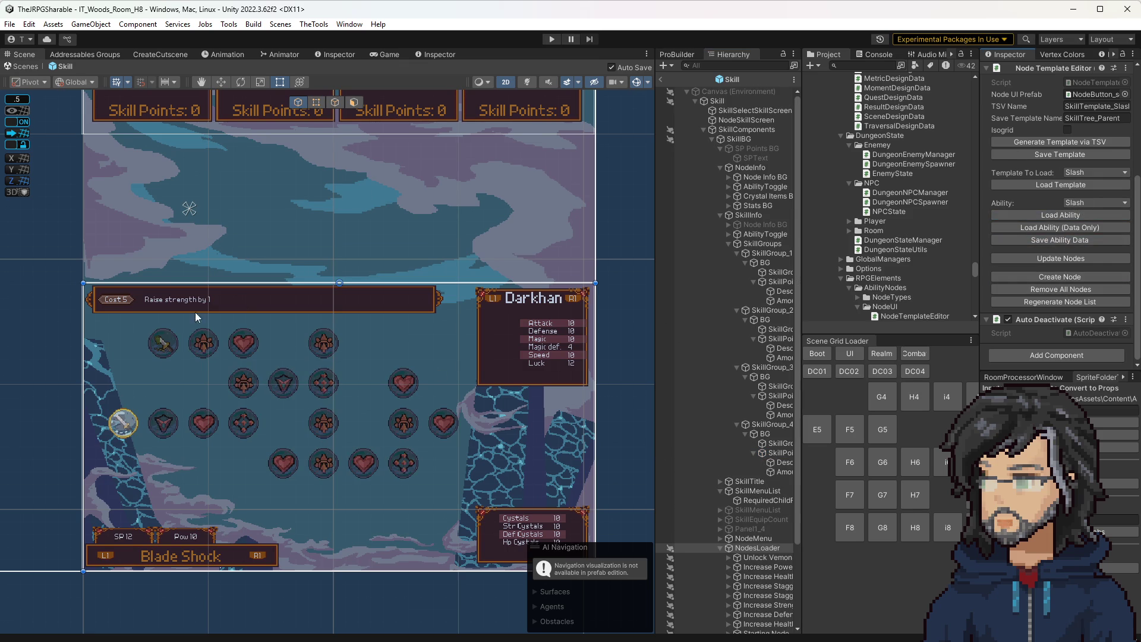
click(766, 576)
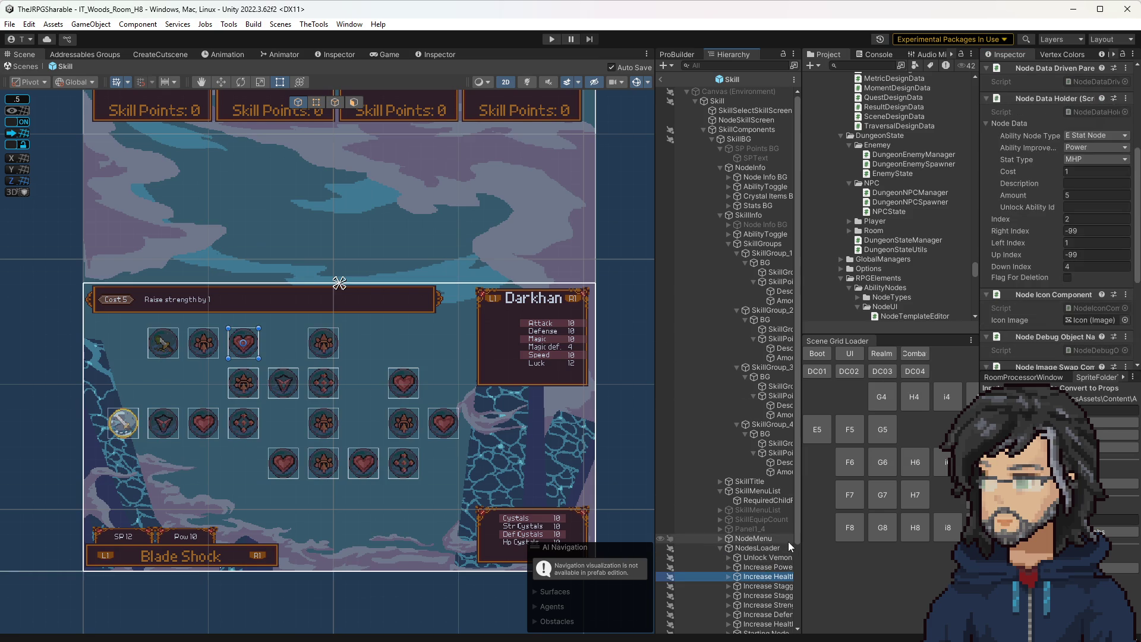
key(Down)
key(Down)
key(Down)
key(Down)
click(662, 83)
key(ctrl+p)
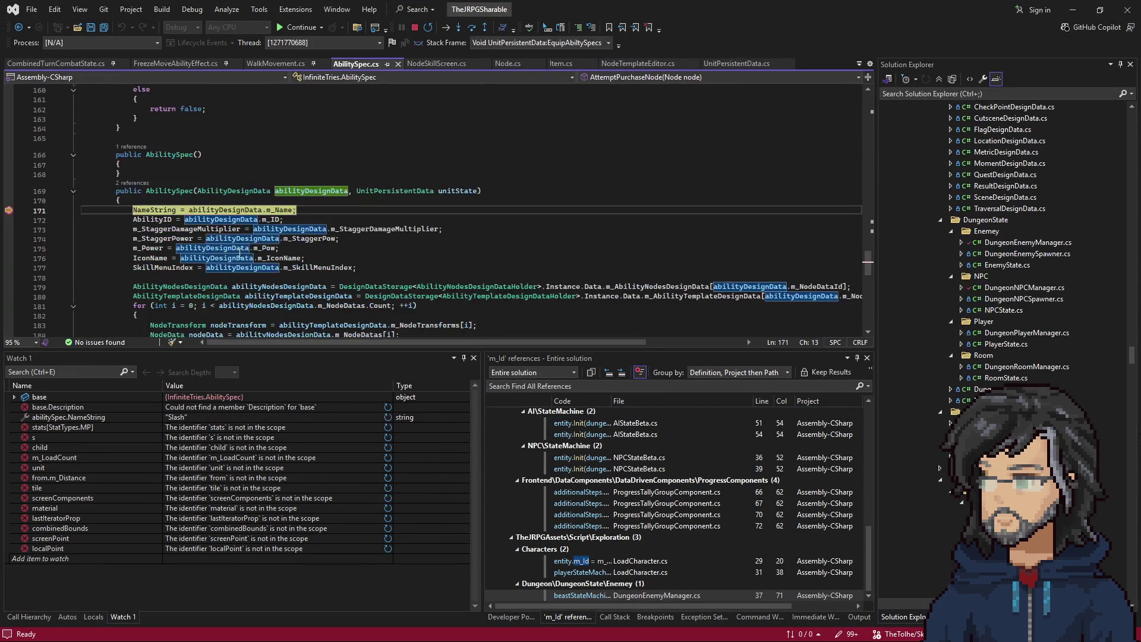
Step: Continue past both breakpoints with F5, stop debugging, and widen the Game view to 2x
key(F5)
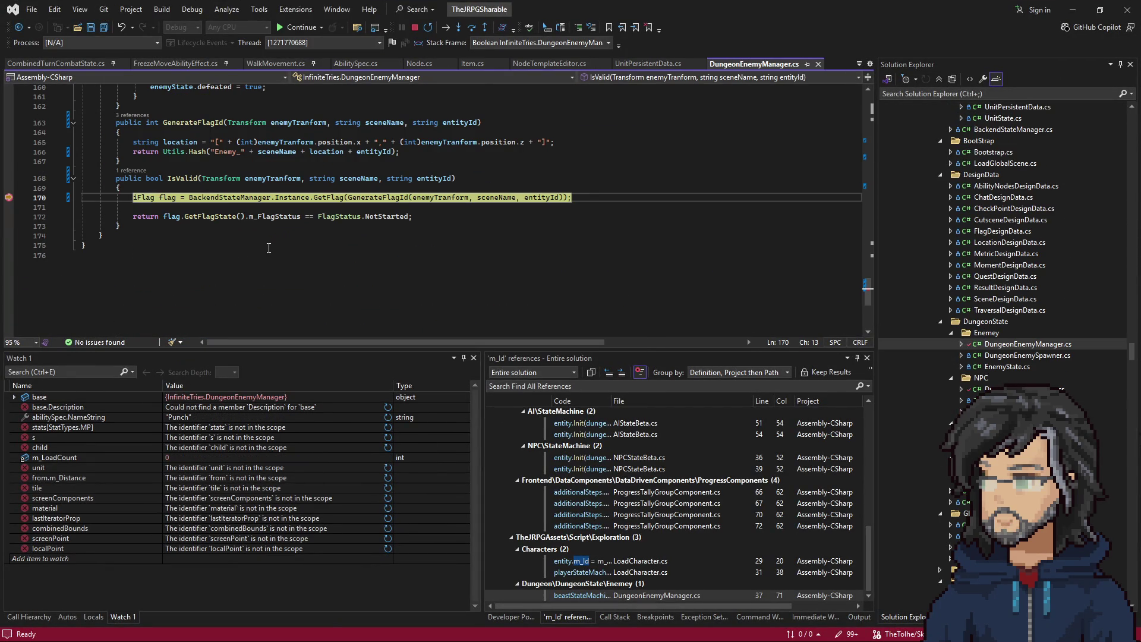
key(F5)
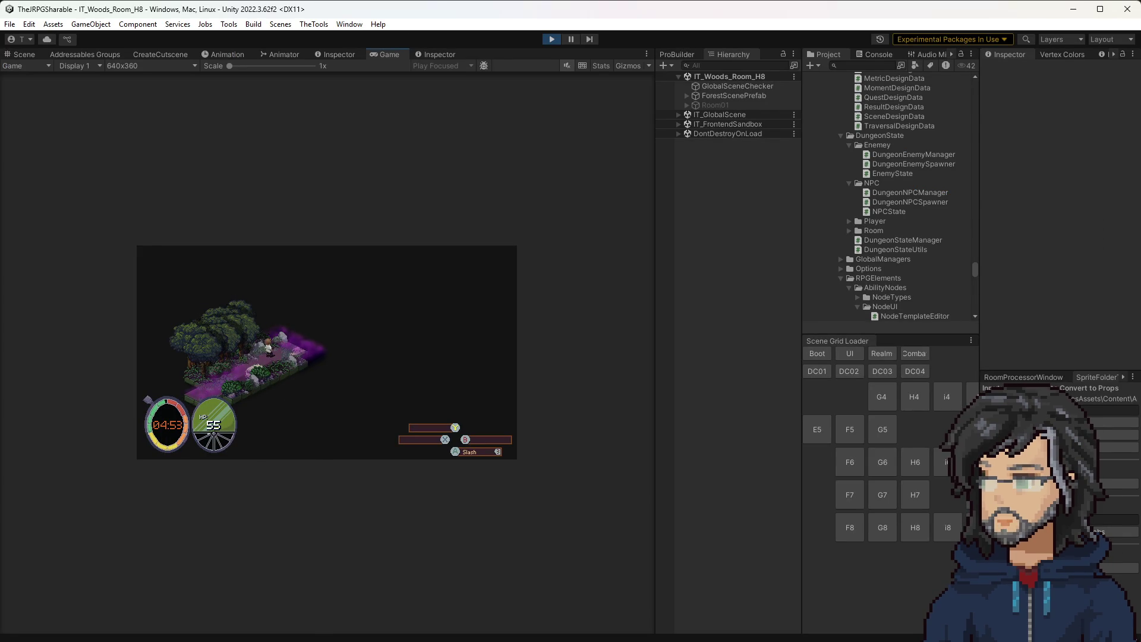
key(alt+Tab)
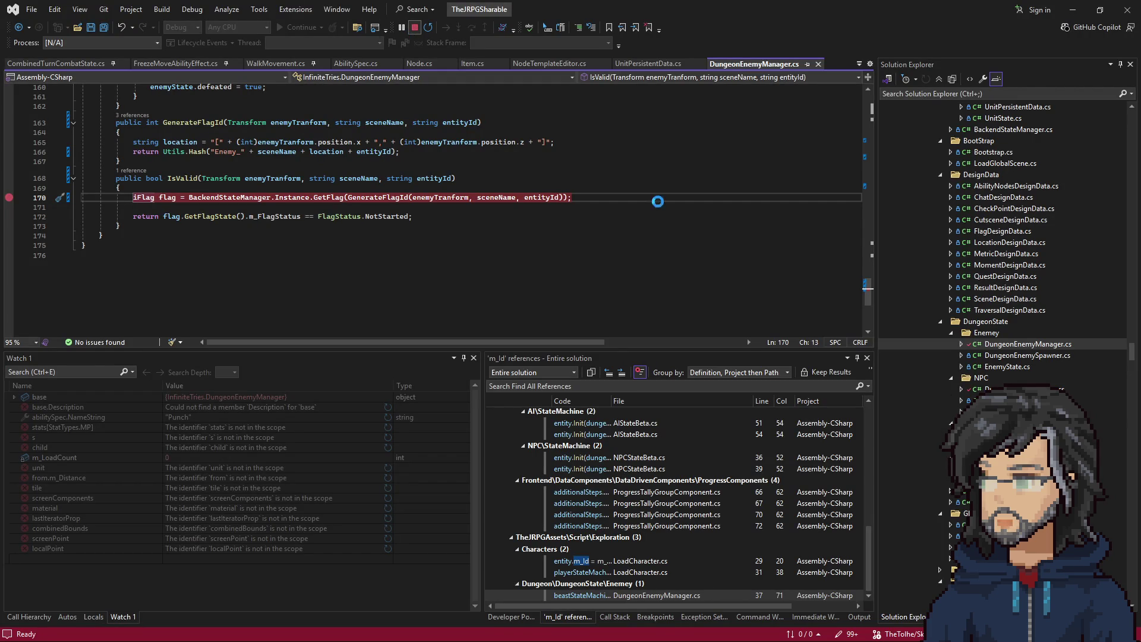
key(alt+Tab)
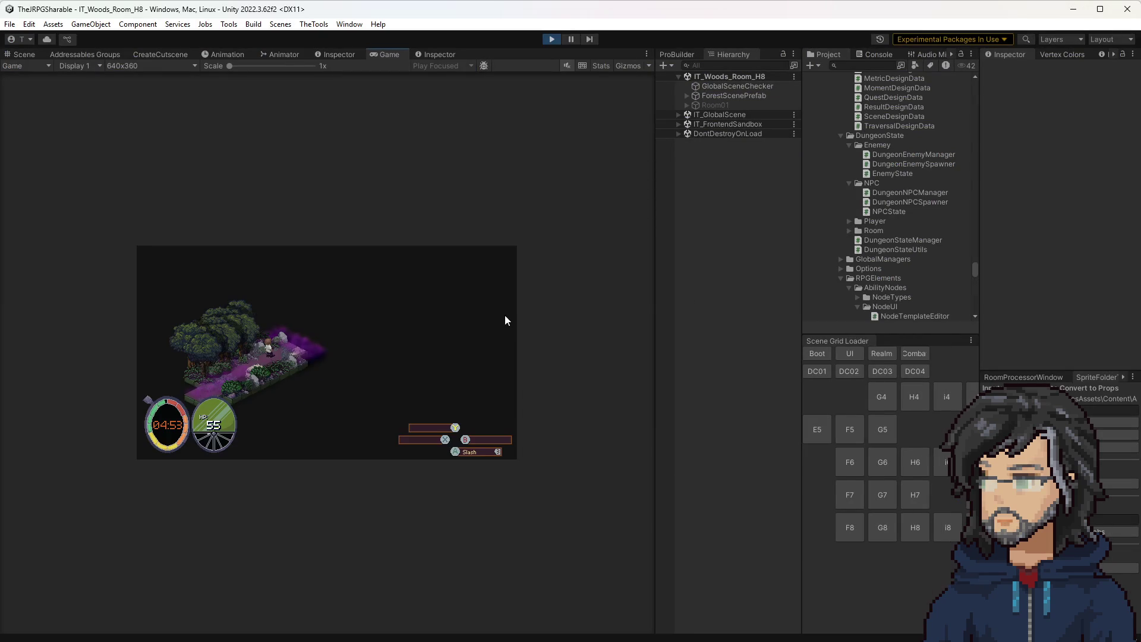
mouse_move(655, 305)
mouse_down()
mouse_move(746, 318)
mouse_move(890, 303)
mouse_up()
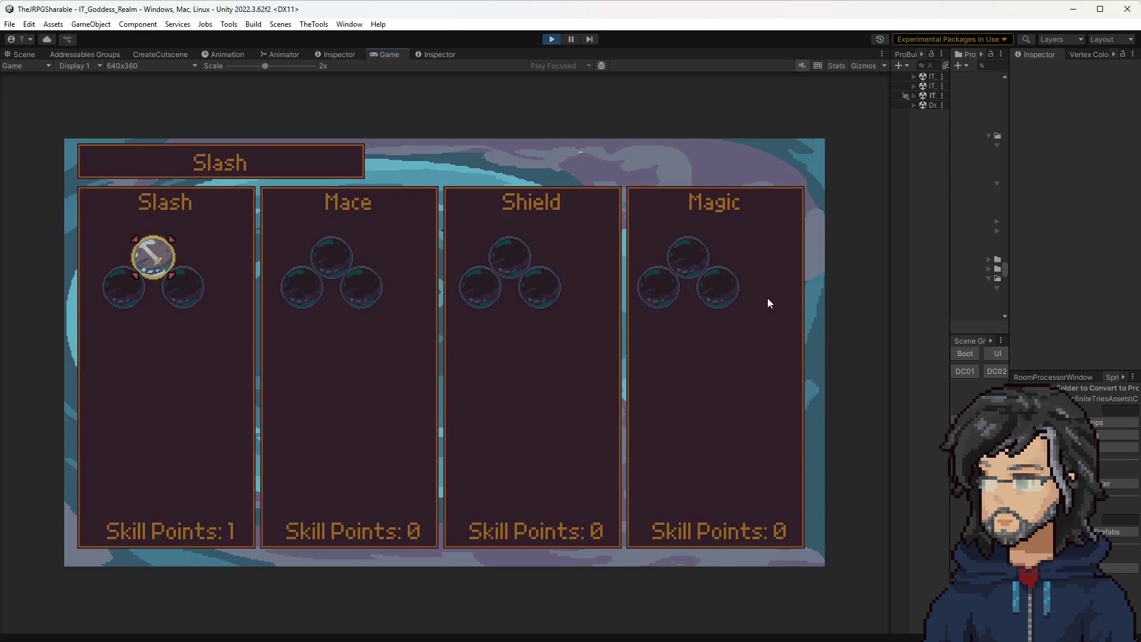
Step: Purchase the selected Slash node, spending the skill point to raise Attack to 8
key(Return)
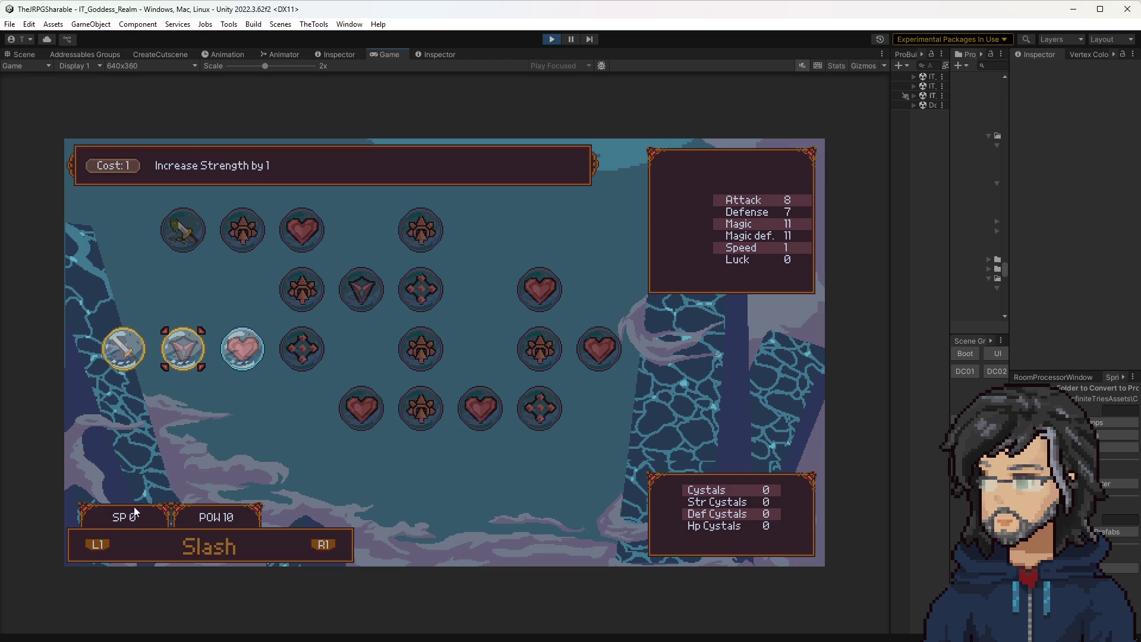
Step: Move the selection onto the Health +5 heart node, then stop play mode
key(Right)
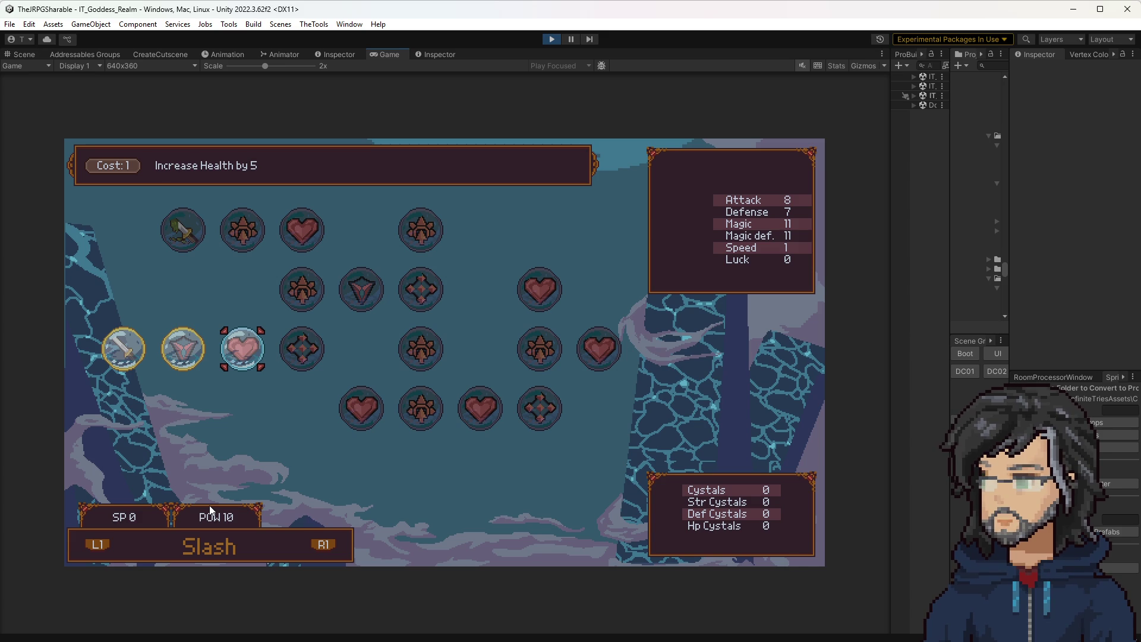
click(550, 39)
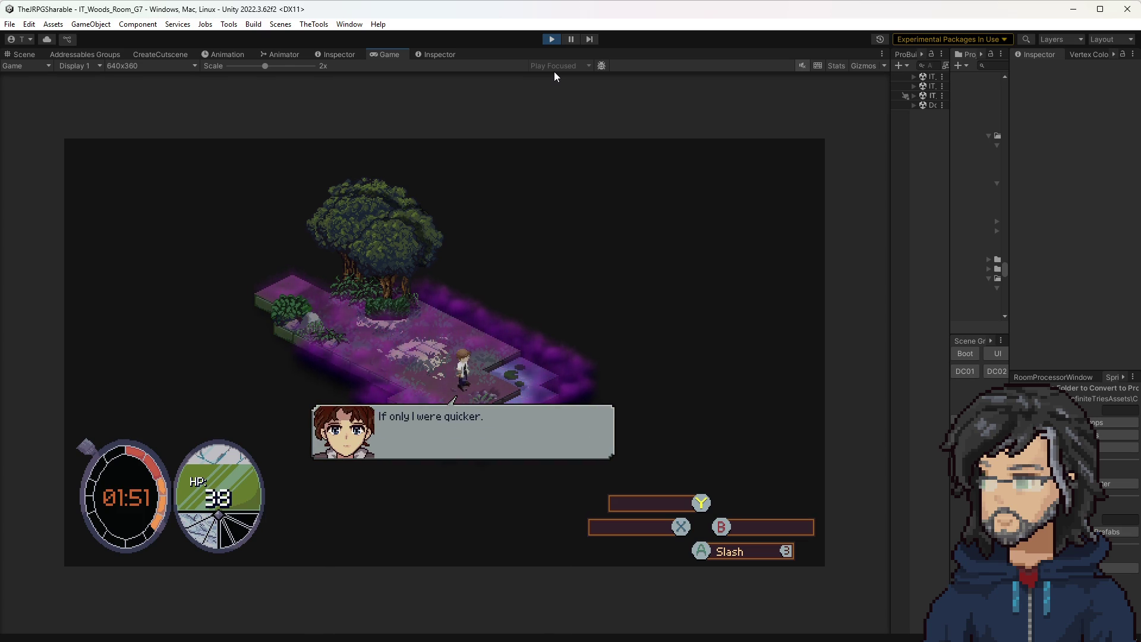
Step: Exit Play mode, widen the Project panel, and load woods room H7 from the Scene Grid Loader
click(552, 39)
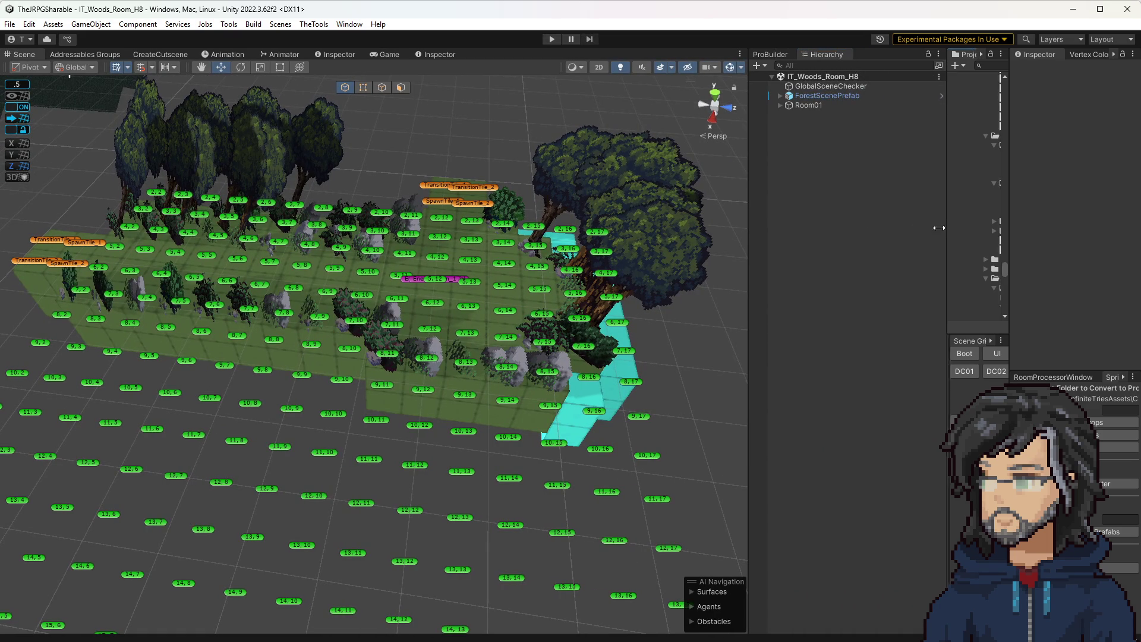
drag(950, 244, 728, 226)
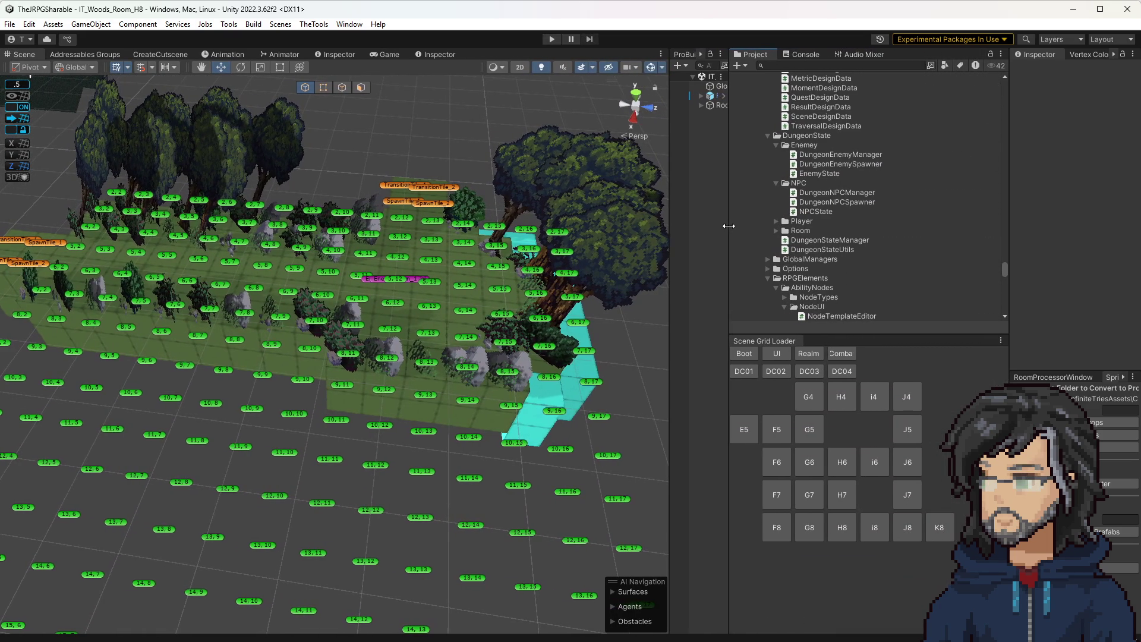
drag(553, 424, 508, 434)
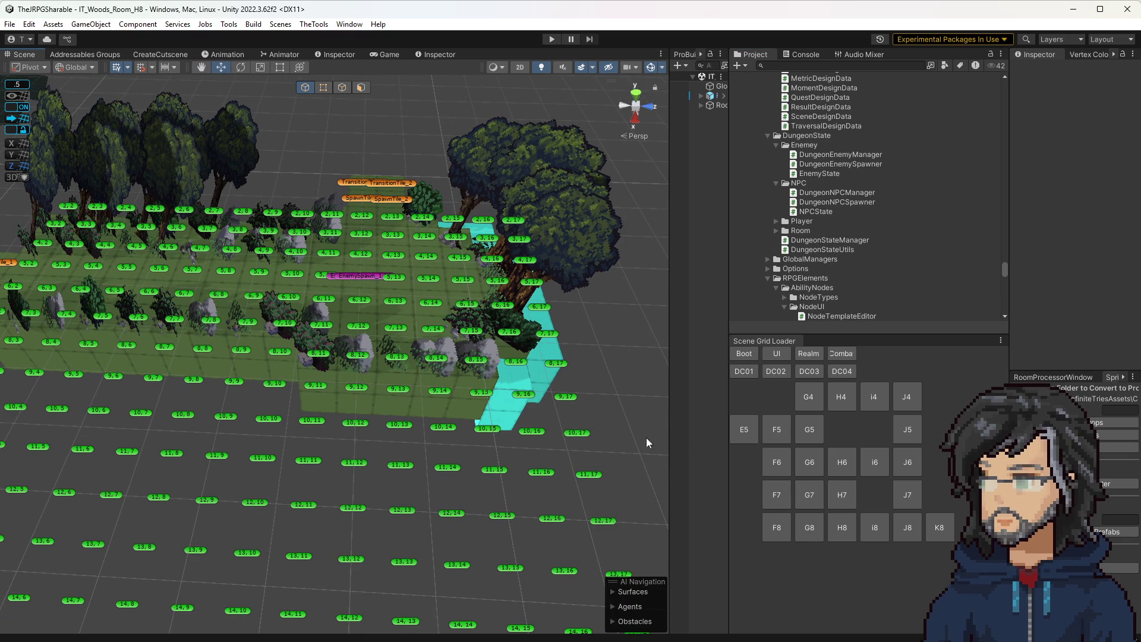
click(842, 495)
mouse_move(356, 452)
mouse_down()
mouse_move(315, 466)
mouse_move(434, 430)
mouse_move(378, 335)
mouse_up()
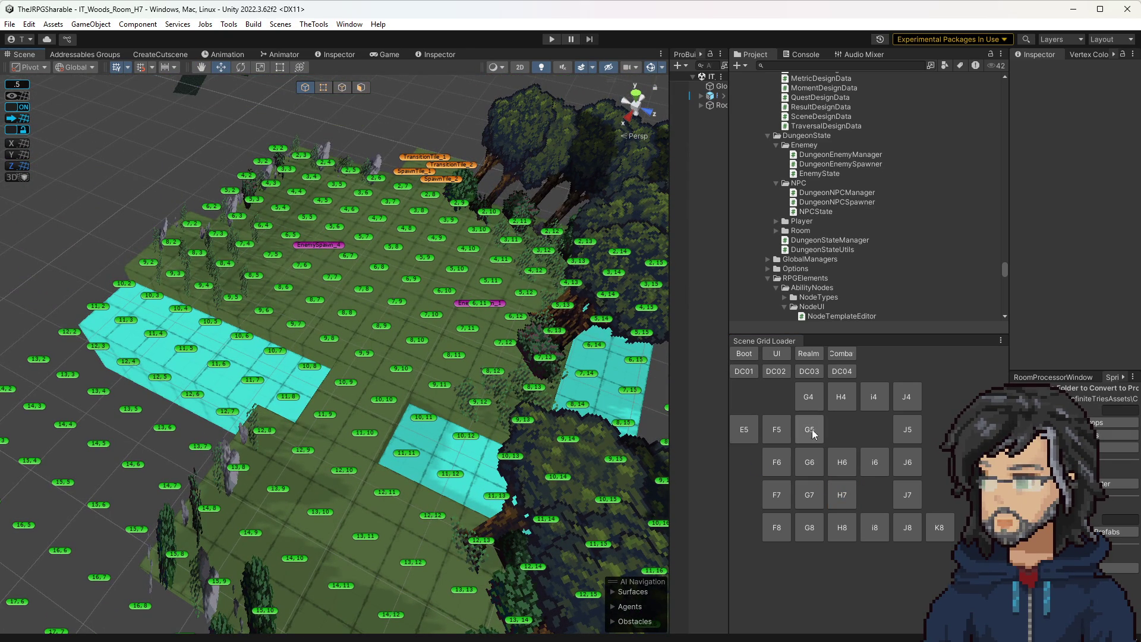
Step: Load woods room H6, orbit and pan across its grid, then load IT_FrontendSandbox
click(839, 463)
mouse_move(297, 356)
mouse_down()
mouse_move(221, 372)
mouse_move(244, 333)
mouse_up()
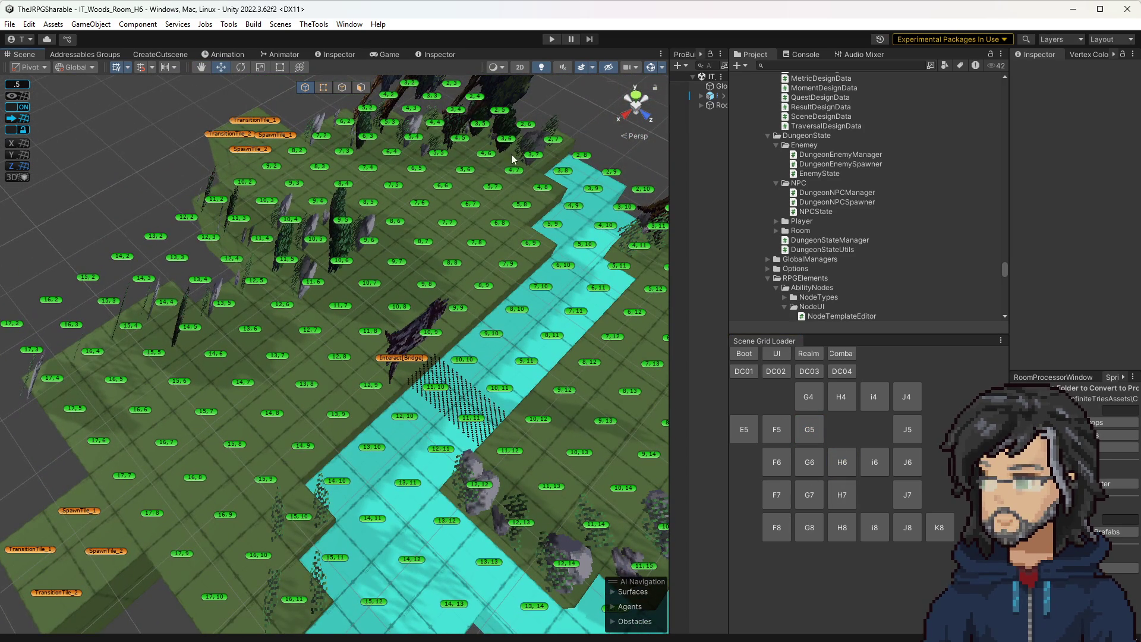
mouse_move(515, 162)
mouse_down()
mouse_move(312, 551)
mouse_move(303, 505)
mouse_move(327, 403)
mouse_move(285, 417)
mouse_up()
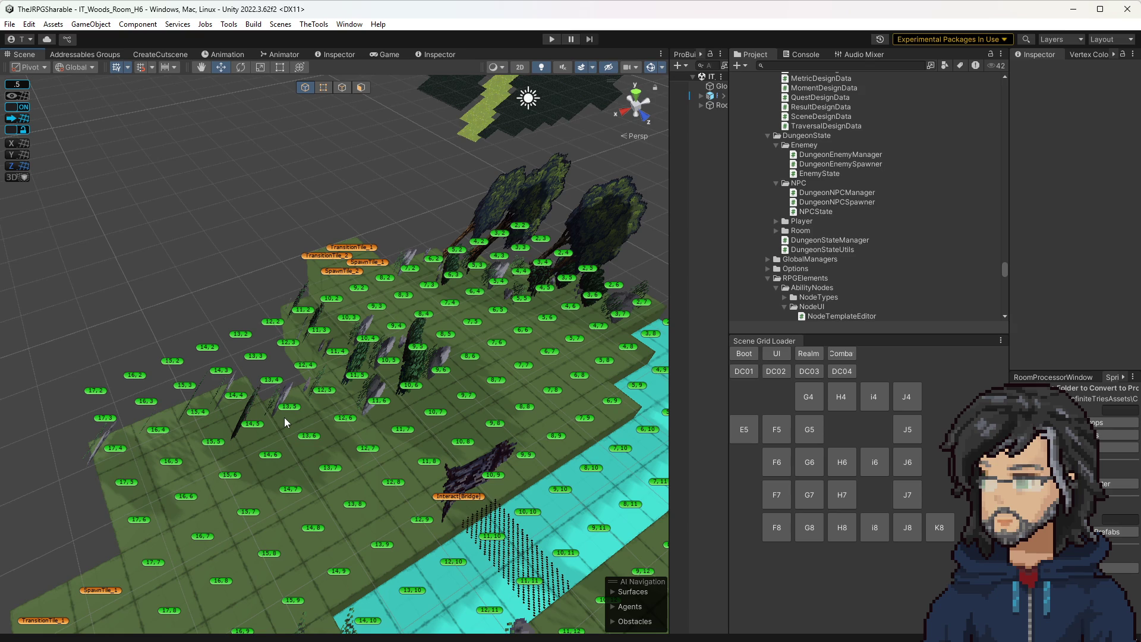
drag(187, 423, 416, 375)
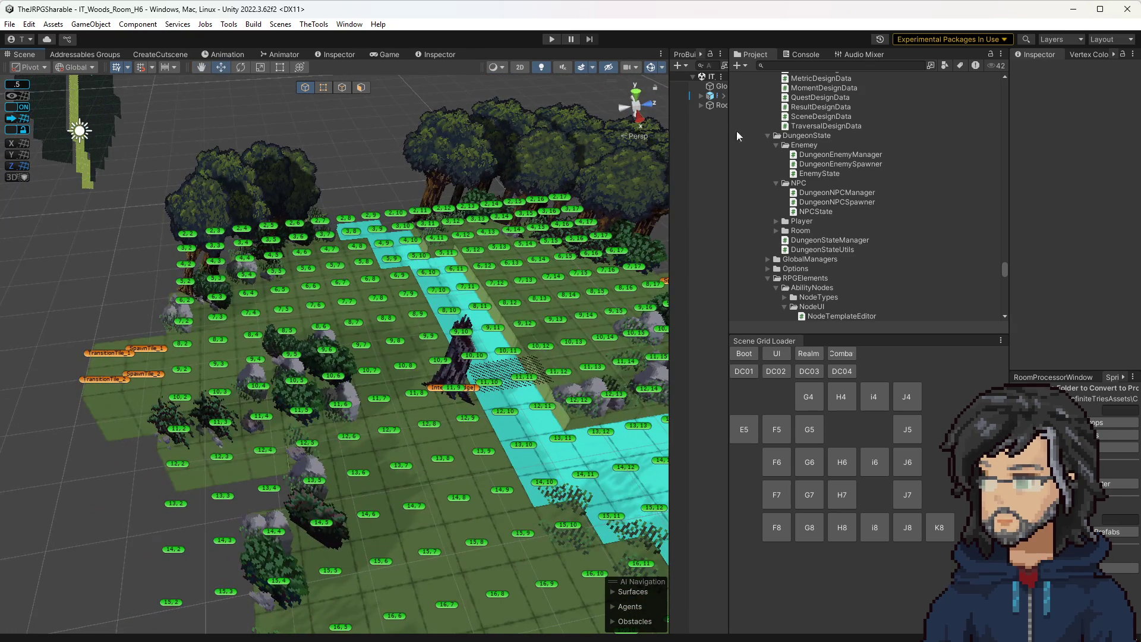
drag(734, 144, 819, 148)
click(866, 353)
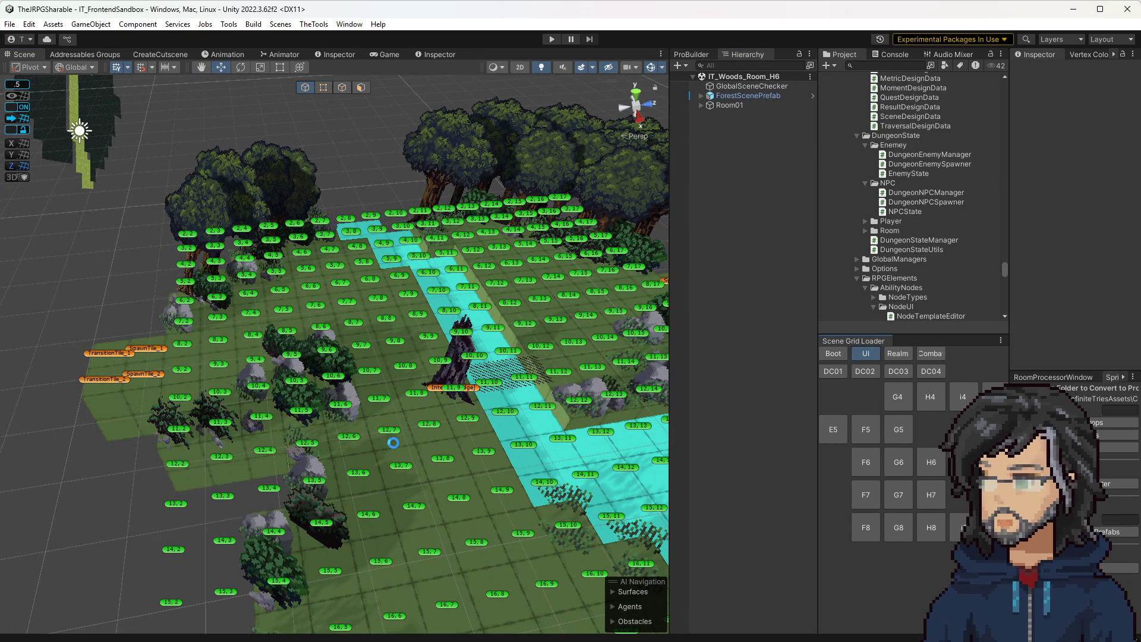
Step: Zoom onto the sandbox UI canvases, select CombatUI and open its Canvas Render Mode dropdown
mouse_move(419, 439)
mouse_down()
mouse_move(523, 357)
mouse_move(688, 326)
mouse_move(464, 300)
mouse_move(451, 280)
mouse_up()
scroll(450, 279, up, 10)
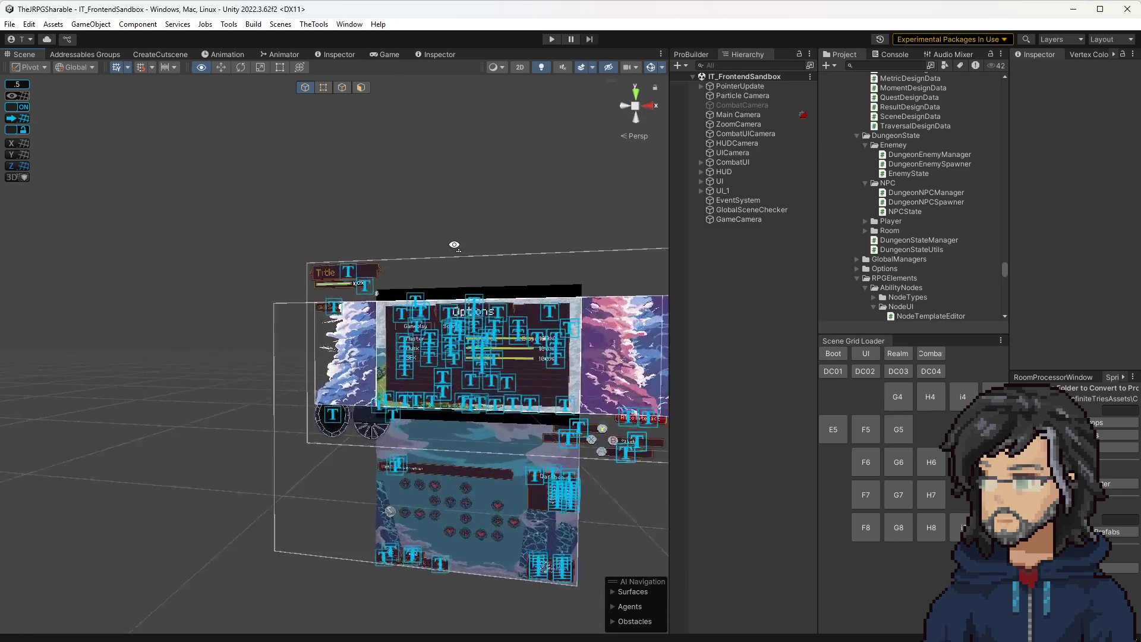
click(728, 161)
drag(1009, 187, 819, 189)
click(992, 269)
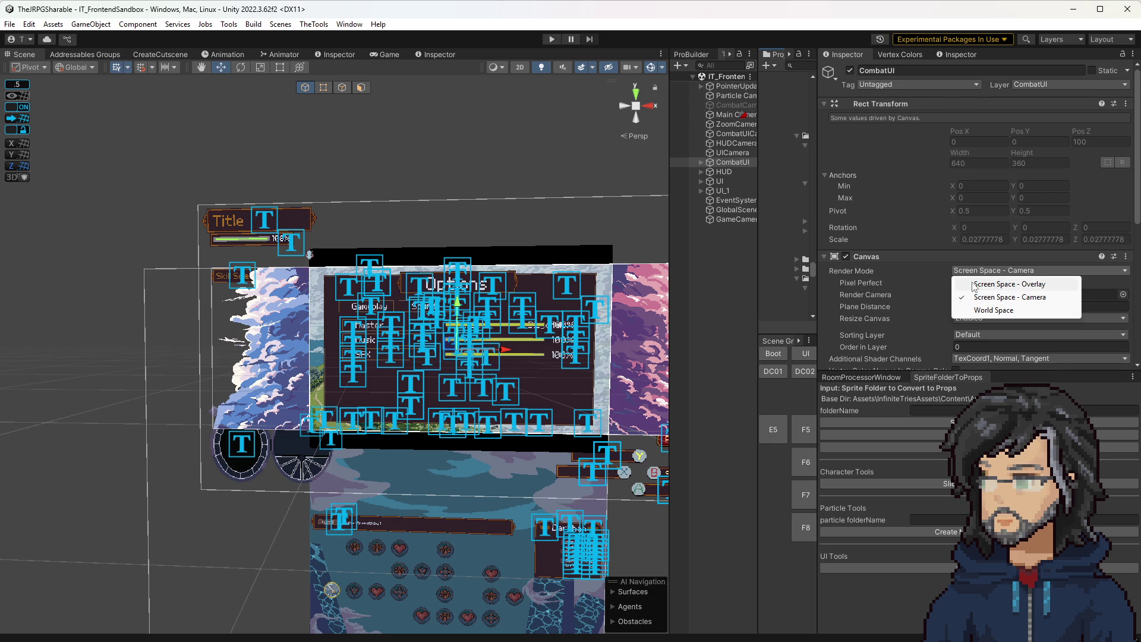
Step: Select the Combat child of CombatUI and inspect its anchor presets without changing them
click(701, 163)
click(732, 172)
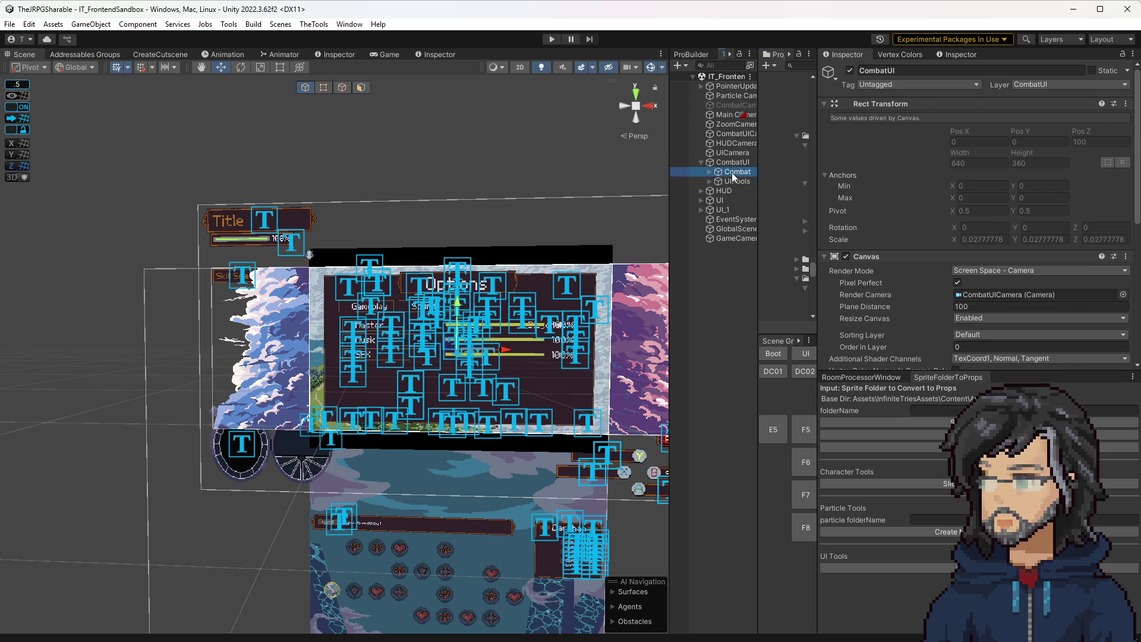
click(846, 137)
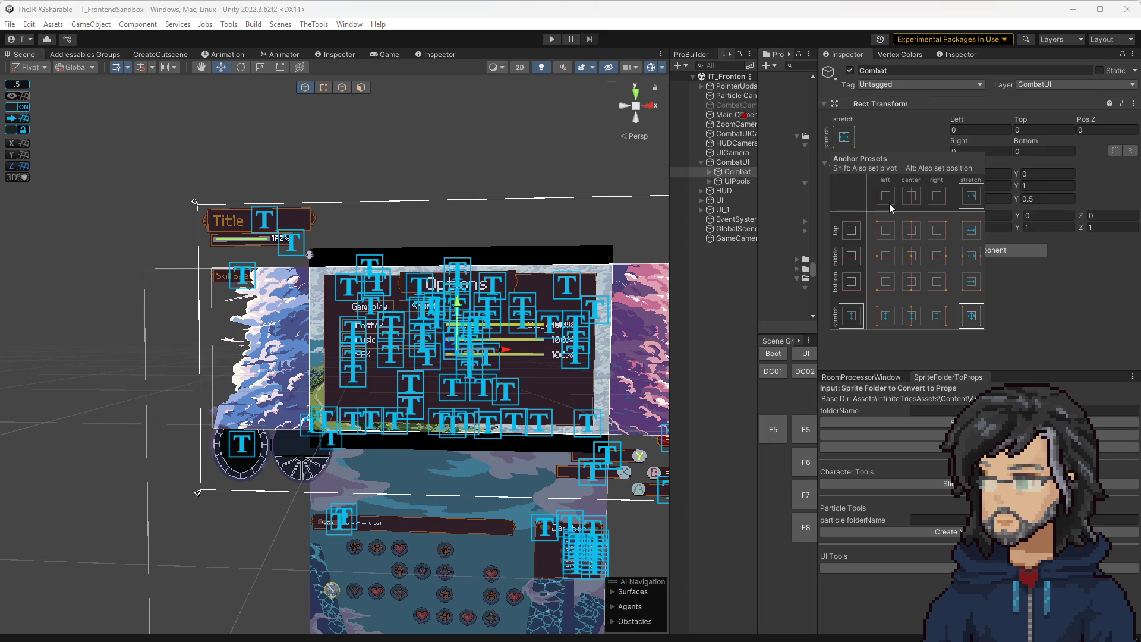
click(839, 147)
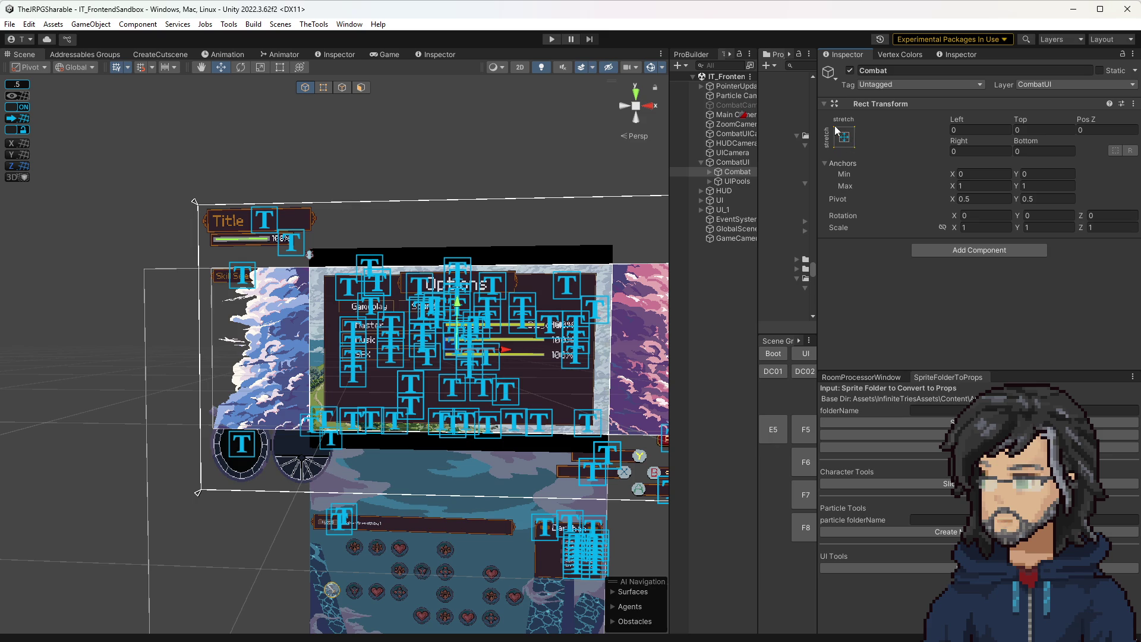
click(844, 138)
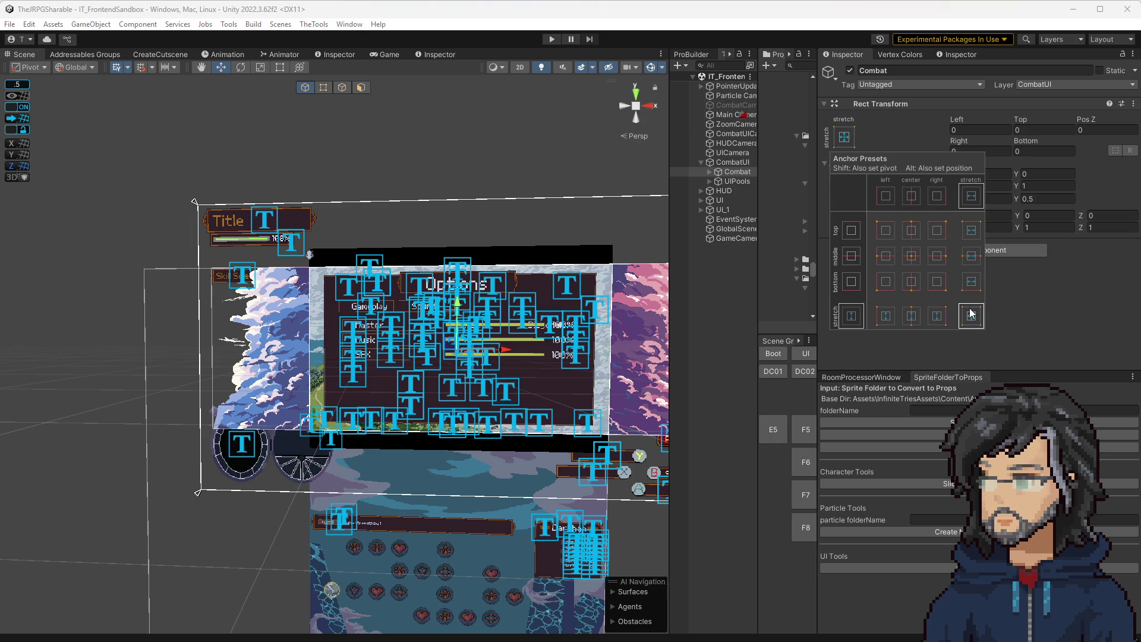
click(1008, 122)
Step: Check Combat's right and bottom offsets and Z scale, then reselect the CombatUI canvas
click(978, 151)
click(1041, 148)
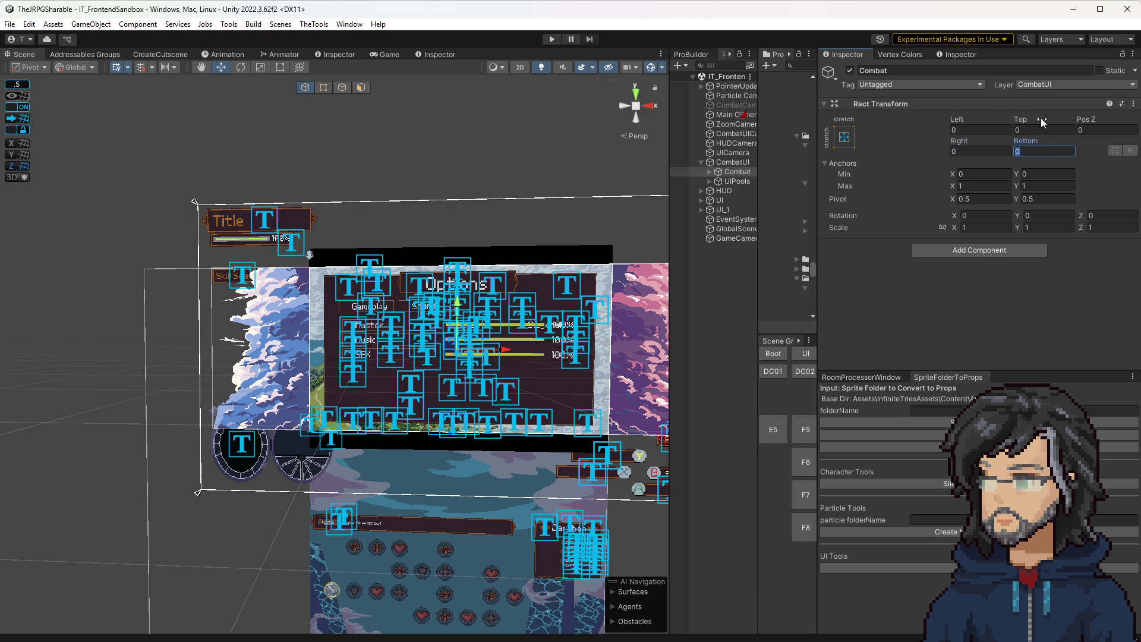
click(1091, 227)
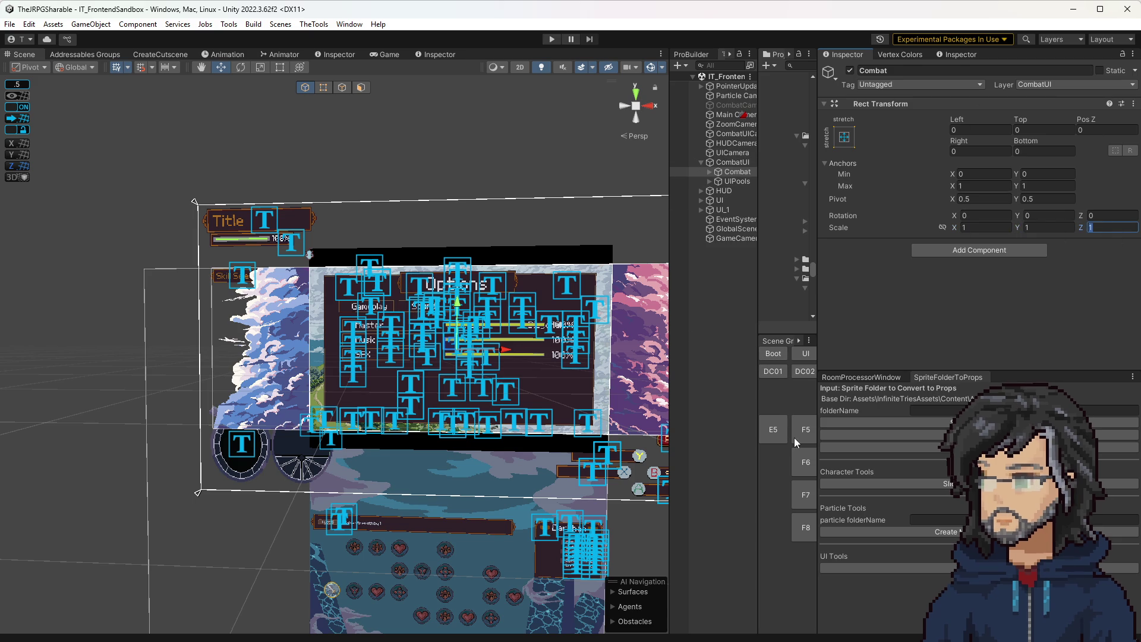
drag(759, 395, 653, 399)
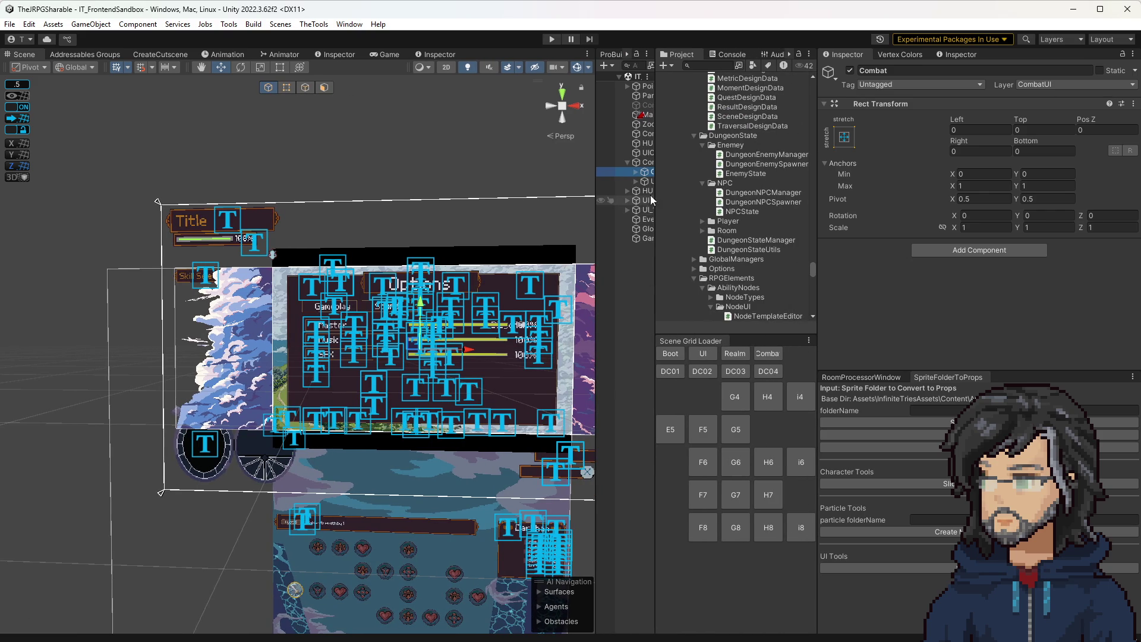
click(630, 162)
click(980, 271)
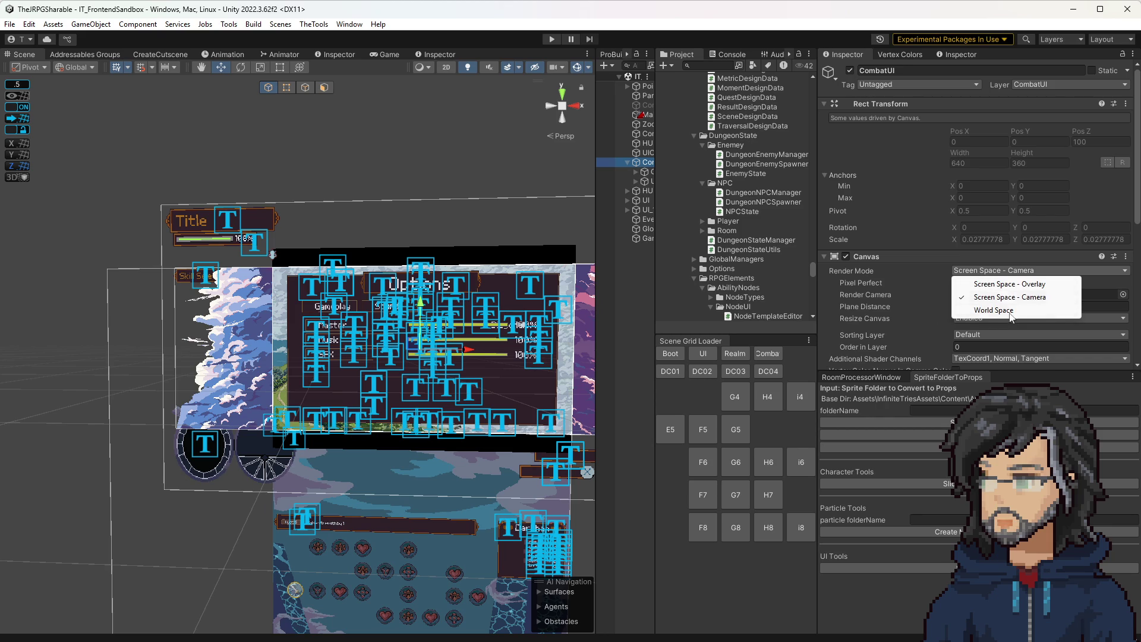
click(651, 172)
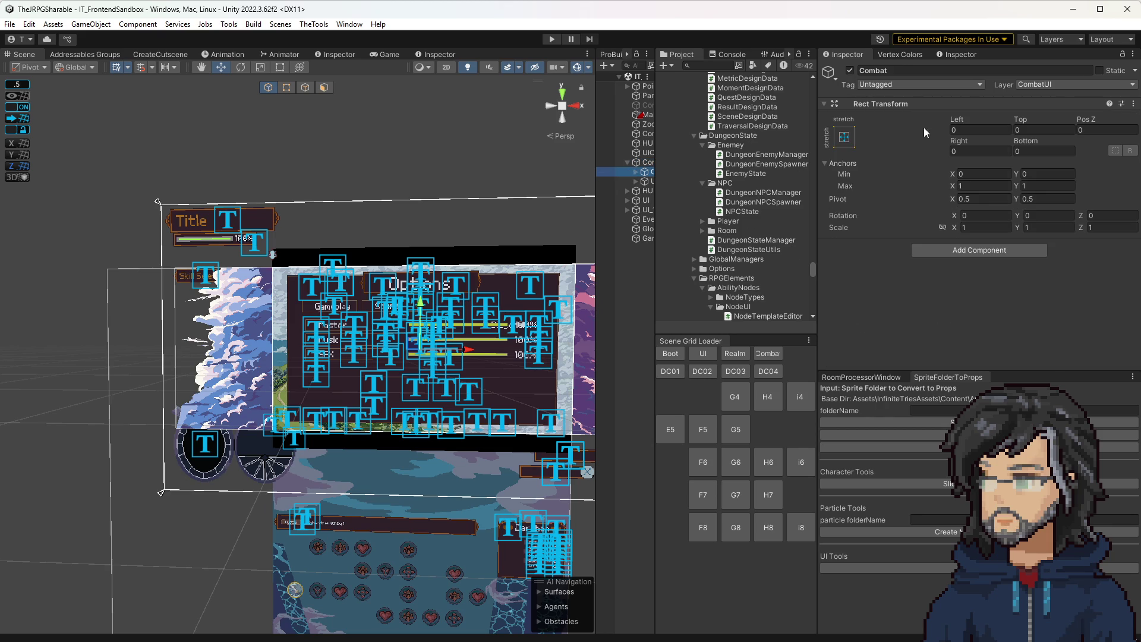
click(844, 137)
click(980, 313)
click(1031, 129)
click(648, 162)
click(647, 171)
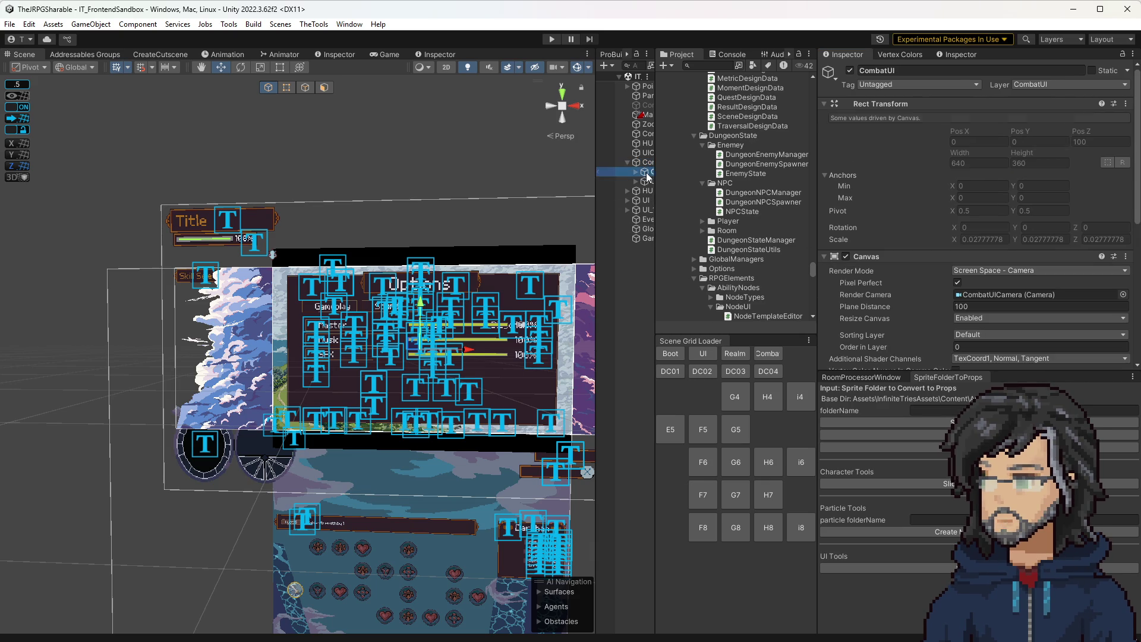
click(985, 227)
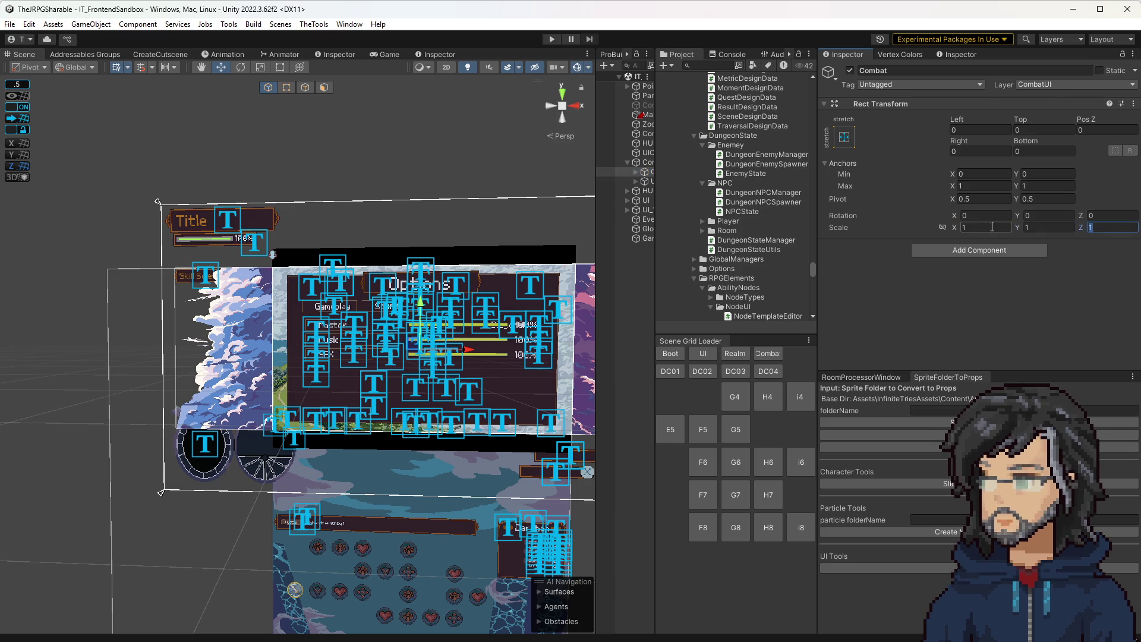
key(Tab)
click(1045, 151)
click(844, 137)
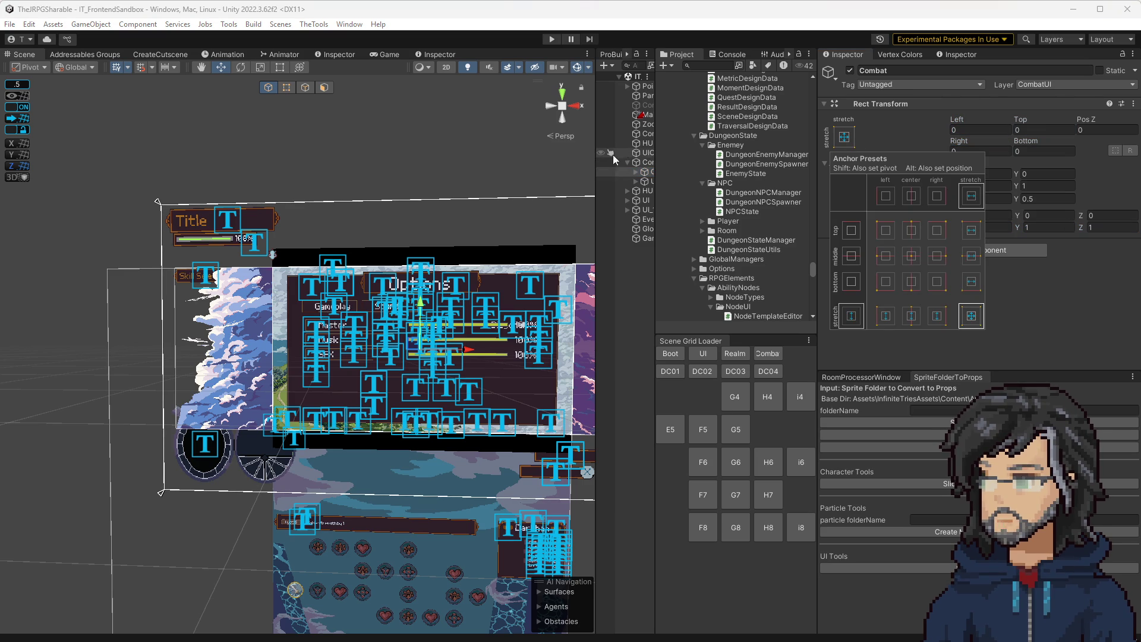
click(642, 164)
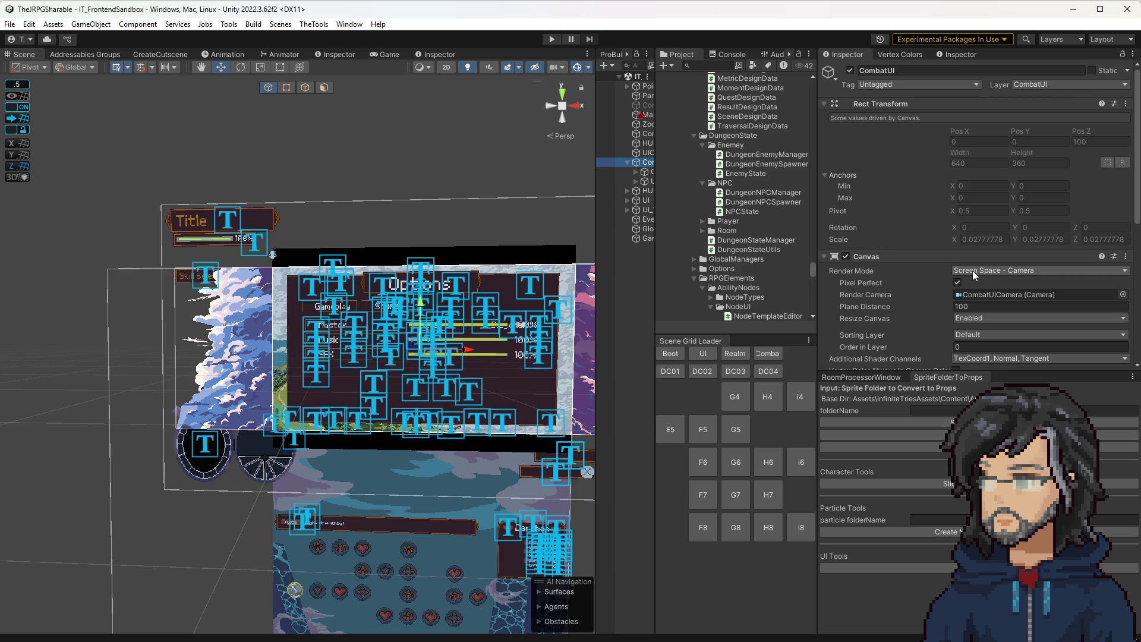
scroll(982, 286, down, 3)
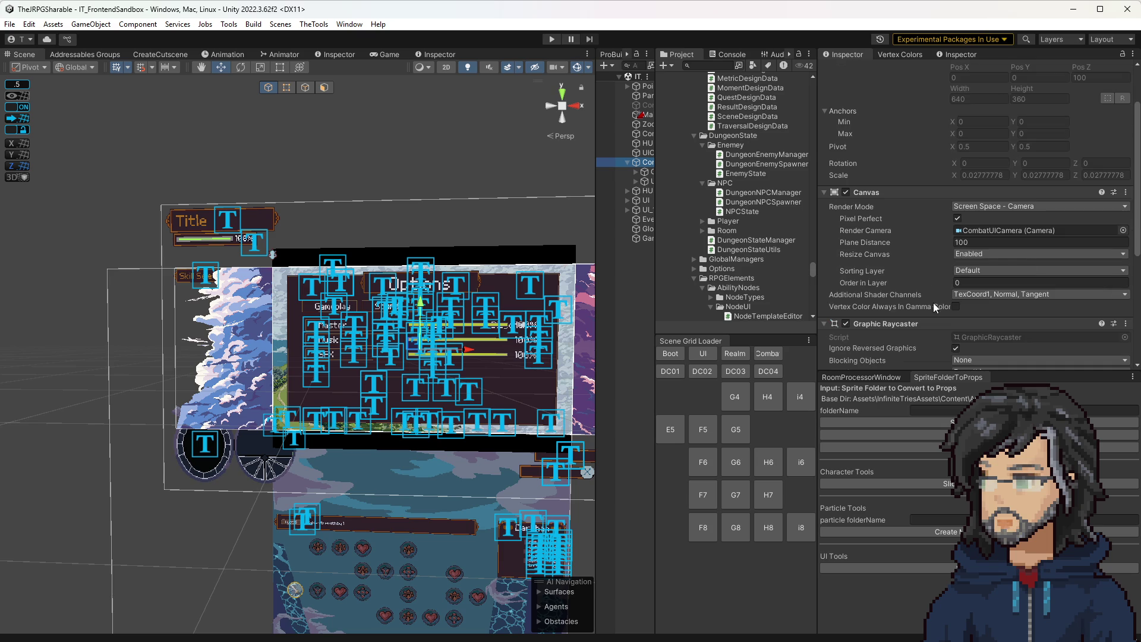
click(972, 204)
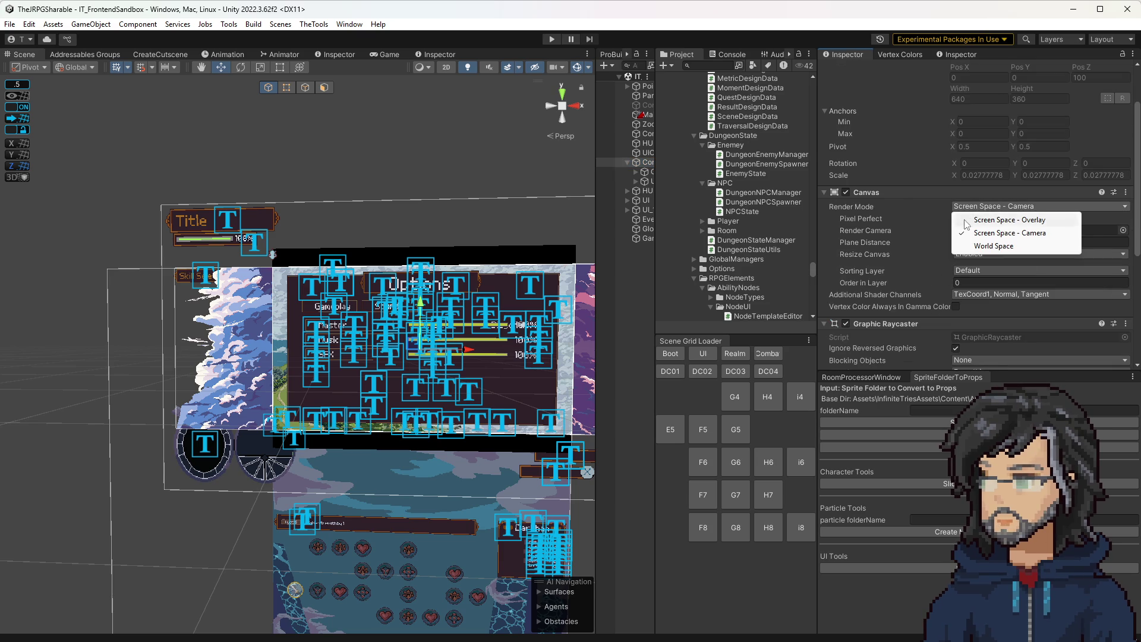
click(900, 201)
scroll(877, 319, down, 10)
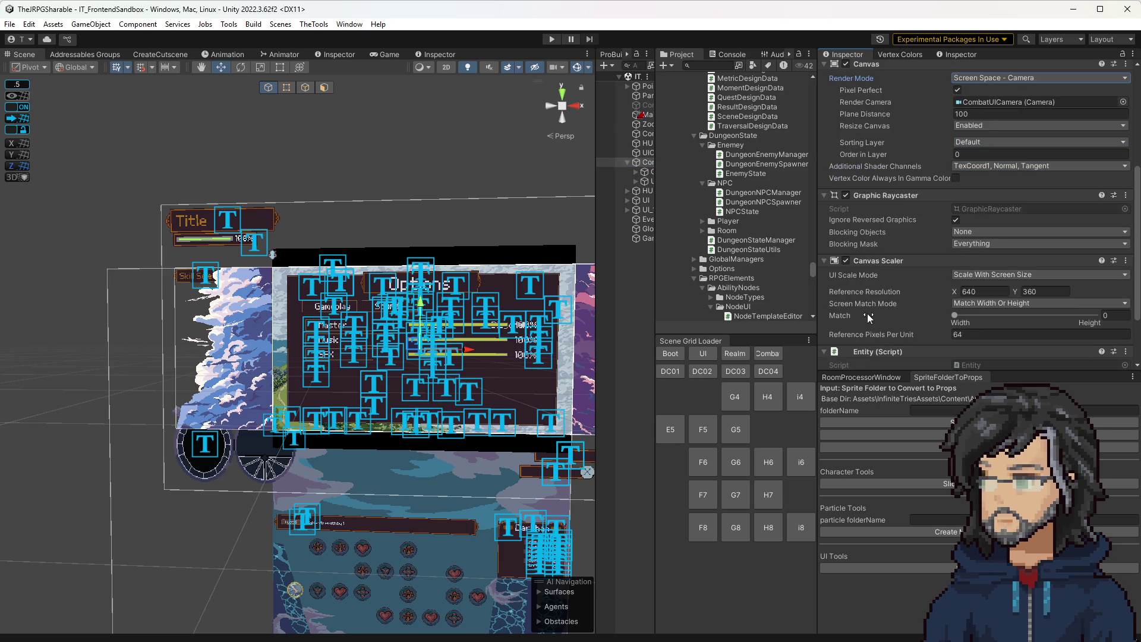
scroll(907, 326, up, 3)
scroll(909, 326, up, 8)
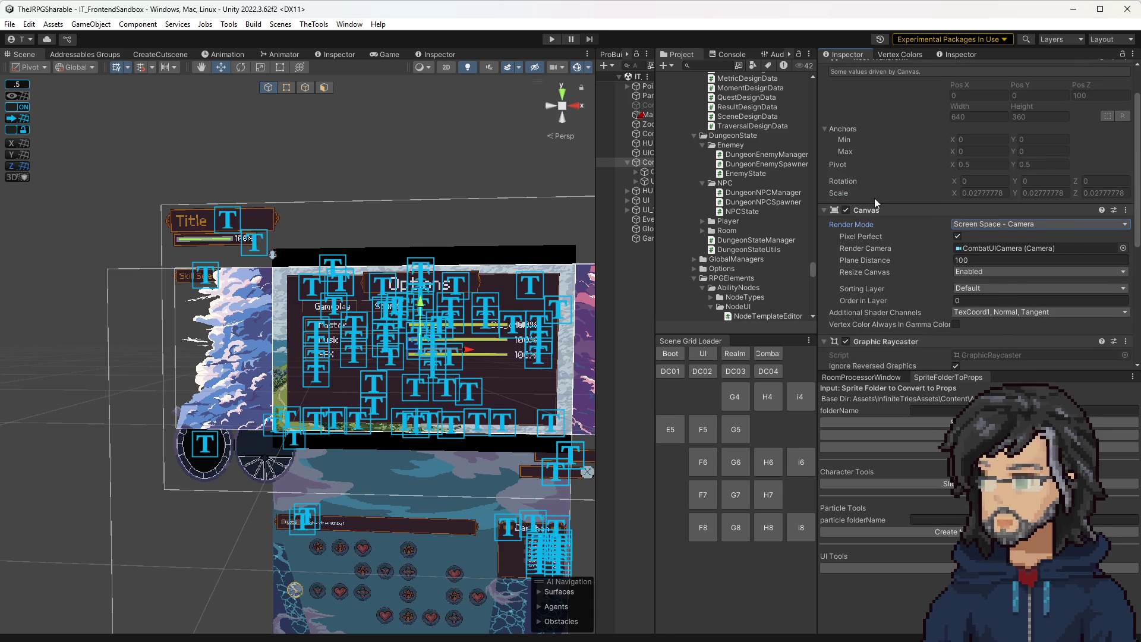
scroll(873, 193, up, 2)
click(761, 498)
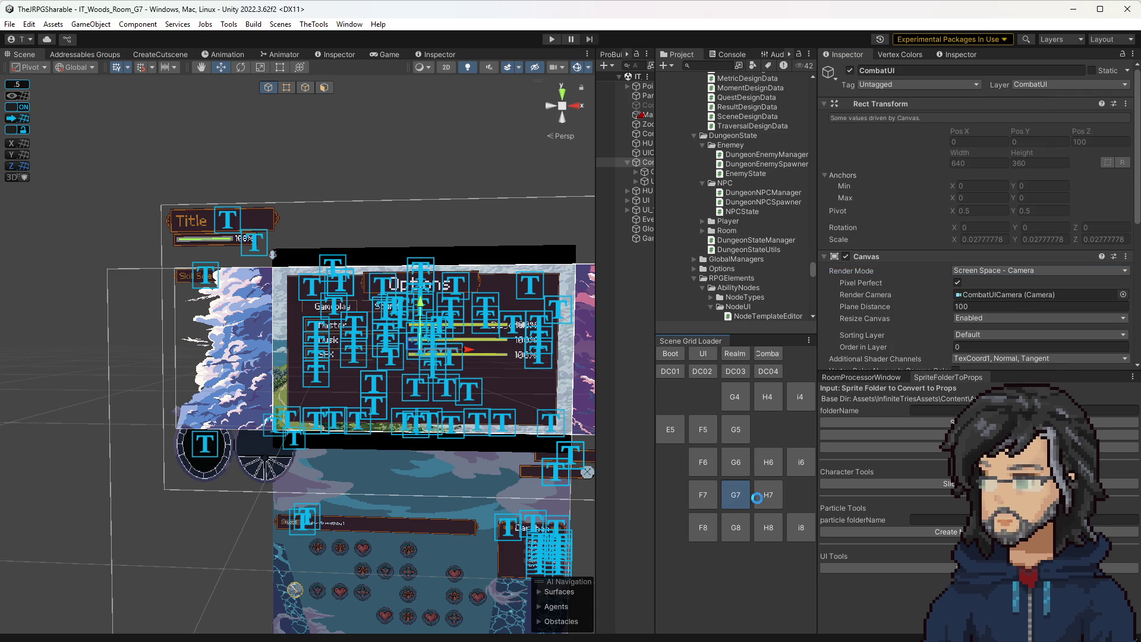
Step: Orbit and zoom around woods room H7 to view its room geometry
mouse_move(461, 357)
mouse_down()
mouse_move(479, 372)
mouse_move(436, 408)
mouse_move(198, 416)
mouse_move(308, 426)
mouse_move(316, 400)
mouse_move(1089, 372)
mouse_move(644, 237)
mouse_up()
mouse_move(570, 249)
mouse_down()
mouse_move(440, 255)
mouse_move(527, 270)
mouse_move(386, 397)
mouse_move(333, 407)
mouse_up()
scroll(288, 415, up, 5)
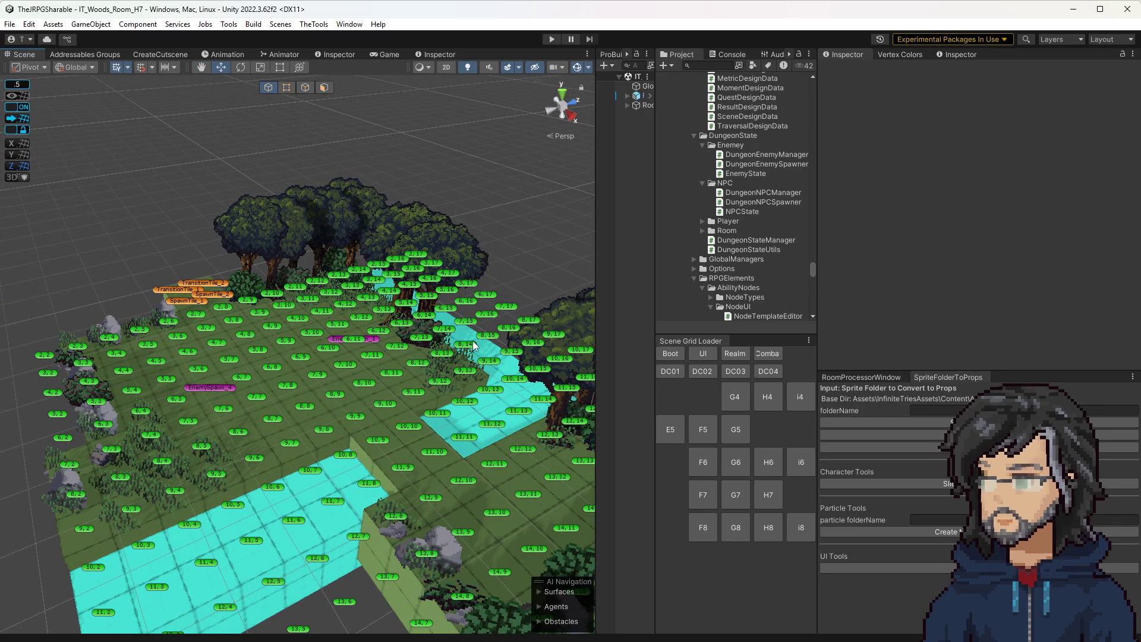
drag(649, 298, 711, 298)
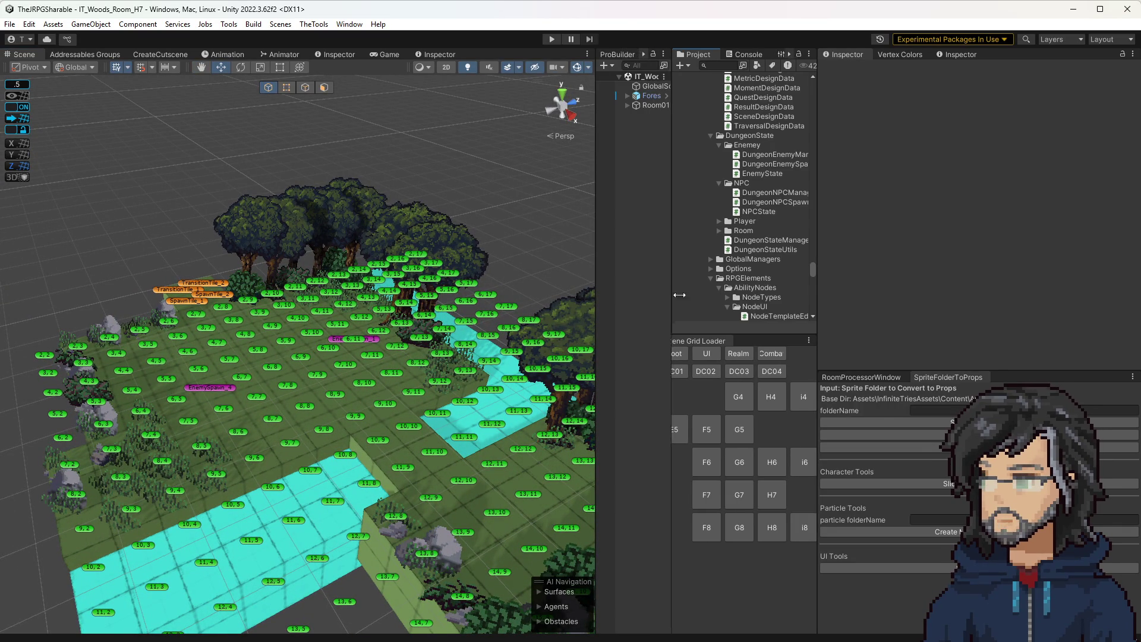
drag(595, 292, 569, 292)
mouse_move(309, 416)
mouse_down()
mouse_move(384, 431)
mouse_move(407, 419)
mouse_up()
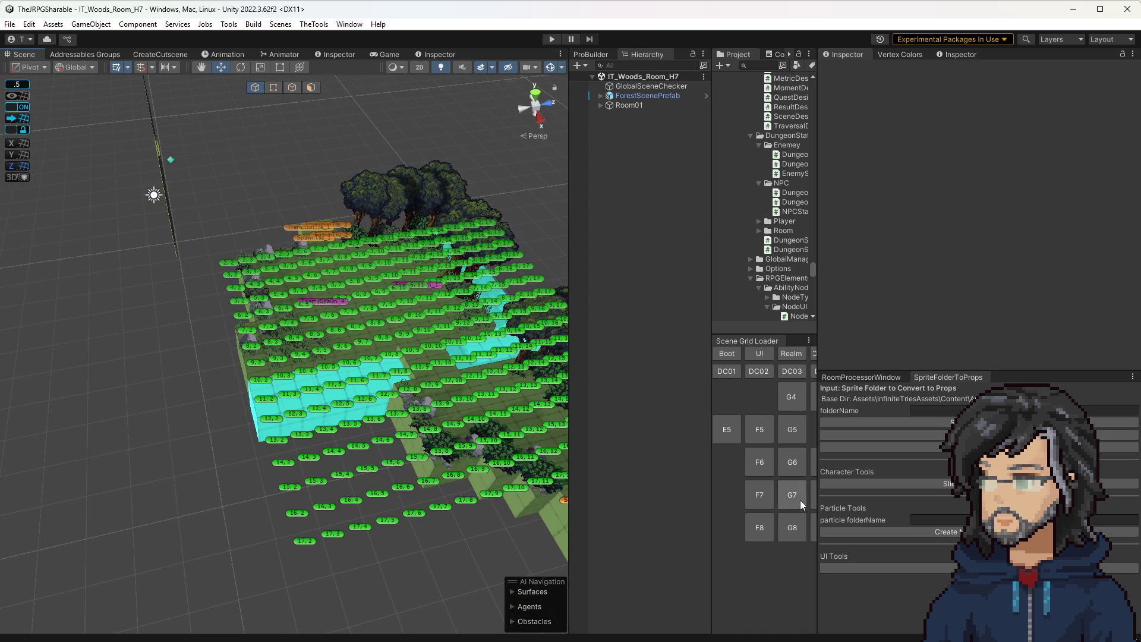
Step: Load woods room G7, then IT_Combat_Grounds, and select the chest tile Interact[Read]_4
drag(711, 454, 617, 454)
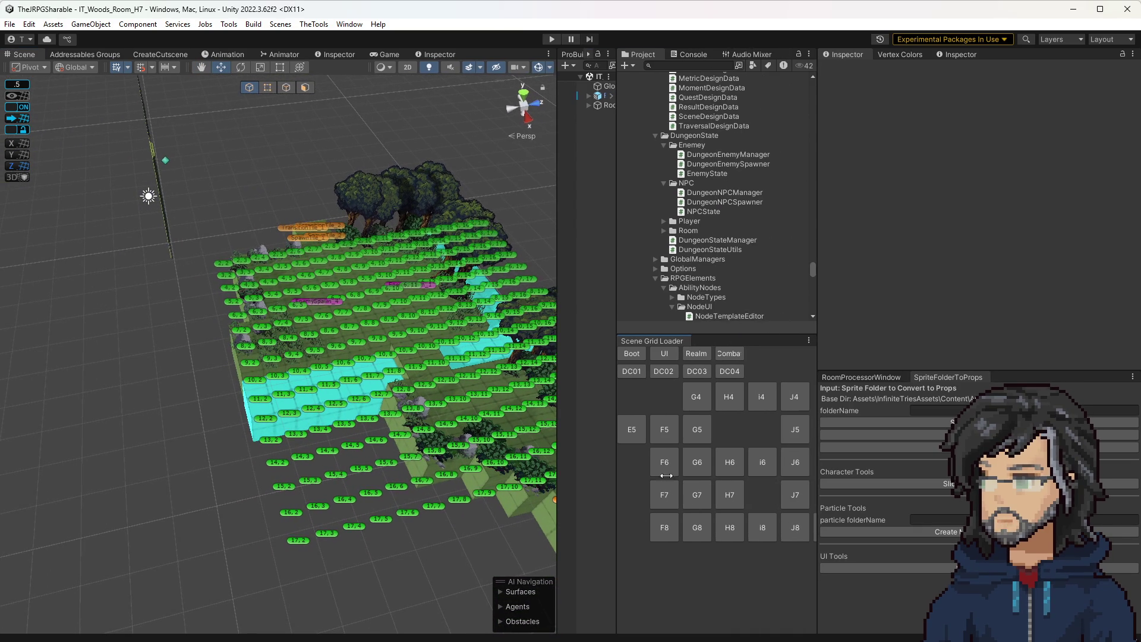
click(697, 496)
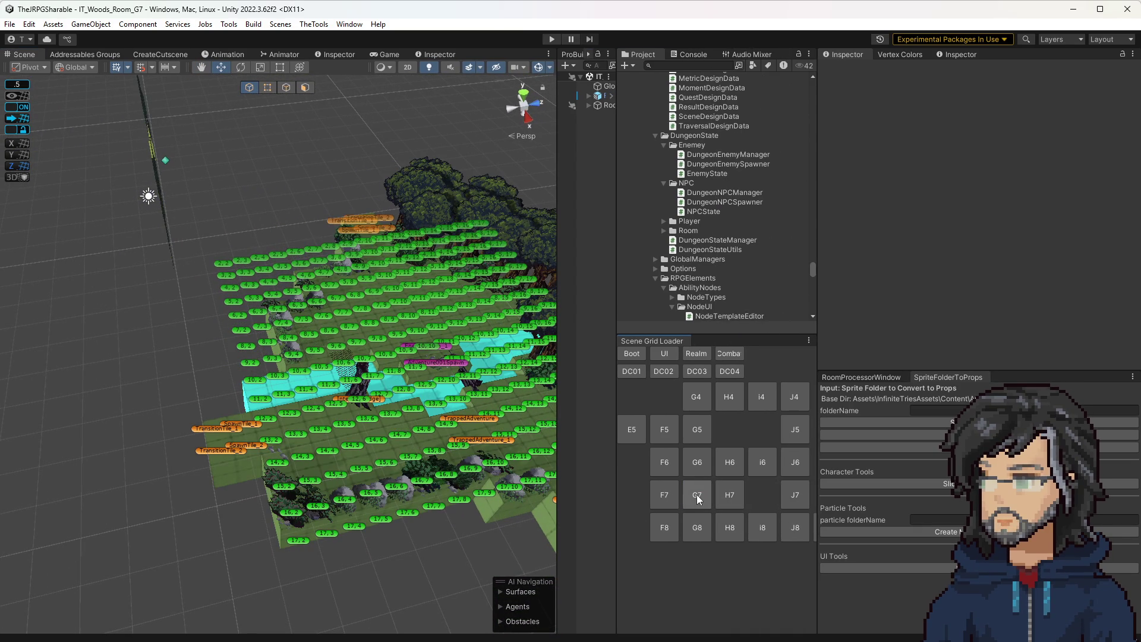
click(728, 353)
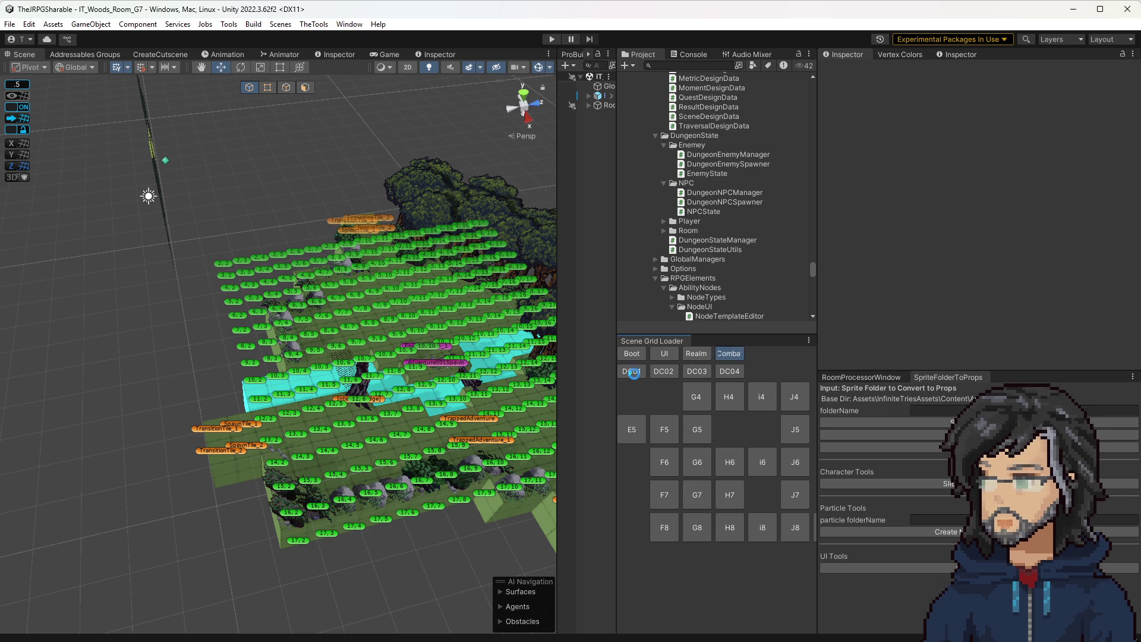
scroll(402, 329, up, 10)
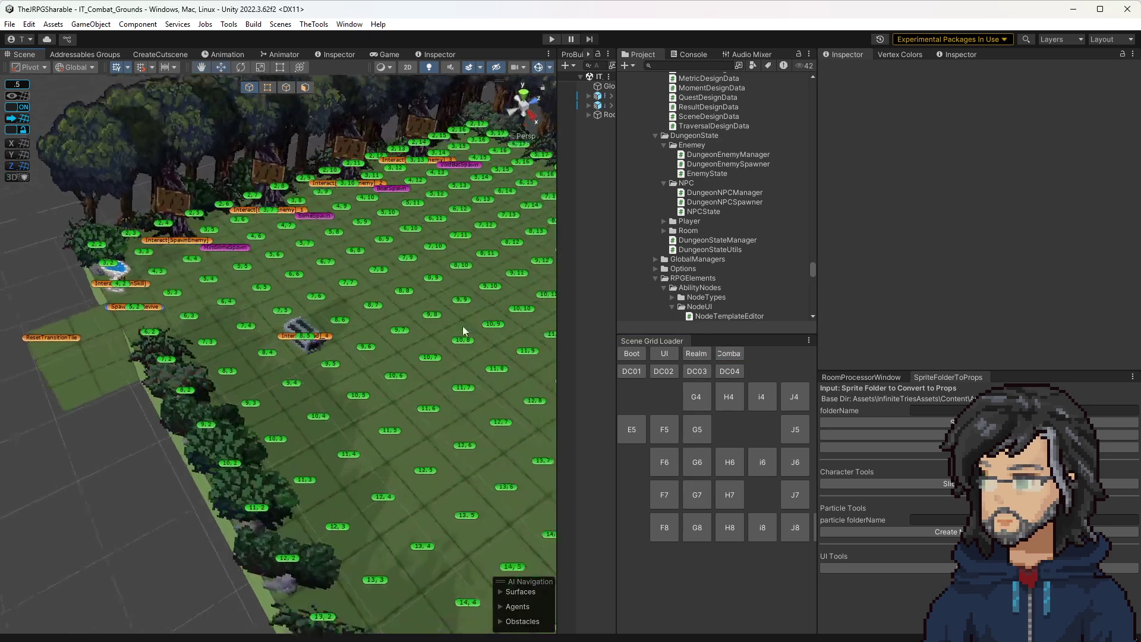
click(325, 339)
Step: Confirm the chest tile gives Item ID Str_Node with an Amount of 2
click(1021, 277)
scroll(1002, 297, down, 3)
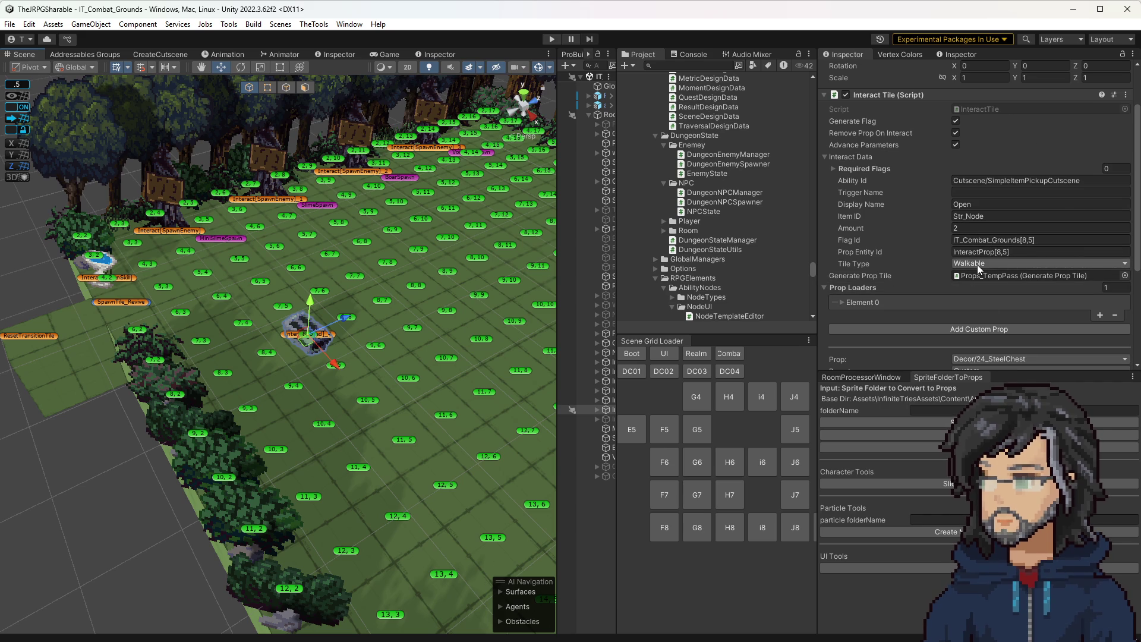
scroll(981, 238, down, 3)
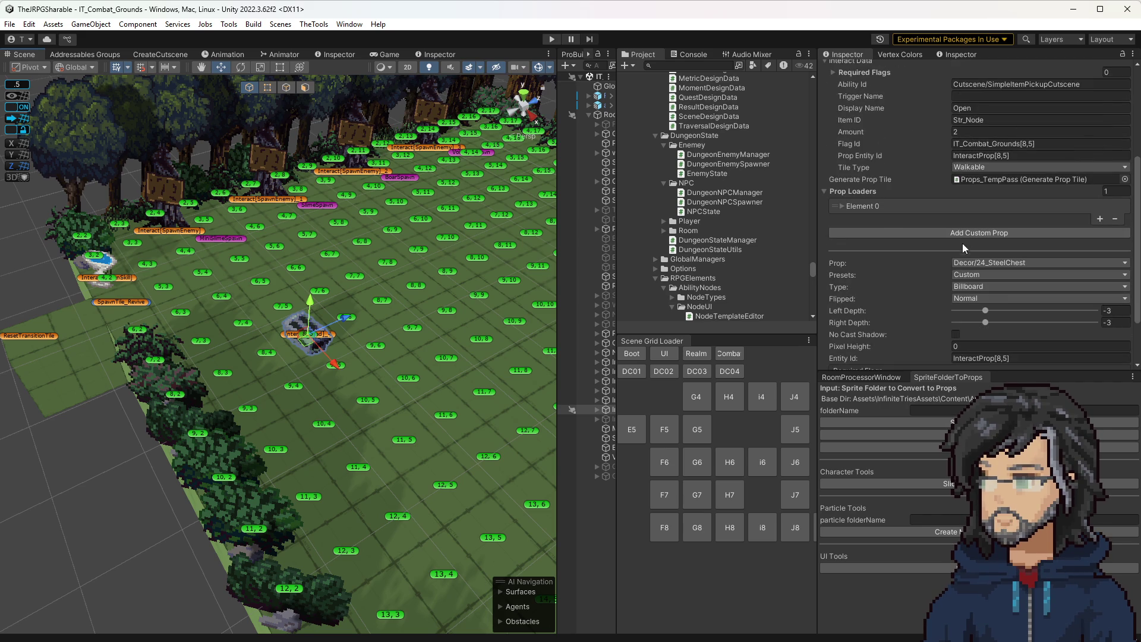
scroll(957, 255, up, 2)
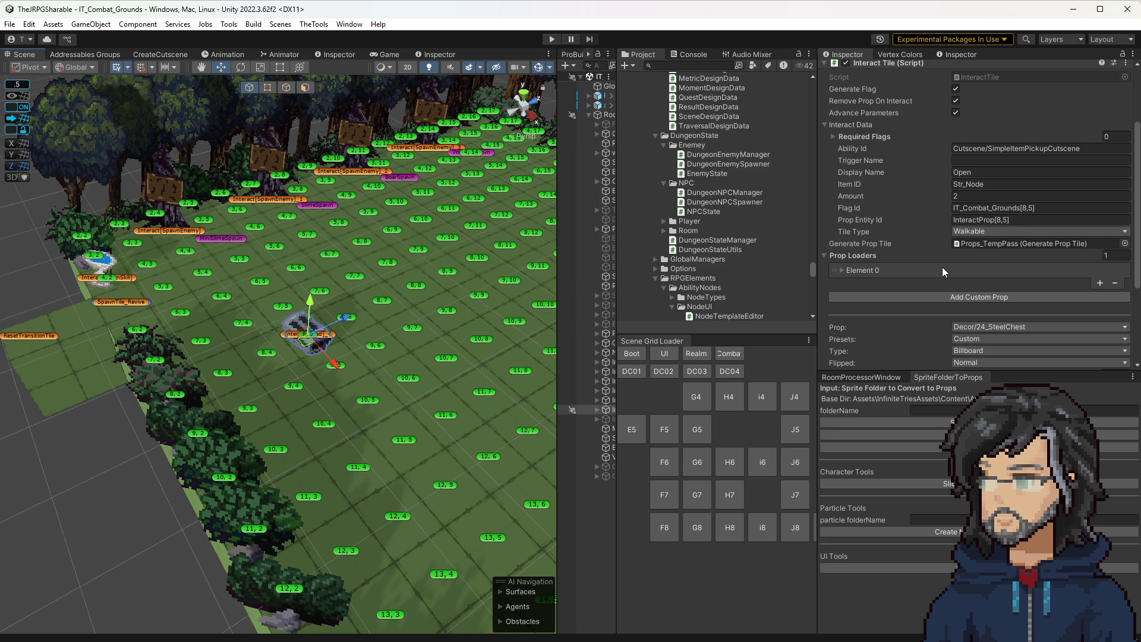
scroll(943, 266, down, 4)
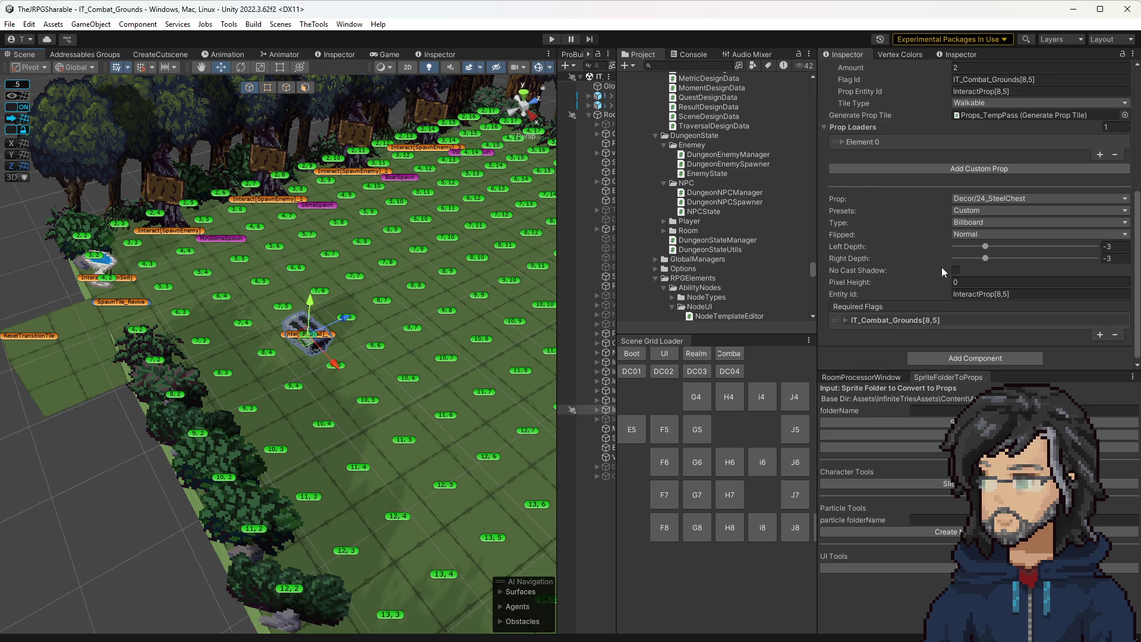
scroll(942, 266, up, 7)
click(964, 281)
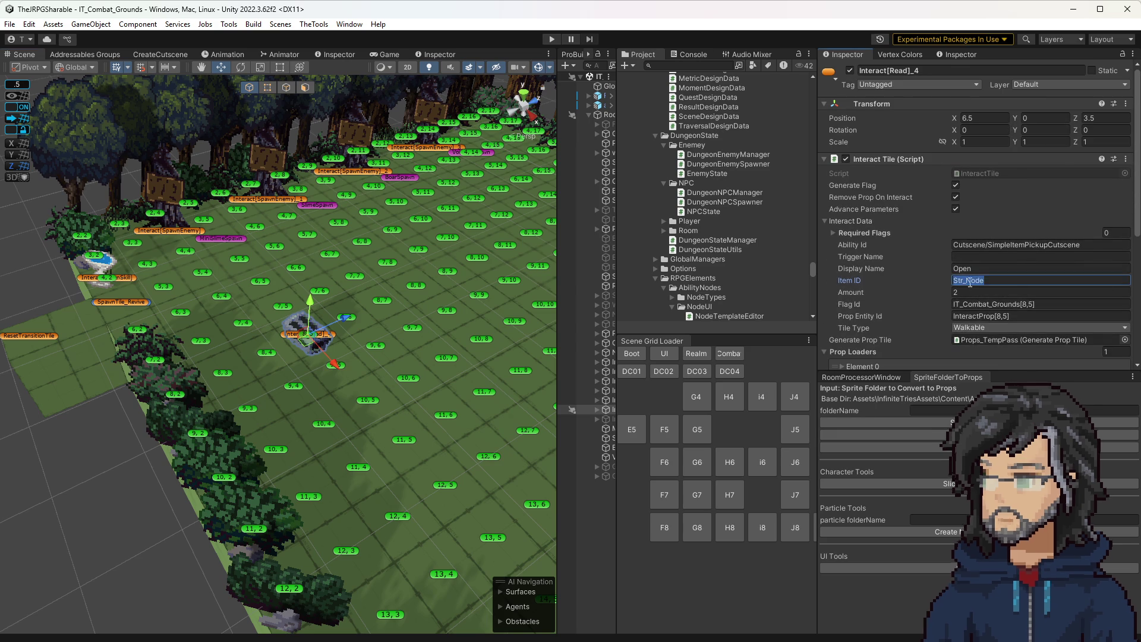
click(975, 293)
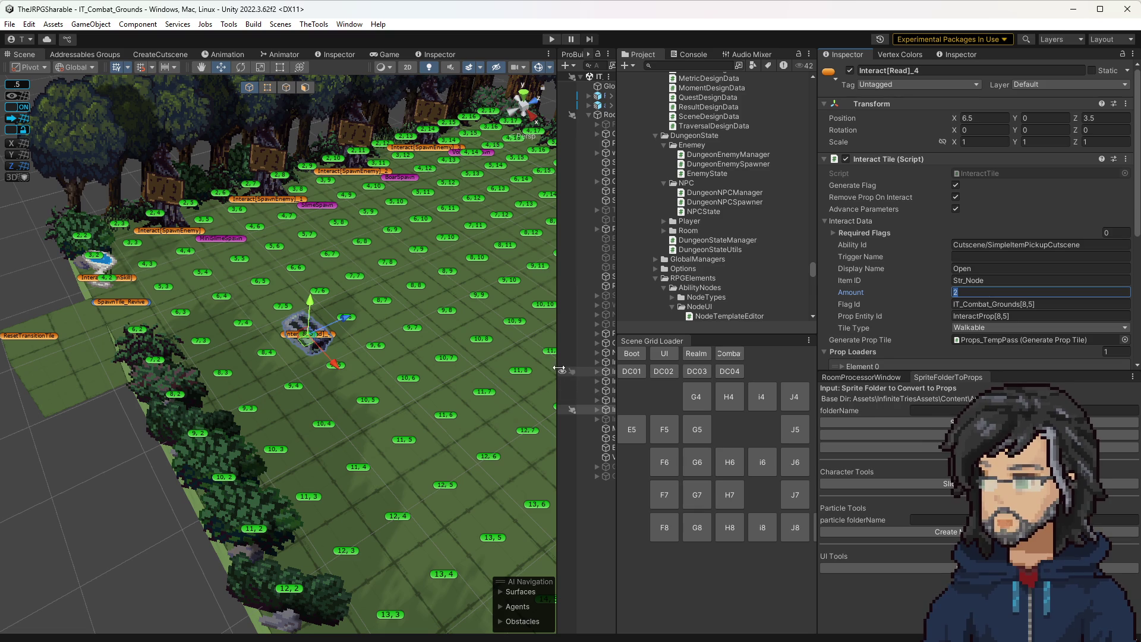
Step: Expand Interact[Read]_4 to view its 24_SteelChest(Clone) child, then load woods room H7
drag(557, 367, 437, 390)
click(477, 410)
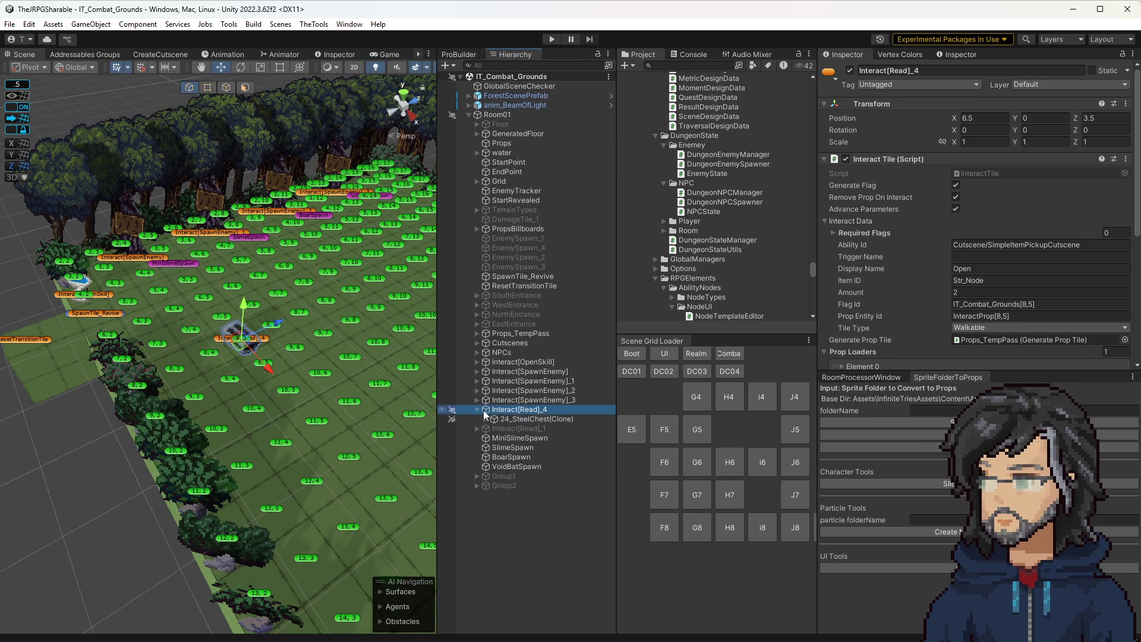
click(515, 419)
click(514, 410)
click(736, 500)
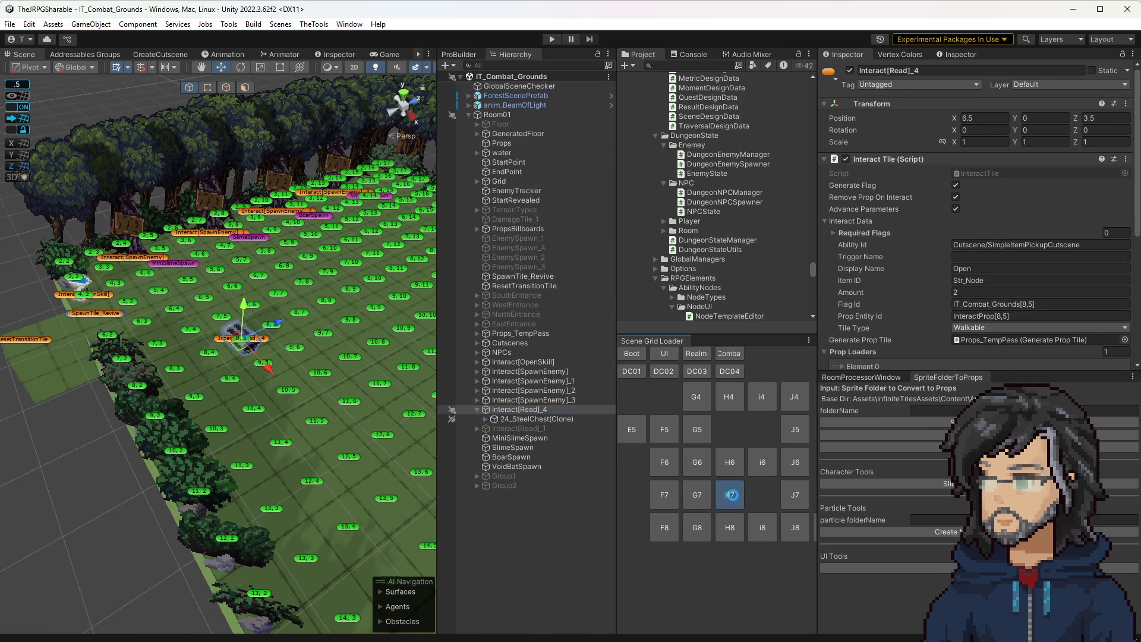
Step: Paste the copied Interact[Read]_4 chest tile under Room01 in woods room H7
click(468, 105)
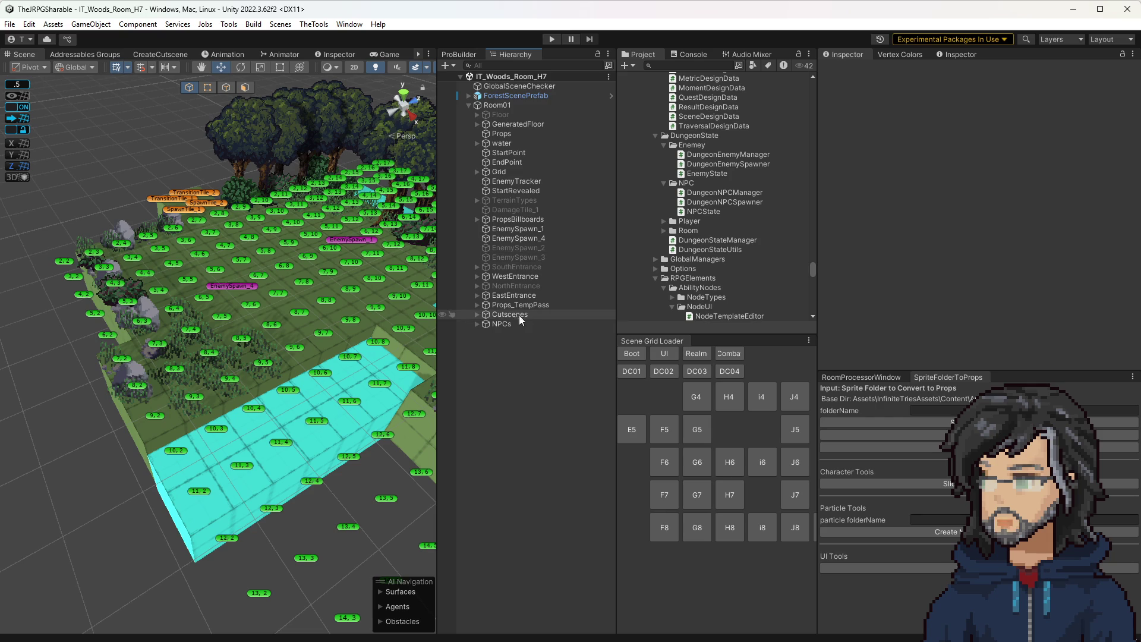
click(512, 116)
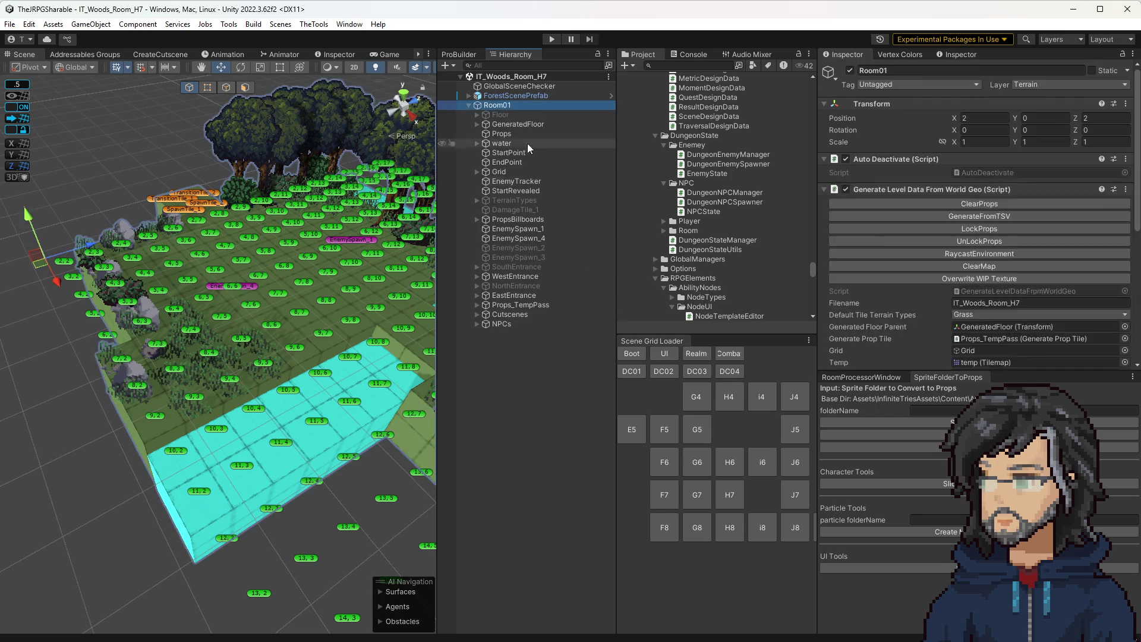
click(527, 331)
Step: Wrap the chest tile in a new empty parent named 'Interacts' and reselect the tile
right_click(525, 333)
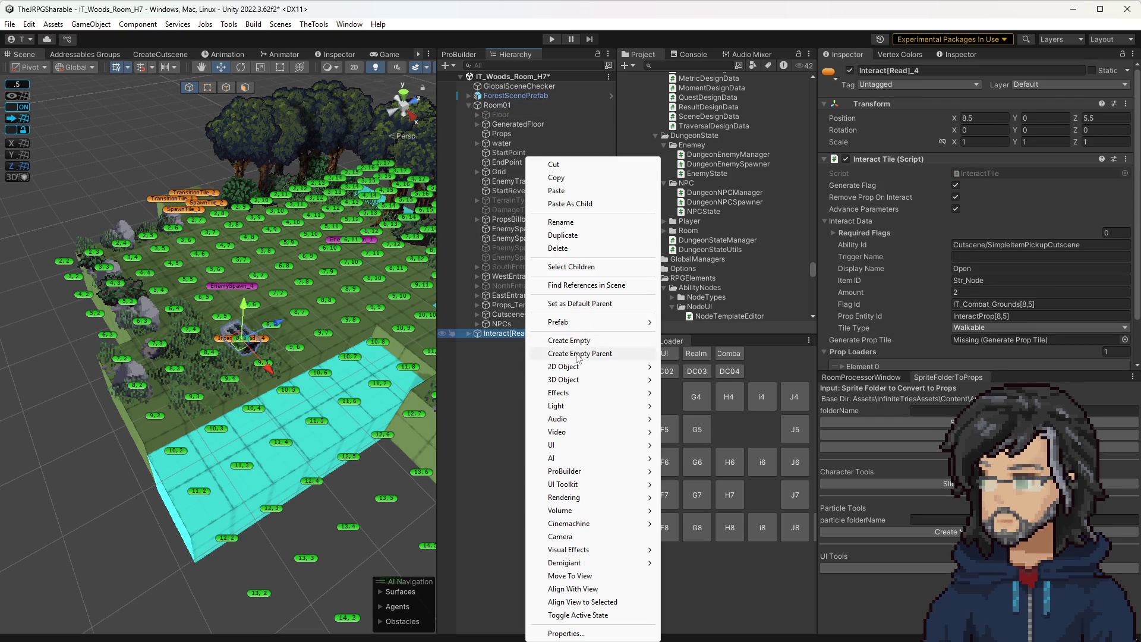
click(576, 353)
key(BackSpace)
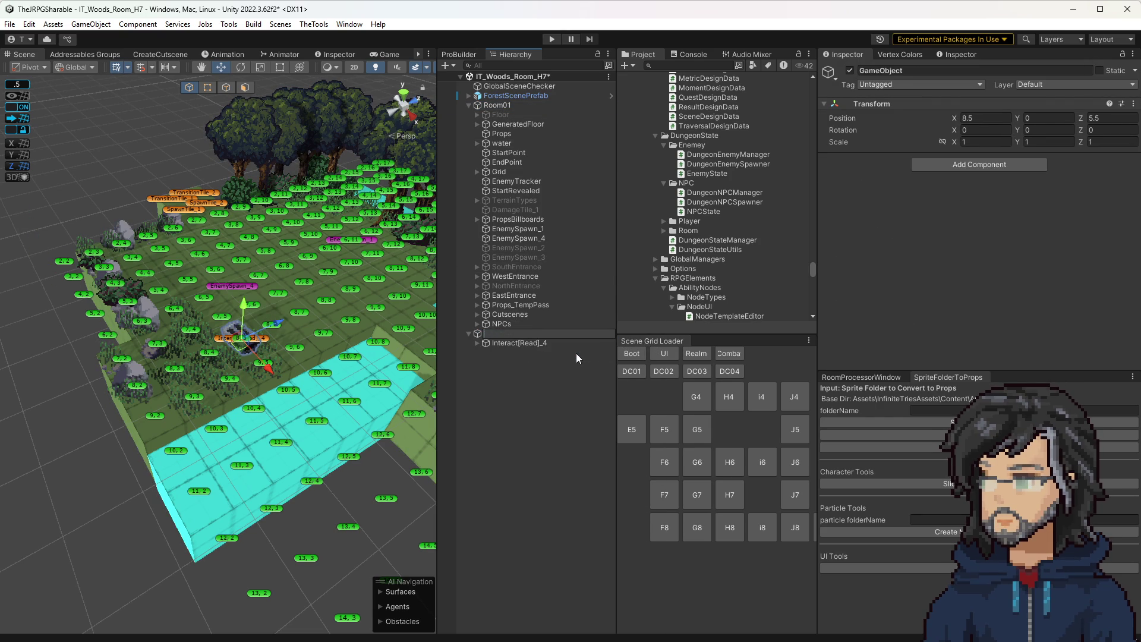
text(Interacts)
key(Return)
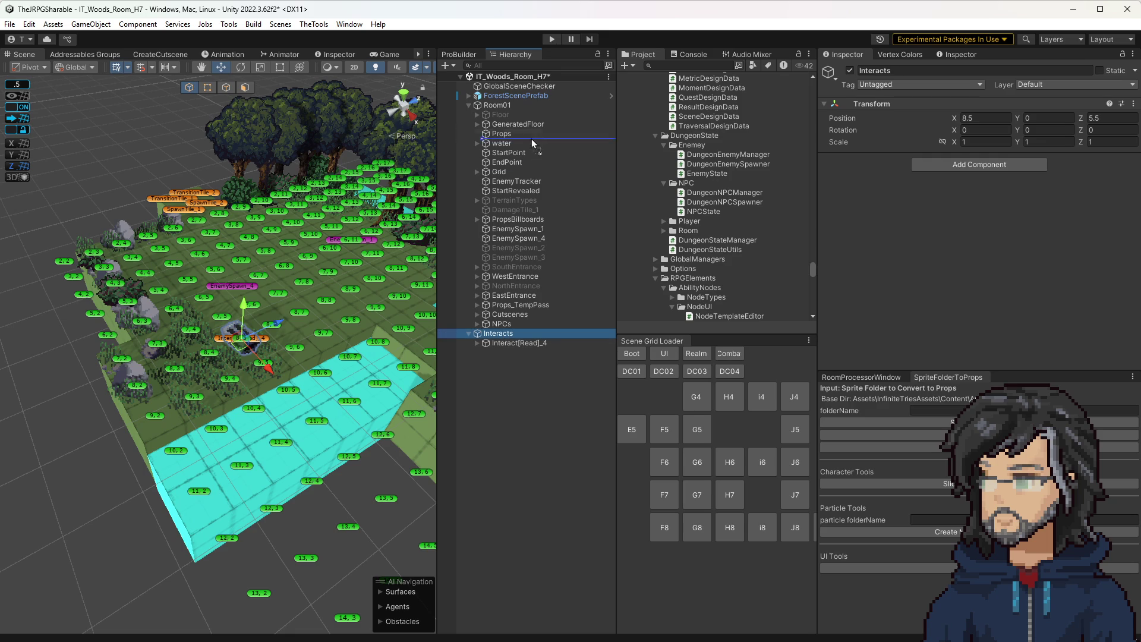
click(498, 345)
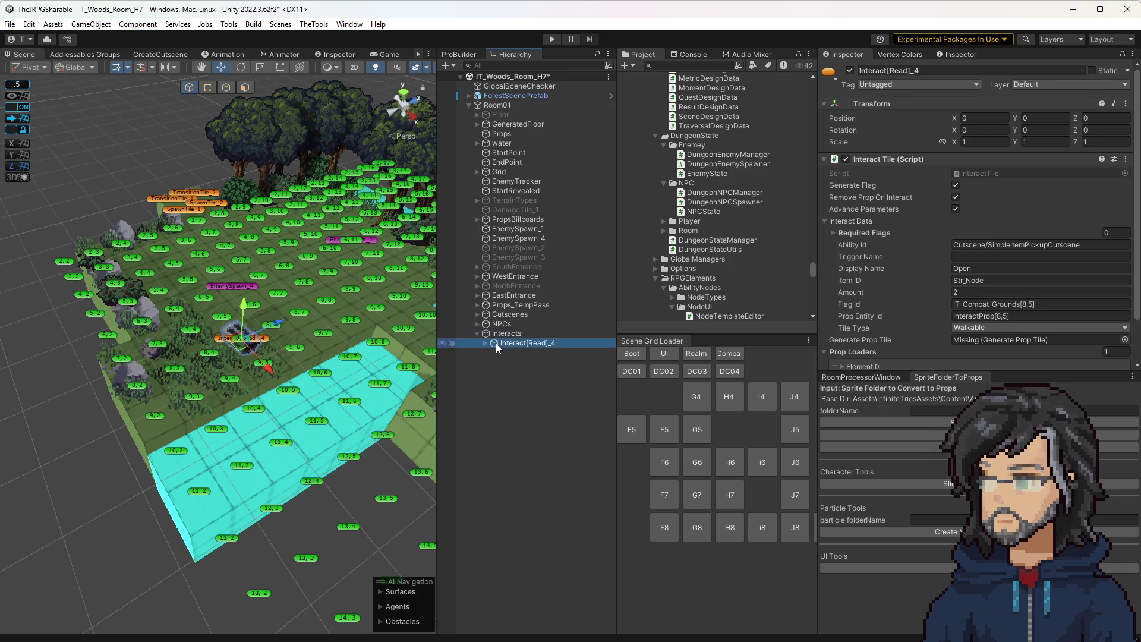
mouse_move(320, 351)
mouse_down()
mouse_move(379, 360)
mouse_move(120, 360)
mouse_move(250, 341)
mouse_move(268, 321)
mouse_move(256, 310)
mouse_move(199, 318)
mouse_up()
Step: Assign Props_TempPass as the tile's Generate Prop Tile generator
scroll(270, 306, up, 5)
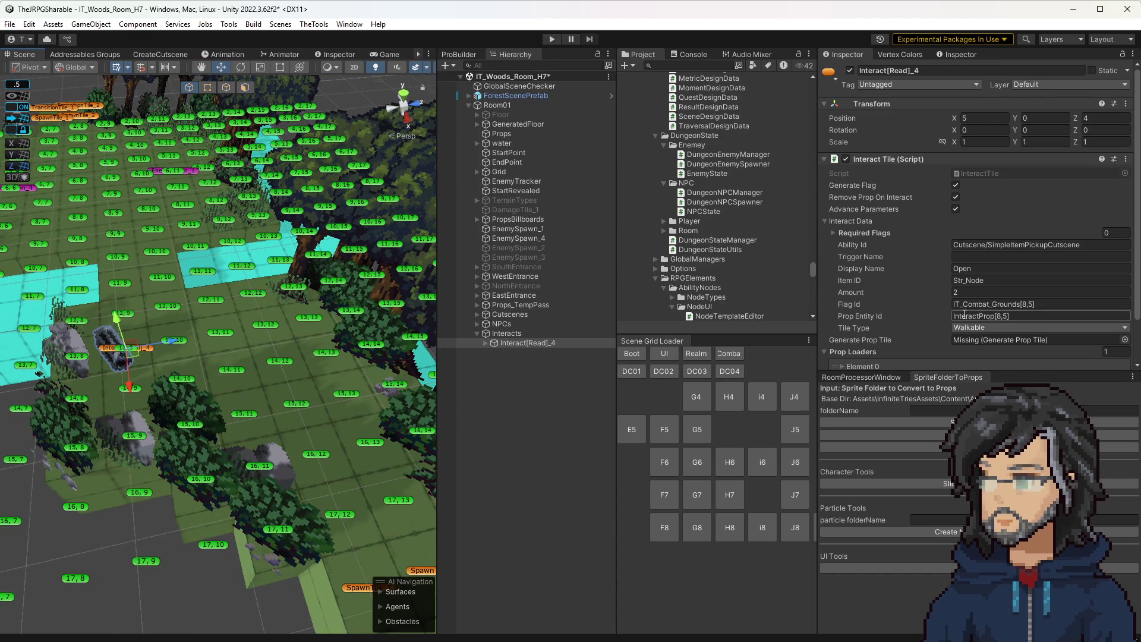
click(955, 187)
scroll(943, 247, down, 2)
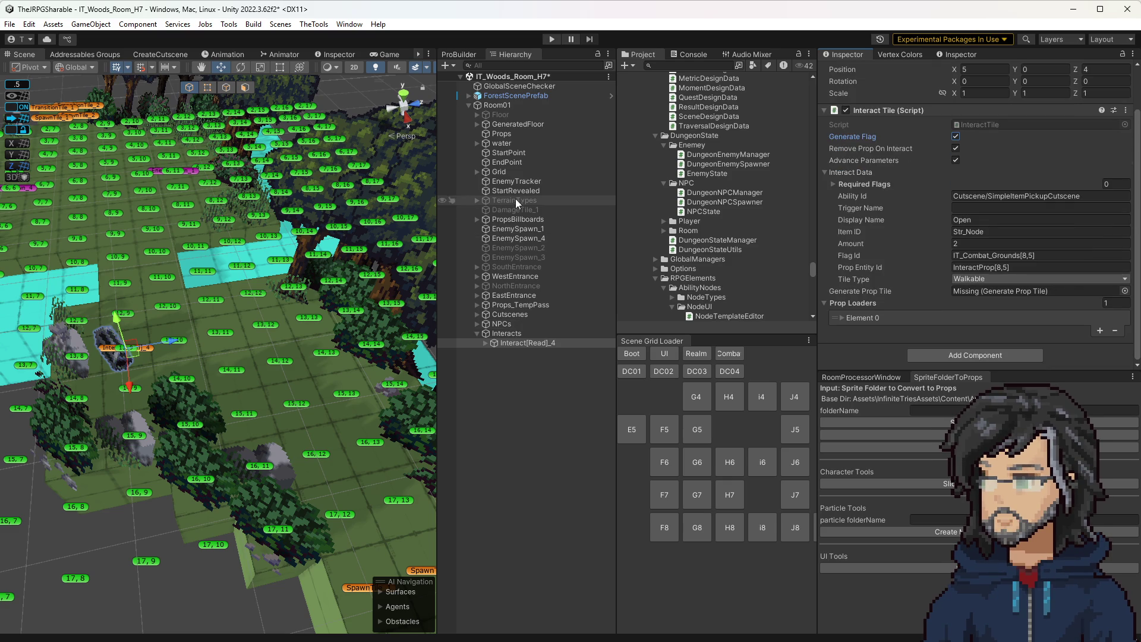
mouse_move(505, 105)
mouse_down()
mouse_move(672, 215)
mouse_move(989, 290)
mouse_up()
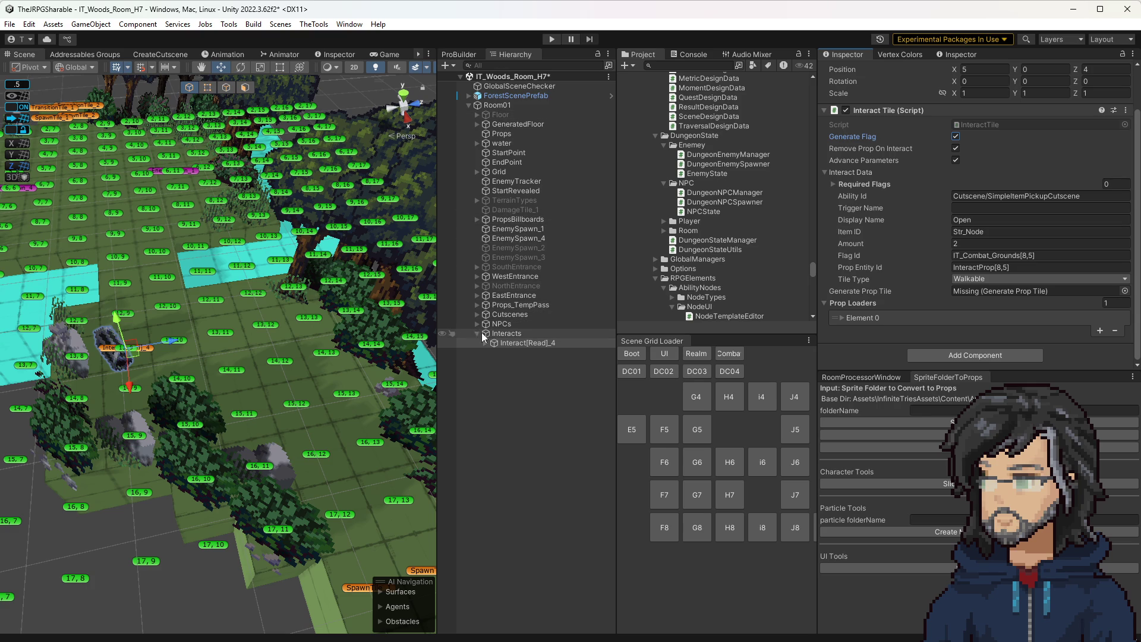
click(477, 305)
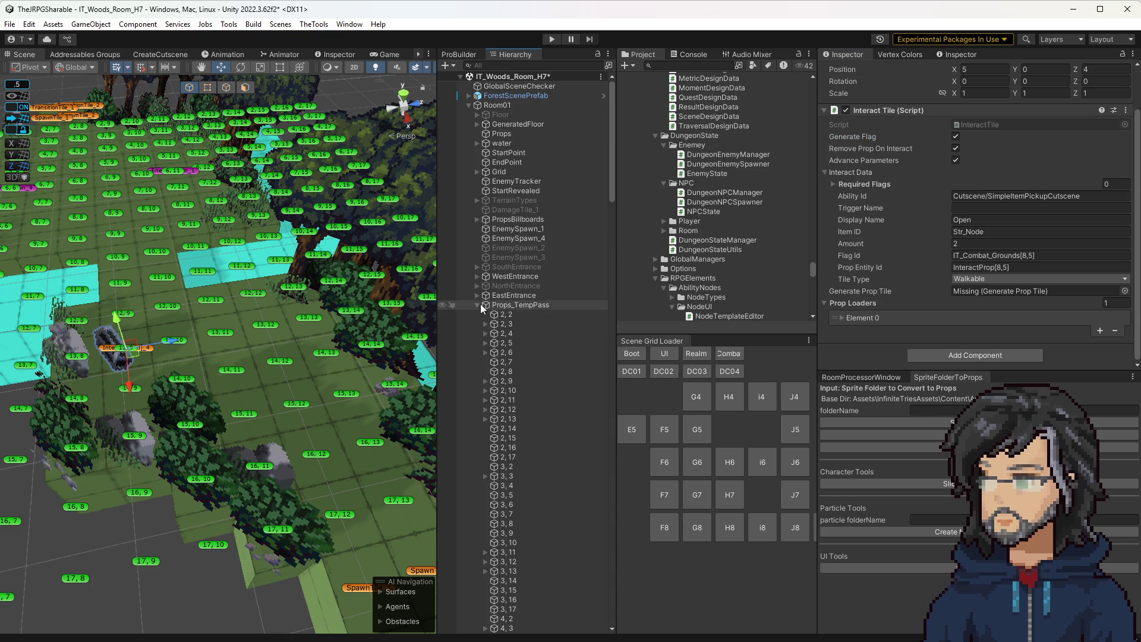
click(477, 305)
drag(516, 304, 1015, 287)
click(1017, 289)
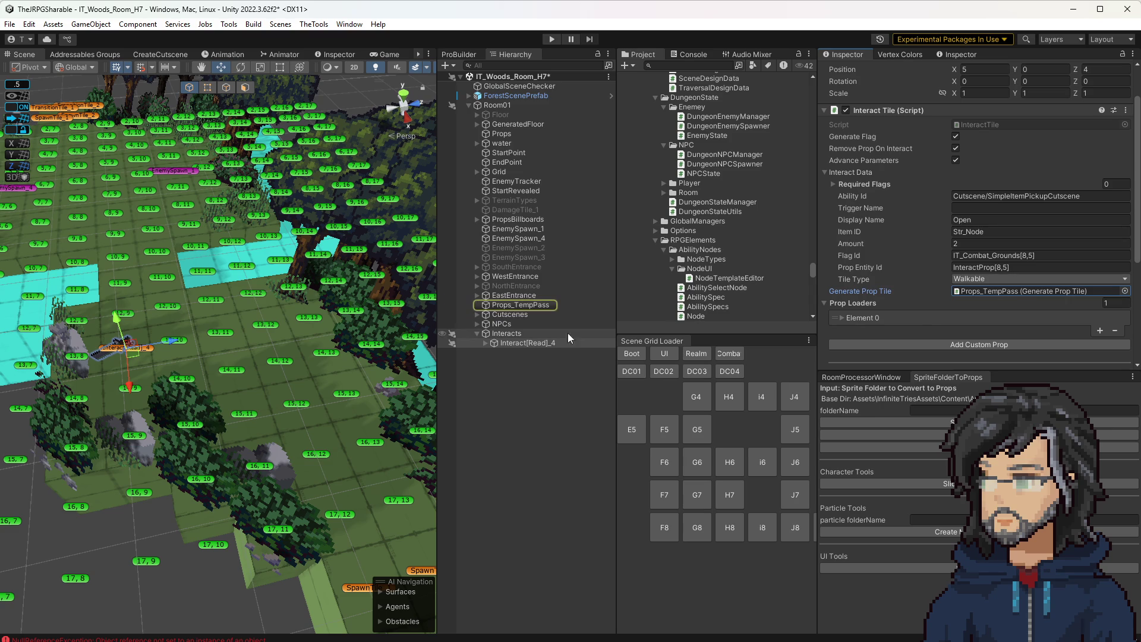
Step: Choose Decor/24_SteelChest as the Interact[Read]_4 tile's Prop
drag(321, 384, 262, 383)
click(510, 343)
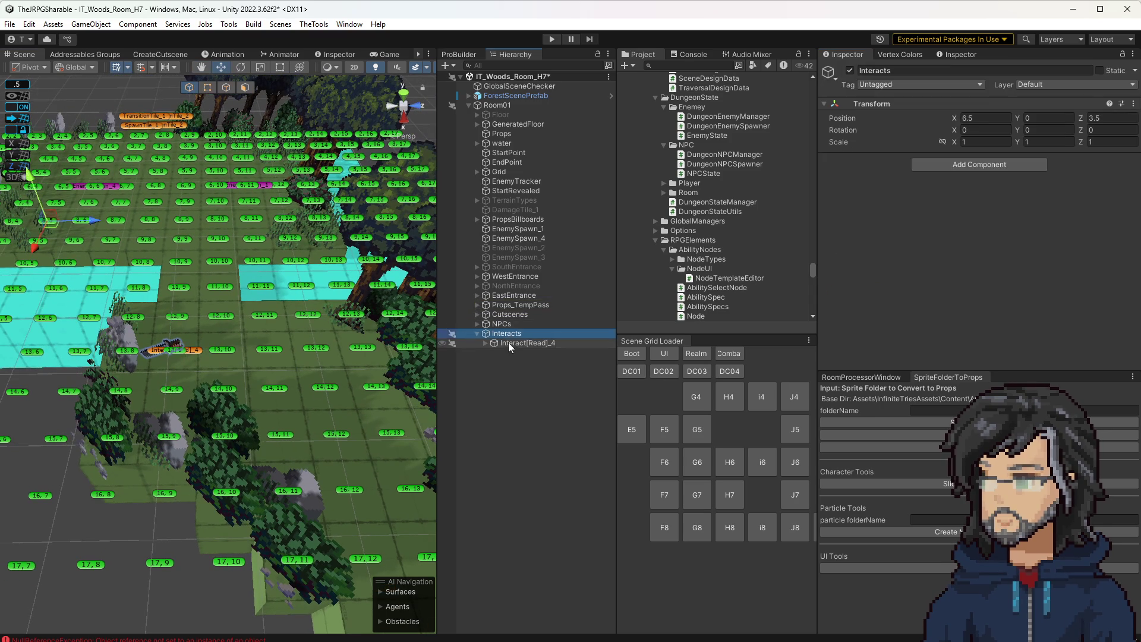
scroll(1040, 277, down, 5)
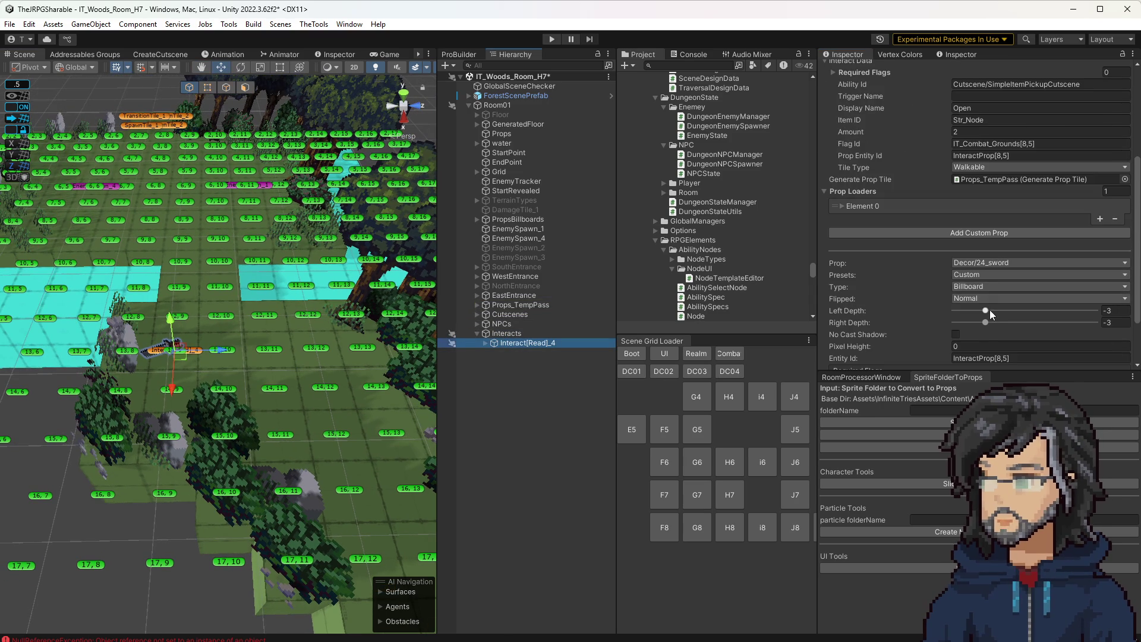
scroll(992, 291, up, 3)
scroll(981, 271, down, 3)
click(985, 262)
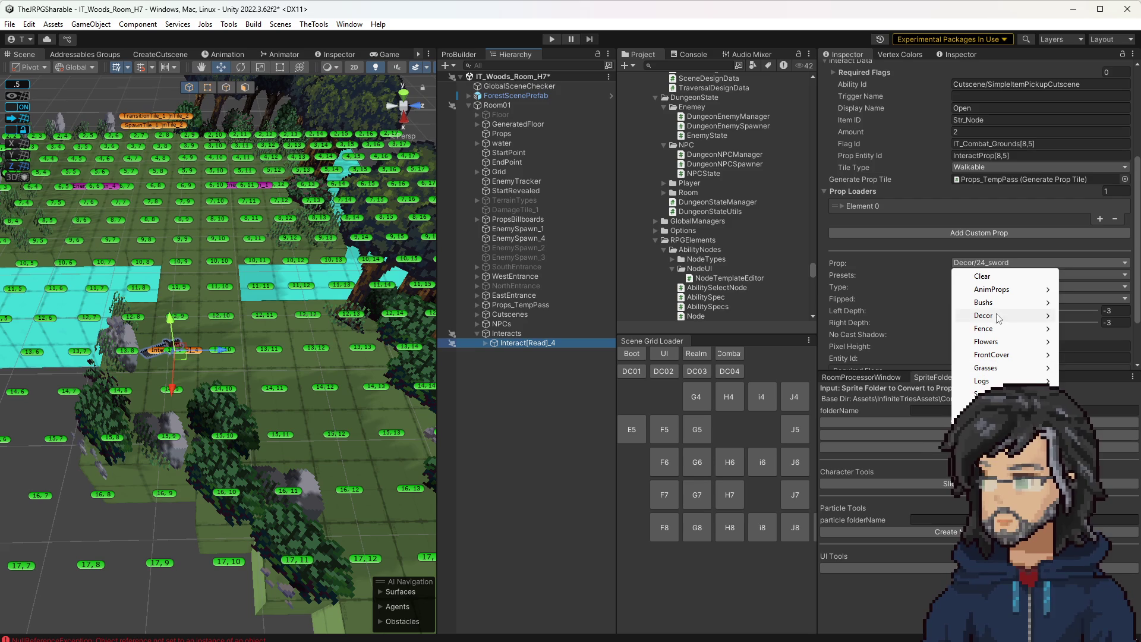
mouse_move(998, 317)
click(890, 342)
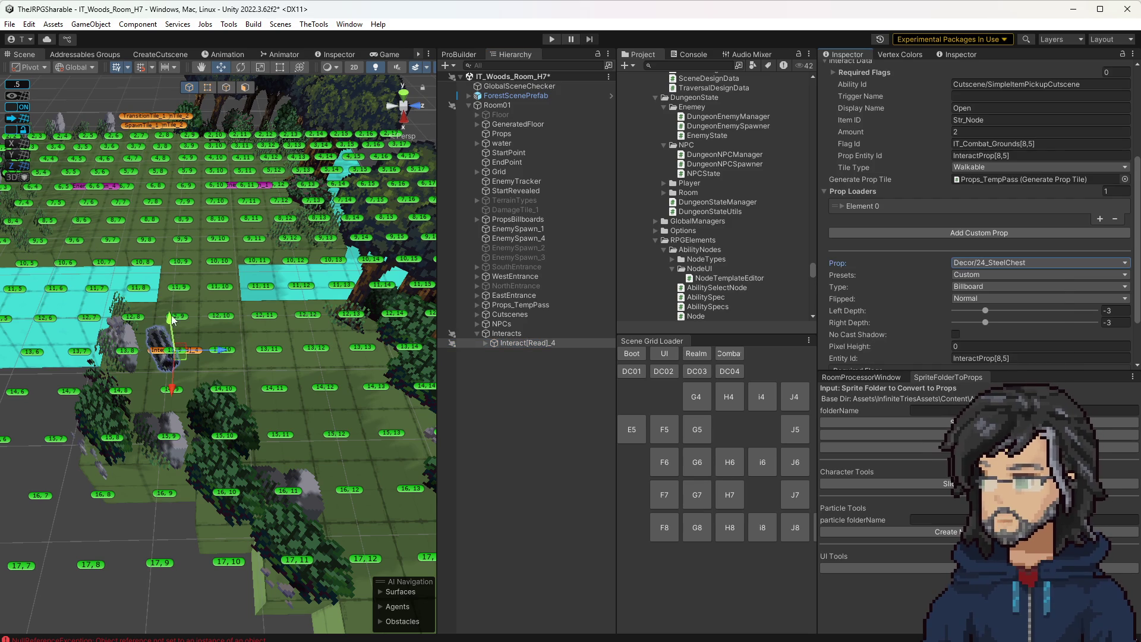
Step: Clear the tile's old Combat Grounds Flag Id value
drag(196, 327, 153, 325)
scroll(132, 318, up, 2)
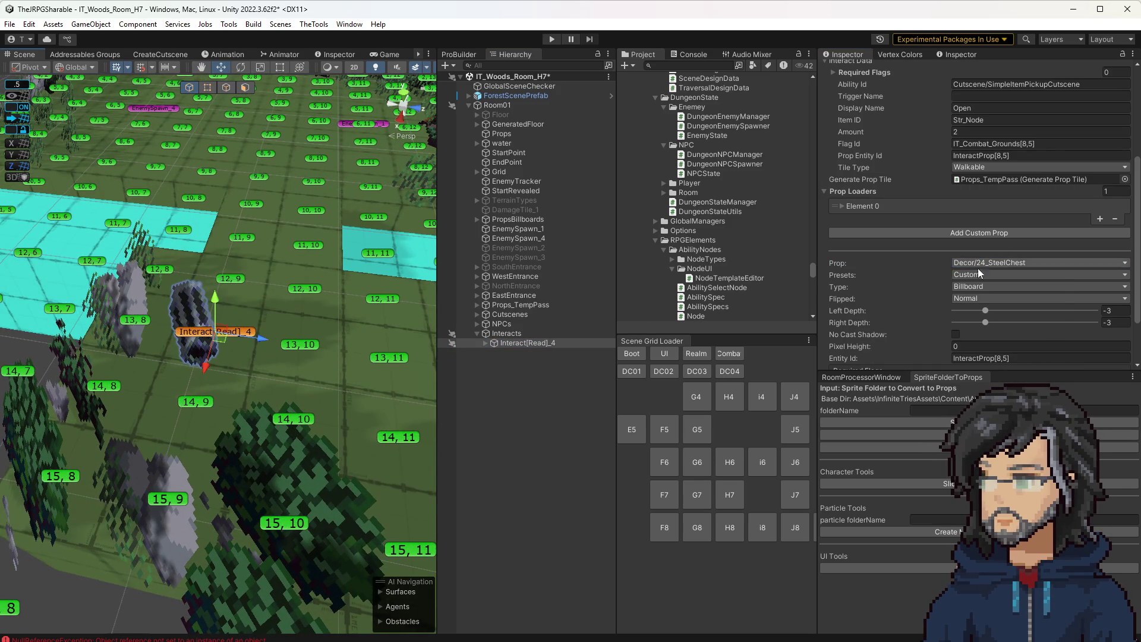
scroll(963, 296, down, 3)
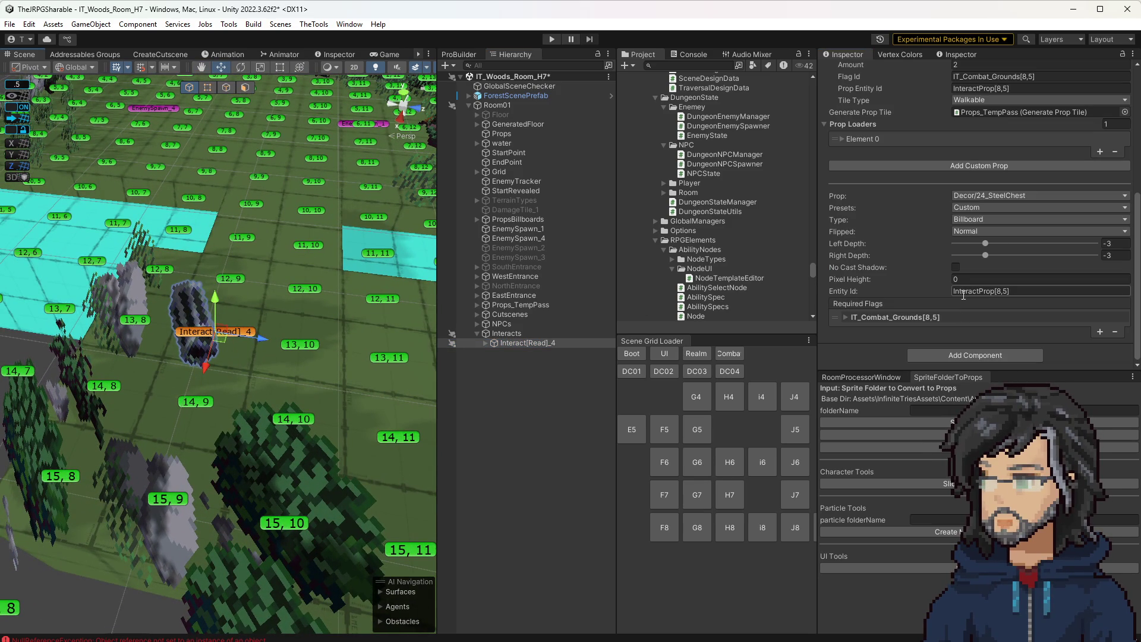
click(883, 317)
scroll(991, 321, up, 6)
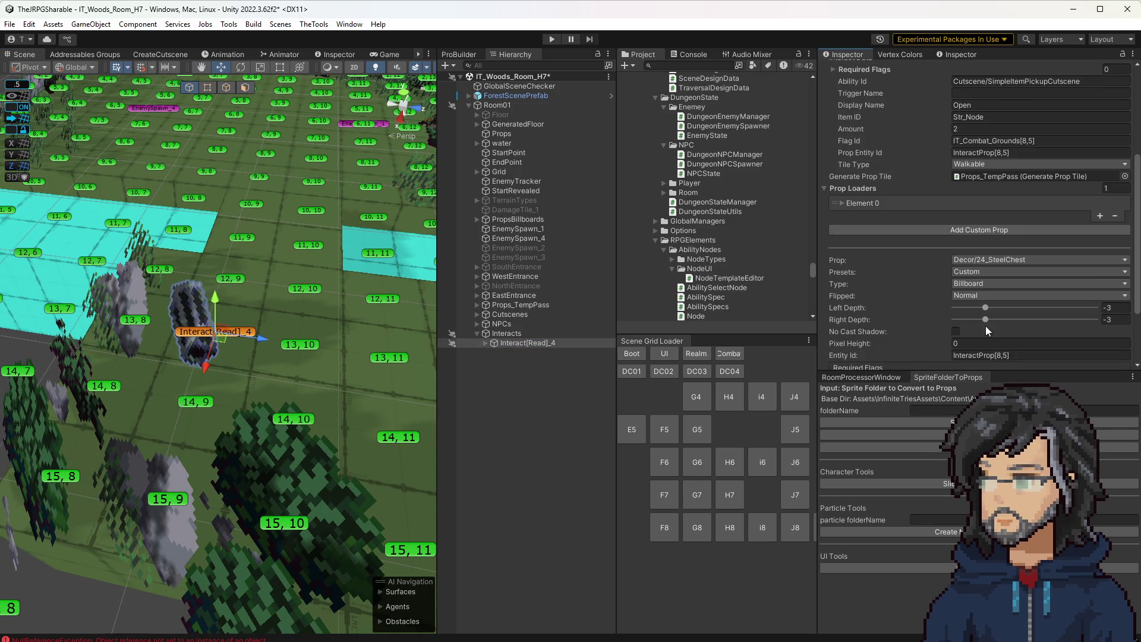
scroll(972, 336, up, 2)
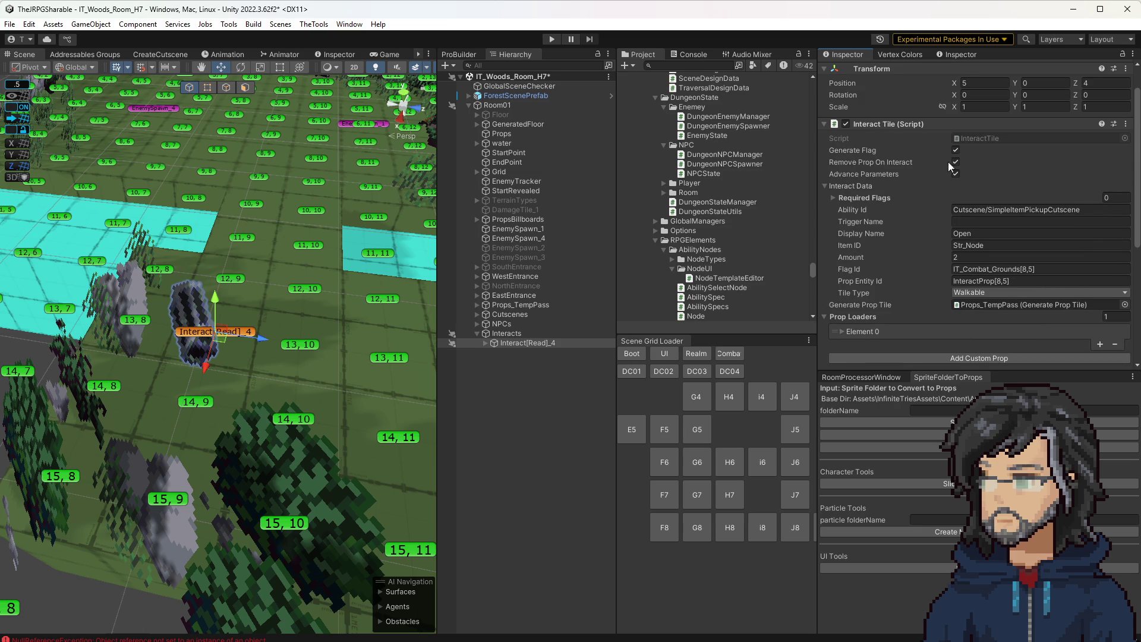
click(981, 269)
key(BackSpace)
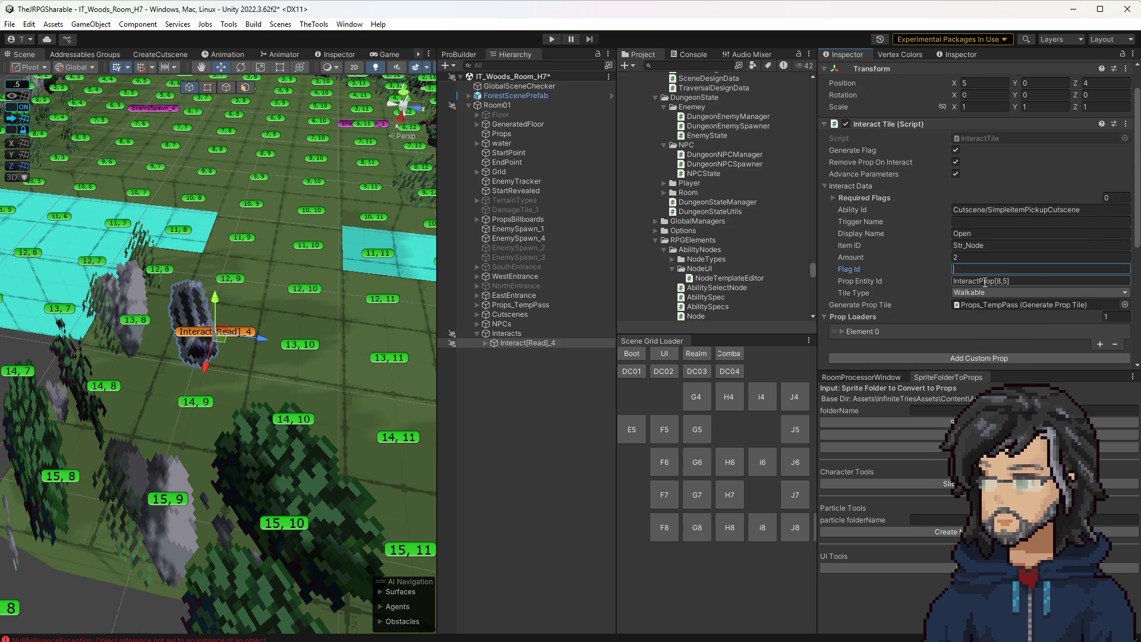
Step: Clear the prop Entity Id InteractProp[8,5] and remove the leftover IT_Combat_Grounds[8,5] required flag
scroll(976, 286, down, 6)
click(987, 323)
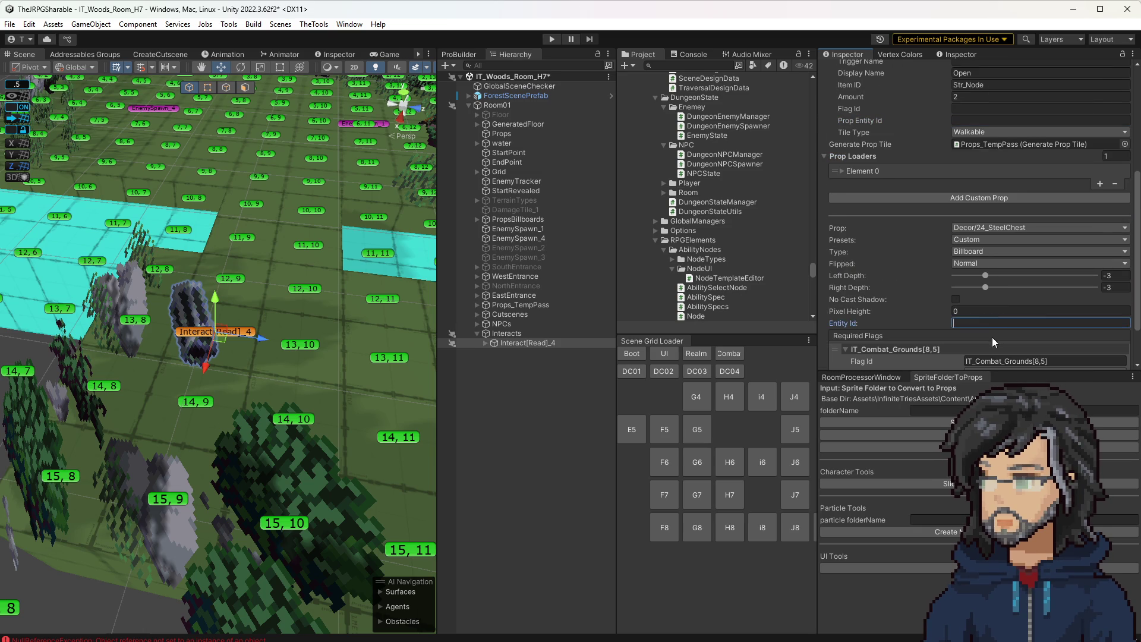
key(BackSpace)
scroll(993, 337, down, 2)
click(997, 305)
key(BackSpace)
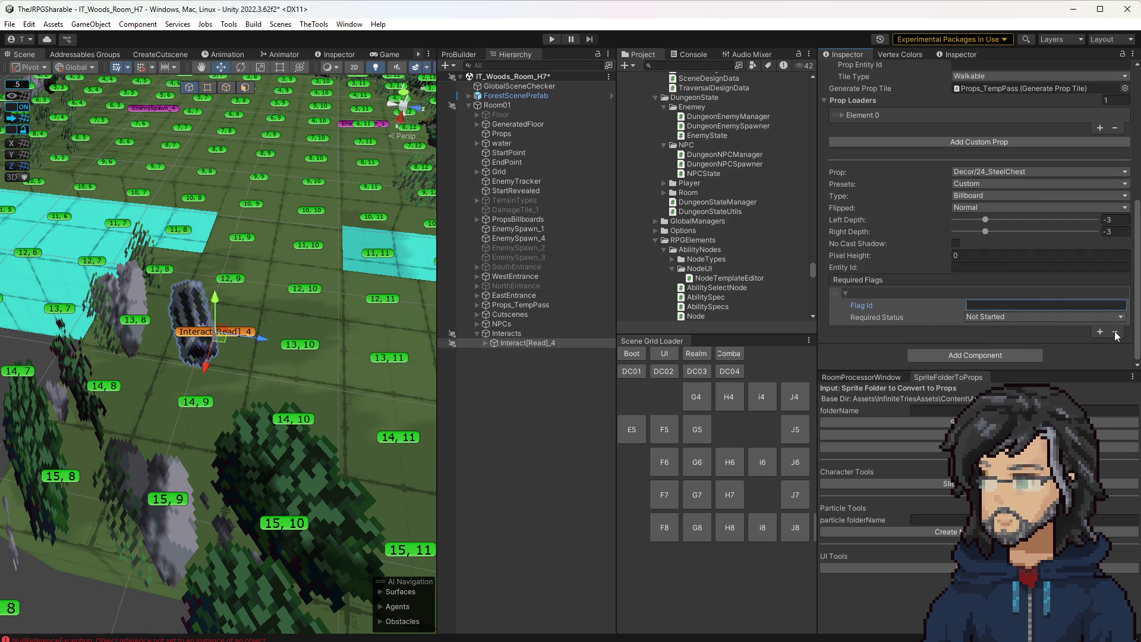
click(1115, 333)
scroll(892, 315, up, 6)
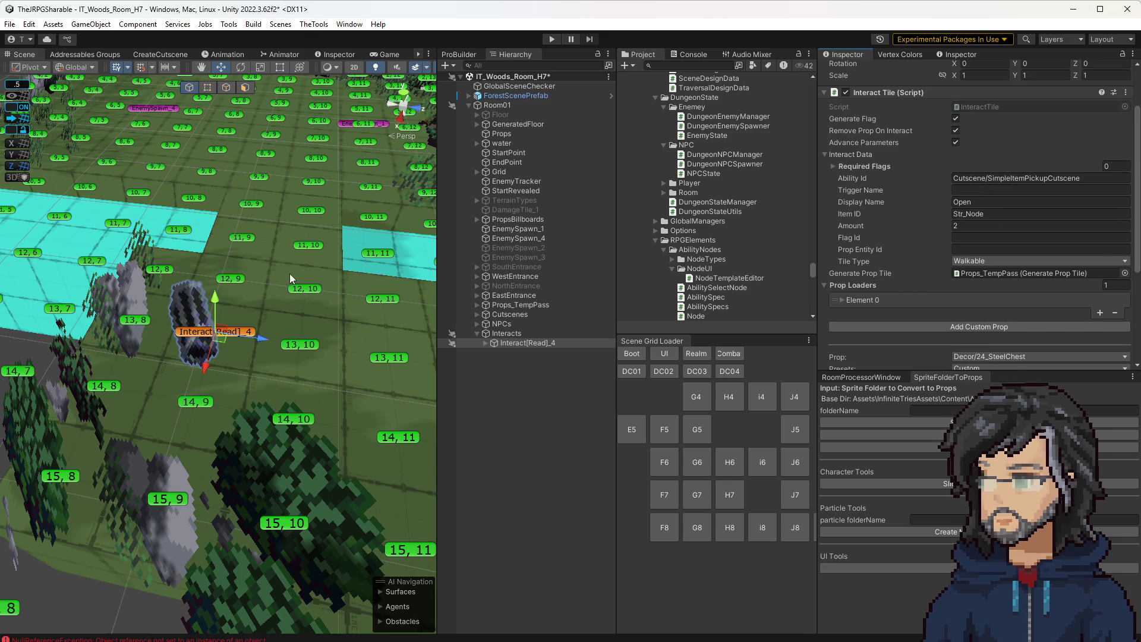
Step: Change the H7 chest's reward Item ID to HP_Node with an Amount of 3
drag(286, 273, 301, 274)
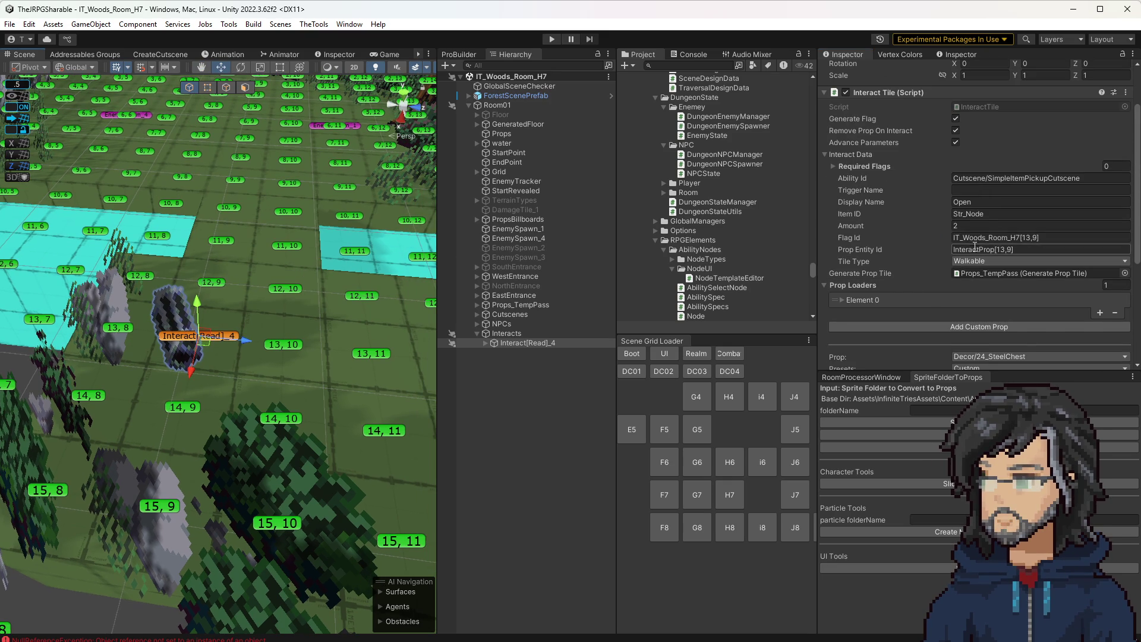
scroll(978, 280, down, 6)
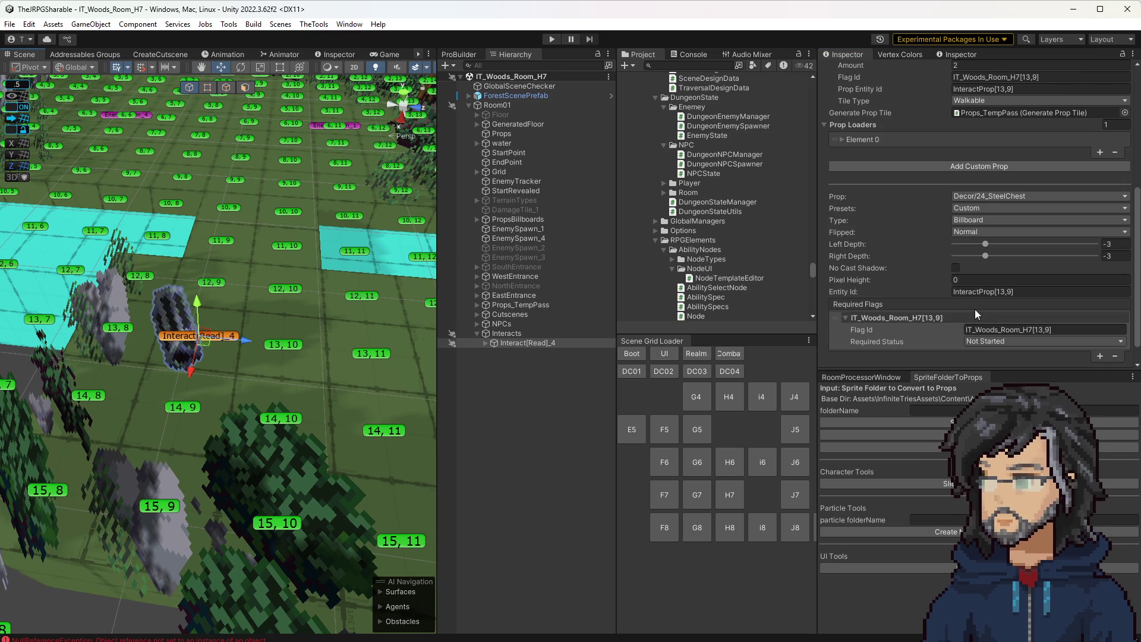
scroll(940, 285, up, 4)
scroll(980, 240, up, 4)
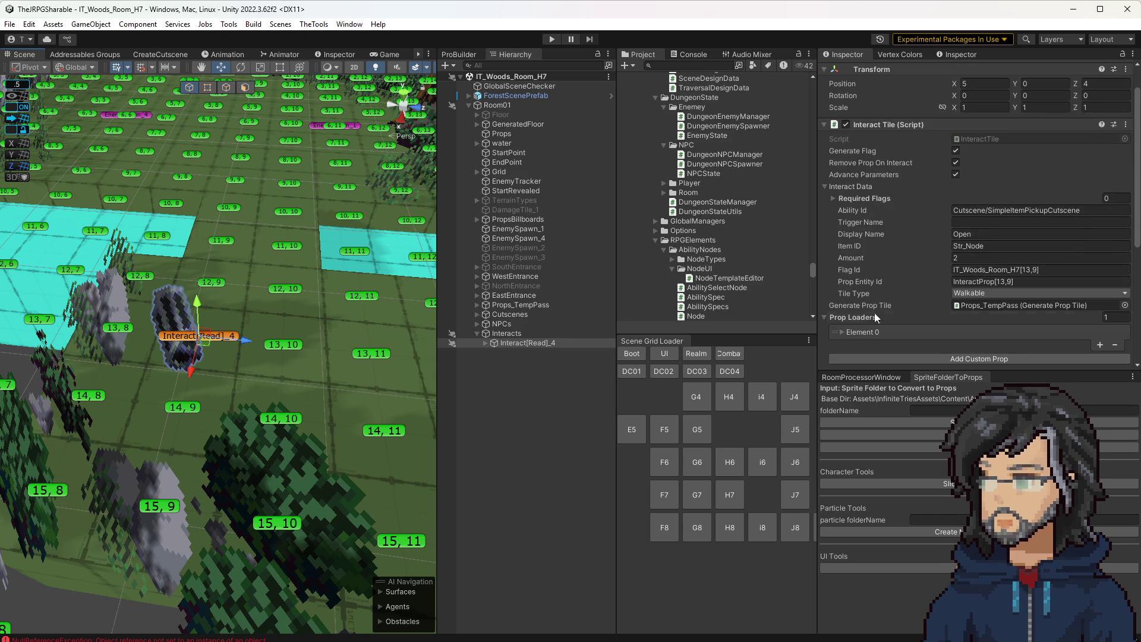
scroll(986, 247, down, 5)
scroll(946, 291, up, 4)
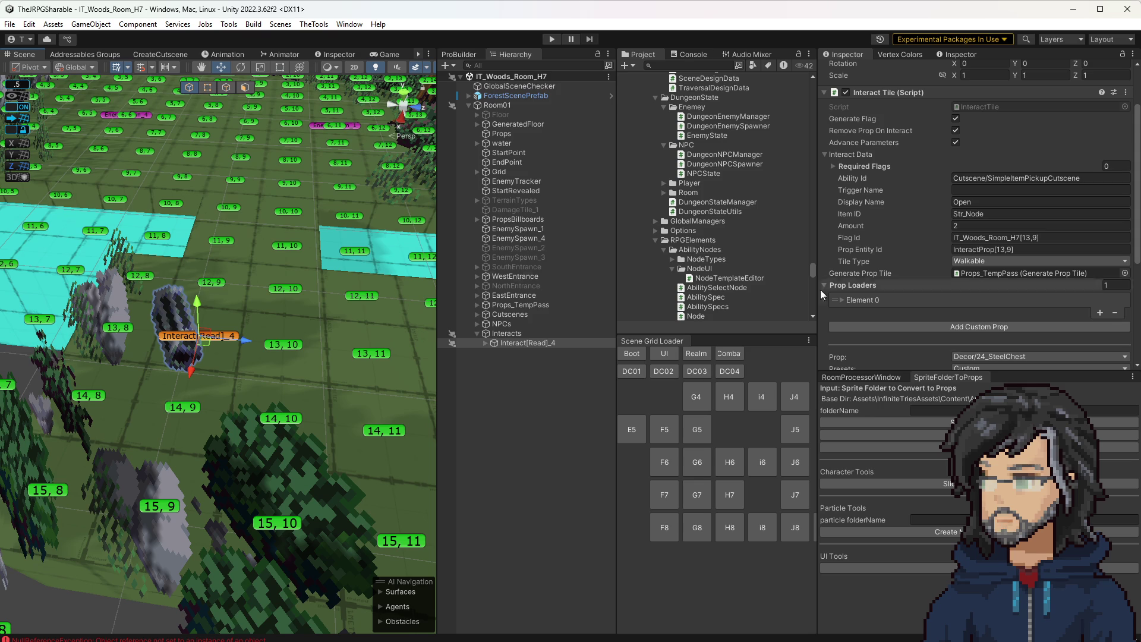
mouse_move(306, 375)
mouse_down()
mouse_move(279, 371)
mouse_move(306, 369)
mouse_move(312, 416)
mouse_up()
scroll(954, 270, down, 3)
scroll(954, 269, up, 3)
click(974, 213)
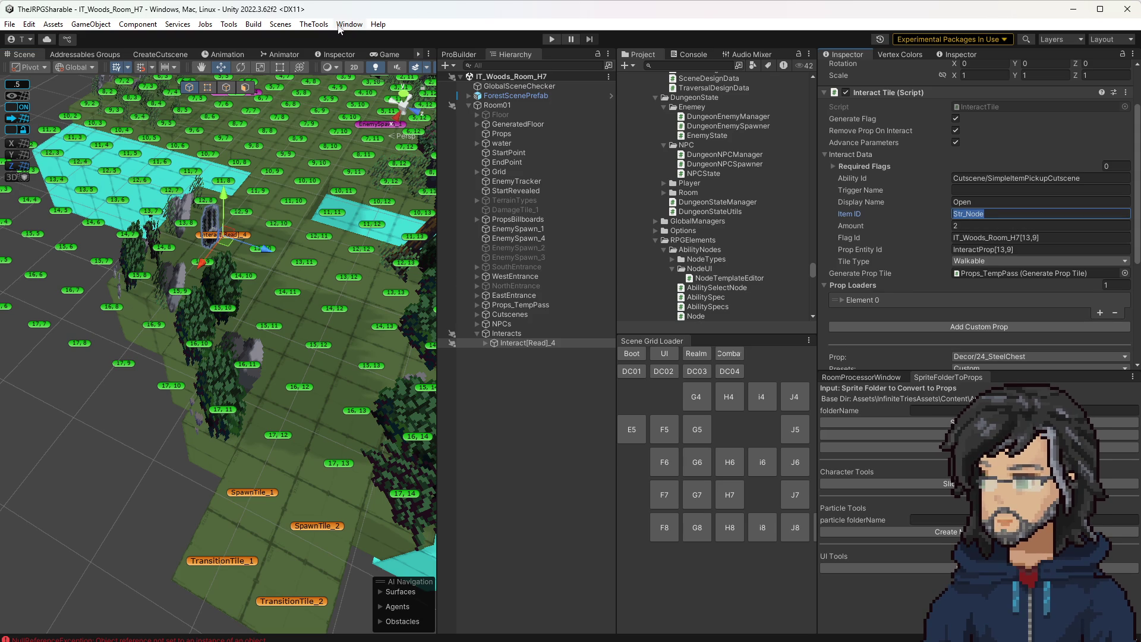
click(324, 24)
key(Escape)
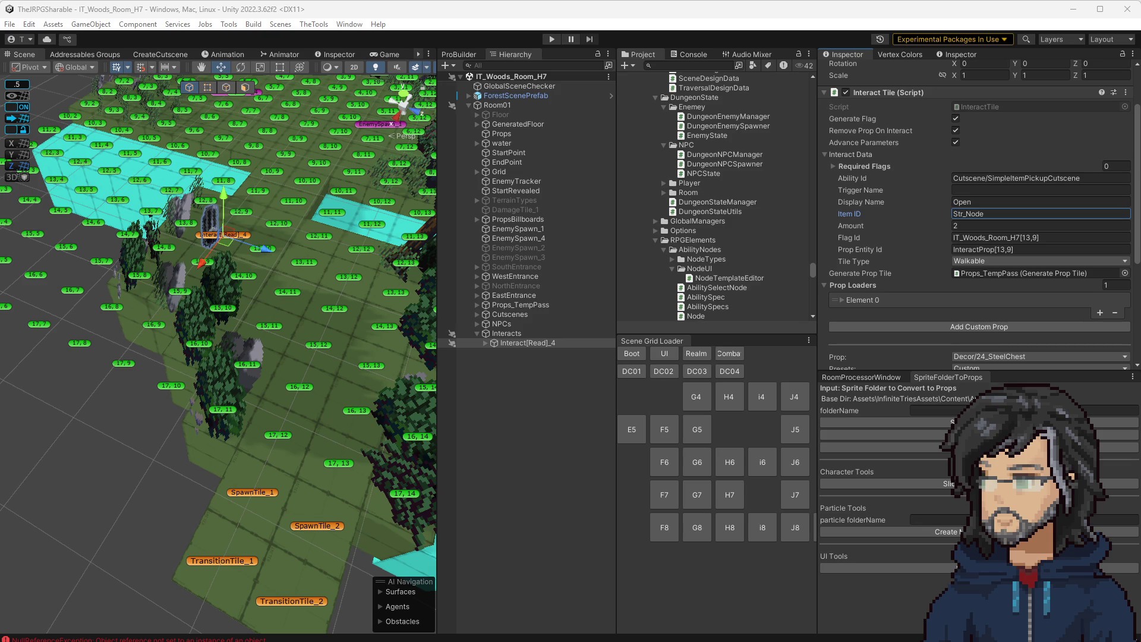
double_click(969, 214)
text(HP_Node)
click(977, 226)
text(3)
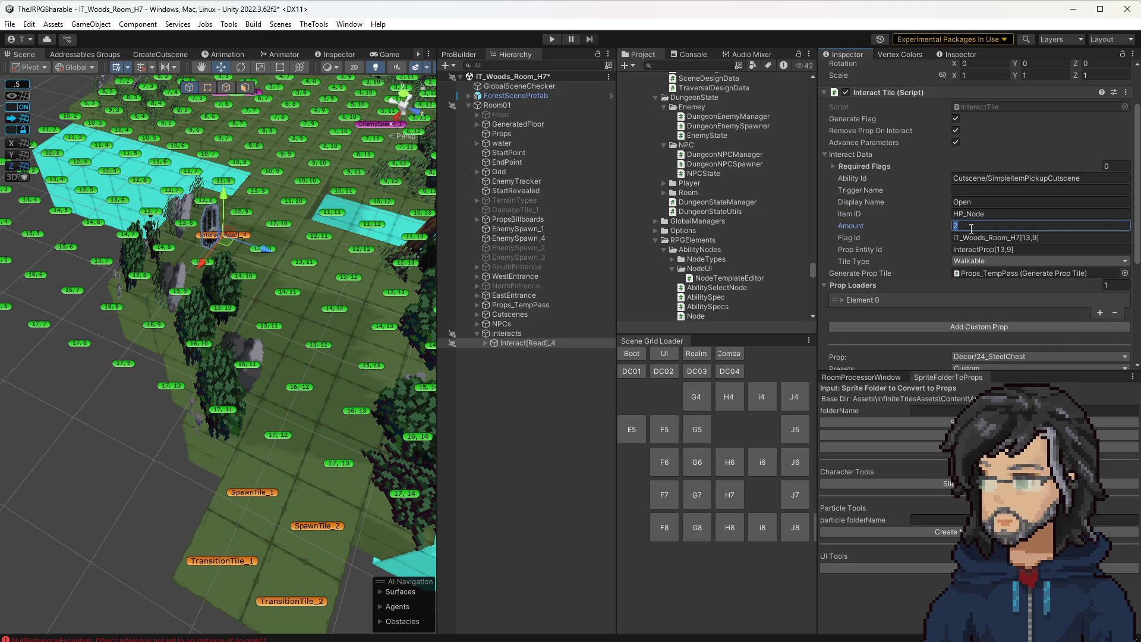
scroll(241, 316, down, 3)
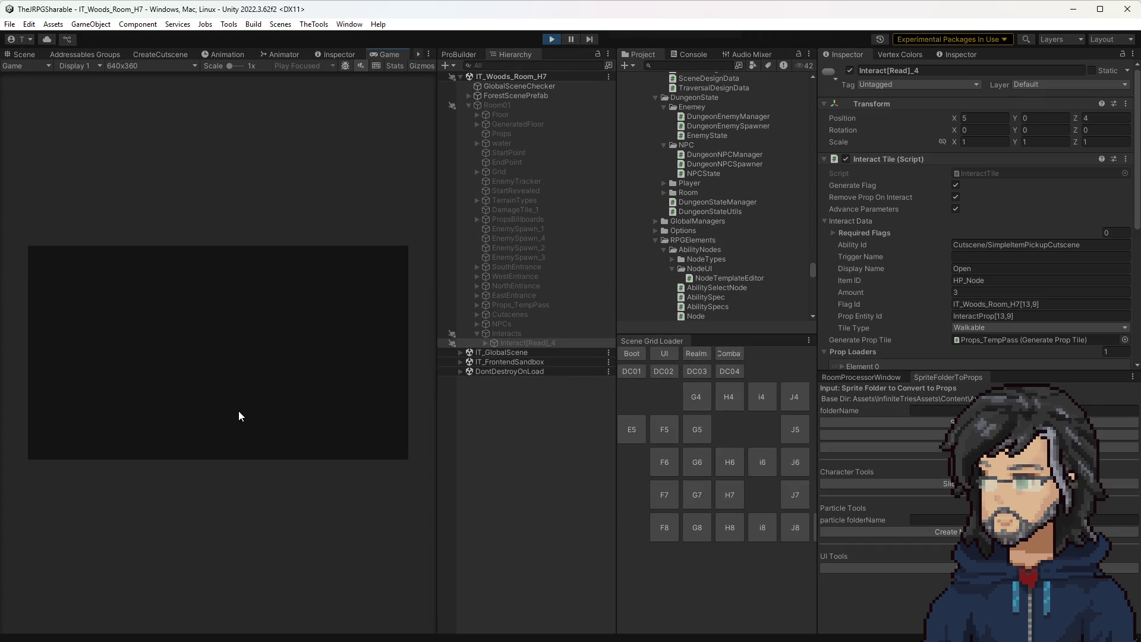
Step: Enlarge the Game view while play-testing the woods room with the new chest
drag(438, 324, 861, 321)
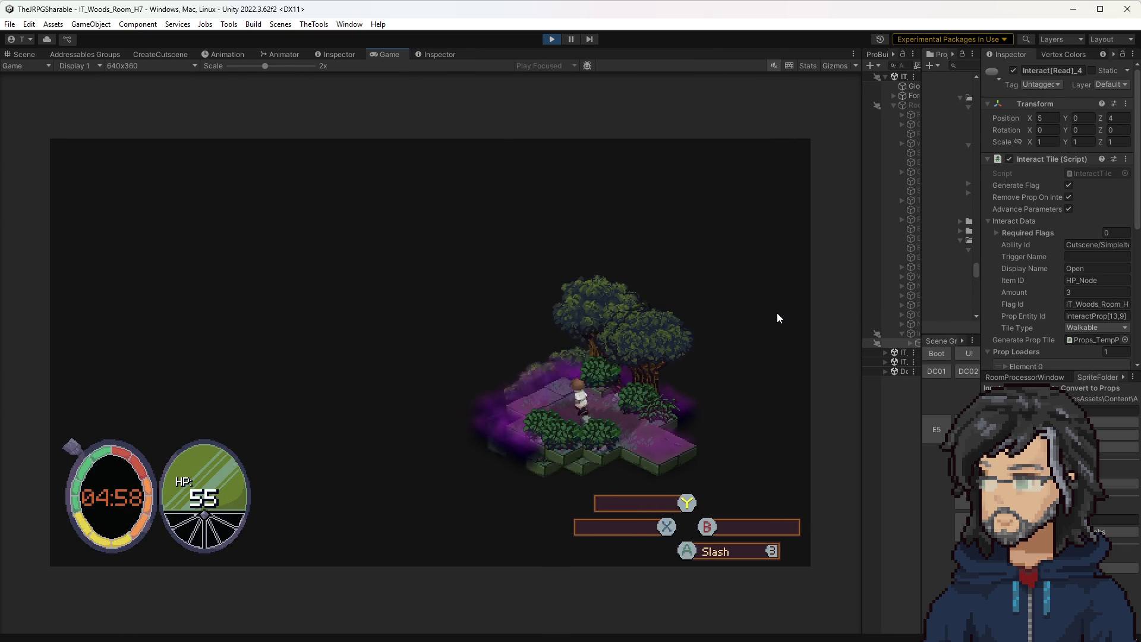
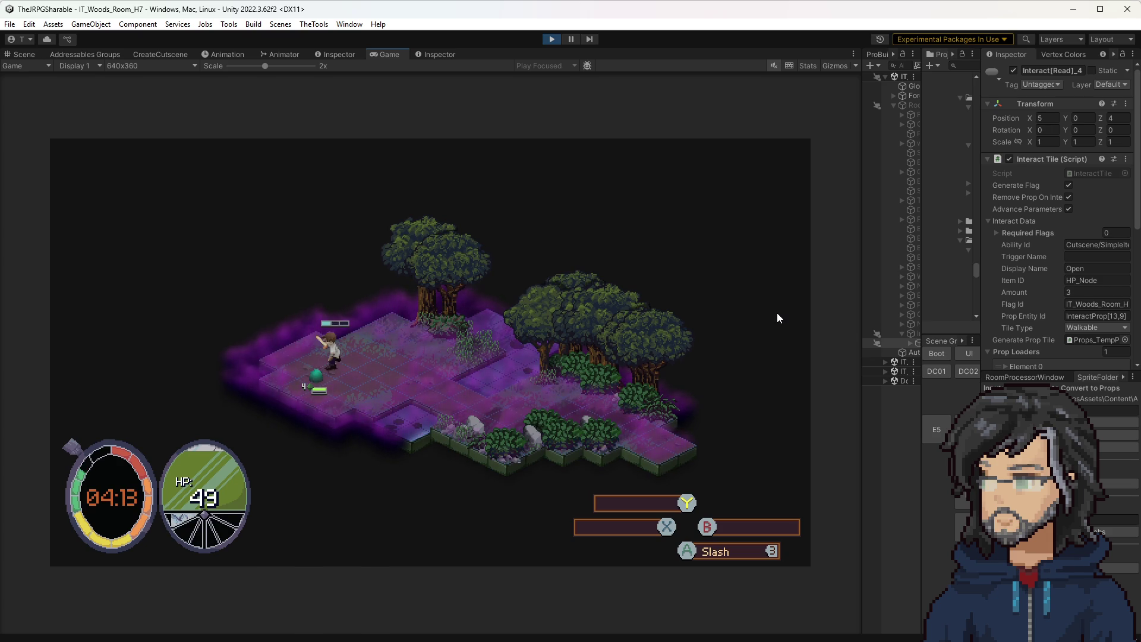
Step: Slash the slime twice, stop Play mode, and orbit out to view the Woods room tile grid
key(space)
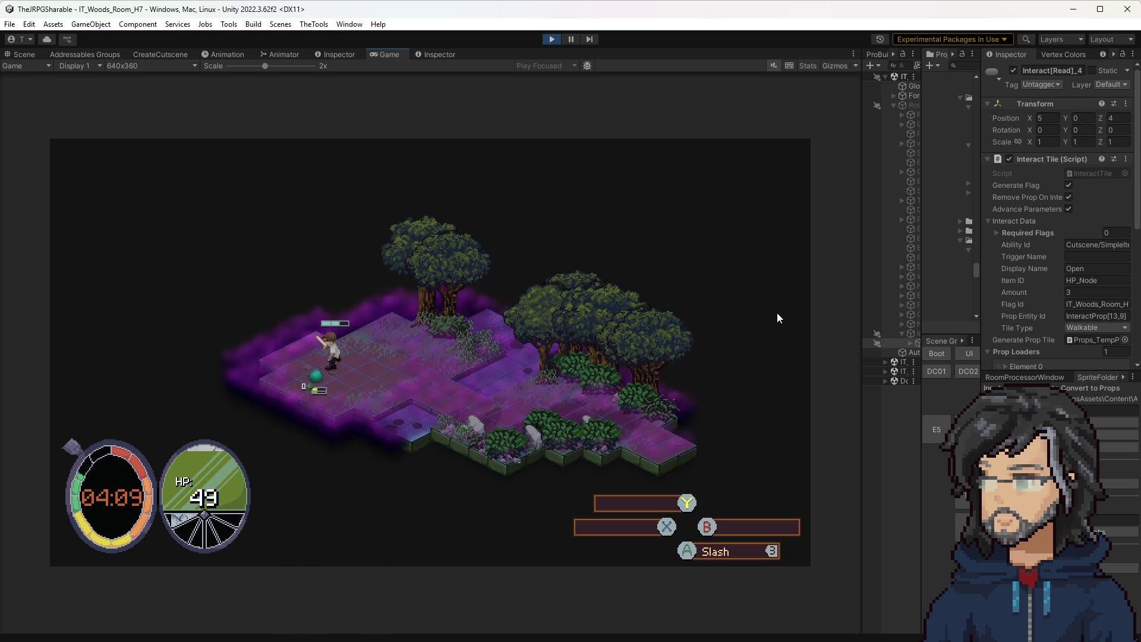
key(space)
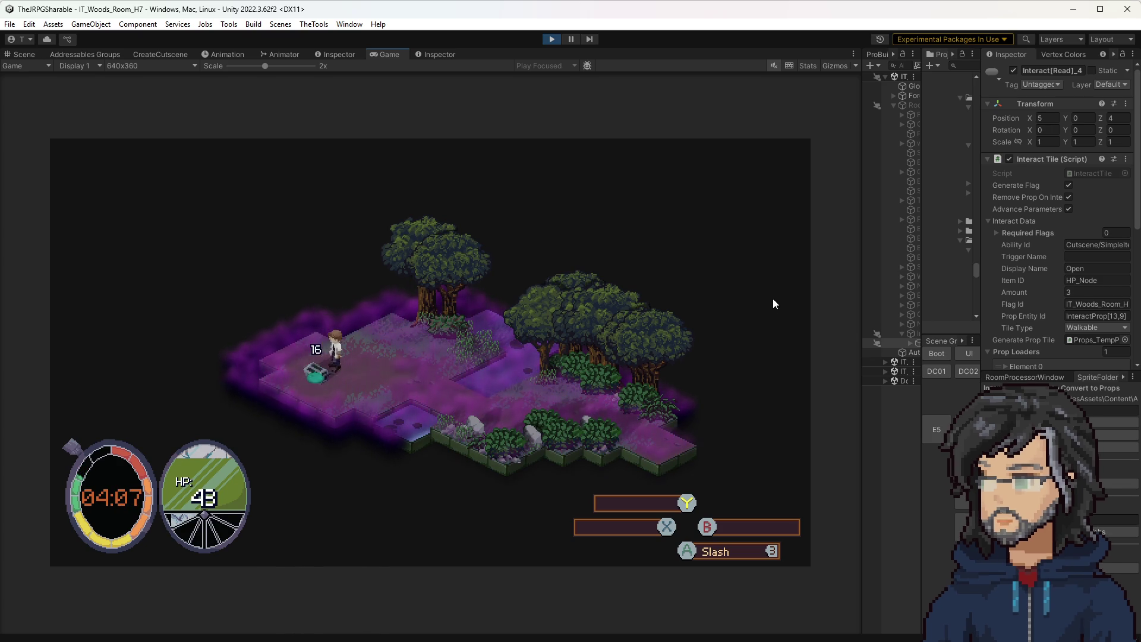
click(552, 38)
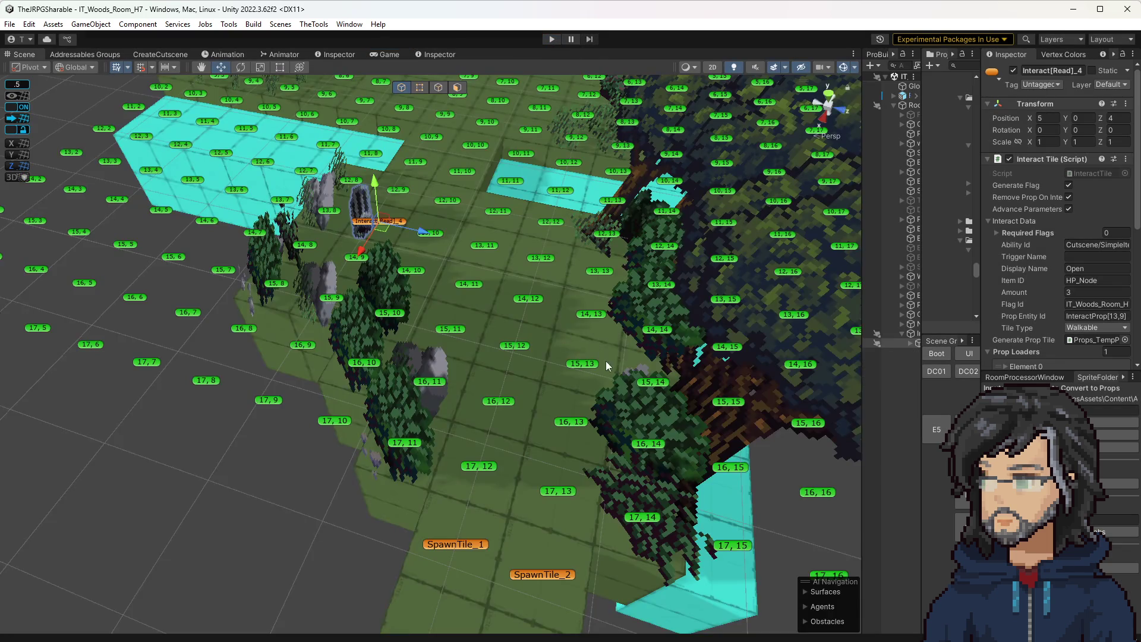
mouse_move(605, 361)
mouse_down()
mouse_move(857, 317)
mouse_move(707, 329)
mouse_up()
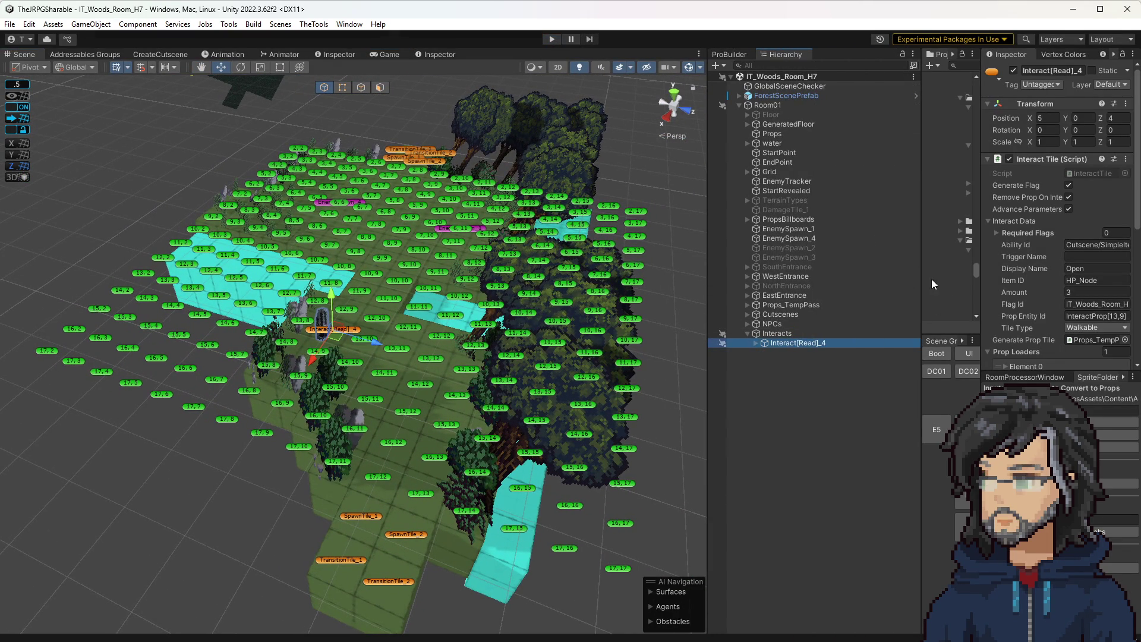
Step: Search the project for 'it_slime' and open the IT_Slime prefab
drag(922, 282, 748, 238)
click(820, 65)
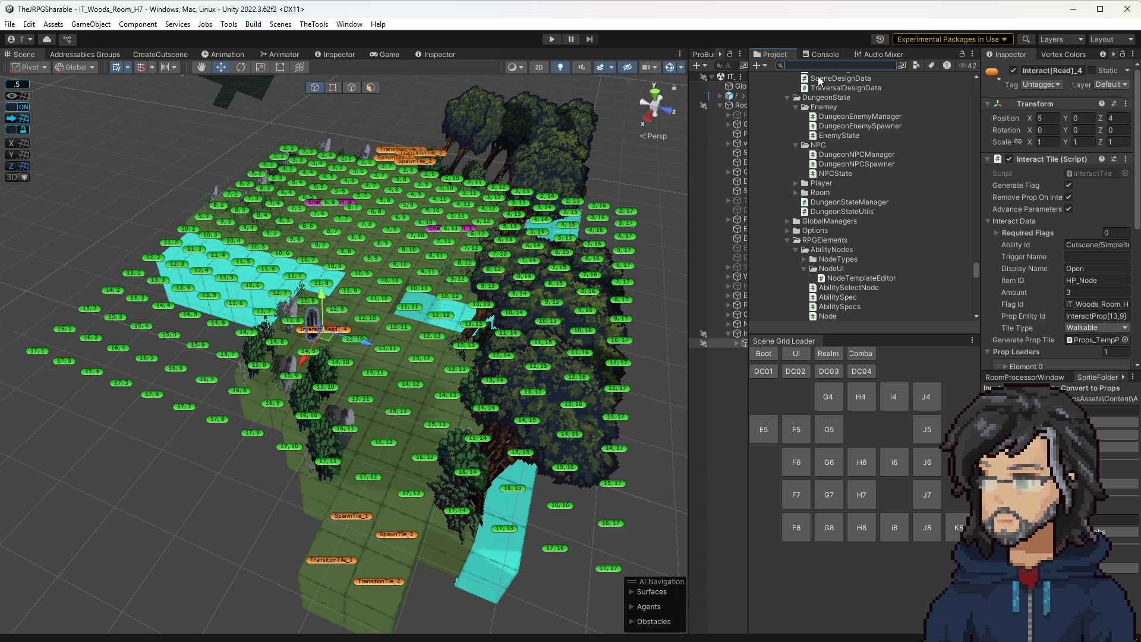
text(it_sli)
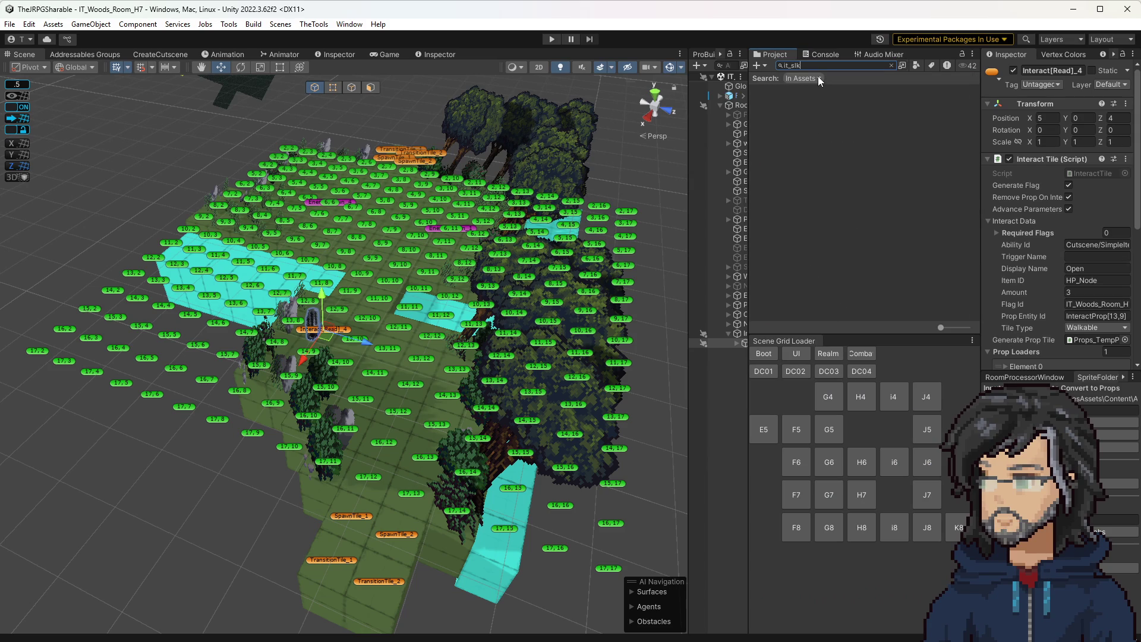
text(me)
click(782, 89)
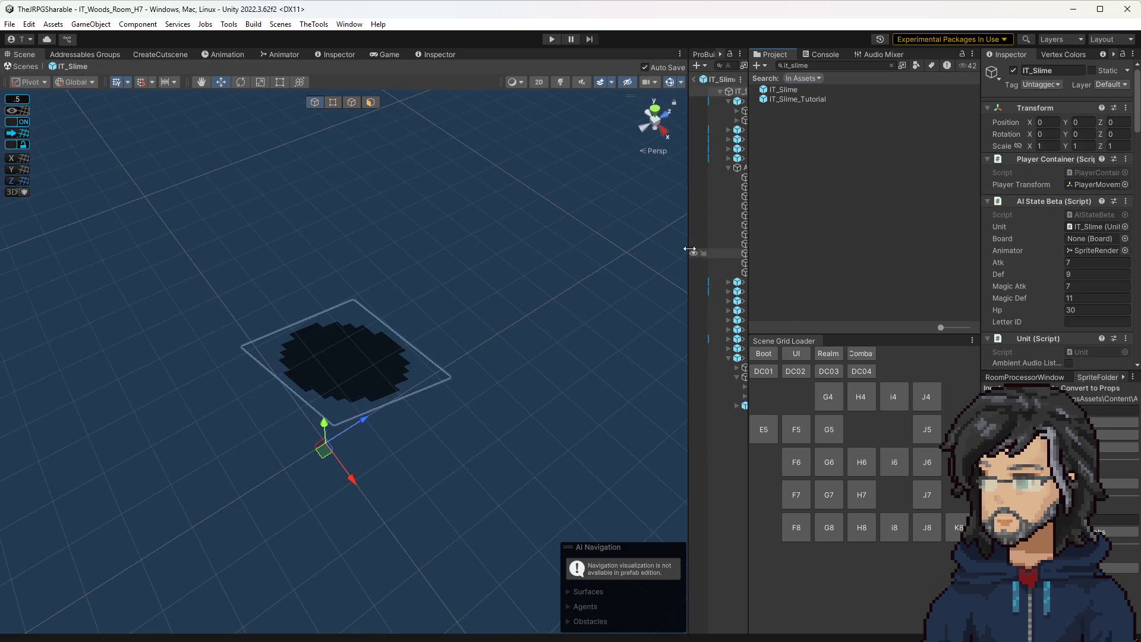
Step: Browse IT_Slime's Inspector abilities and reveal its asset among the Enemies prefabs
drag(689, 249, 609, 253)
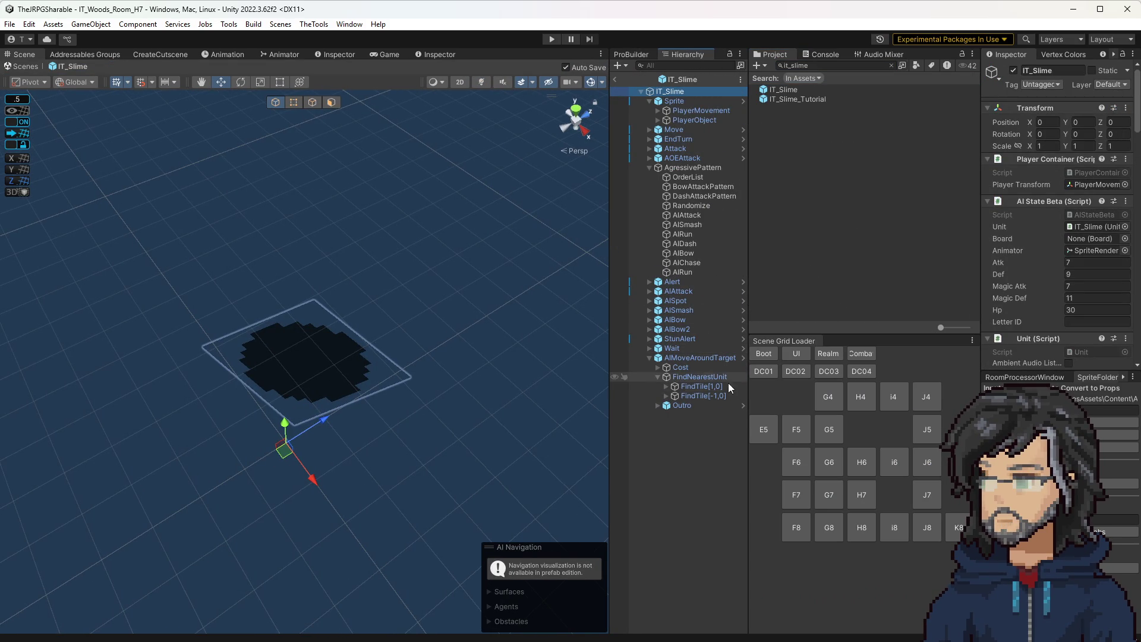
scroll(1058, 274, down, 3)
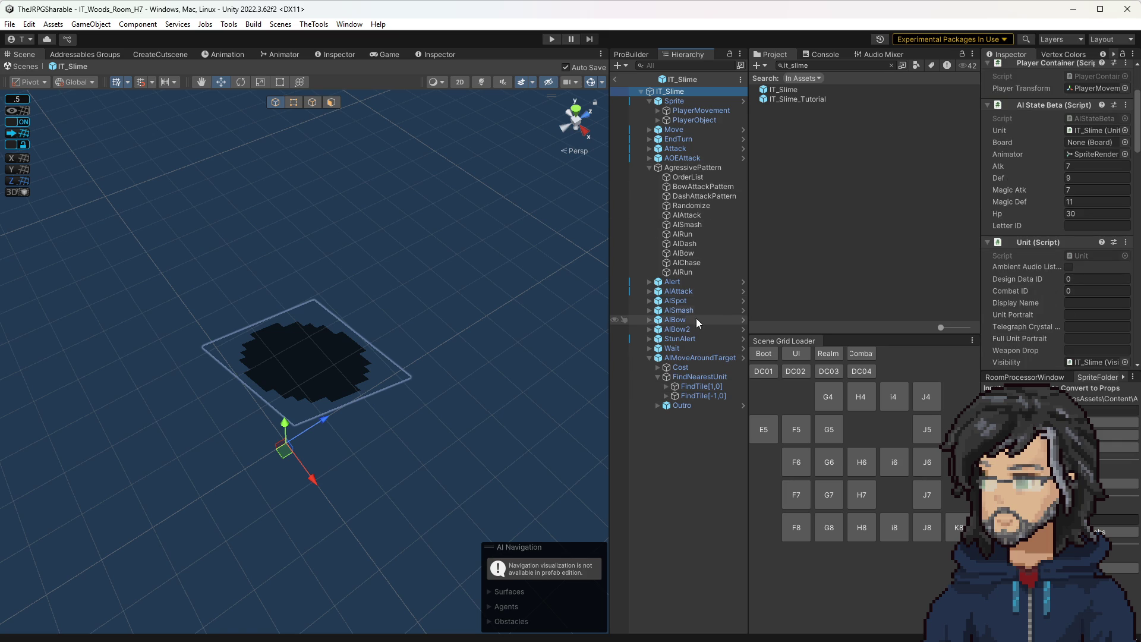
scroll(1047, 266, down, 10)
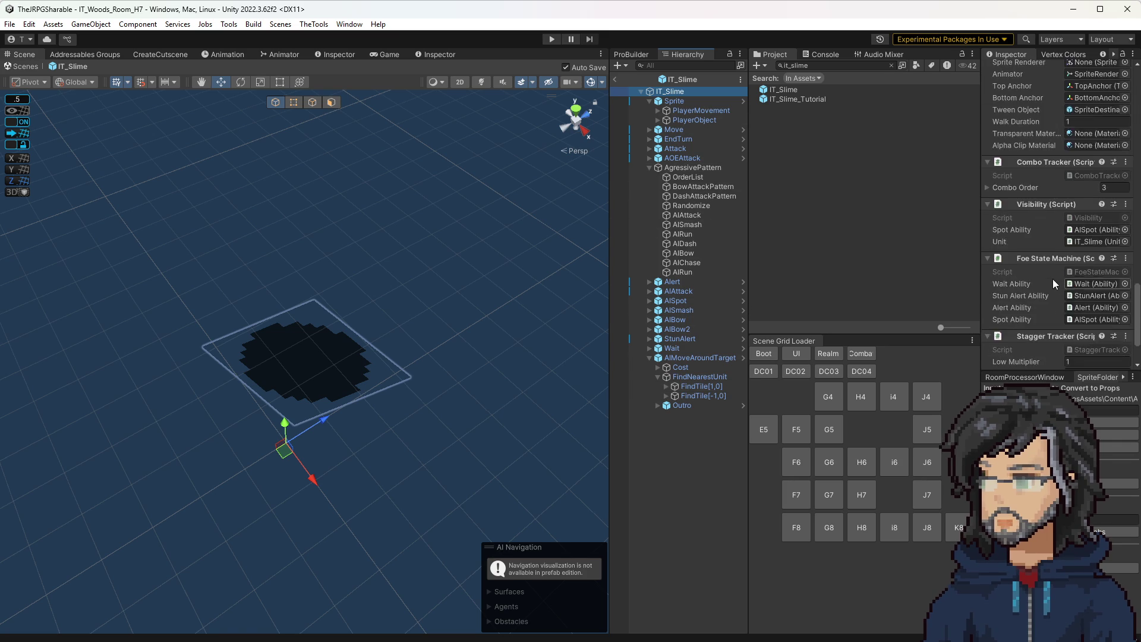
scroll(1053, 279, down, 2)
drag(982, 218, 833, 221)
scroll(996, 274, up, 5)
scroll(958, 319, up, 3)
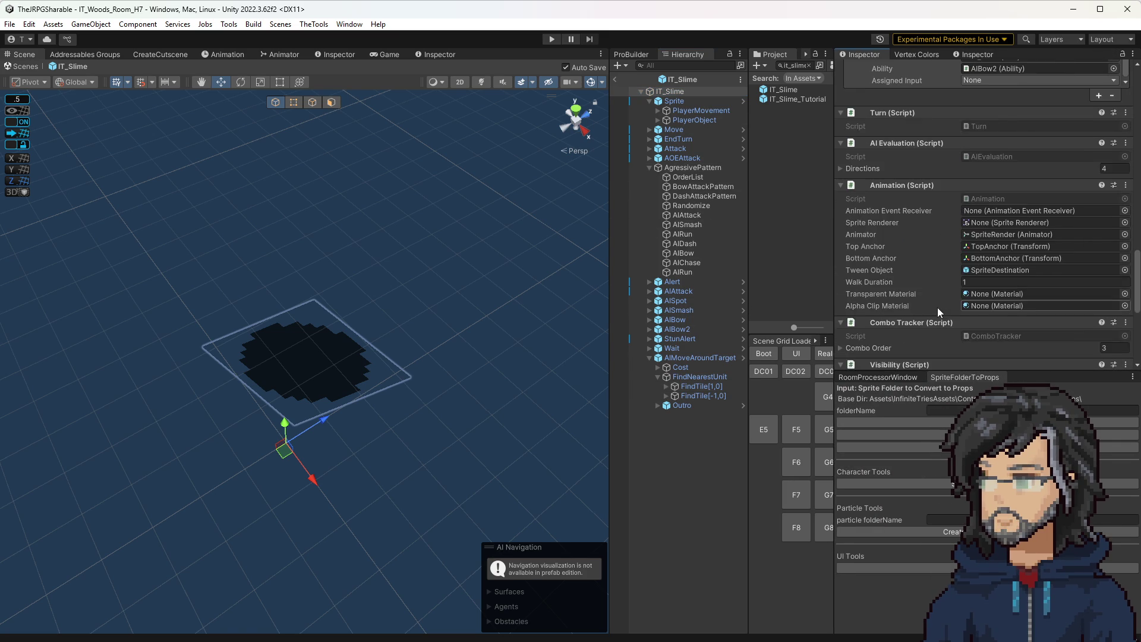
scroll(936, 303, up, 5)
scroll(934, 302, down, 10)
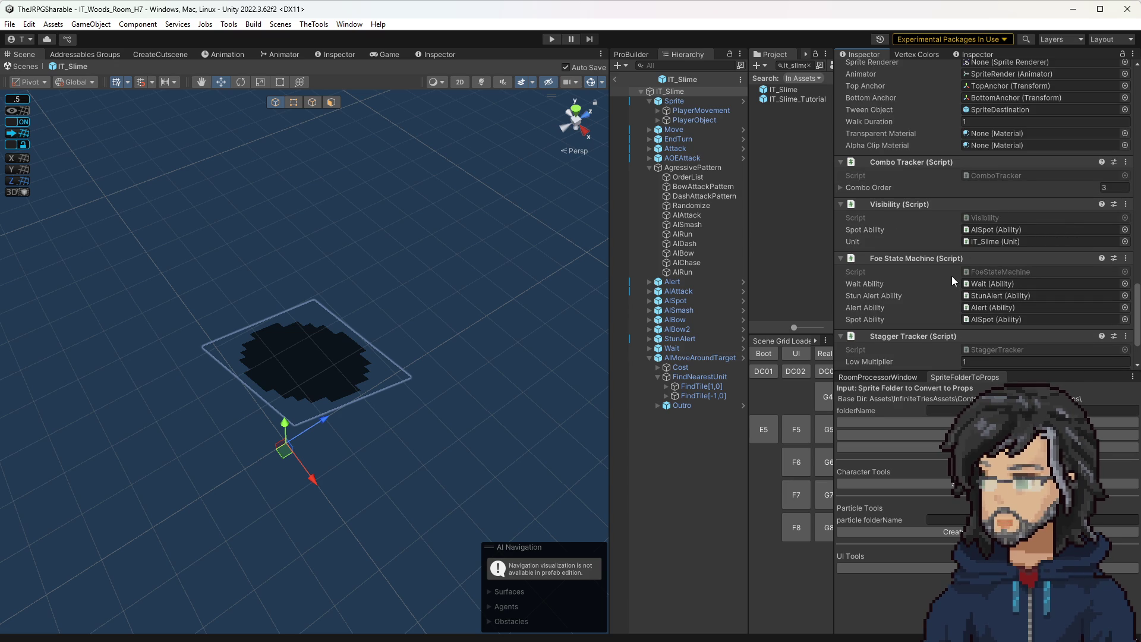
scroll(945, 282, down, 3)
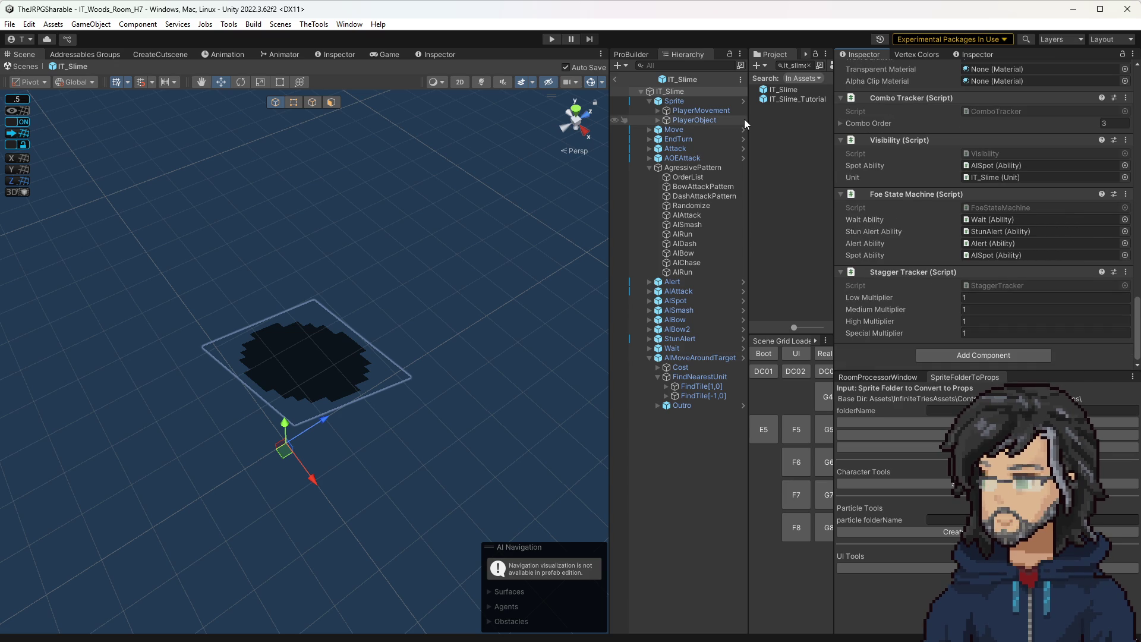
click(688, 80)
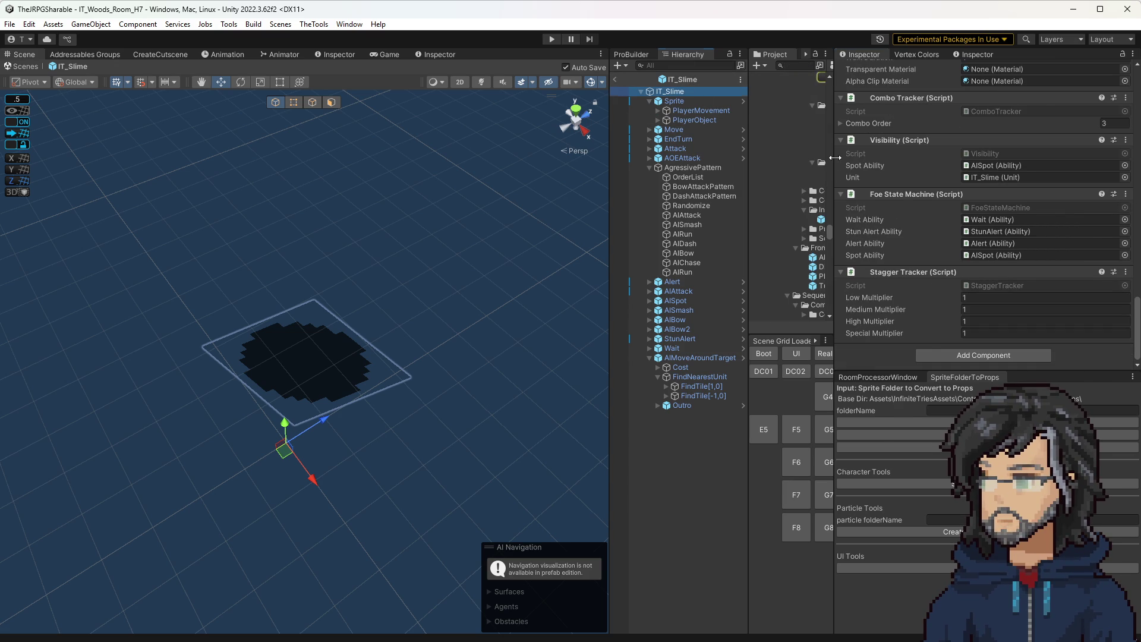
drag(835, 157, 890, 158)
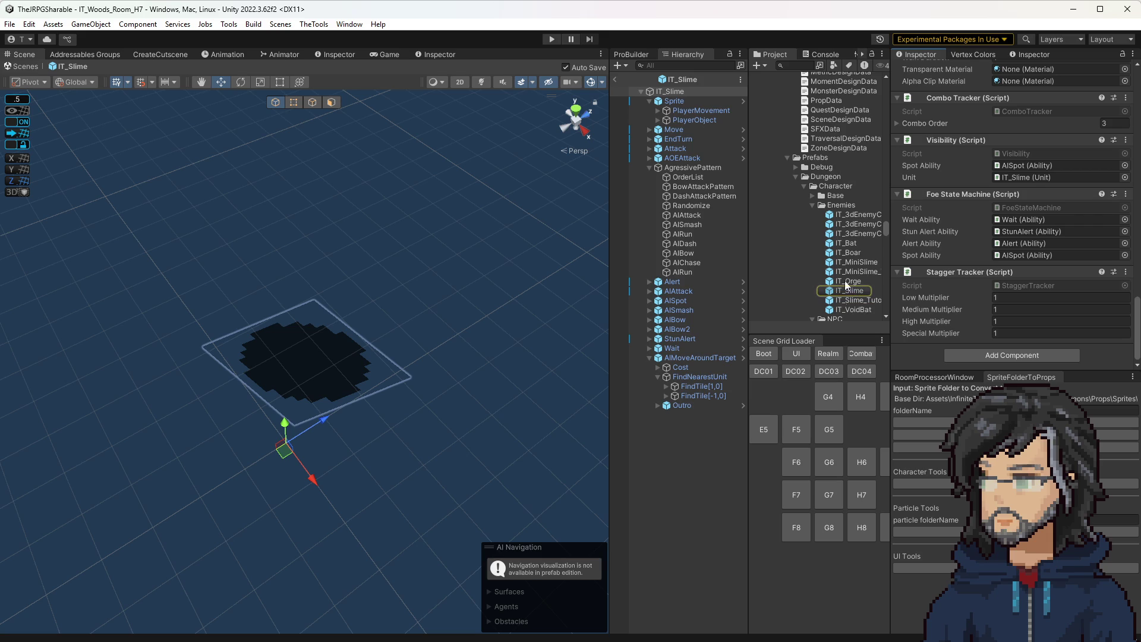
Step: In IT_MiniSlime's Item Drops, remove HP_Node and set Def_Node tickets to 50, then exit prefab mode
click(856, 262)
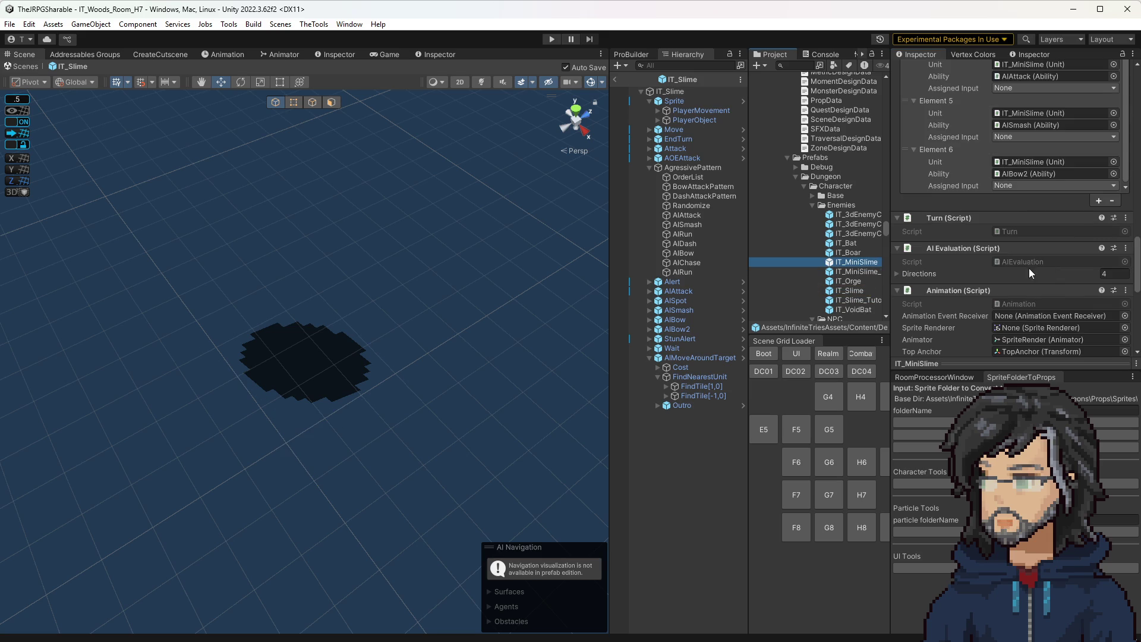
scroll(1014, 274, down, 5)
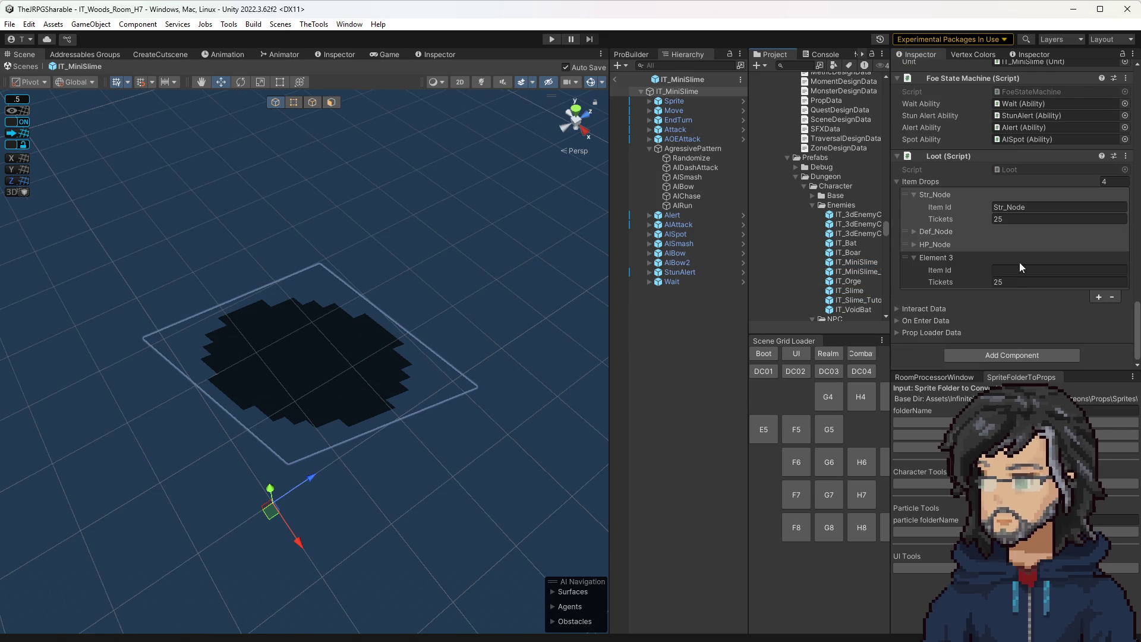
click(935, 245)
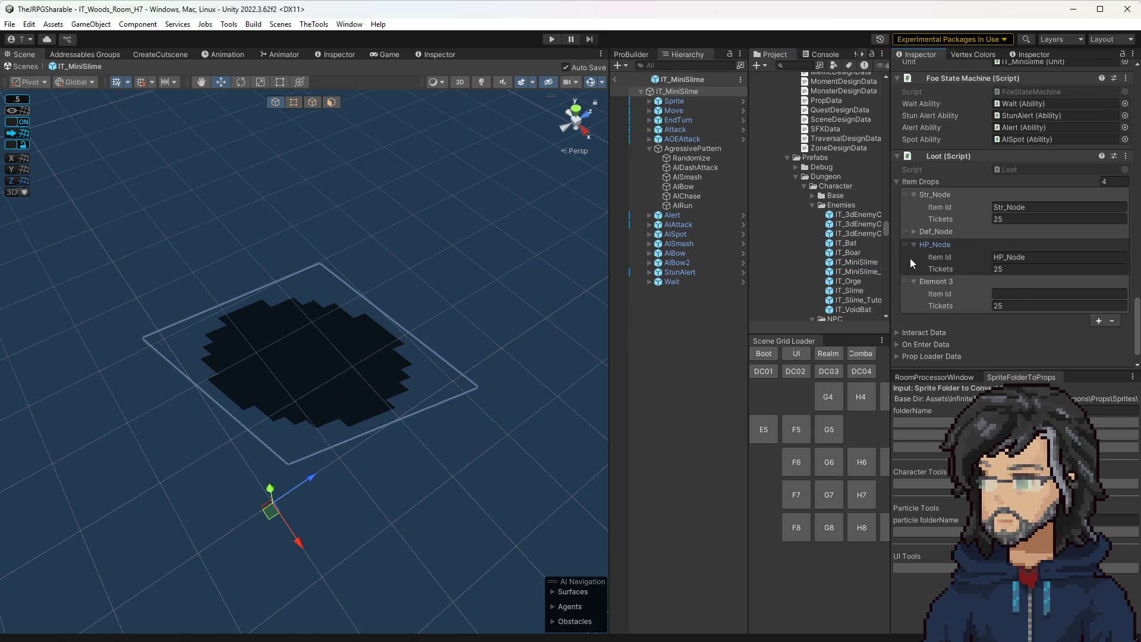
click(1112, 321)
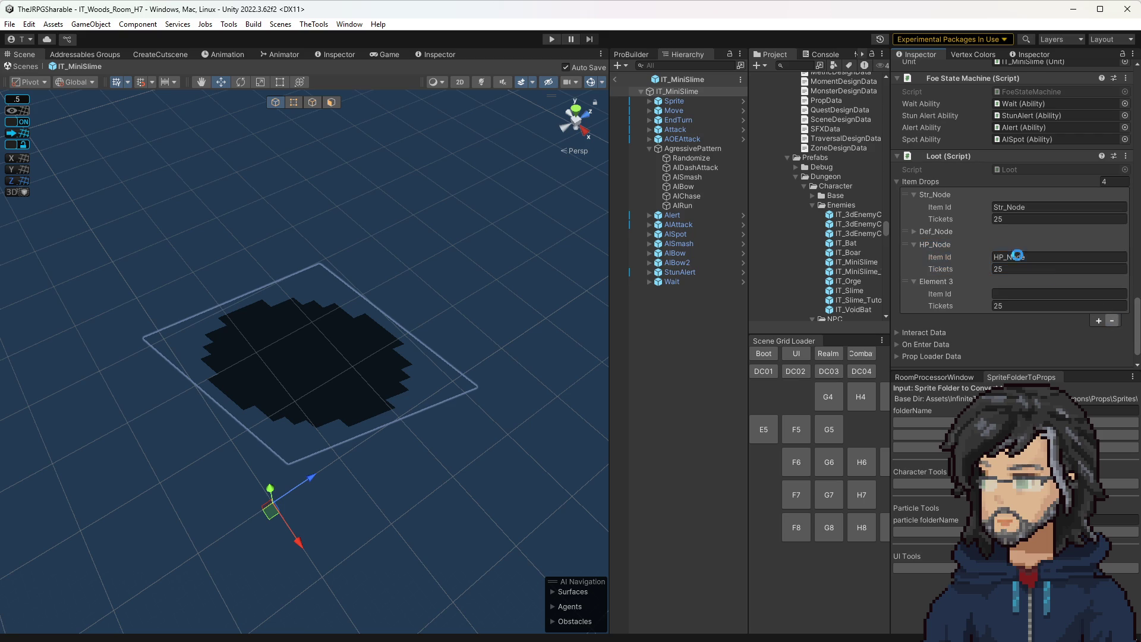
click(929, 233)
click(1028, 269)
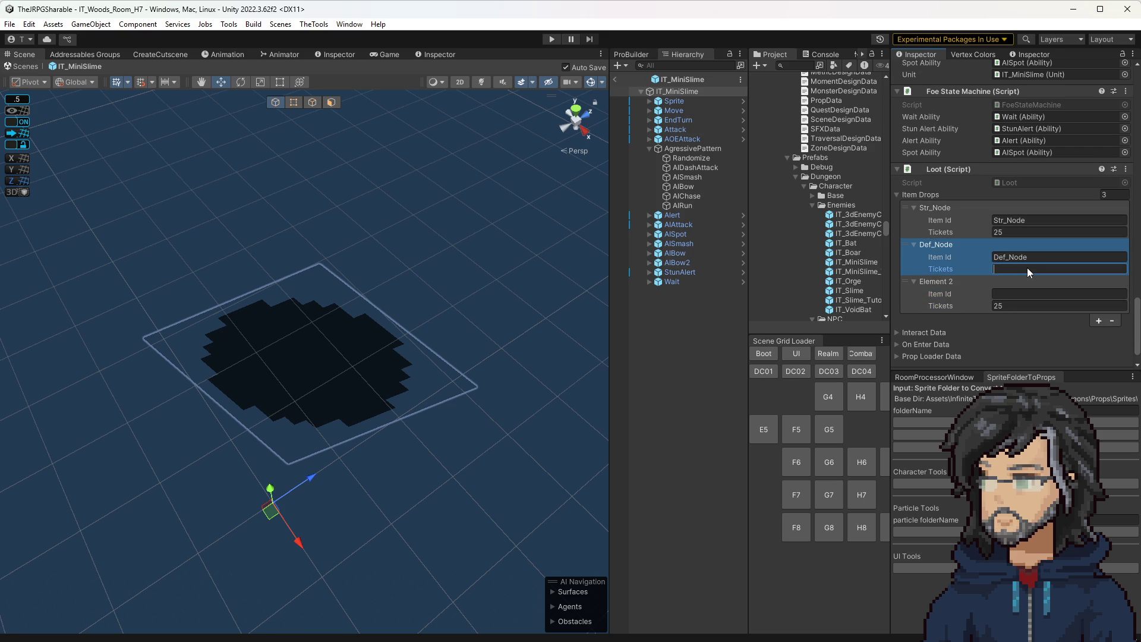
text(50)
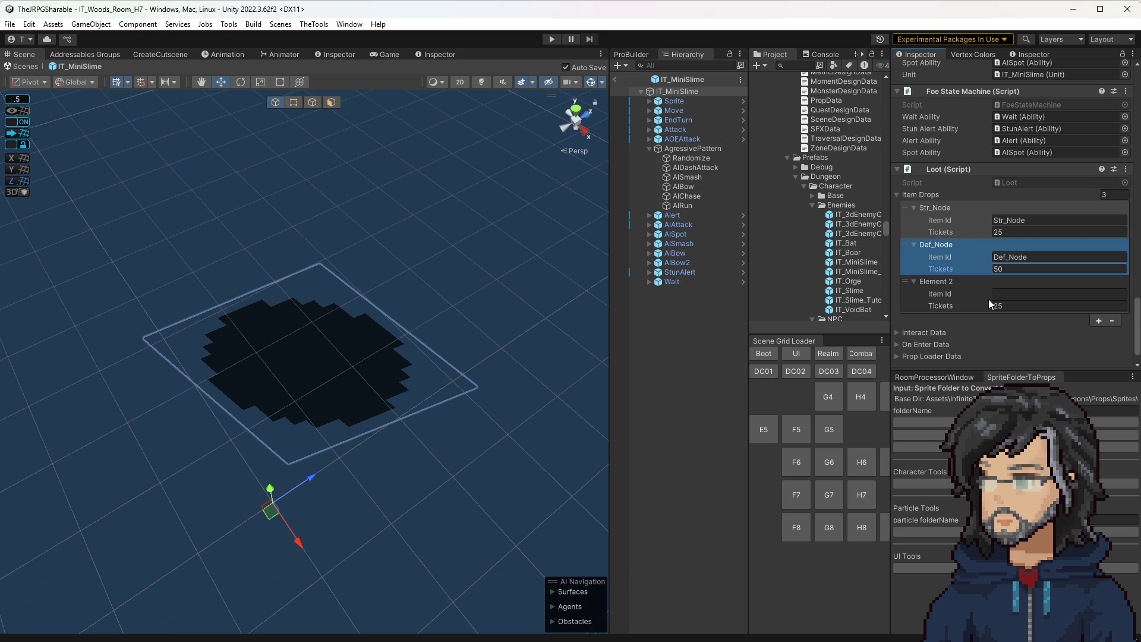
click(615, 79)
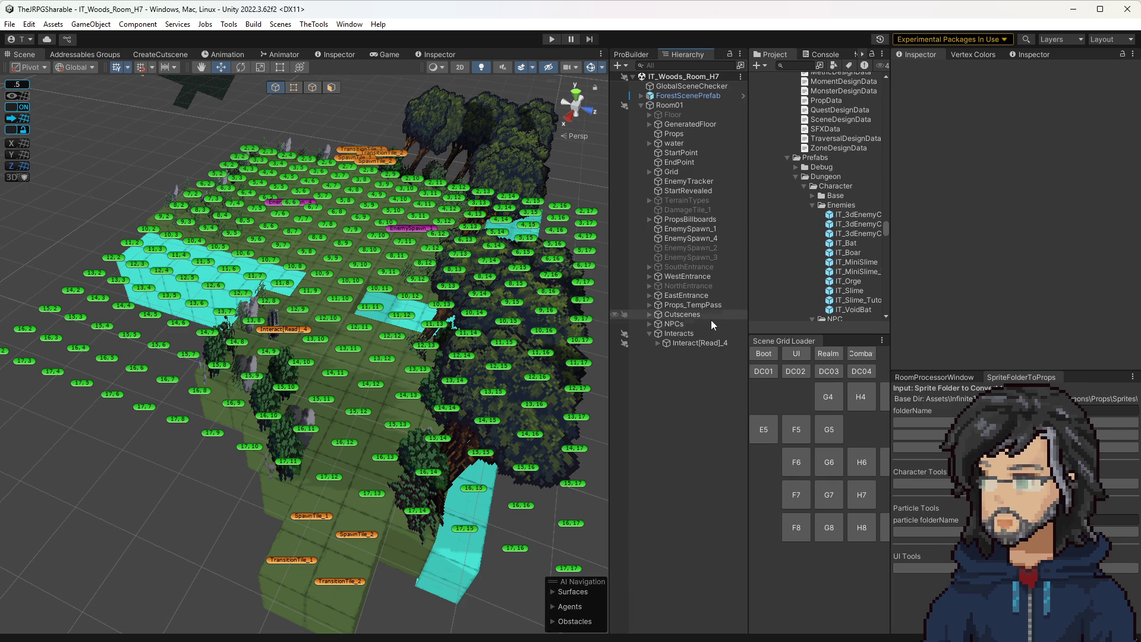
Step: Rename the Interact[Read]_4 tile to Interact[HP]
click(701, 343)
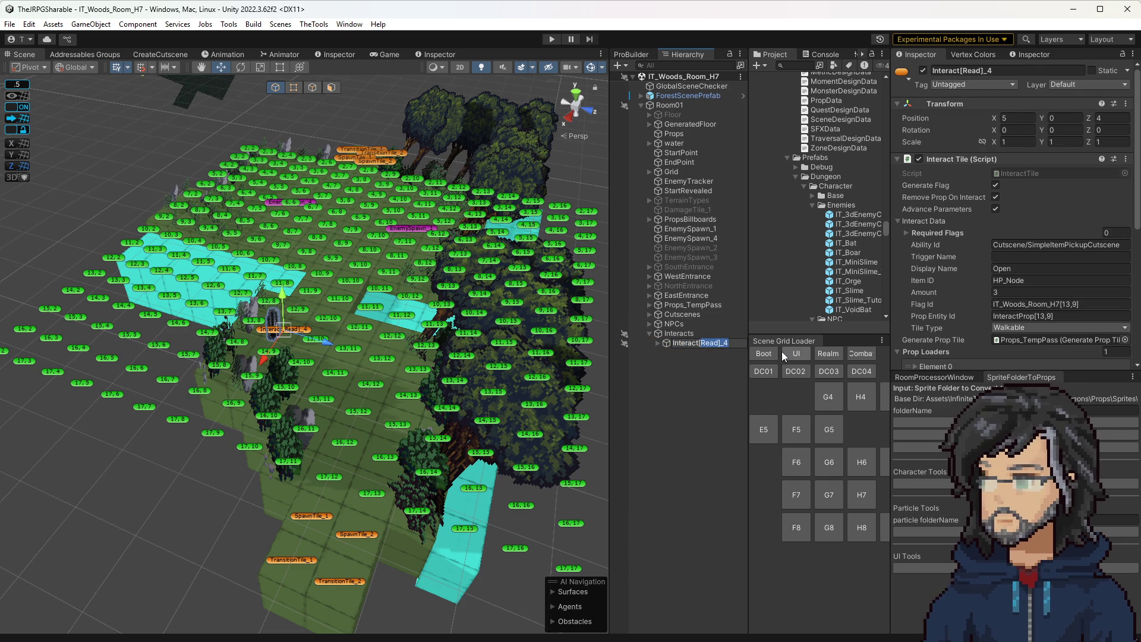
text(HP)
key(Return)
drag(440, 357, 517, 392)
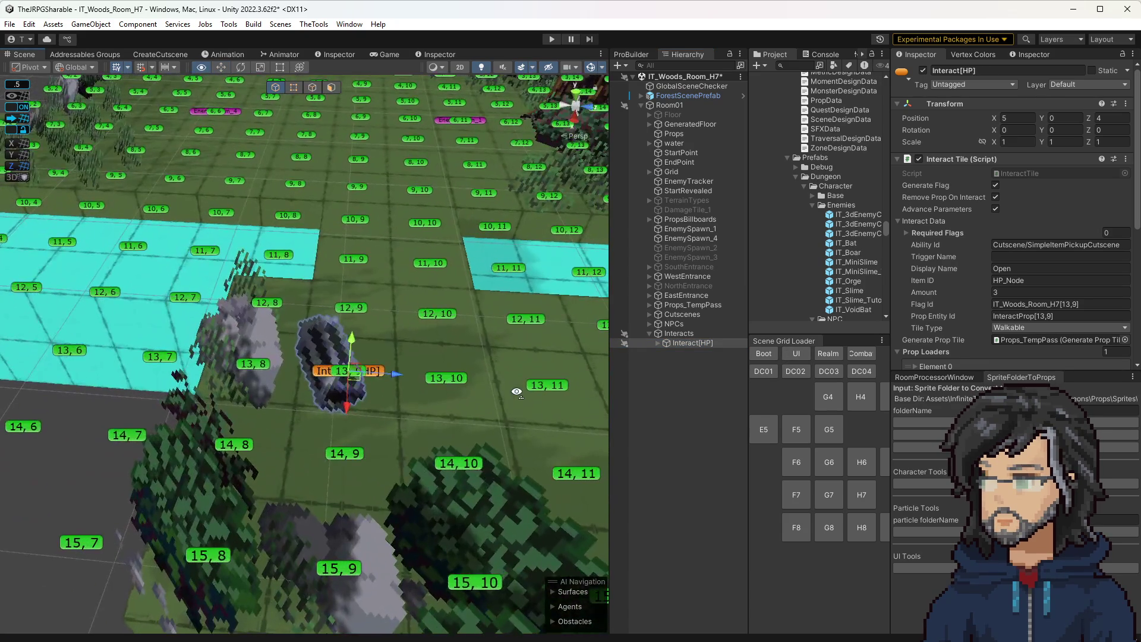
Step: Load the H6 room from the Scene Grid Loader, saving the H7 changes
click(679, 334)
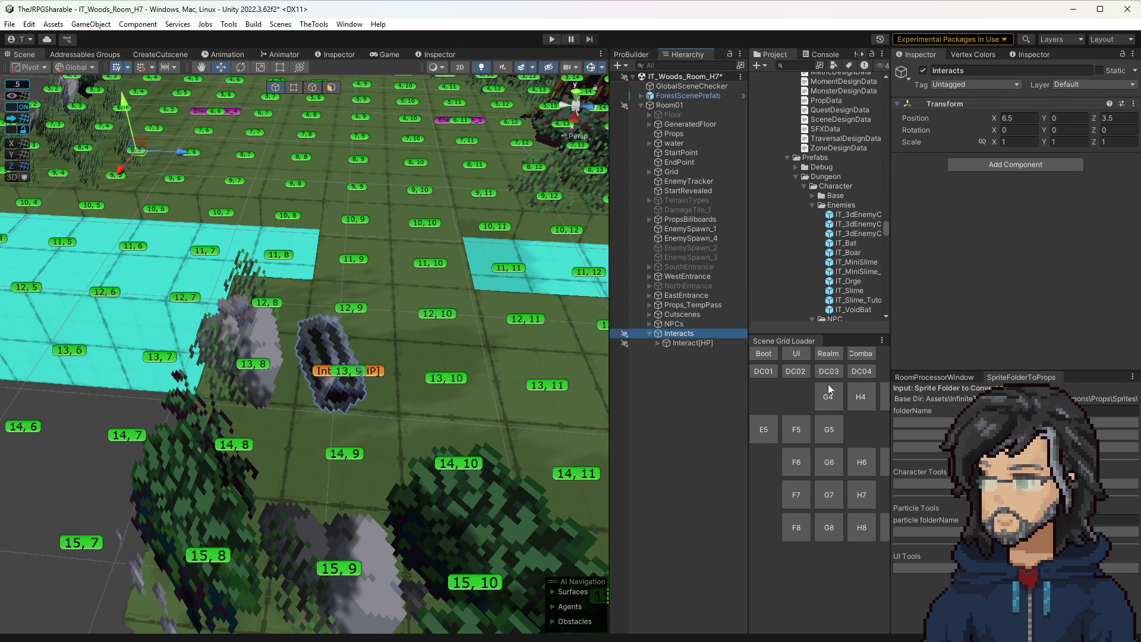
click(861, 463)
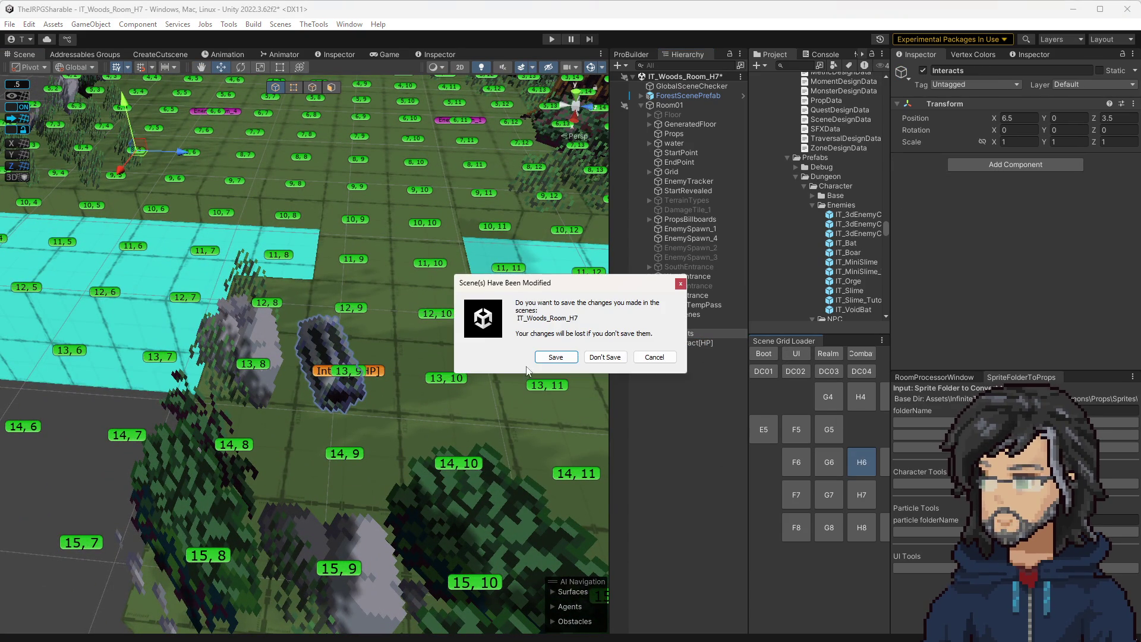
click(542, 359)
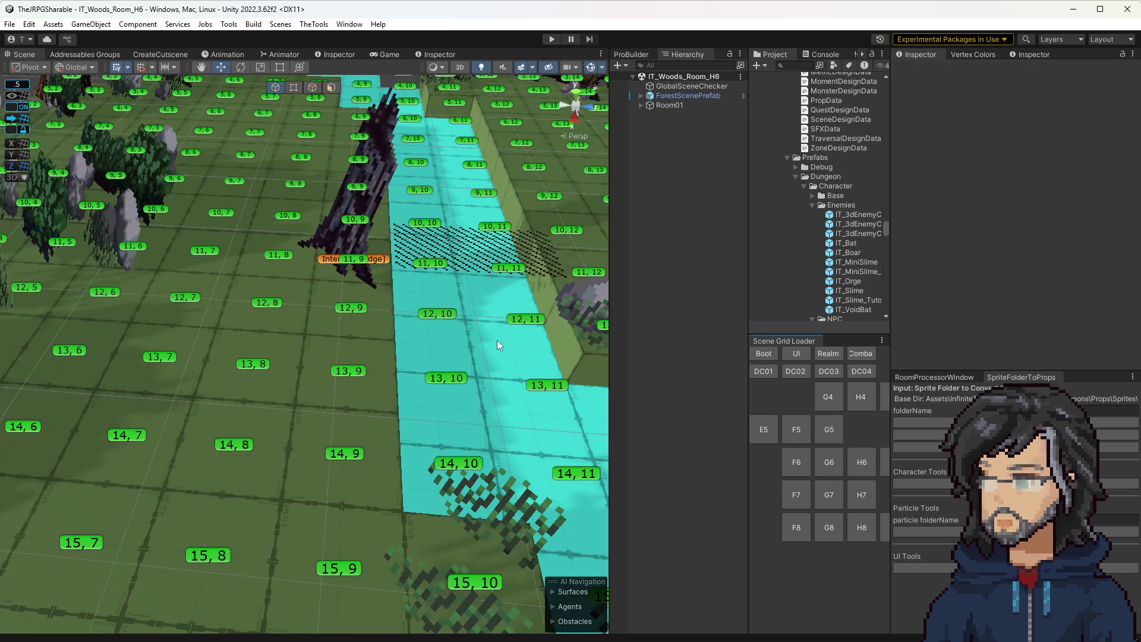
Step: Paste the copied Interacts group into H6 and parent it under Room01
scroll(468, 358, down, 5)
click(647, 117)
key(ctrl+v)
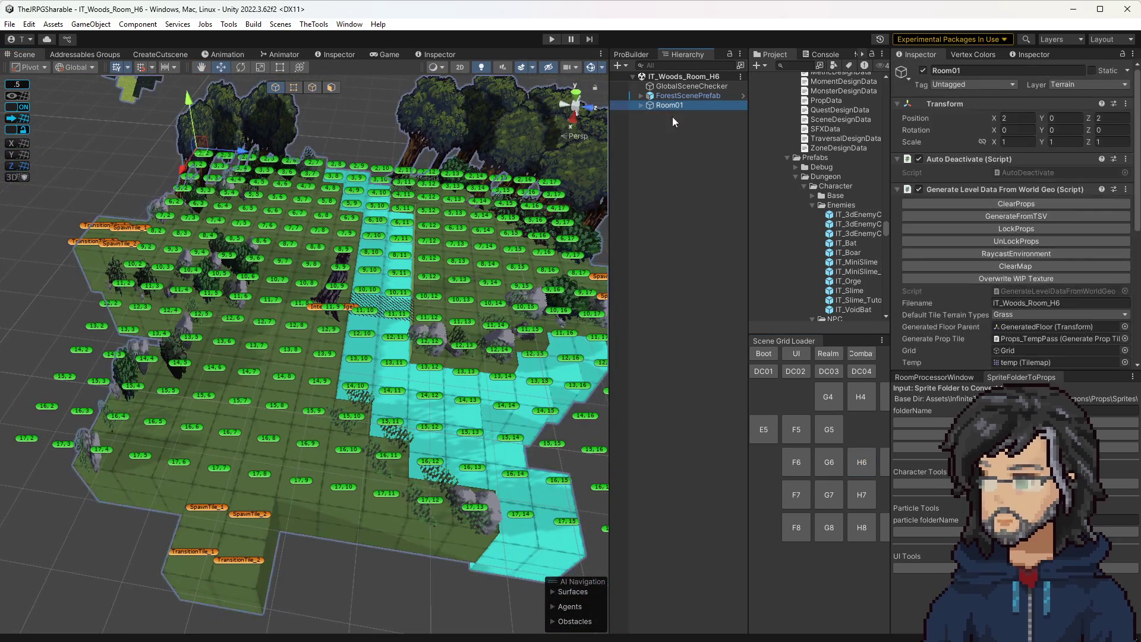
drag(647, 118, 669, 106)
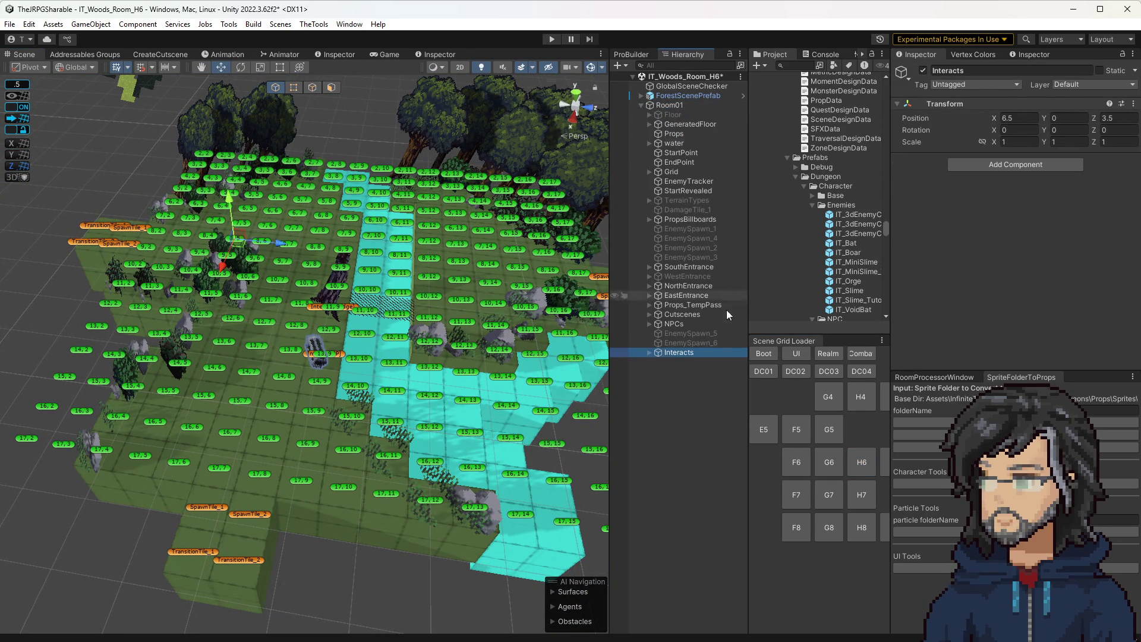
Step: Move the Interact[HP] tile to a spot on the left of the grid
click(650, 353)
click(677, 361)
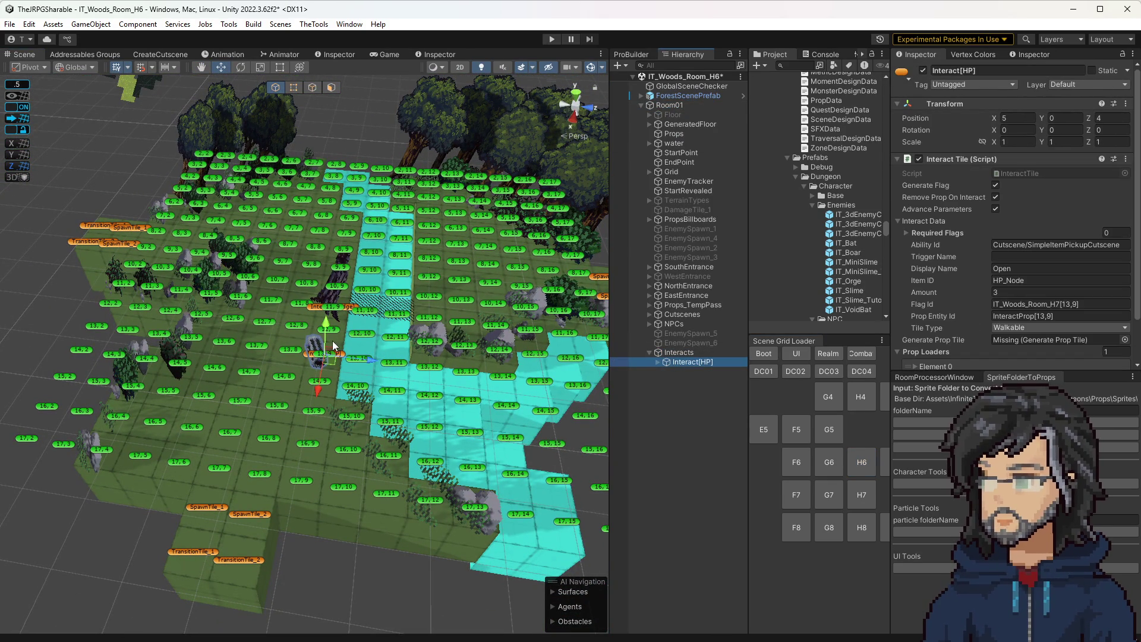
mouse_move(331, 365)
mouse_down()
mouse_move(335, 439)
mouse_move(180, 405)
mouse_up()
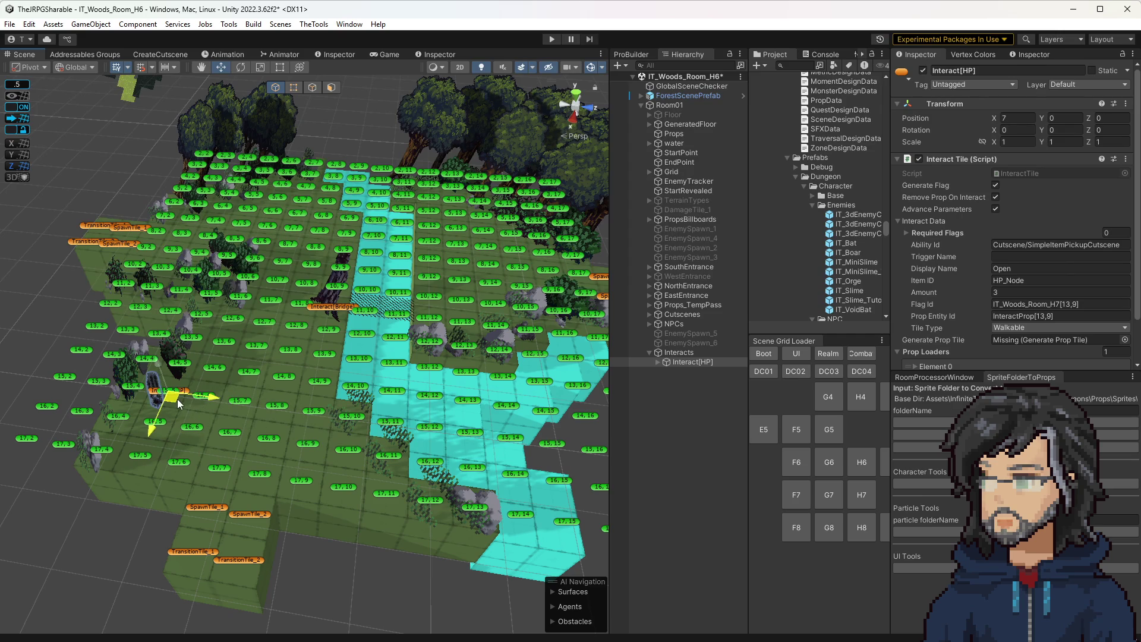
Step: Clear Flag Id and Prop Entity Id, and assign Props_TempPass as the generated prop tile
click(1038, 304)
key(BackSpace)
key(Tab)
key(BackSpace)
scroll(1022, 299, down, 2)
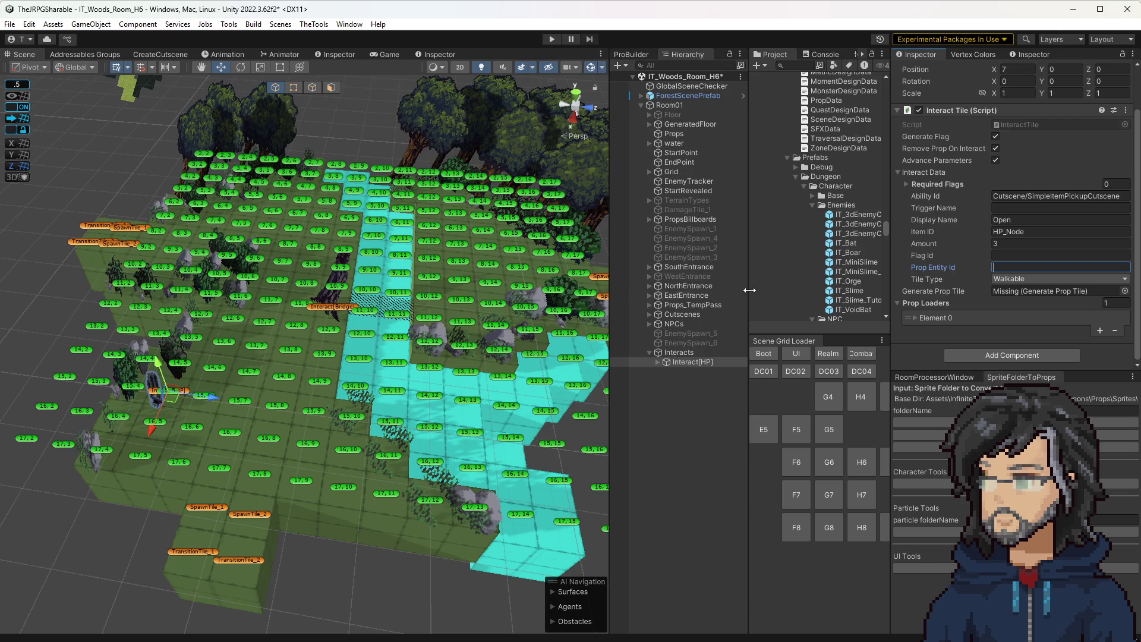
mouse_move(685, 307)
mouse_down()
mouse_move(1010, 311)
mouse_move(1046, 291)
mouse_up()
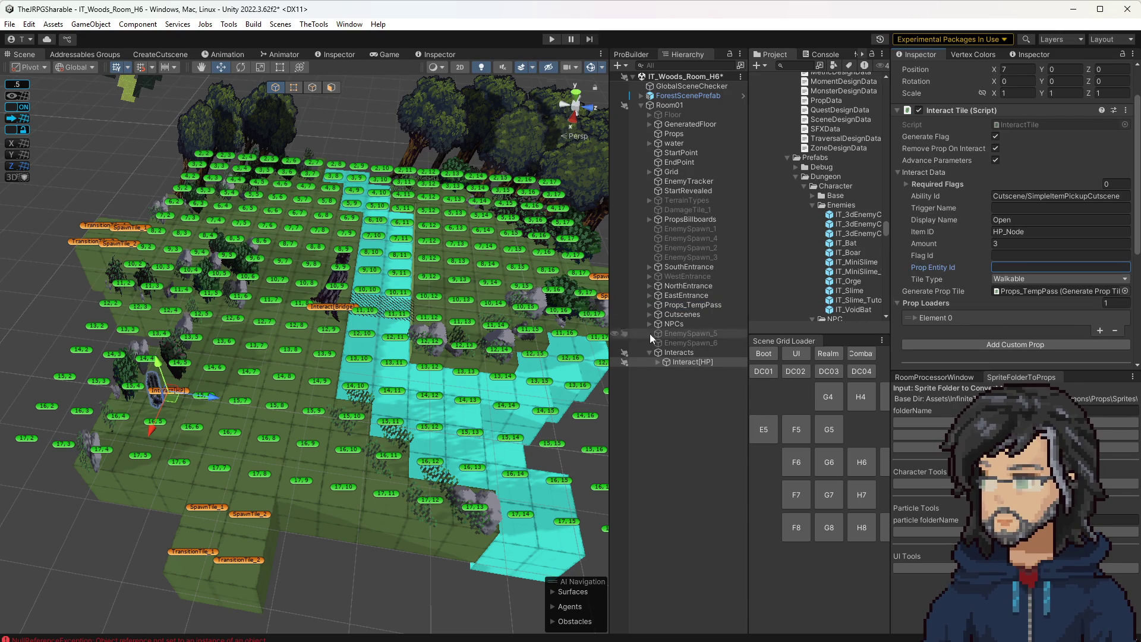
Step: Clear the stale H7 required flag and the prop entity id so the ids regenerate as [15,5]
scroll(1030, 243, up, 2)
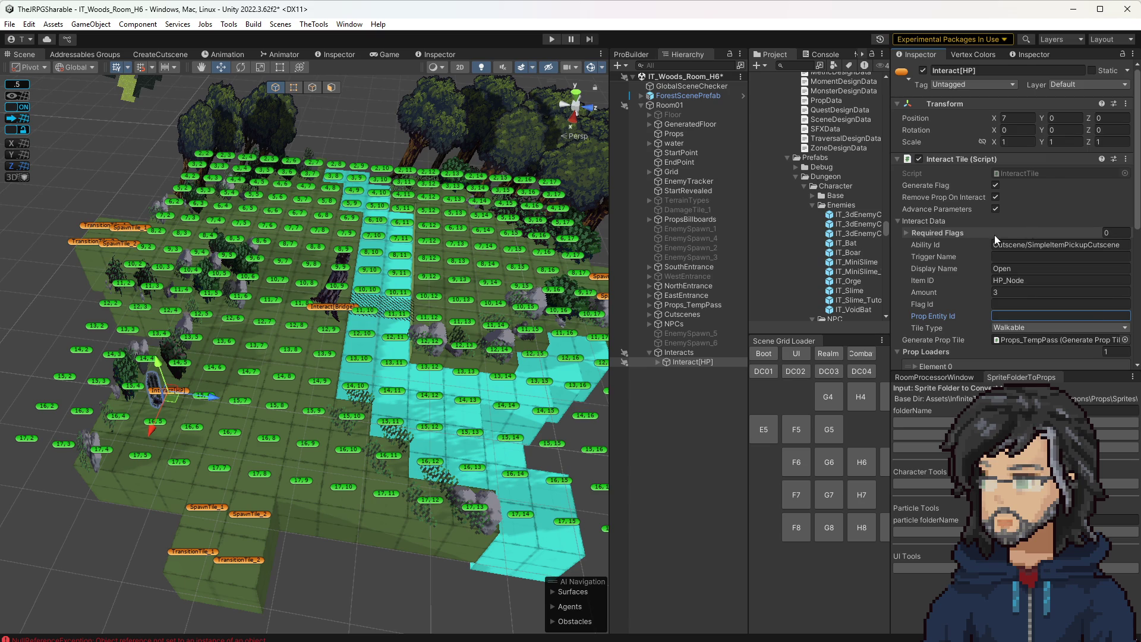
scroll(1030, 244, down, 7)
scroll(1027, 307, down, 3)
scroll(1026, 307, up, 5)
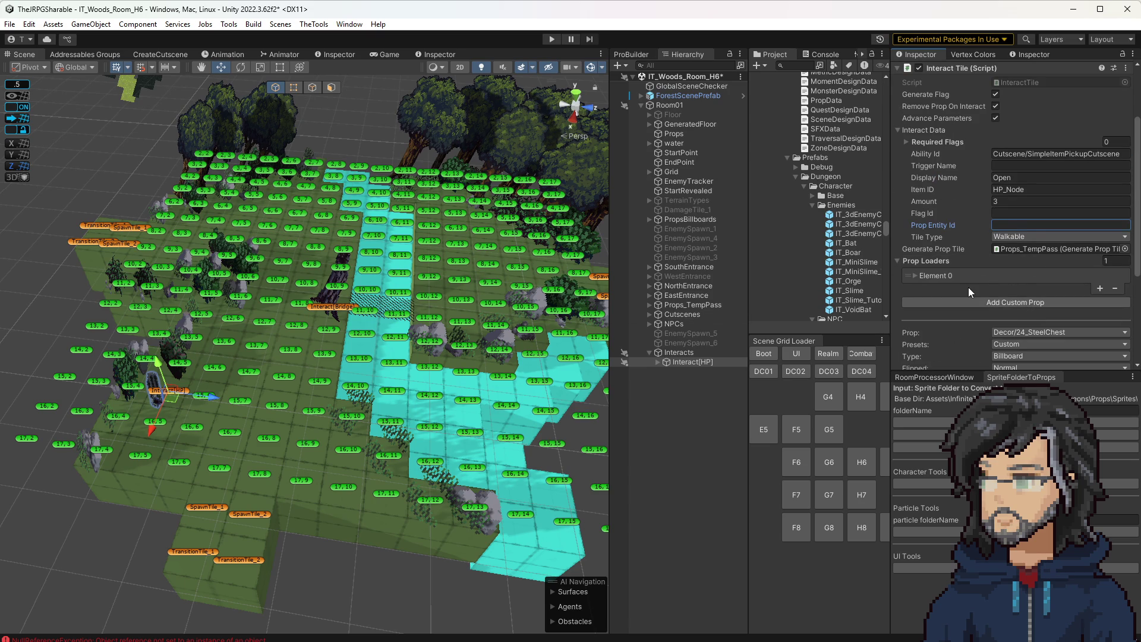
scroll(1037, 306, down, 5)
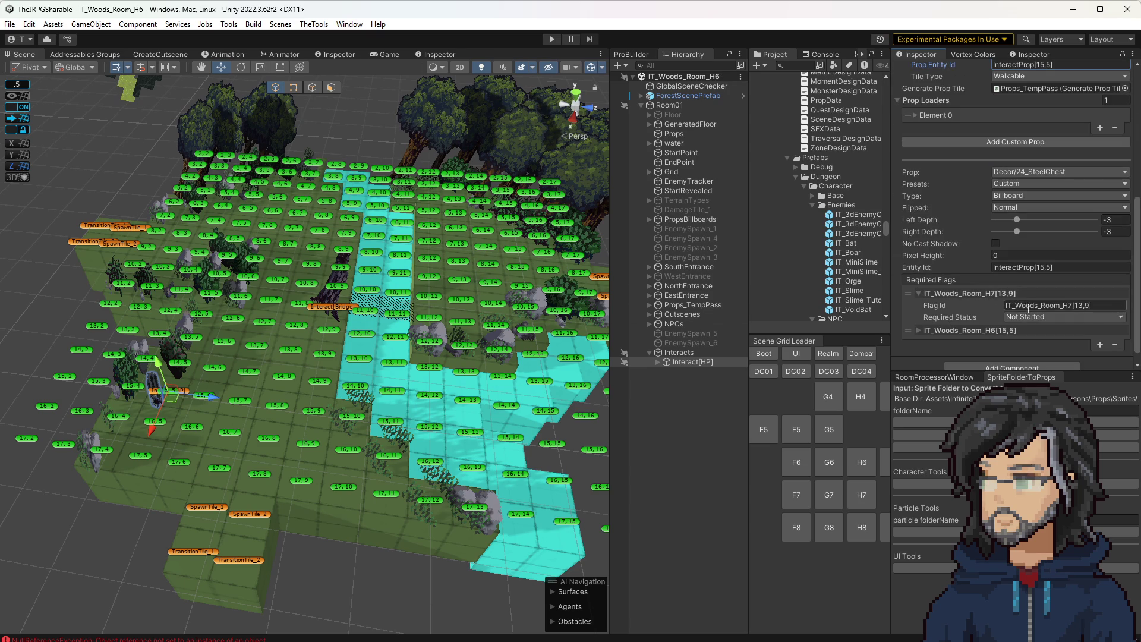
key(ctrl+a)
key(BackSpace)
click(1030, 267)
key(BackSpace)
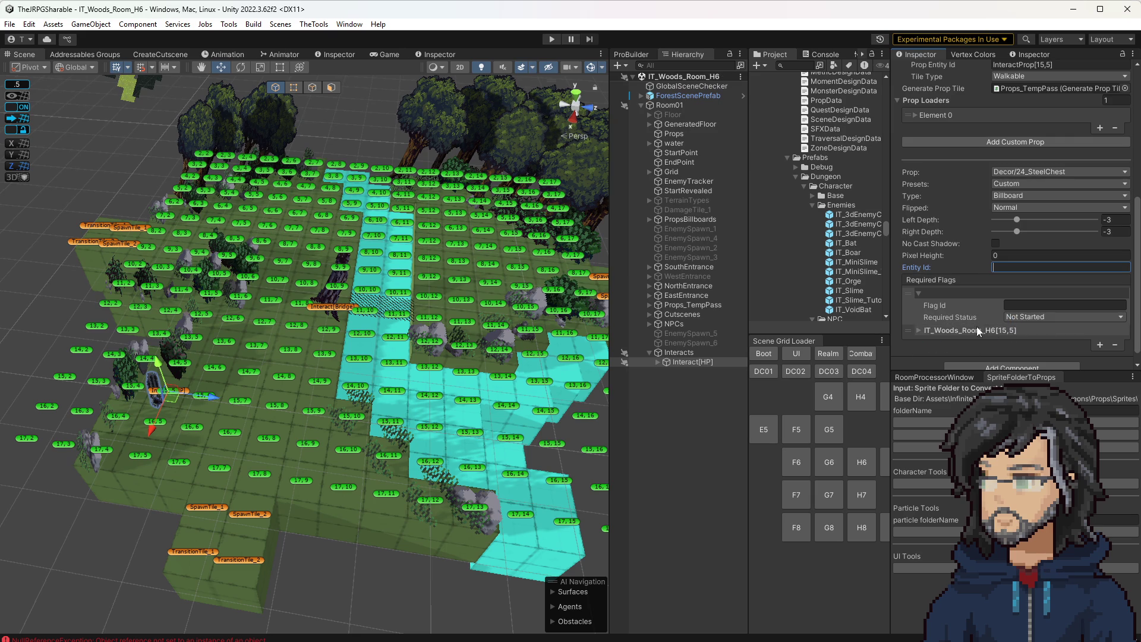
Step: Save the H6 room scene with Ctrl+S
key(ctrl+s)
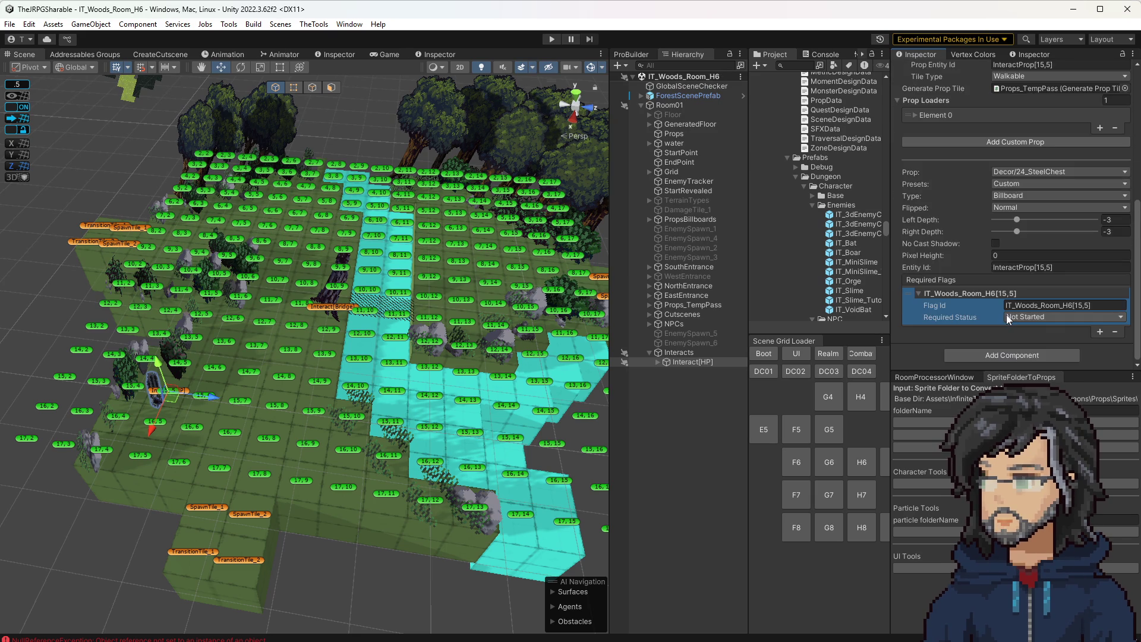
scroll(1008, 319, up, 5)
scroll(989, 323, up, 2)
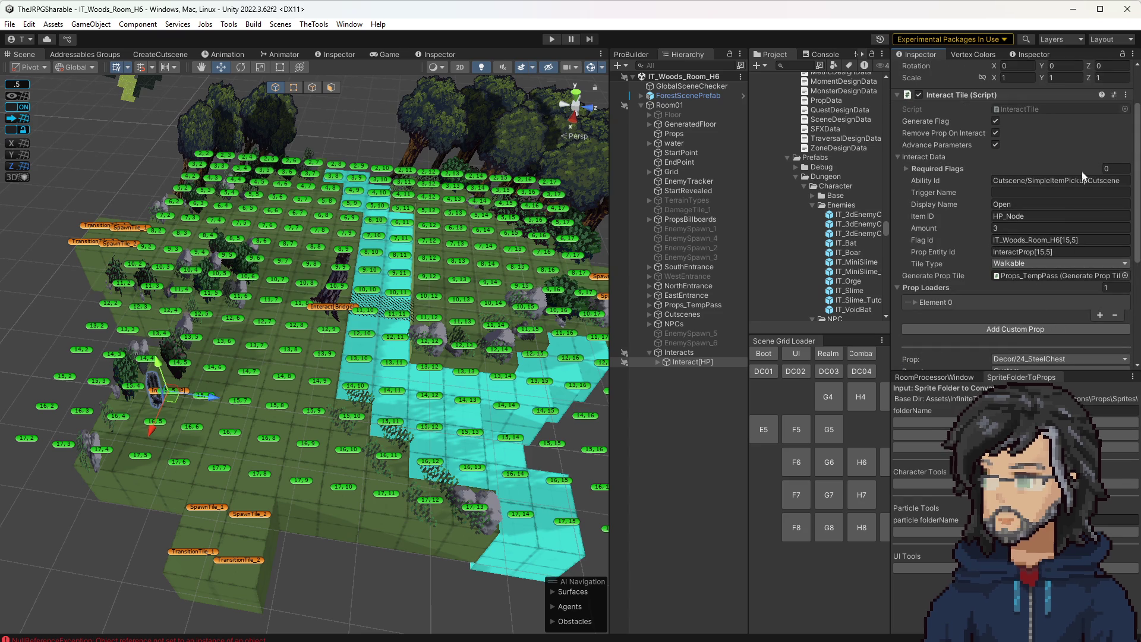
drag(380, 356, 409, 351)
scroll(408, 352, up, 3)
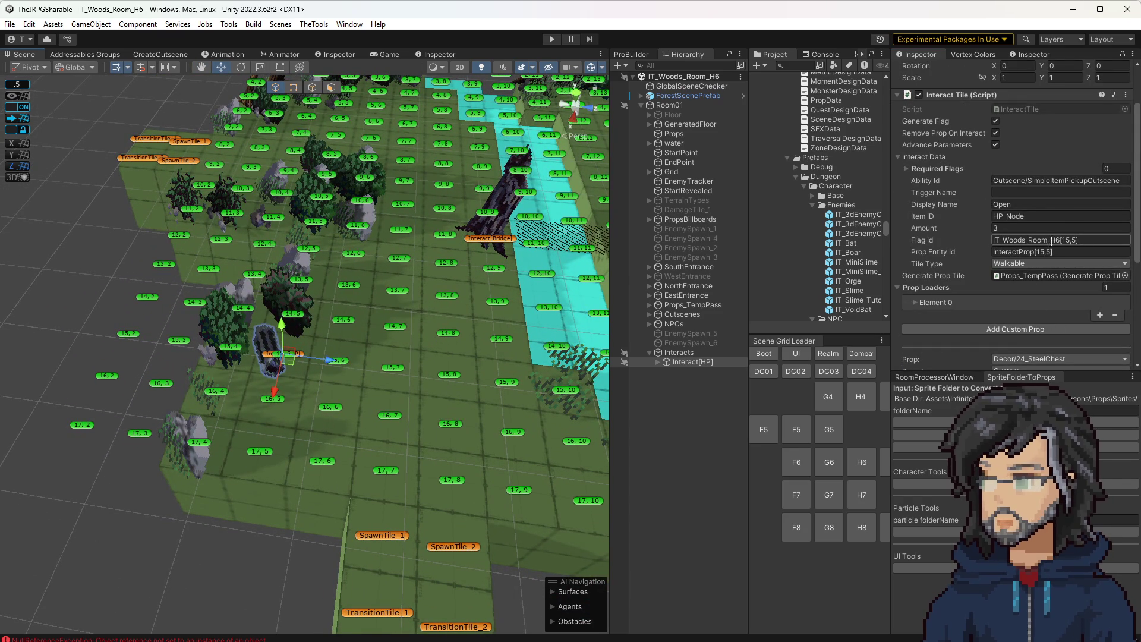
Step: Change the chest reward to Def_Node with an amount of 2
double_click(1000, 216)
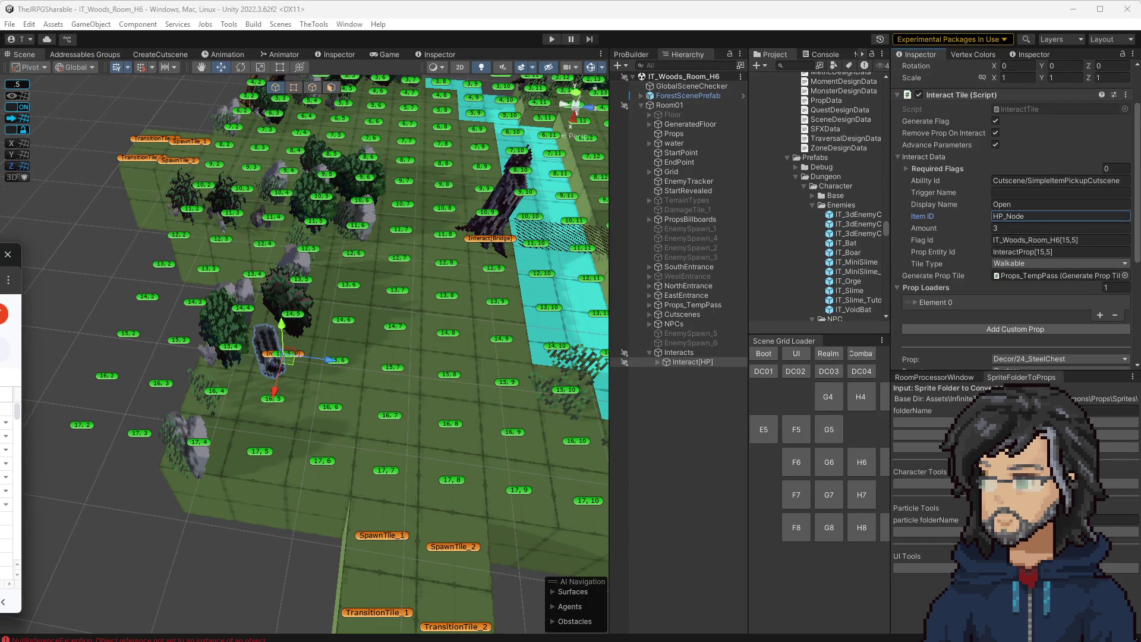
double_click(999, 216)
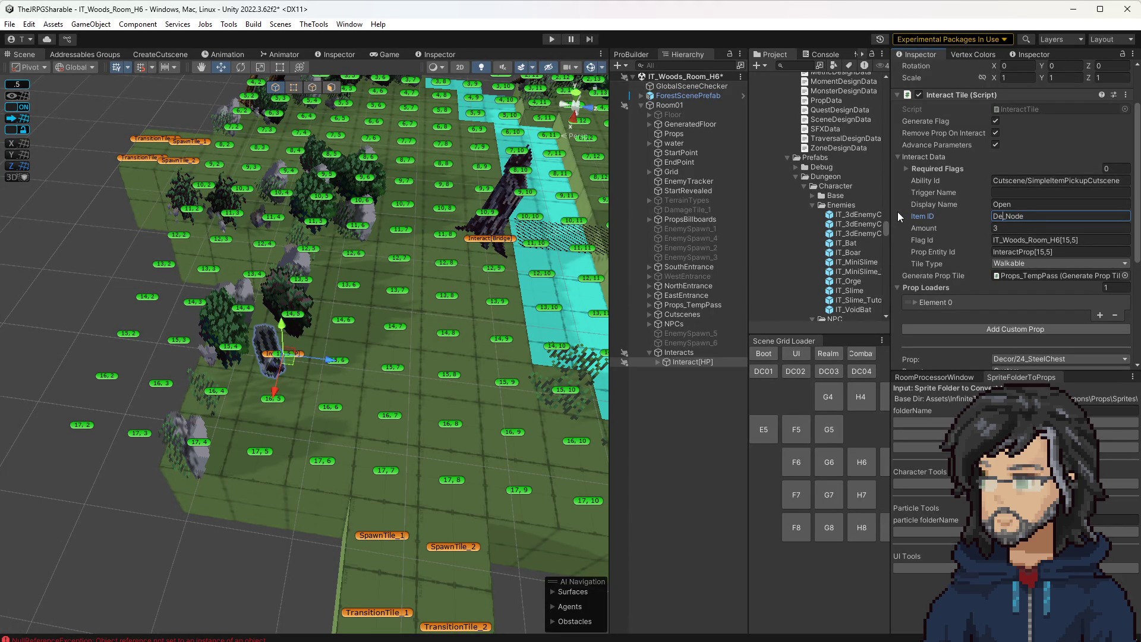
click(1037, 226)
text(2)
Step: Rename the tile to Interact[Def] and start a play test
scroll(1038, 224, up, 3)
double_click(969, 70)
text(Interact[Def])
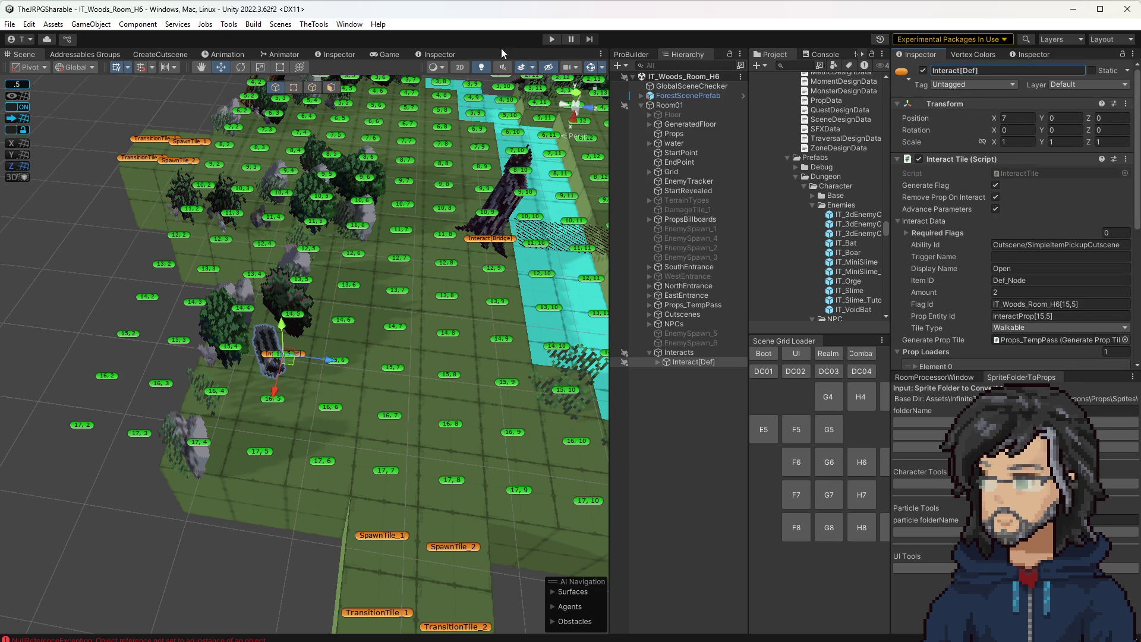
click(551, 39)
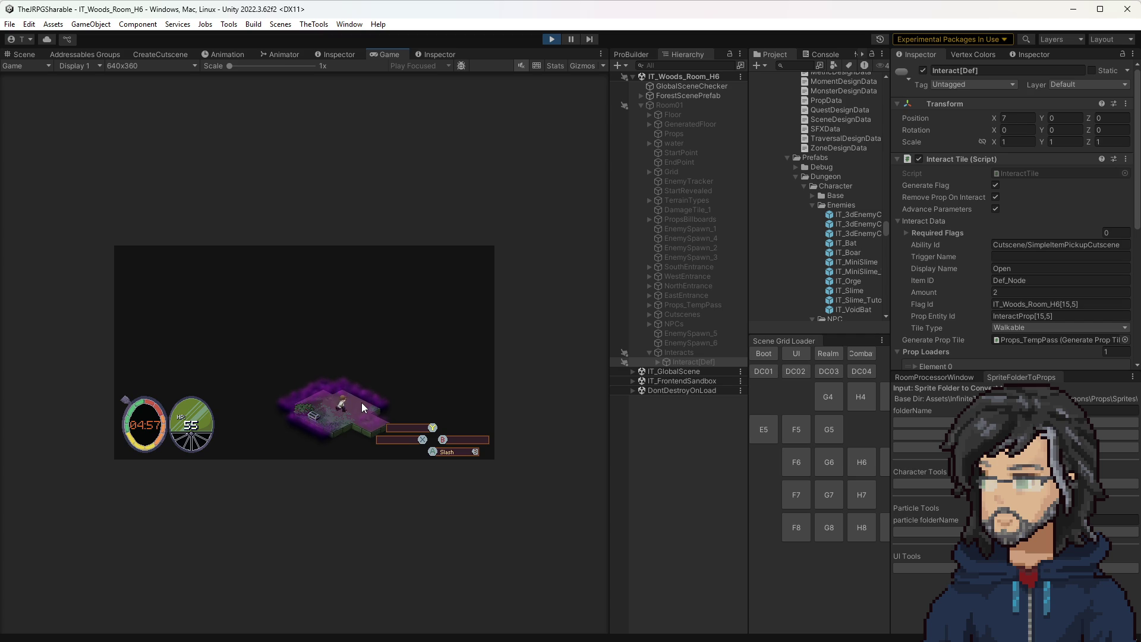
Step: Restart the play test and widen the Game view
click(554, 40)
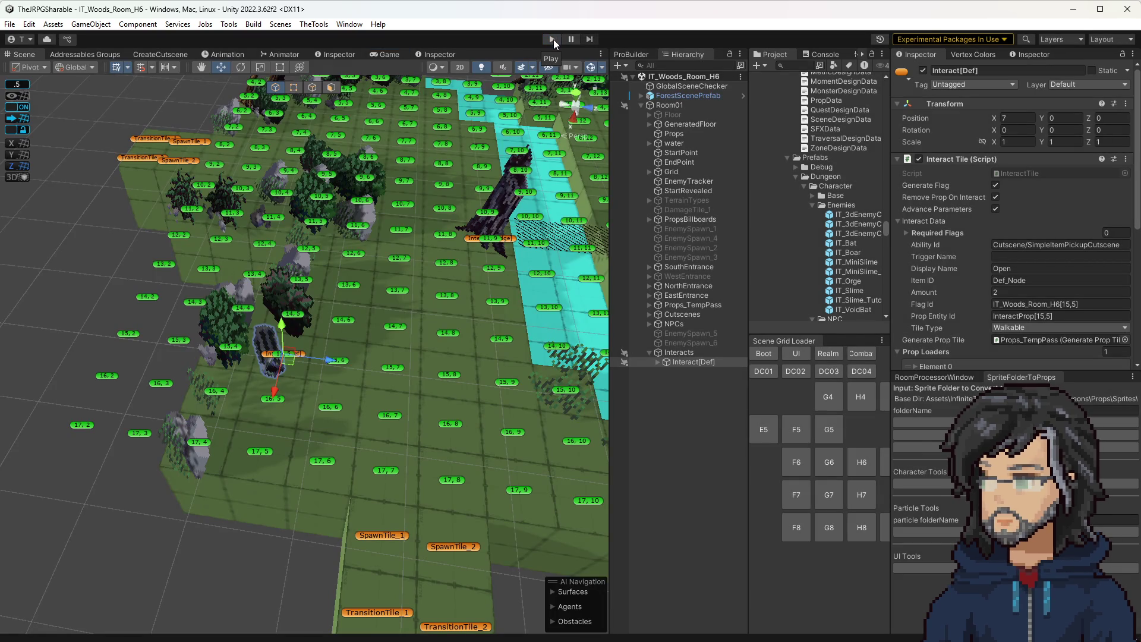
click(554, 40)
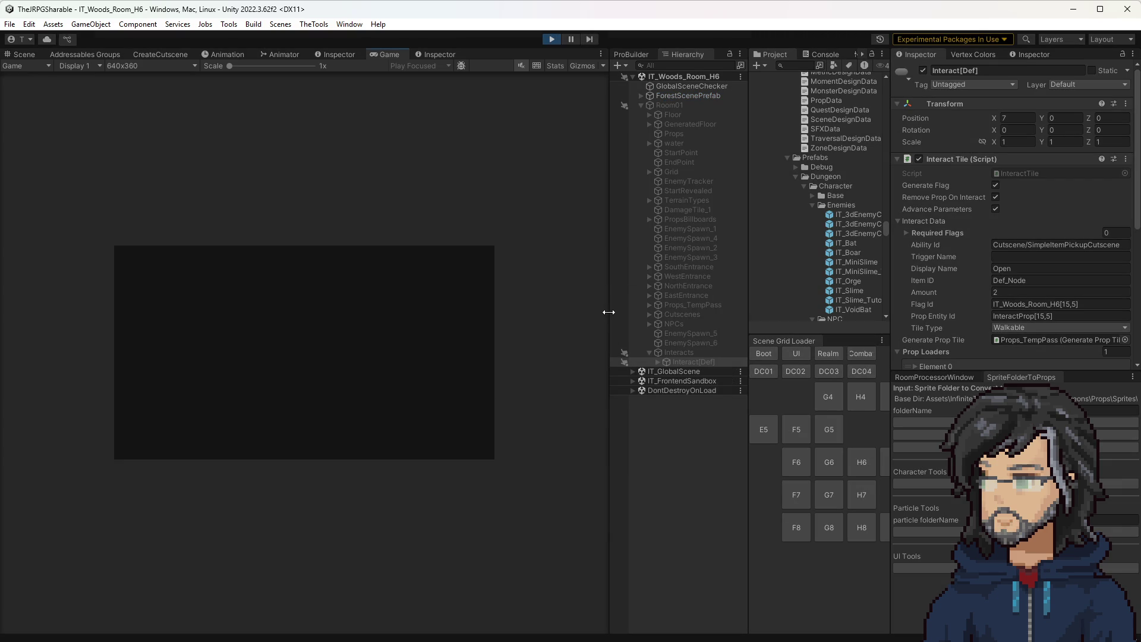
drag(610, 311, 785, 321)
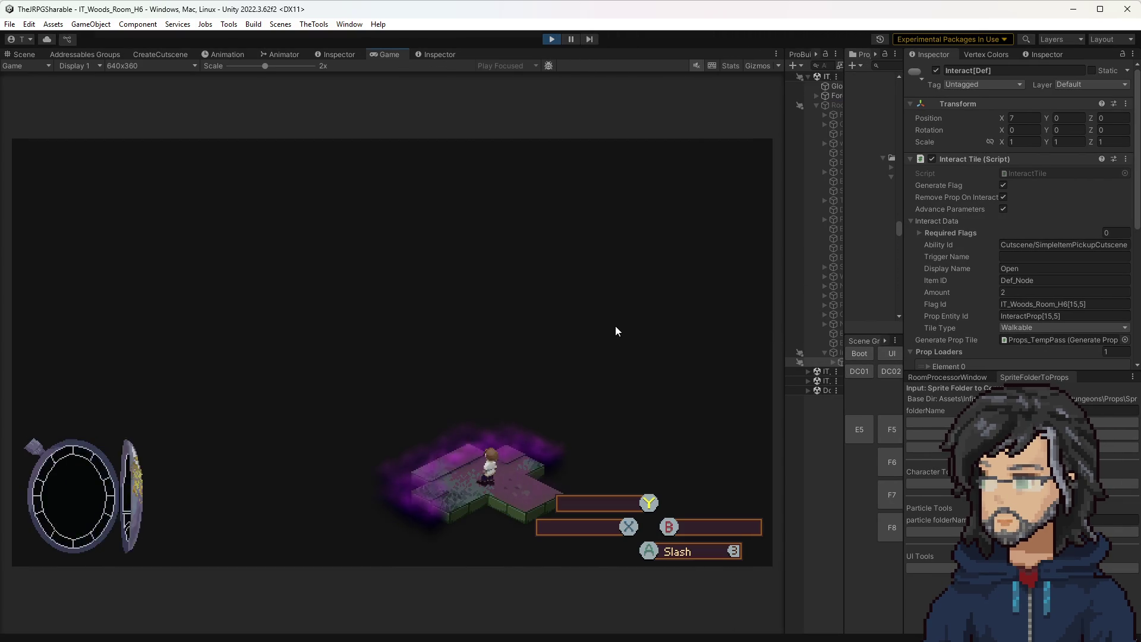
Step: Walk the character up and left through the H6 room toward the tree
key(Up)
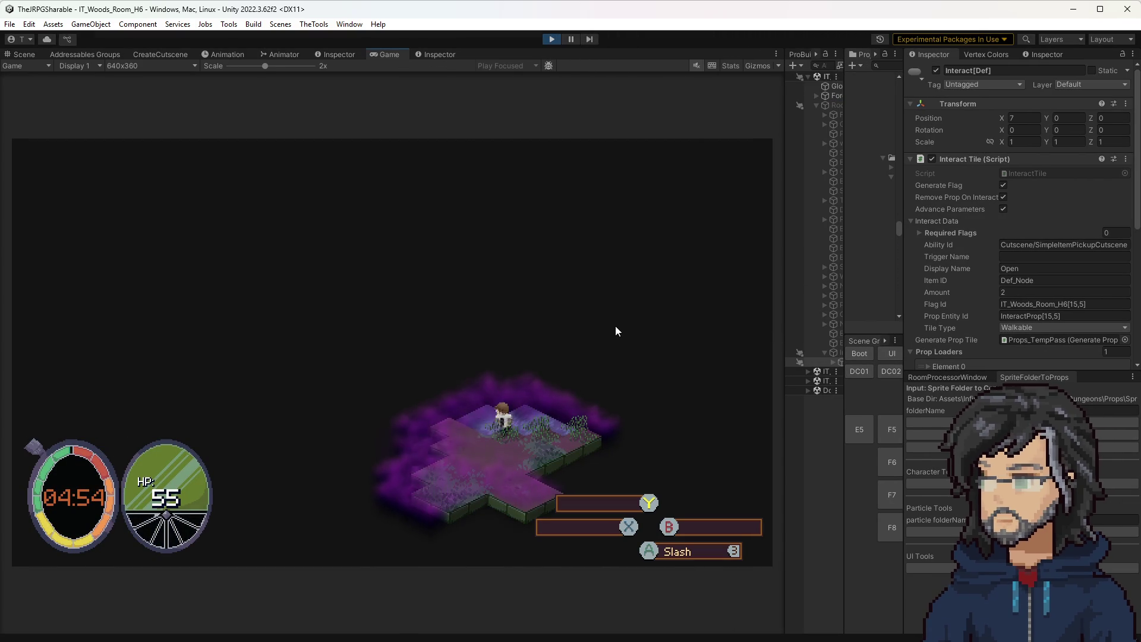
key(Up)
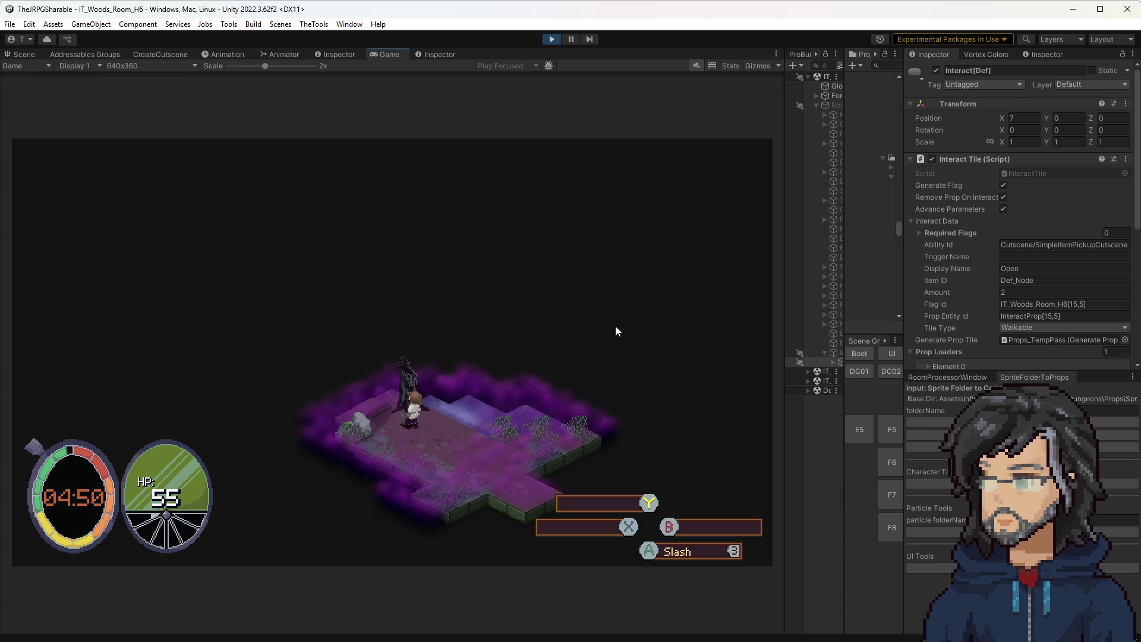
key(Up)
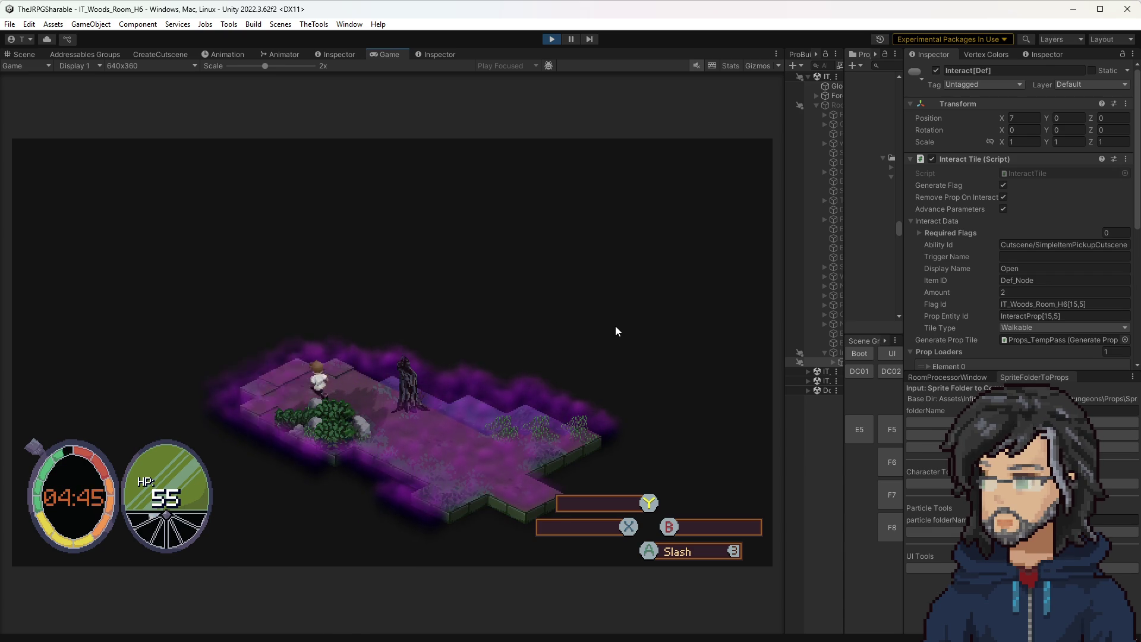
key(Up)
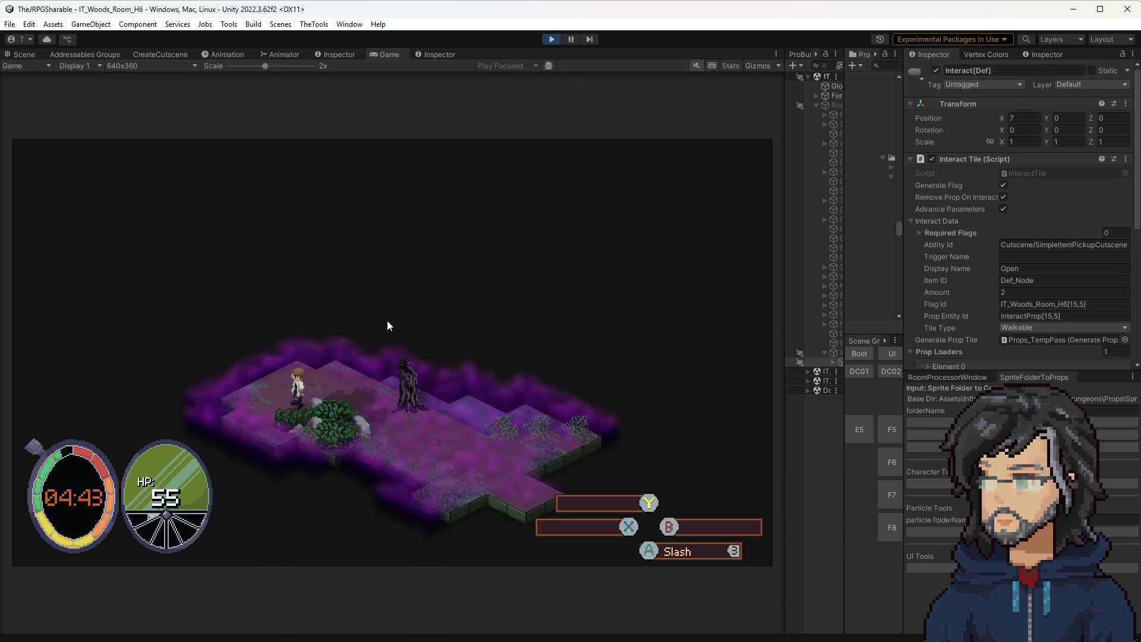
key(Left)
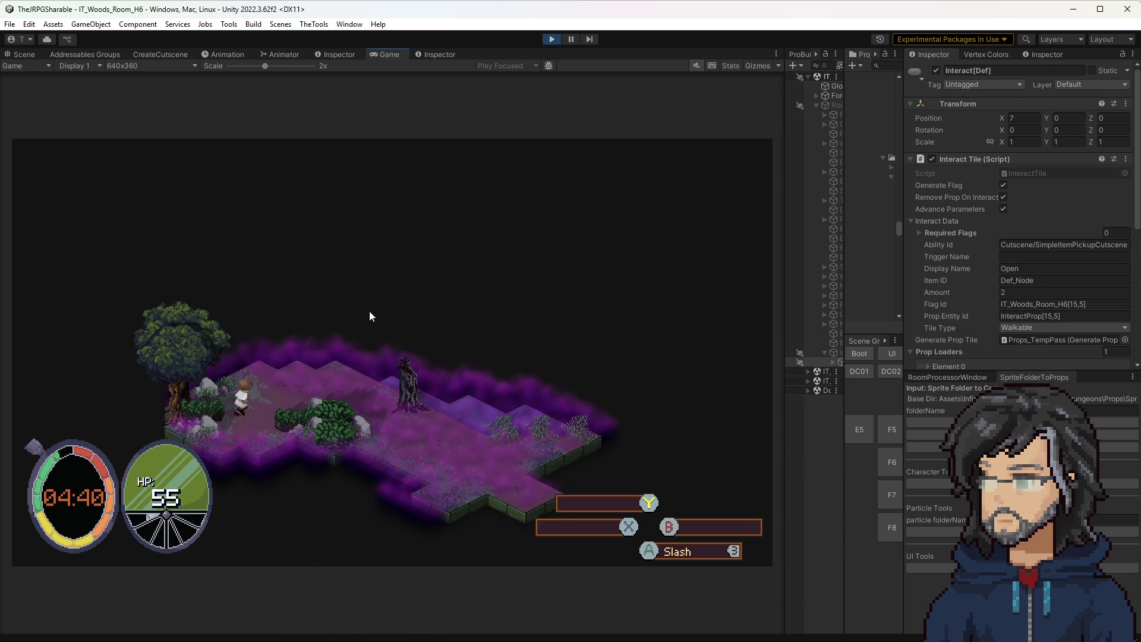
Step: Stop Play mode and move the Interact[Def] tile to a different grid cell
click(553, 41)
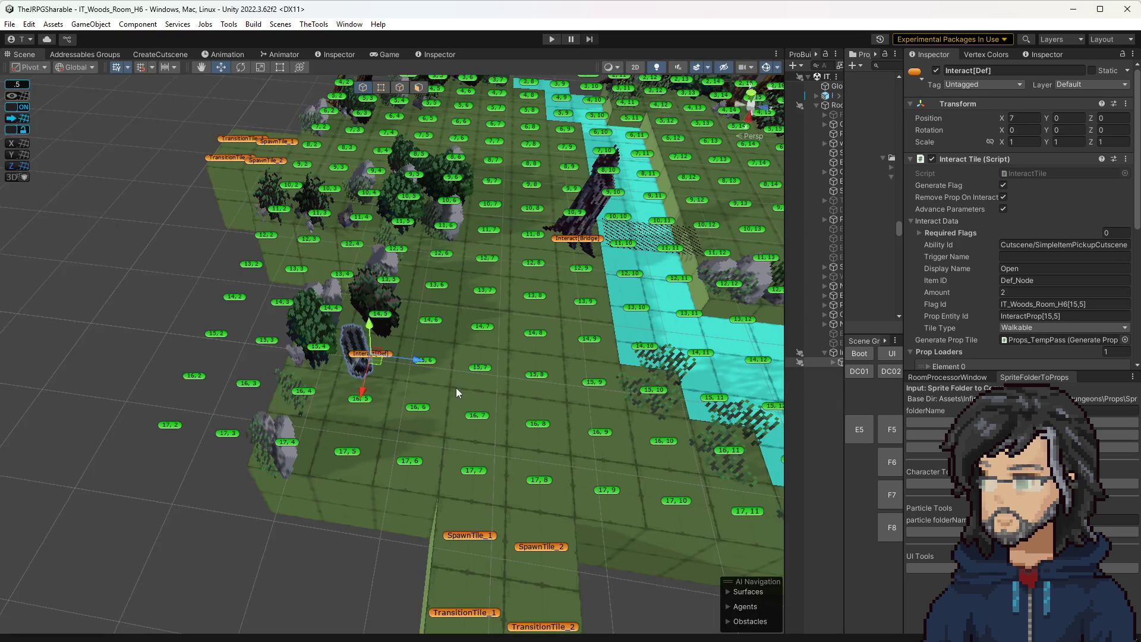
scroll(392, 372, down, 5)
scroll(403, 376, up, 4)
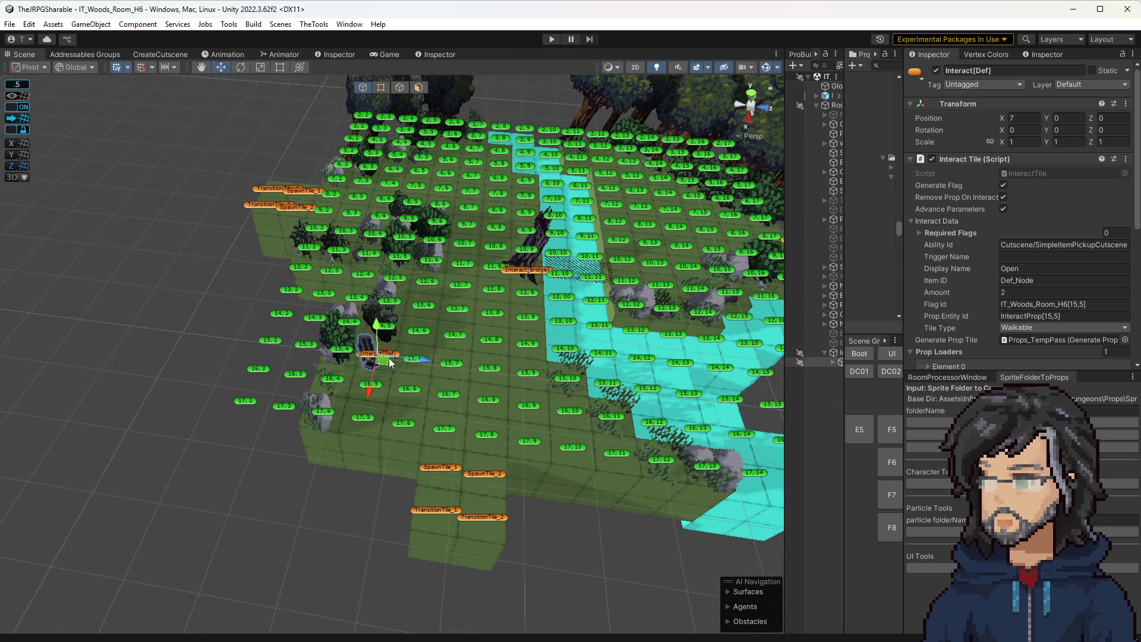
mouse_move(392, 302)
mouse_down()
mouse_move(404, 178)
mouse_move(232, 242)
mouse_move(193, 178)
mouse_move(331, 227)
mouse_up()
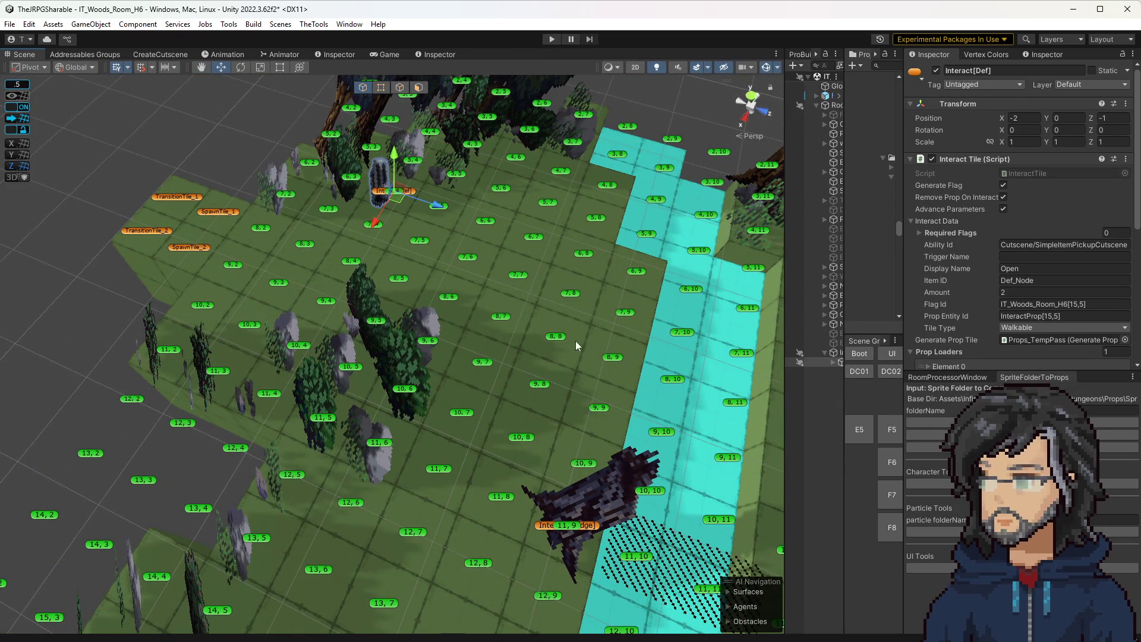
Step: Clear the Flag Id and stale required flag so ids become [6,4], and open InteractTile.cs
scroll(998, 279, down, 5)
click(1046, 187)
key(BackSpace)
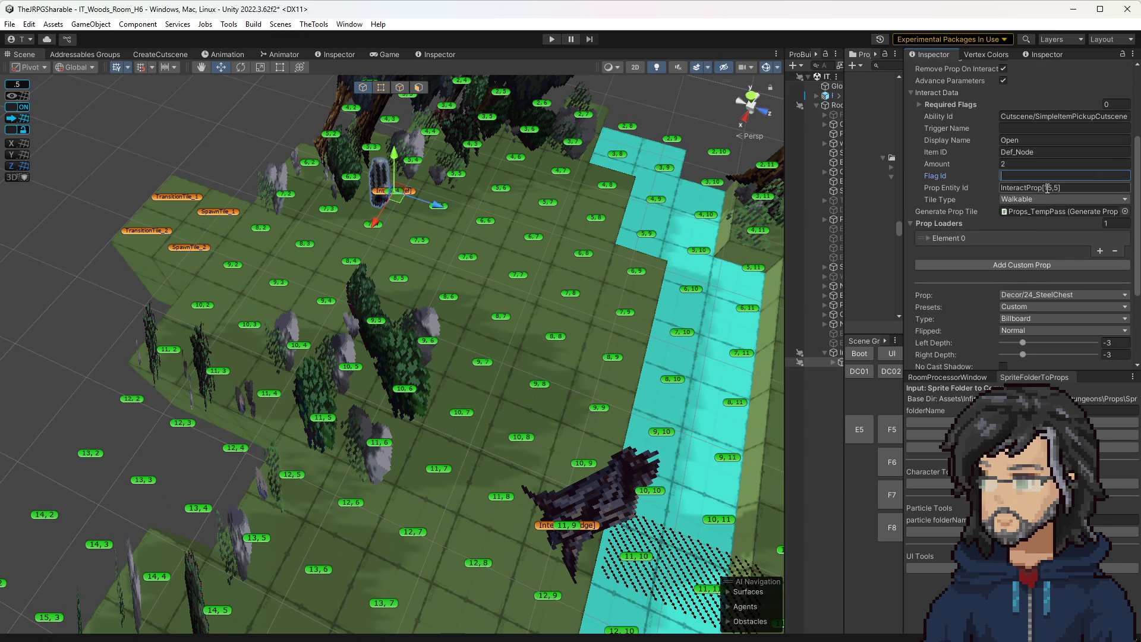
scroll(1010, 279, down, 5)
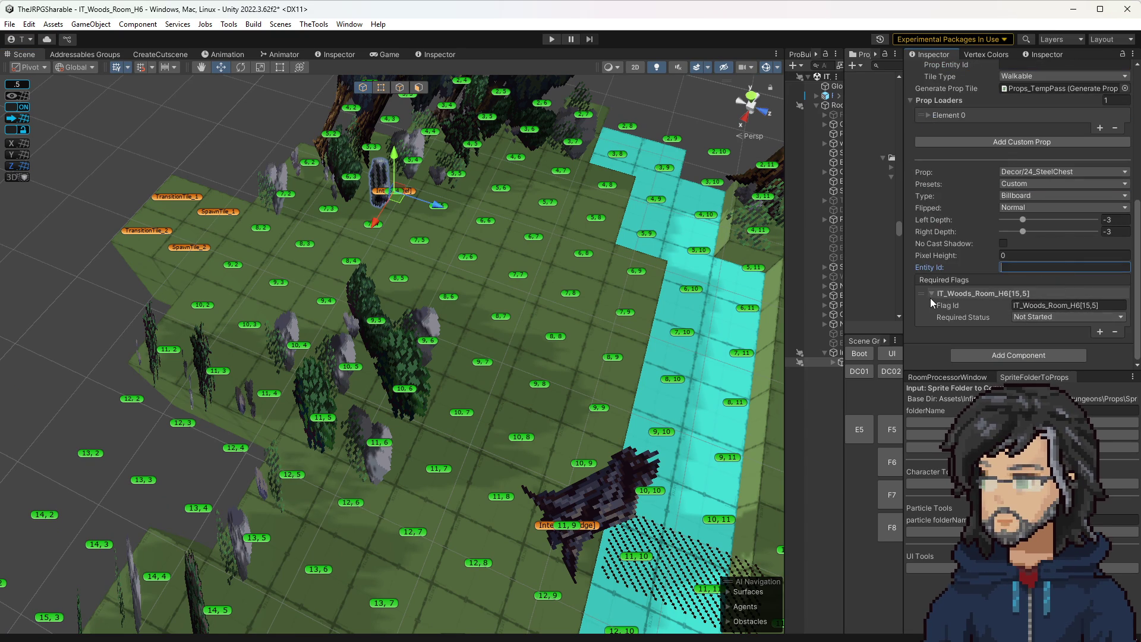
scroll(933, 301, up, 1)
click(939, 321)
key(Delete)
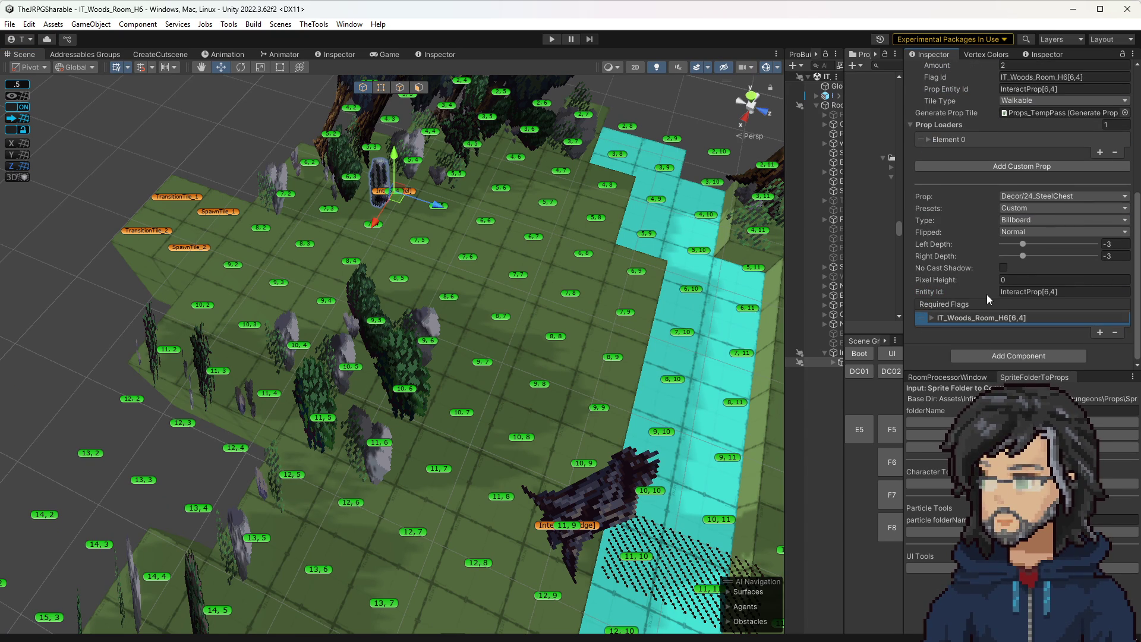
scroll(986, 294, up, 8)
double_click(1032, 138)
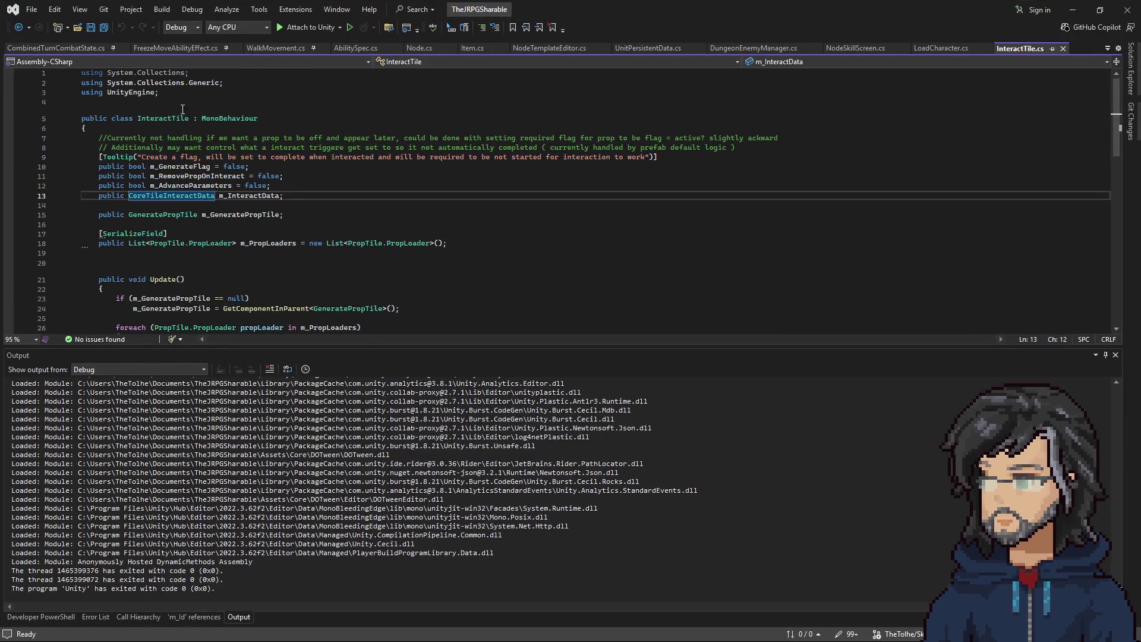
Step: Find references to InteractTile and open its custom inspector script, InteractTileEditor.cs
right_click(166, 117)
click(226, 216)
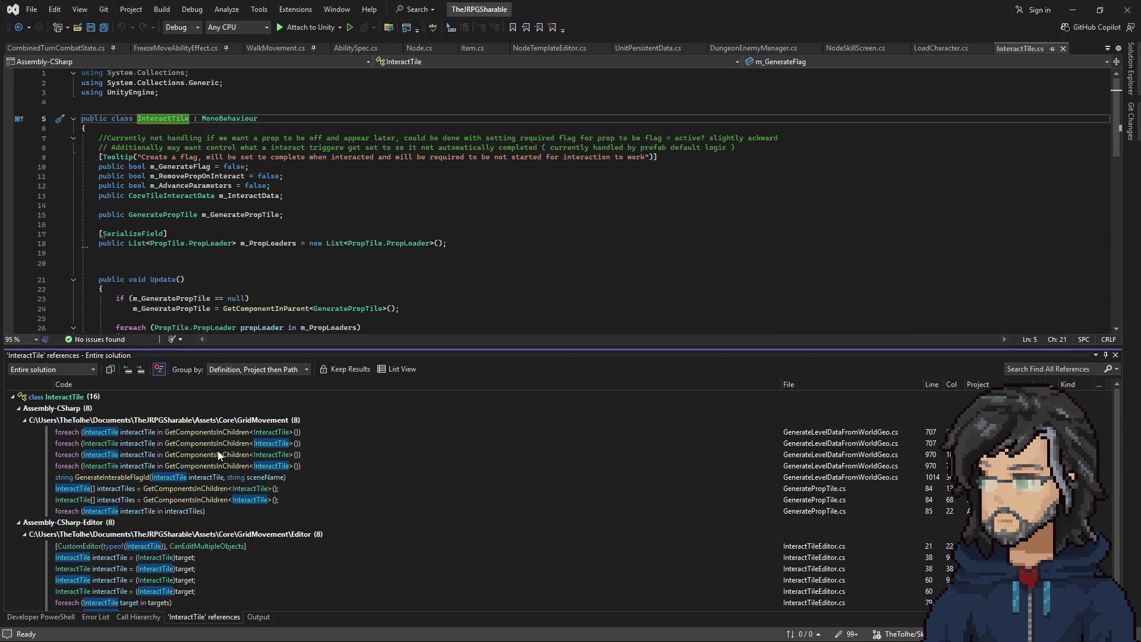
scroll(218, 450, down, 1)
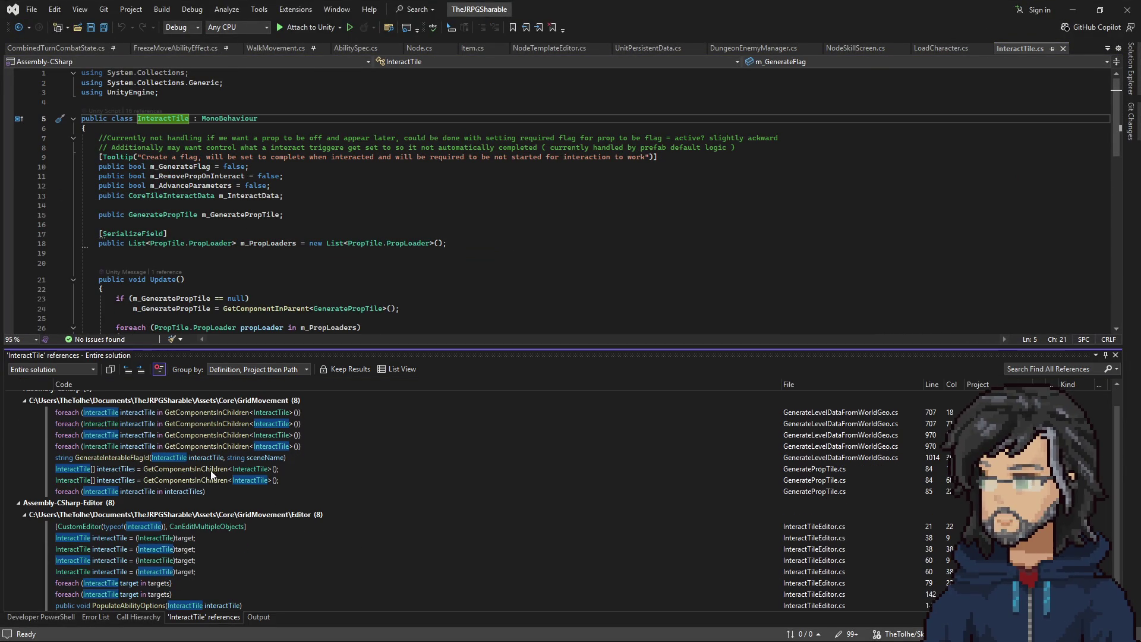
double_click(810, 527)
Step: Paste a copy of the GUILayout.Button block above the prop tile null check and fix indentation
scroll(222, 228, down, 6)
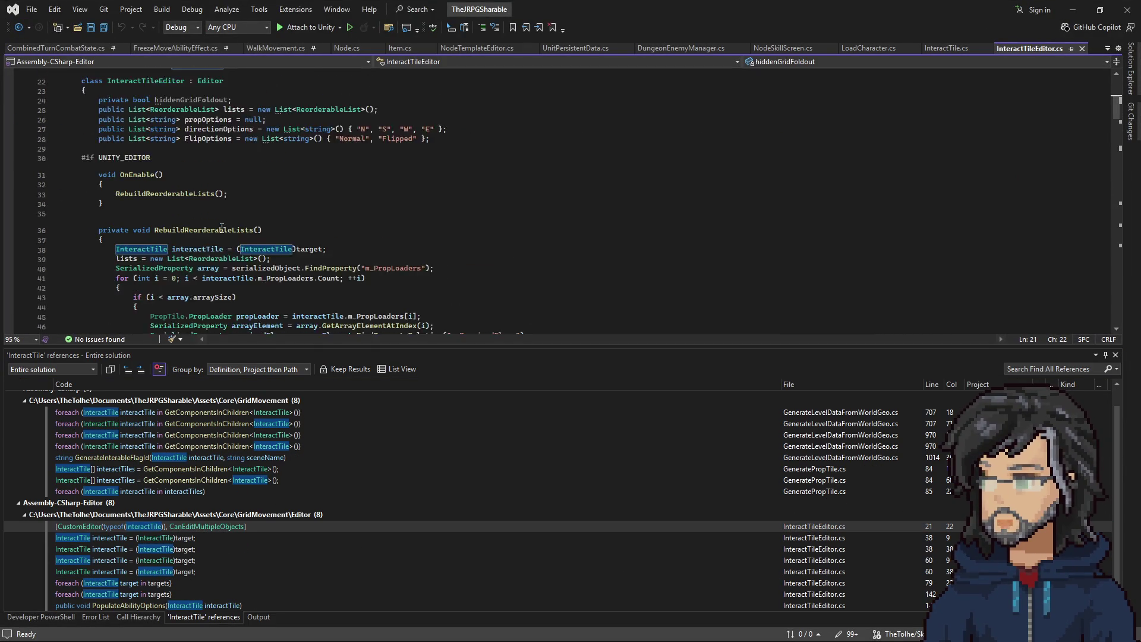
scroll(222, 228, down, 5)
scroll(288, 192, down, 6)
scroll(287, 193, down, 1)
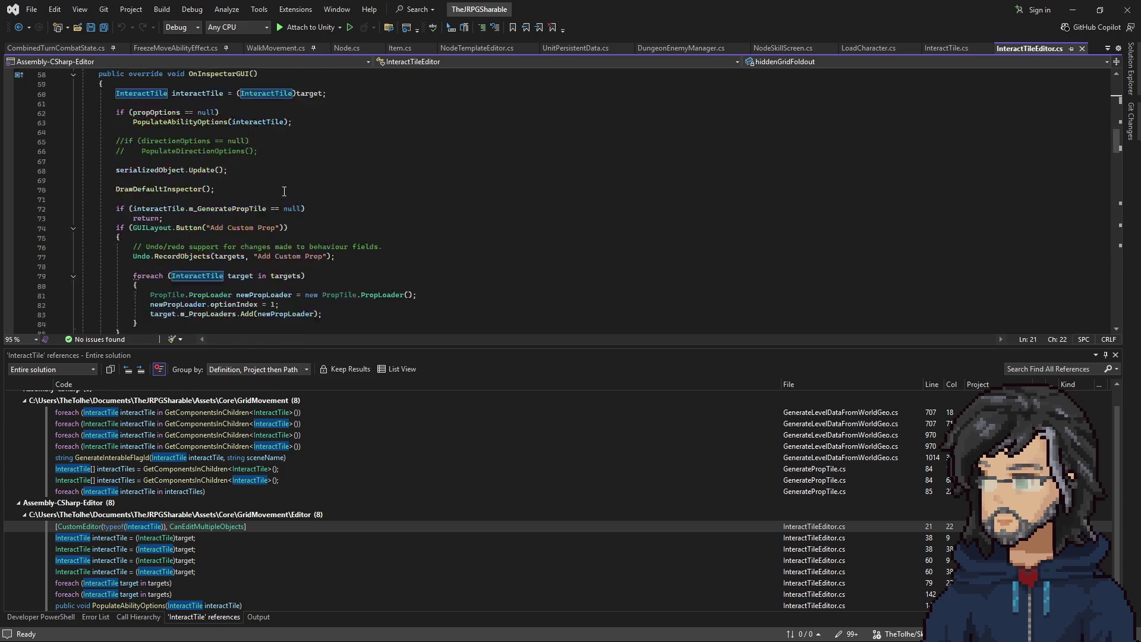
scroll(174, 238, down, 2)
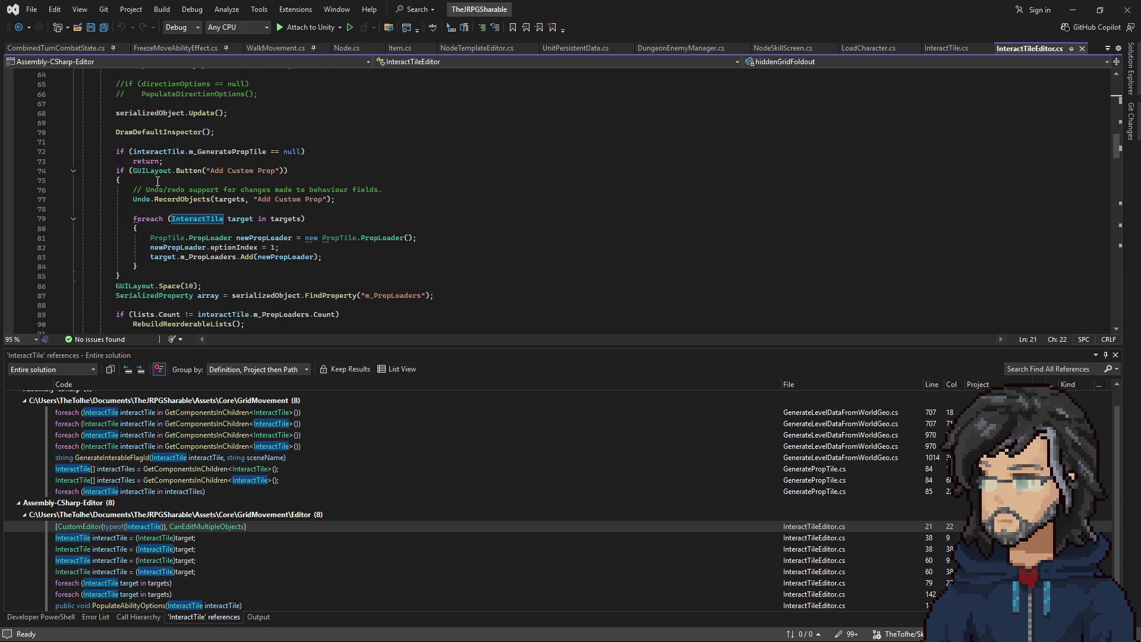
drag(137, 181, 193, 163)
key(ctrl+c)
click(157, 141)
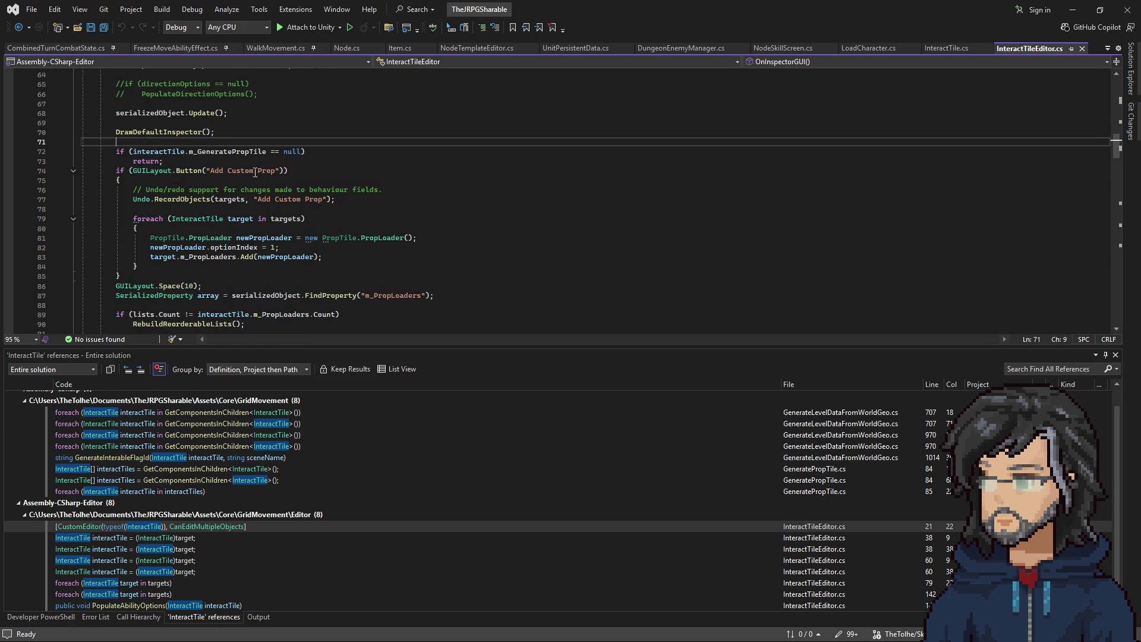
key(ctrl+v)
key(Return)
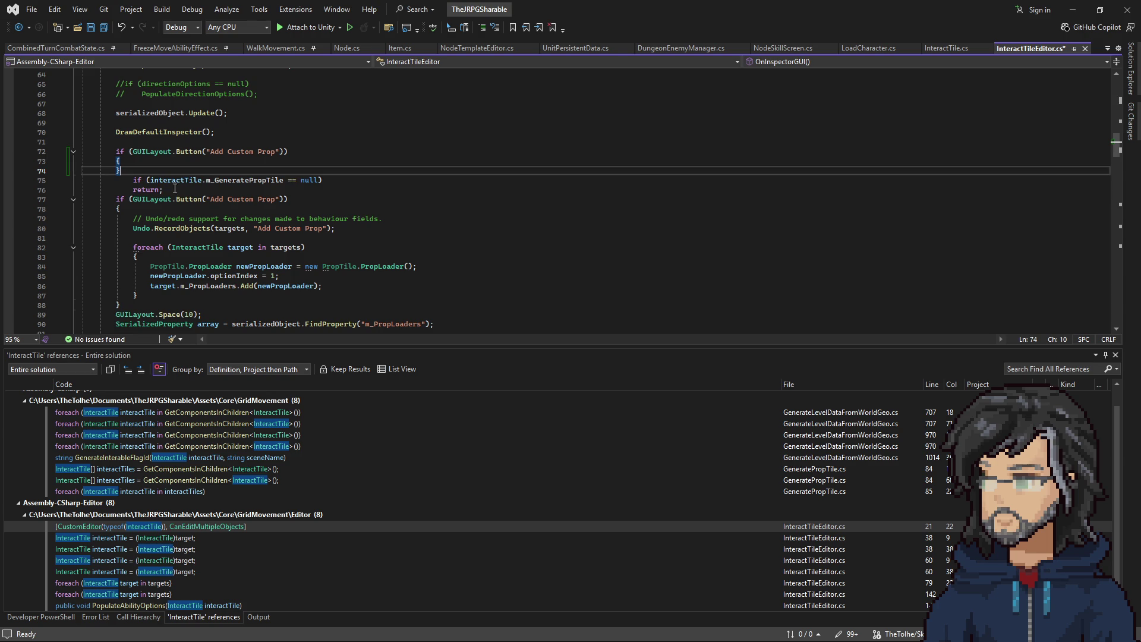
drag(83, 179, 164, 190)
key(shift+Tab)
click(233, 157)
Step: Label the new button 'Regenate Interact Data' and make it call interactTile.Update()
double_click(218, 152)
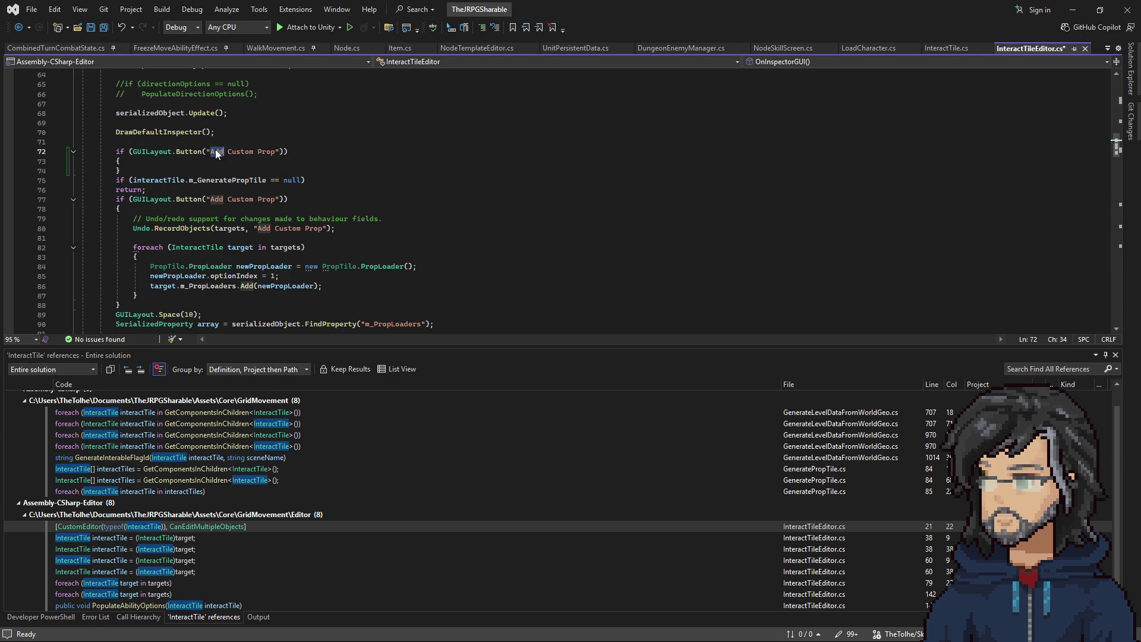
text(Rege)
text(nate)
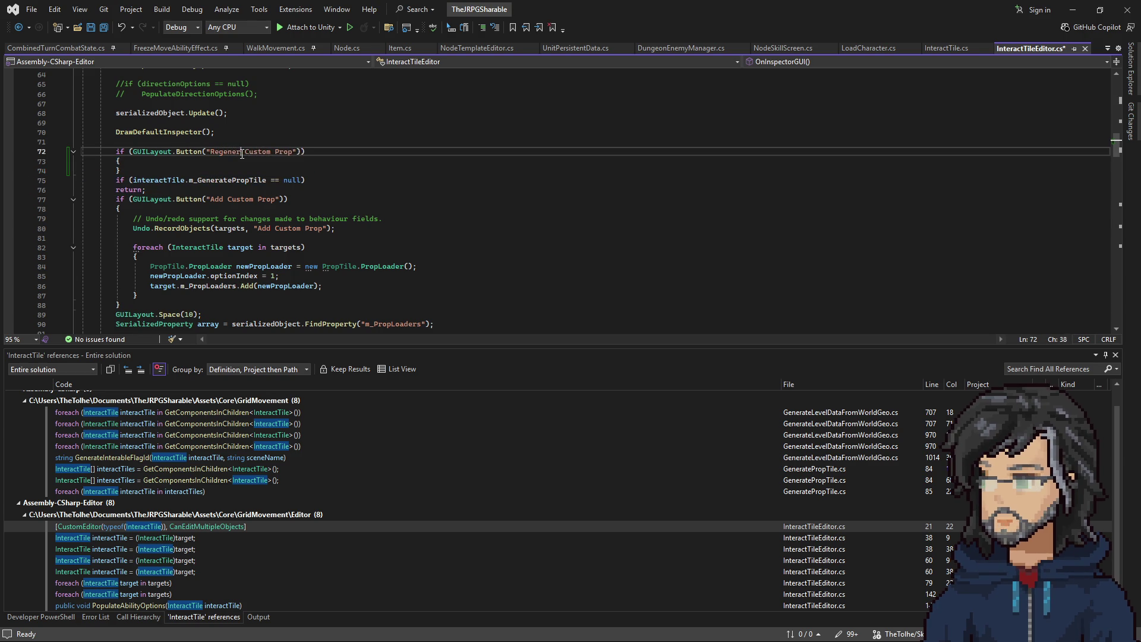
text( Inter)
text(act)
text( Data)
click(165, 180)
click(160, 162)
click(159, 167)
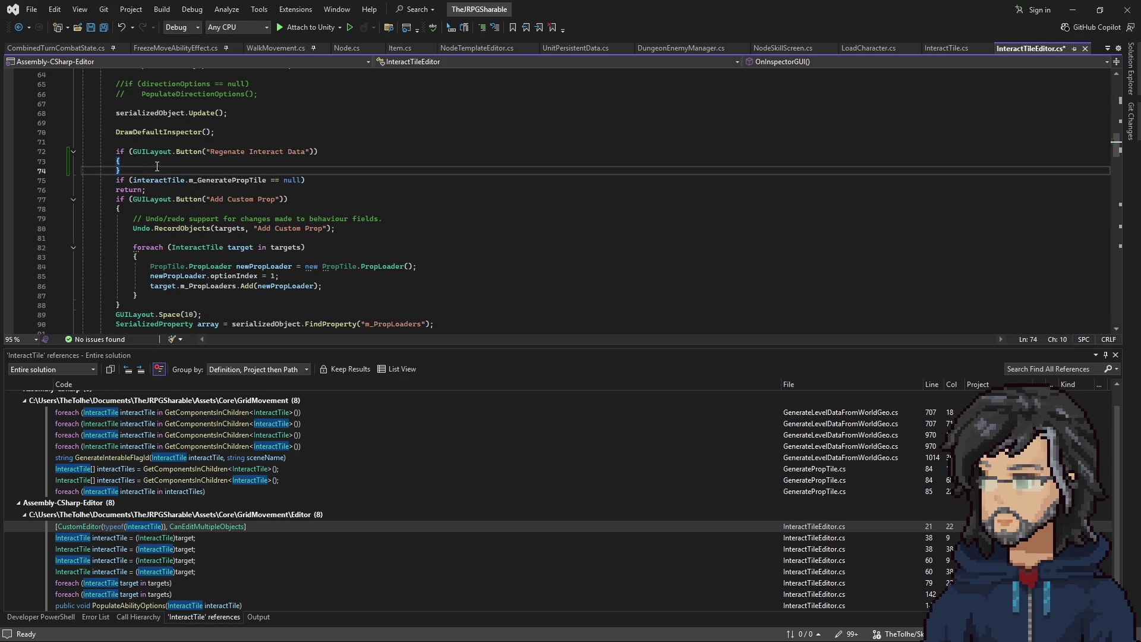
click(137, 161)
key(Return)
text(interactTile.)
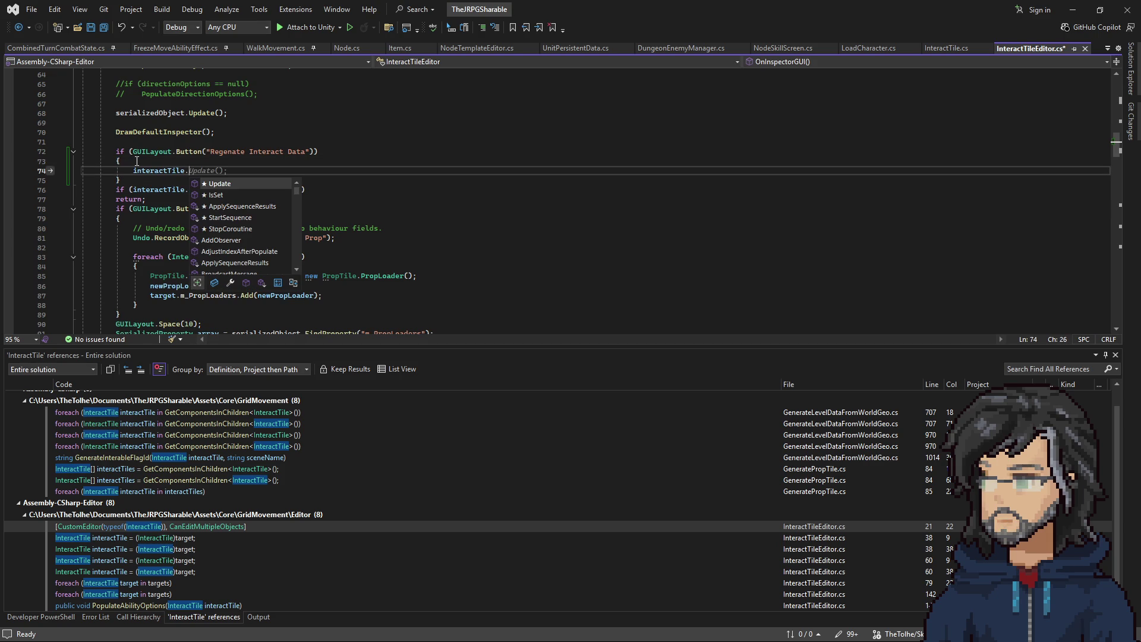
text(Update();)
key(End)
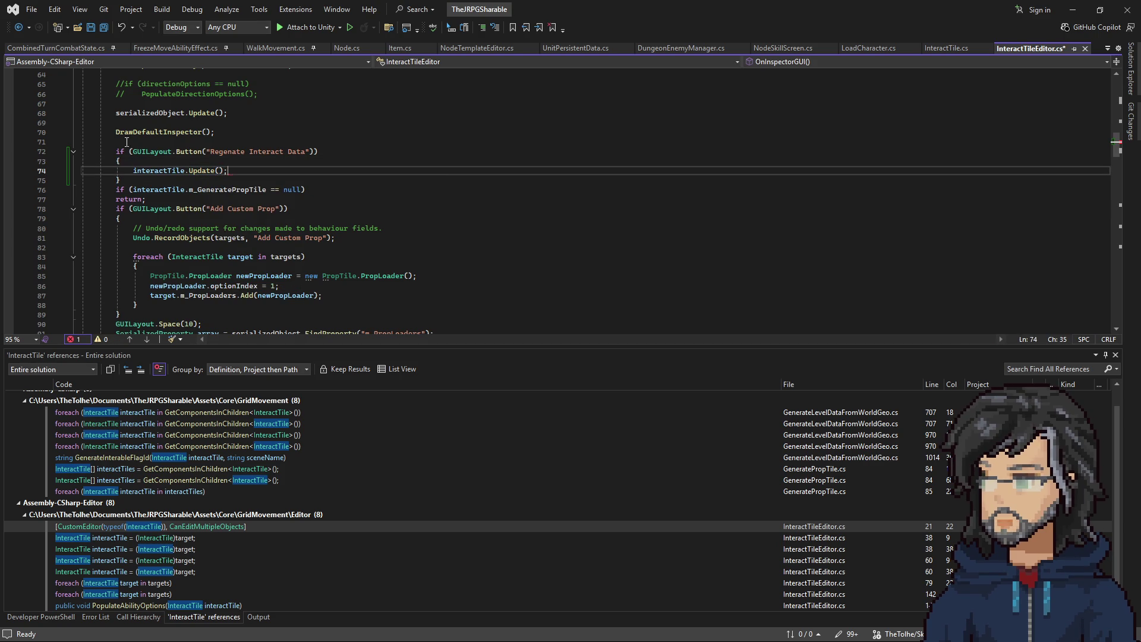
Step: Go to the InteractTile class definition in InteractTile.cs
scroll(161, 150, up, 9)
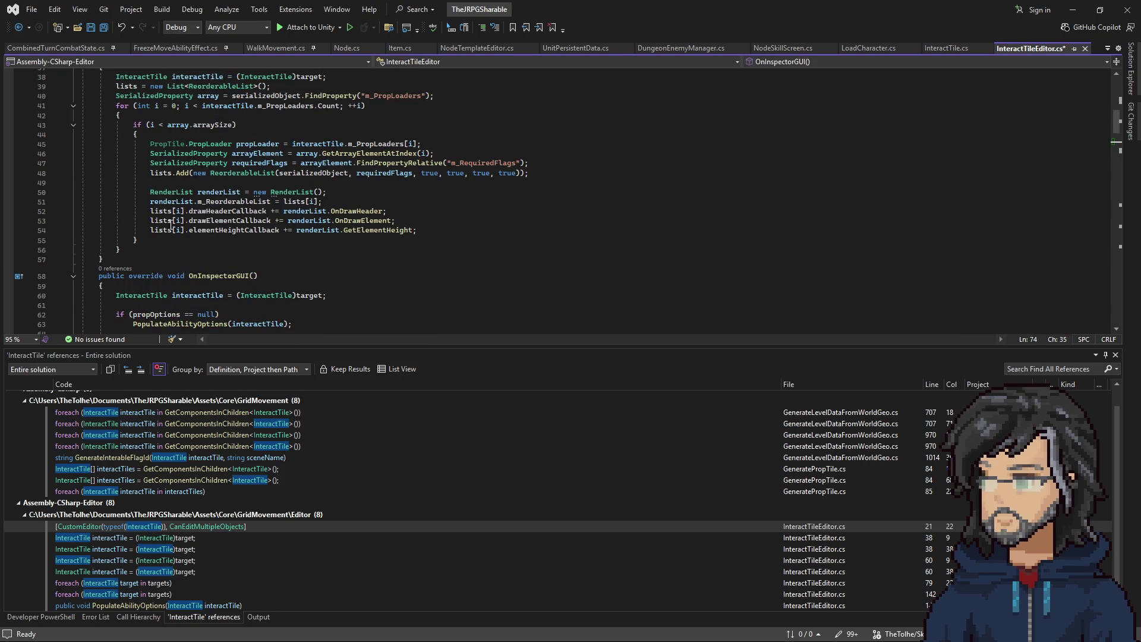
right_click(152, 297)
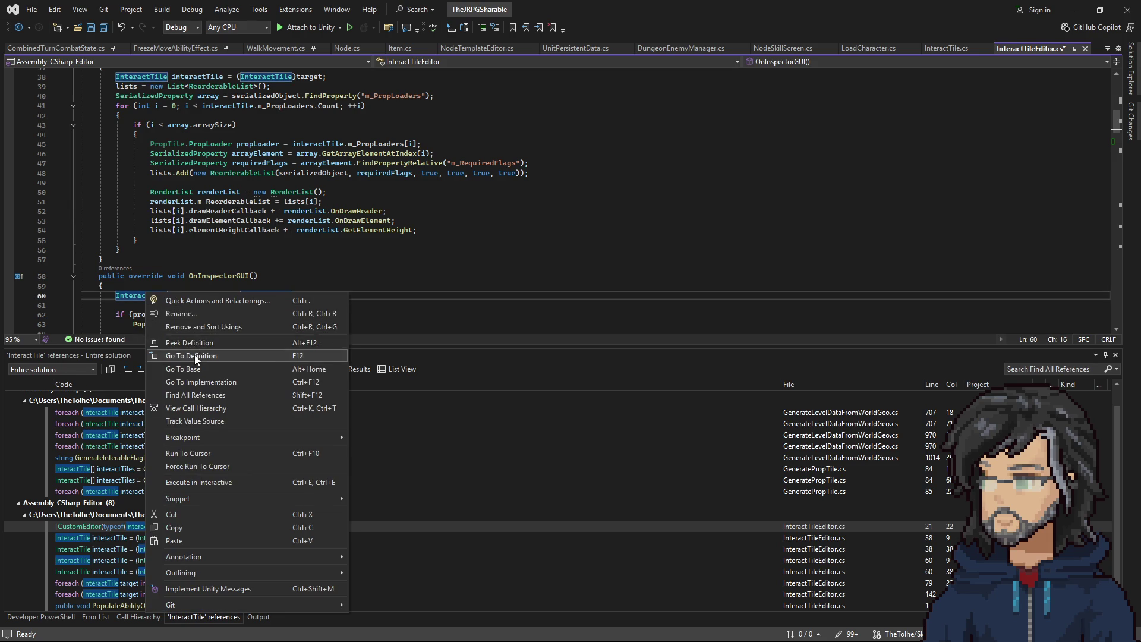
click(196, 355)
scroll(194, 292, down, 5)
scroll(180, 261, down, 5)
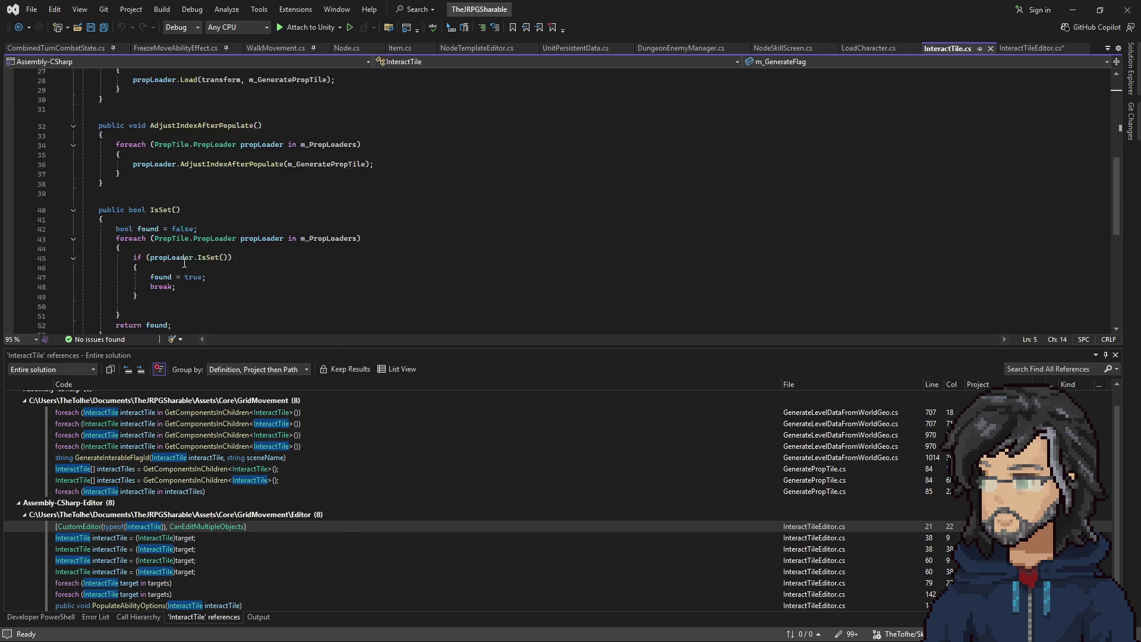
Step: Add an empty public void ClearInteractData() method after IsSet in InteractTile.cs
click(124, 278)
key(Return)
key(Return)
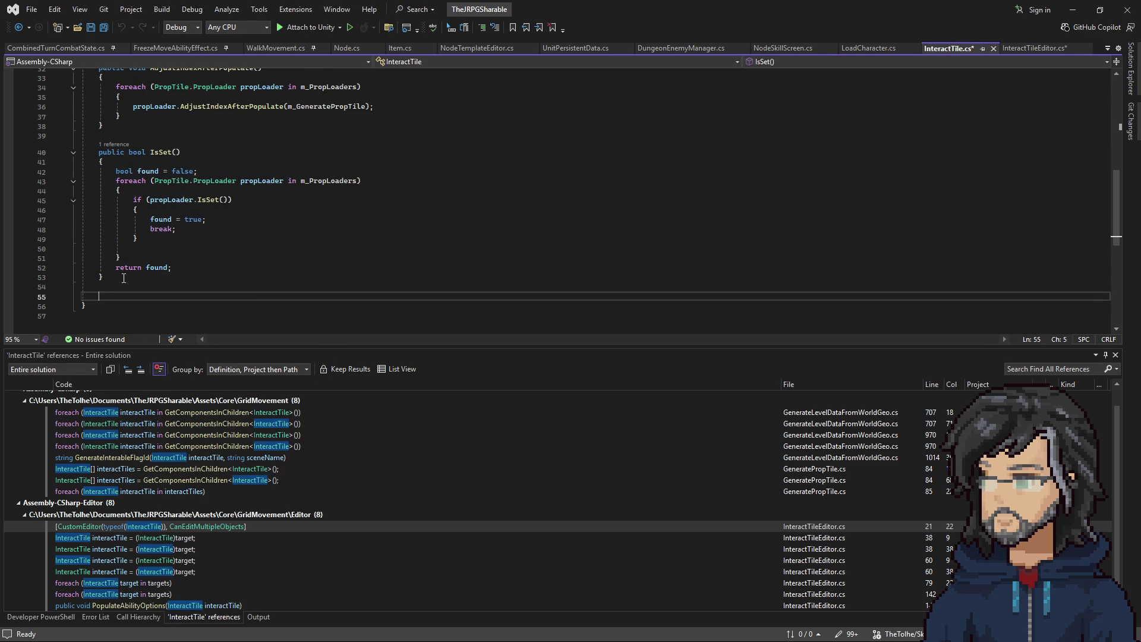
text(P)
key(BackSpace)
text(public c)
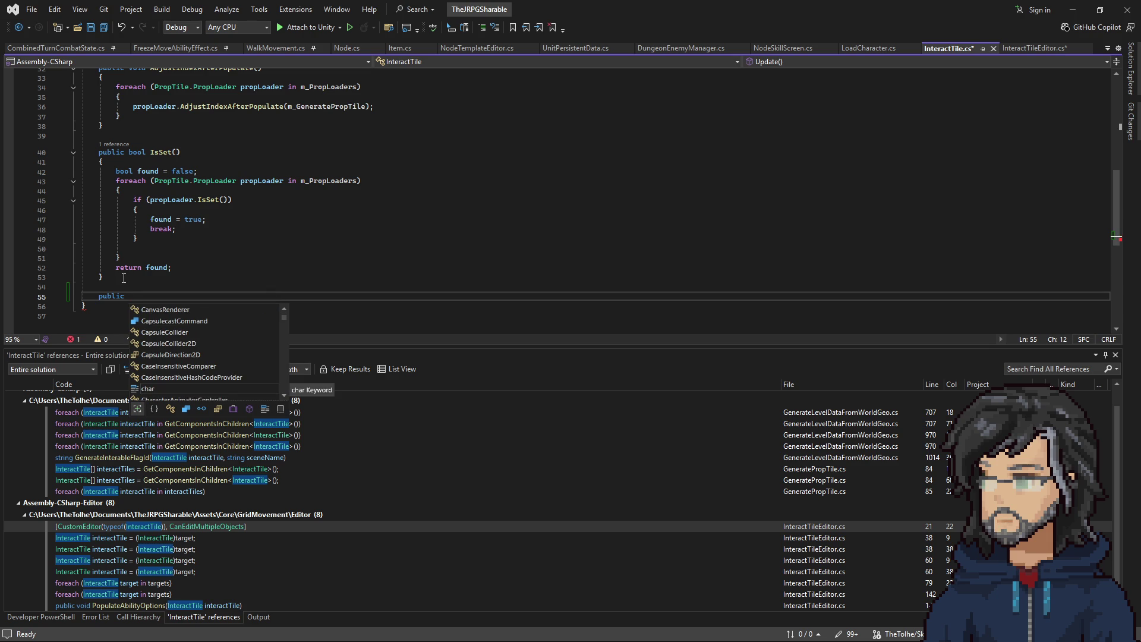
key(BackSpace)
text(void ClearInt)
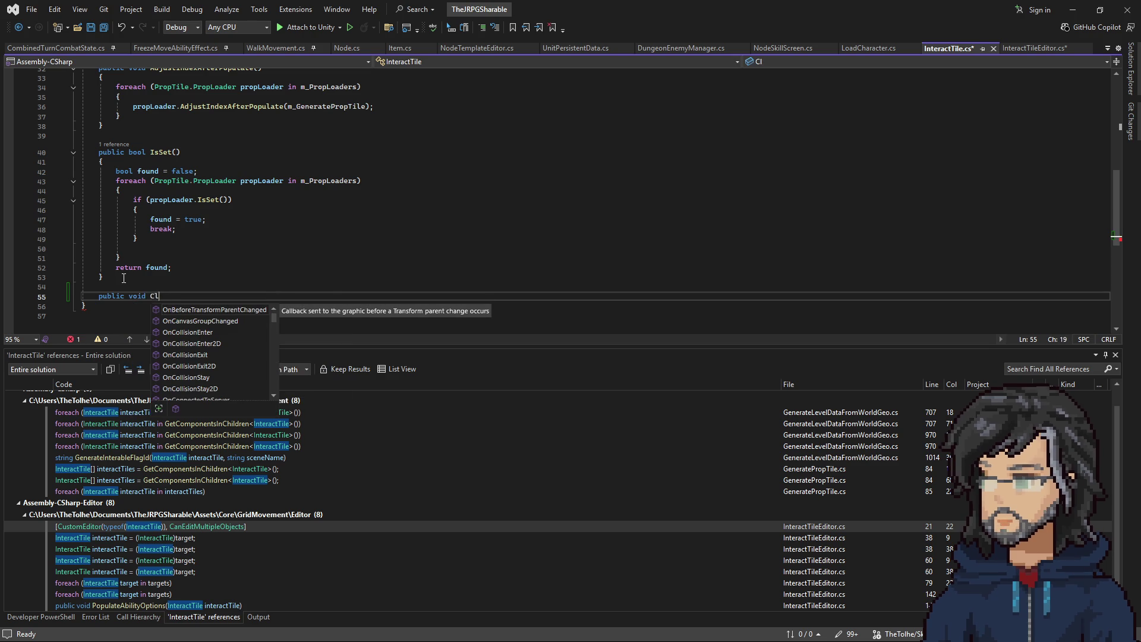
text(eractData)
text(())
key(Return)
text({)
key(Return)
double_click(188, 304)
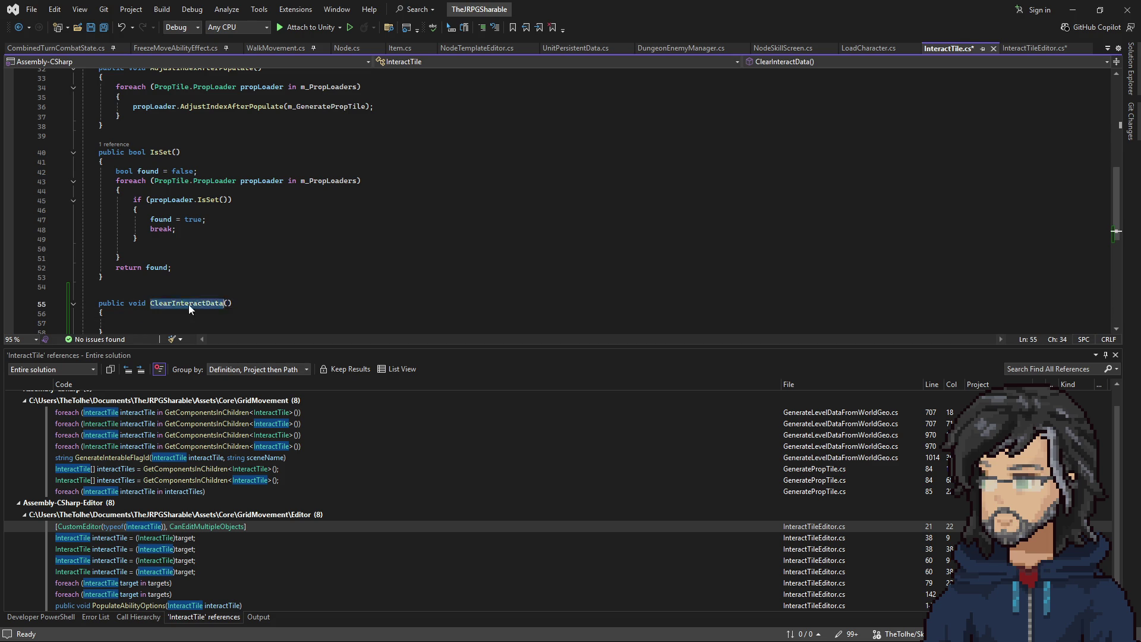
Step: Make the editor script's button call interactTile.ClearInteractData() instead of Update(), and save it
key(ctrl+Tab)
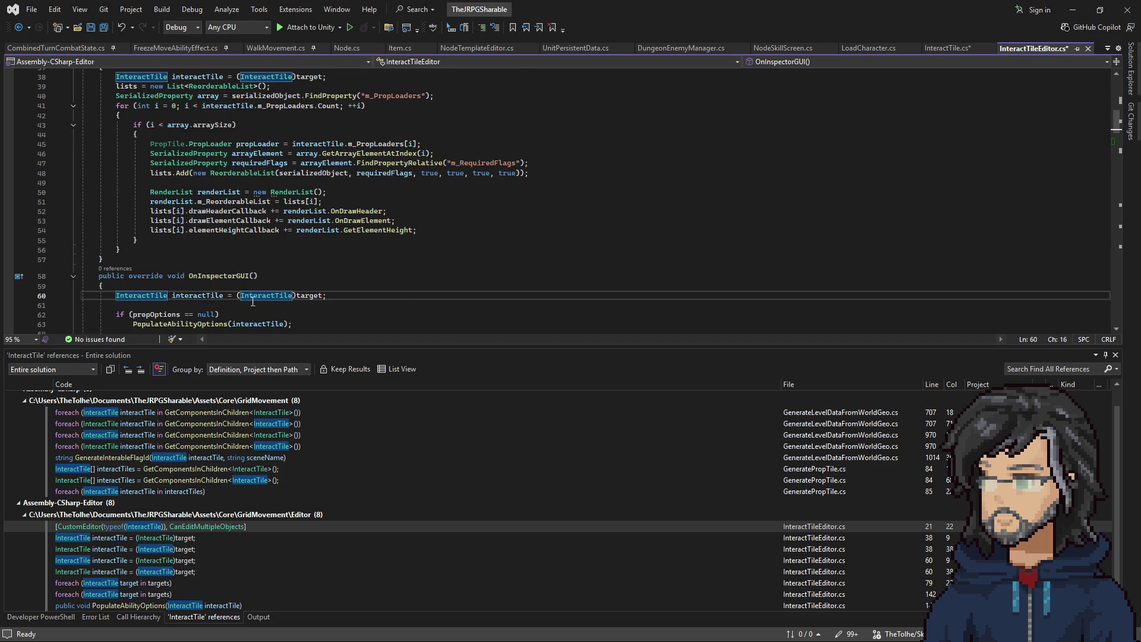
scroll(214, 248, down, 3)
scroll(214, 248, down, 7)
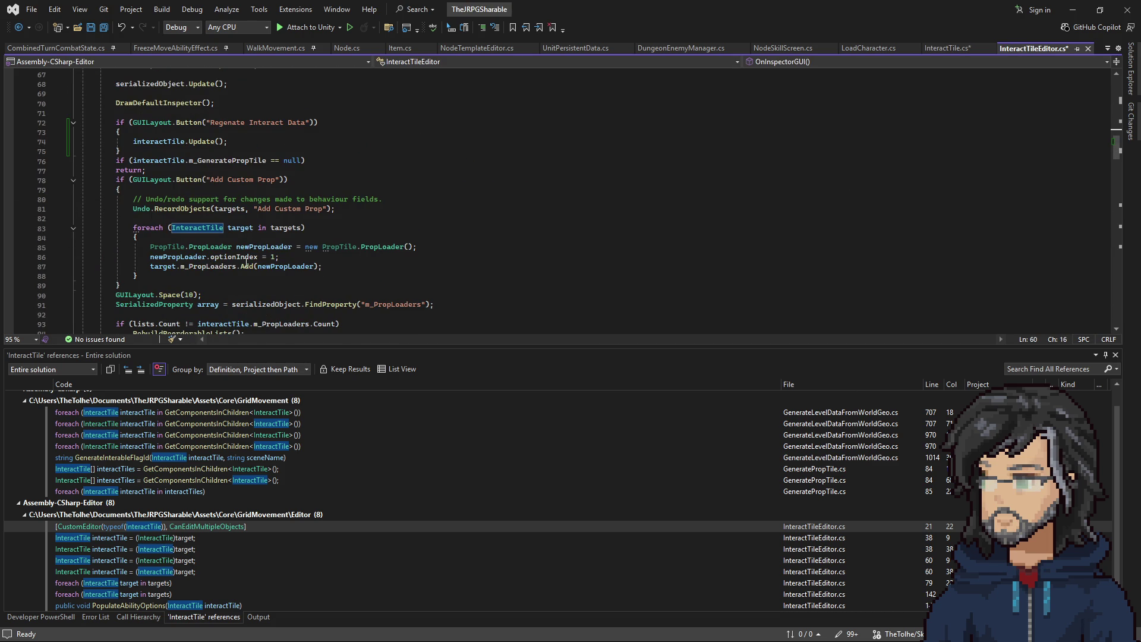
click(206, 142)
text(ClearInteractData)
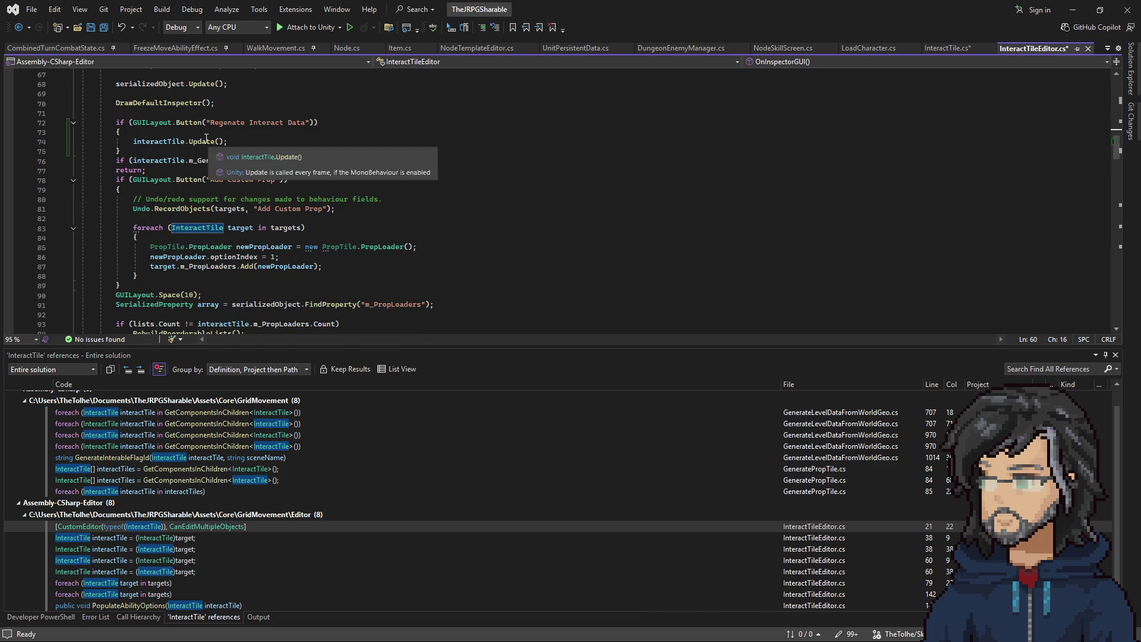
key(Left)
key(Left)
key(Left)
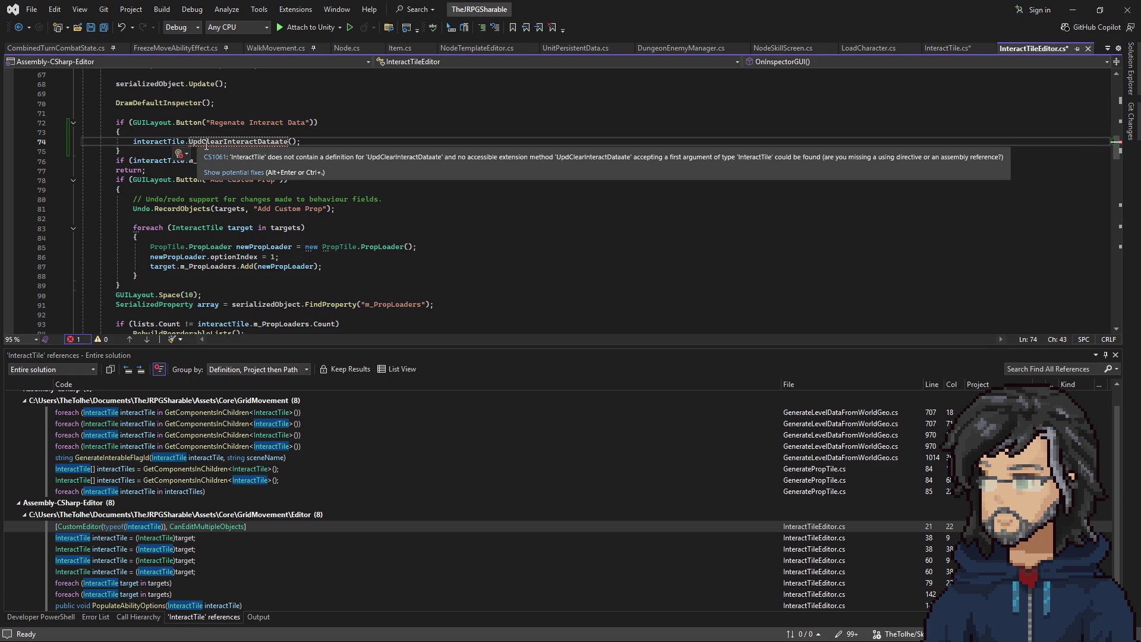
key(ctrl+period)
key(Return)
key(Up)
key(ctrl+s)
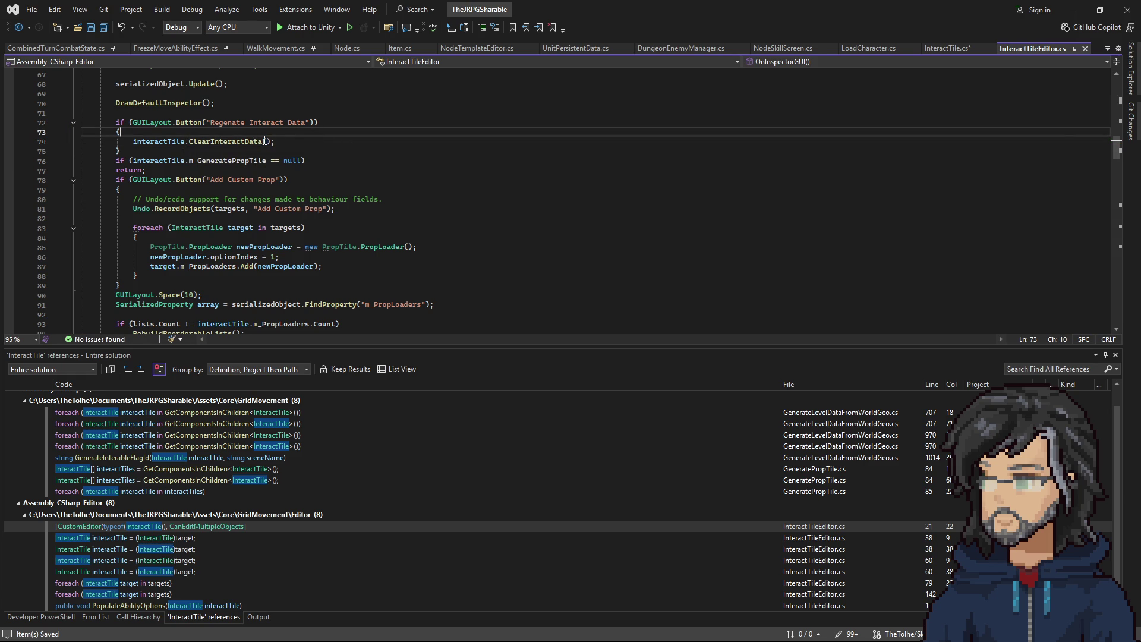
Step: Go to the ClearInteractData definition and look at the m_GenerateFlag field
right_click(266, 141)
click(290, 202)
scroll(217, 191, up, 14)
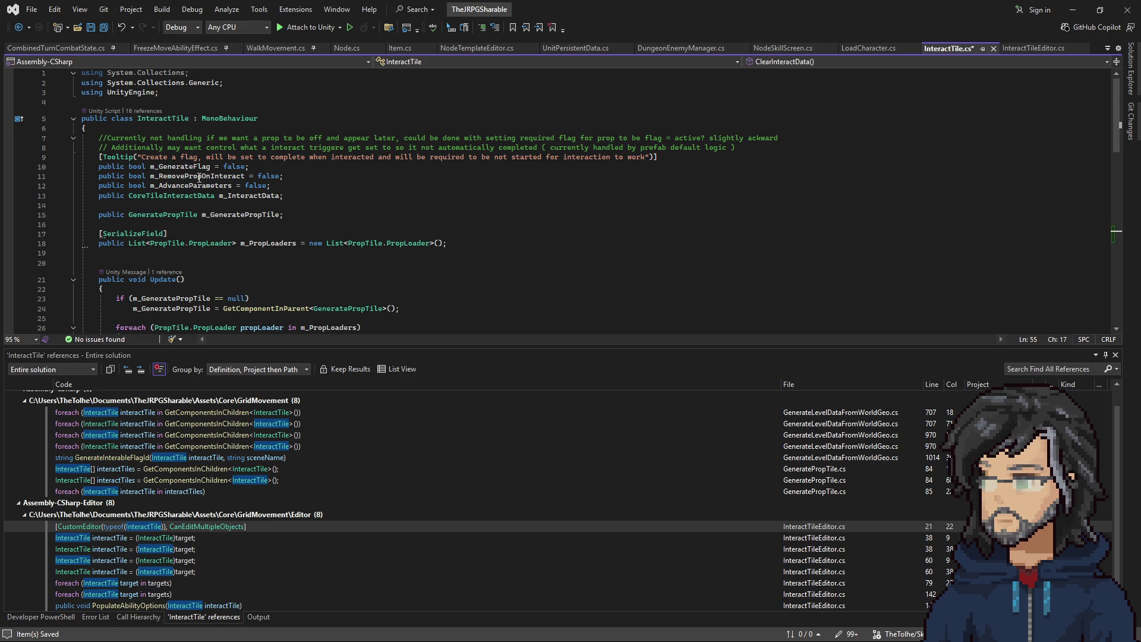
double_click(179, 167)
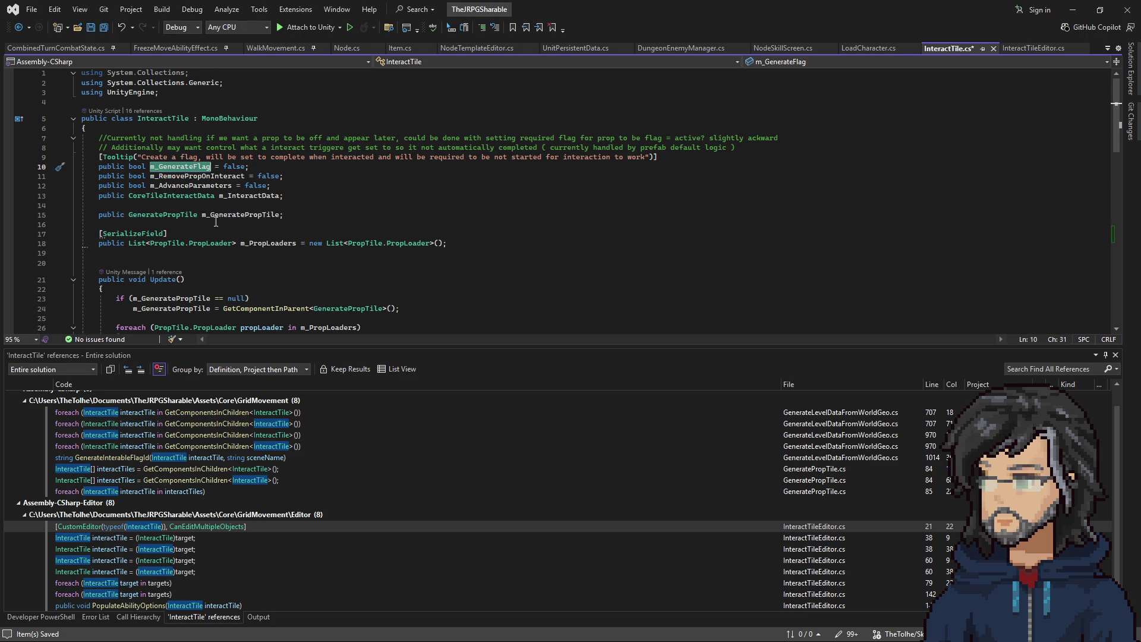
scroll(202, 206, down, 6)
scroll(214, 211, up, 4)
scroll(226, 214, down, 4)
scroll(237, 220, up, 2)
scroll(237, 220, up, 4)
right_click(191, 168)
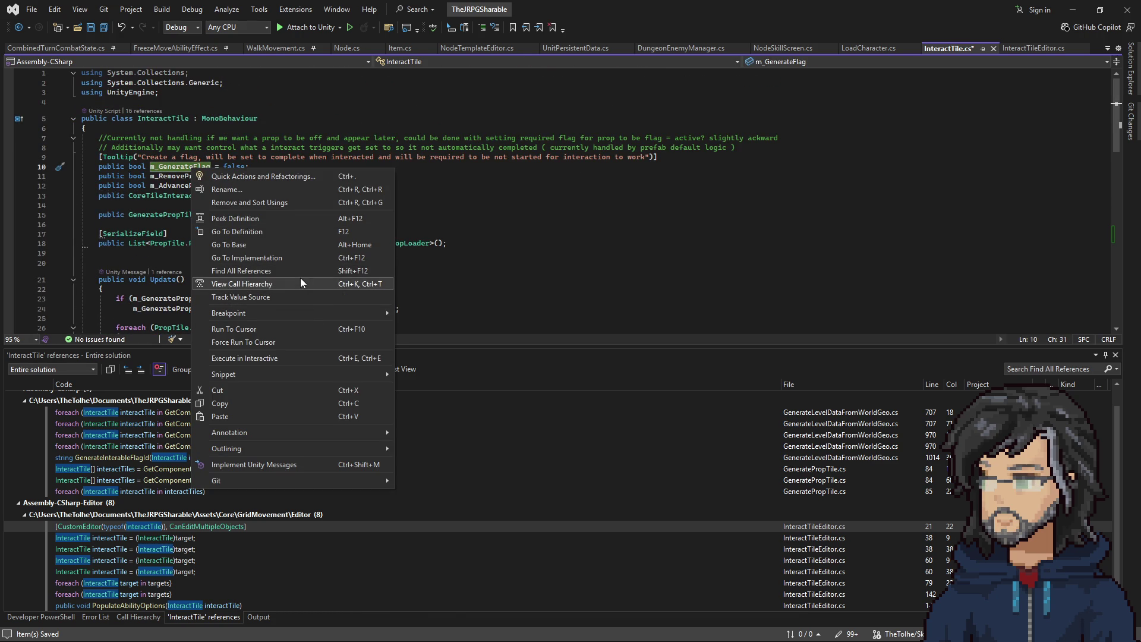
Step: Find all m_GenerateFlag references and open its uses at lines 742 and 974
click(251, 271)
double_click(116, 434)
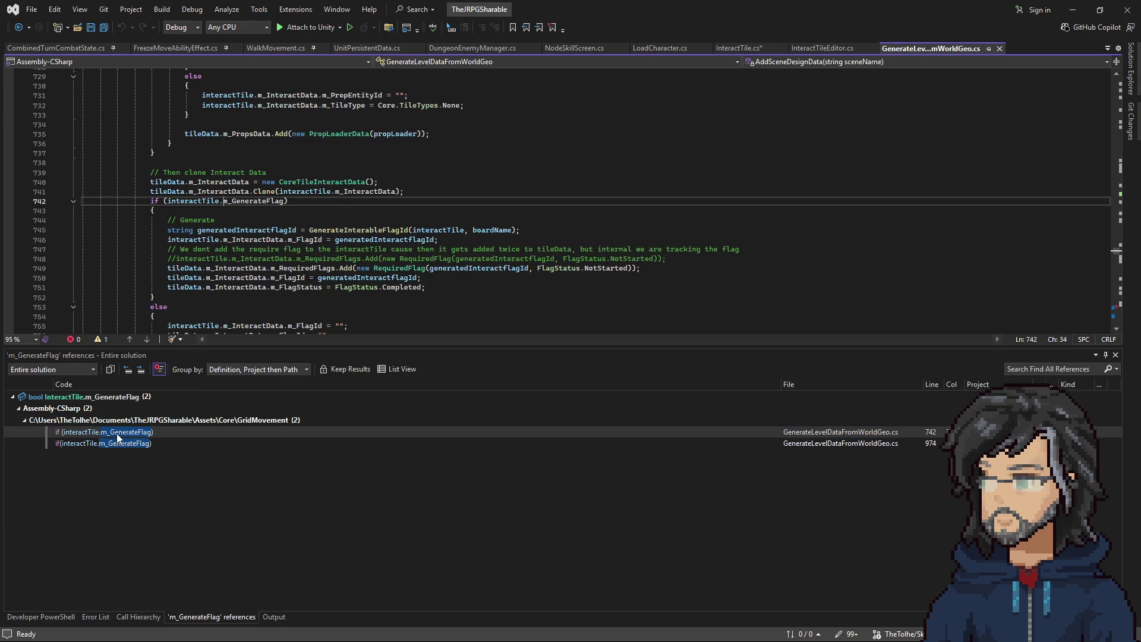
scroll(311, 204, down, 1)
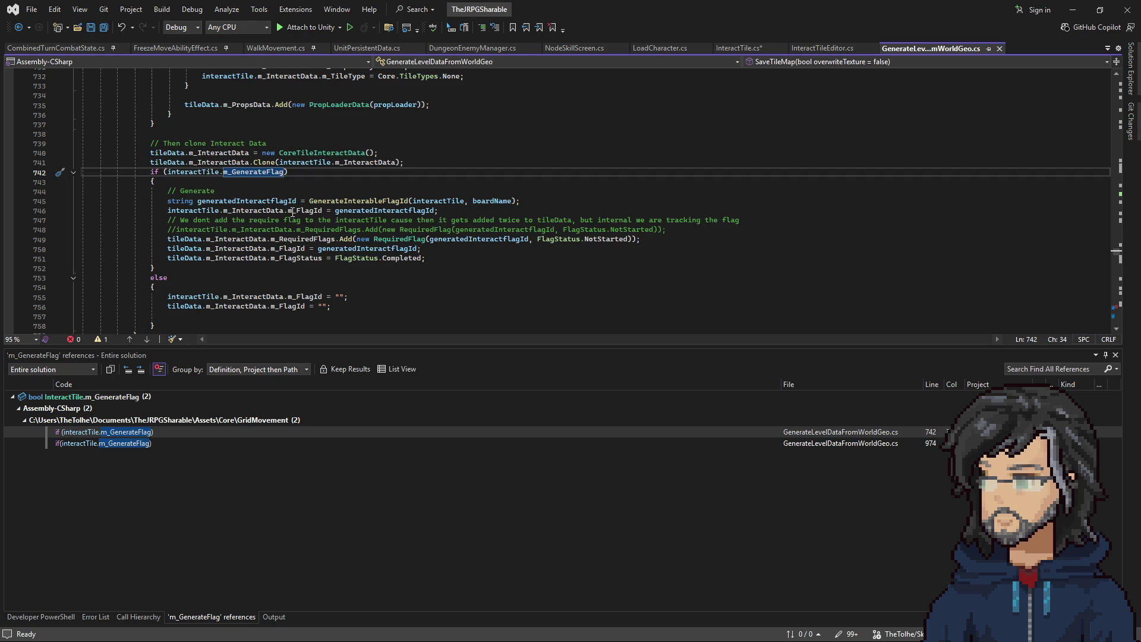
double_click(124, 444)
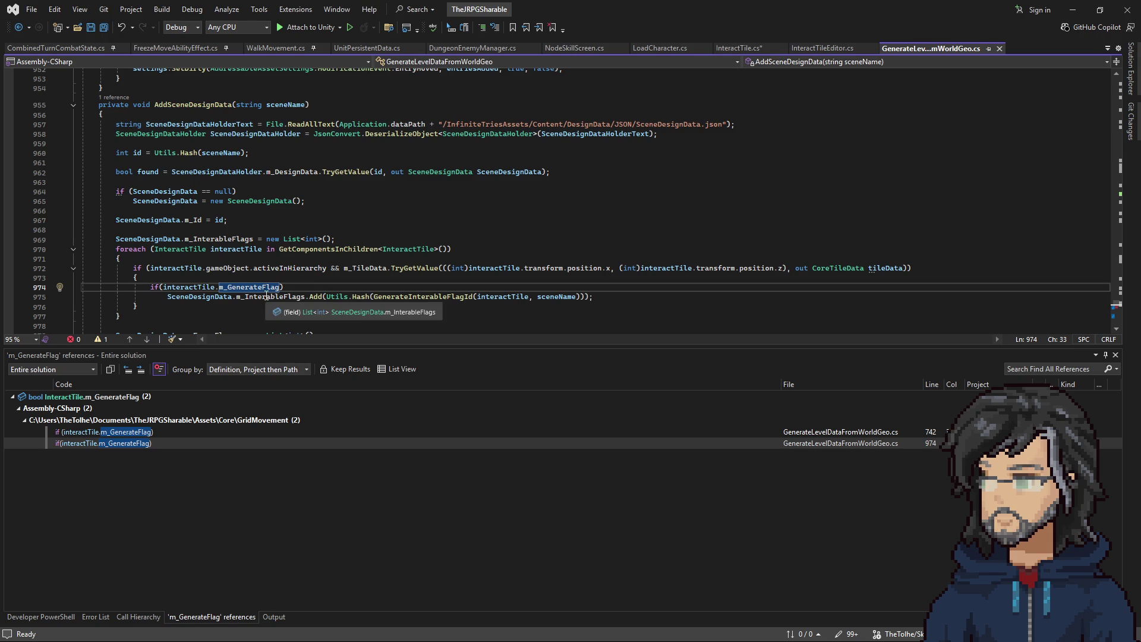
Step: Examine how line 974 adds GenerateInterableFlagId results to the m_InterableFlags list
mouse_move(245, 296)
mouse_down()
mouse_move(594, 296)
mouse_move(583, 295)
mouse_up()
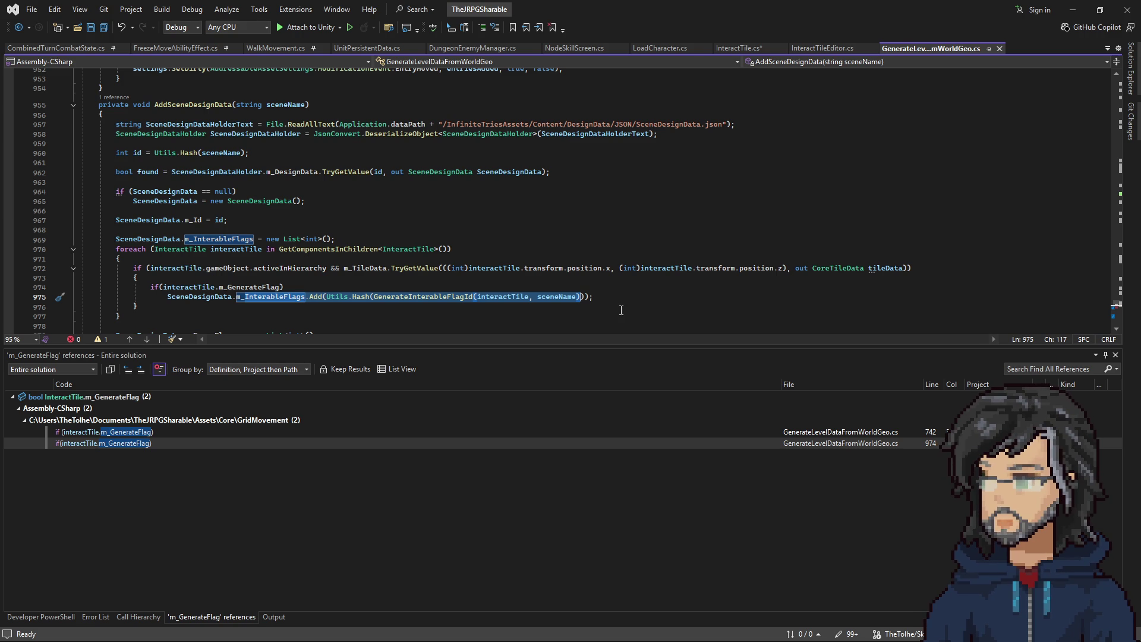
click(215, 290)
double_click(270, 297)
drag(253, 239, 367, 242)
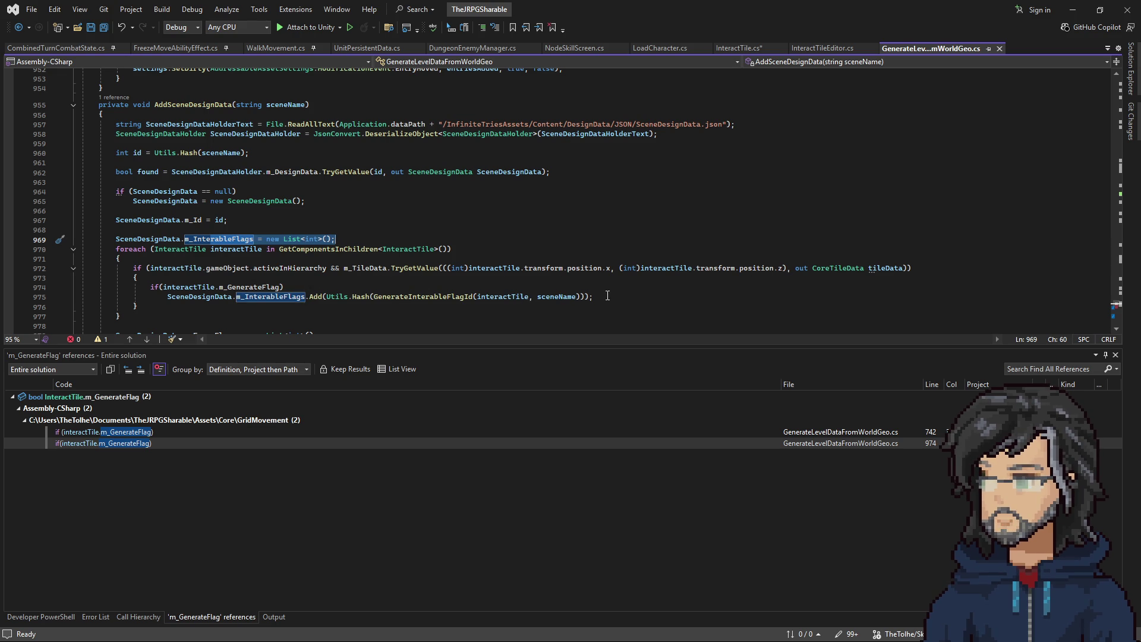
drag(428, 299, 576, 301)
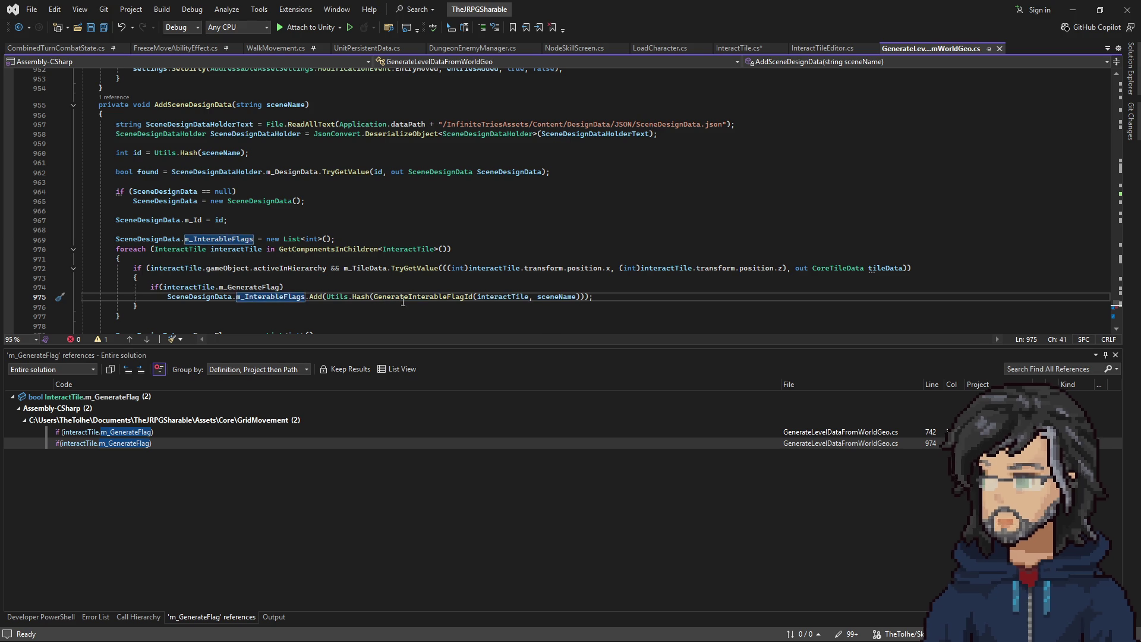
click(574, 295)
drag(573, 295, 476, 295)
click(557, 295)
drag(374, 297, 578, 301)
click(277, 297)
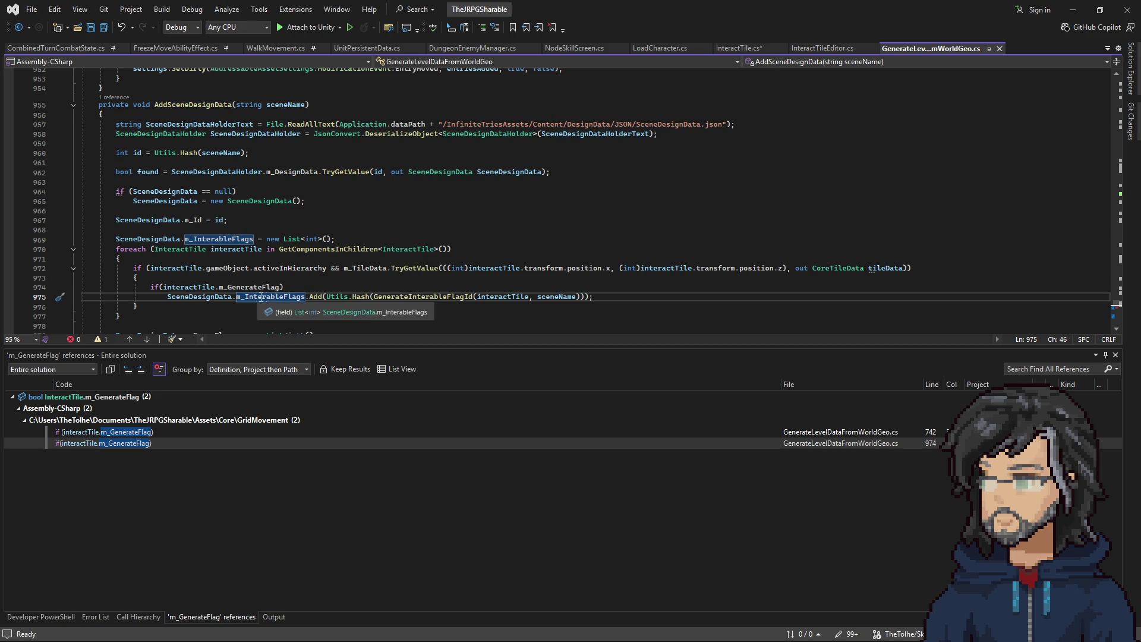
click(284, 258)
click(271, 298)
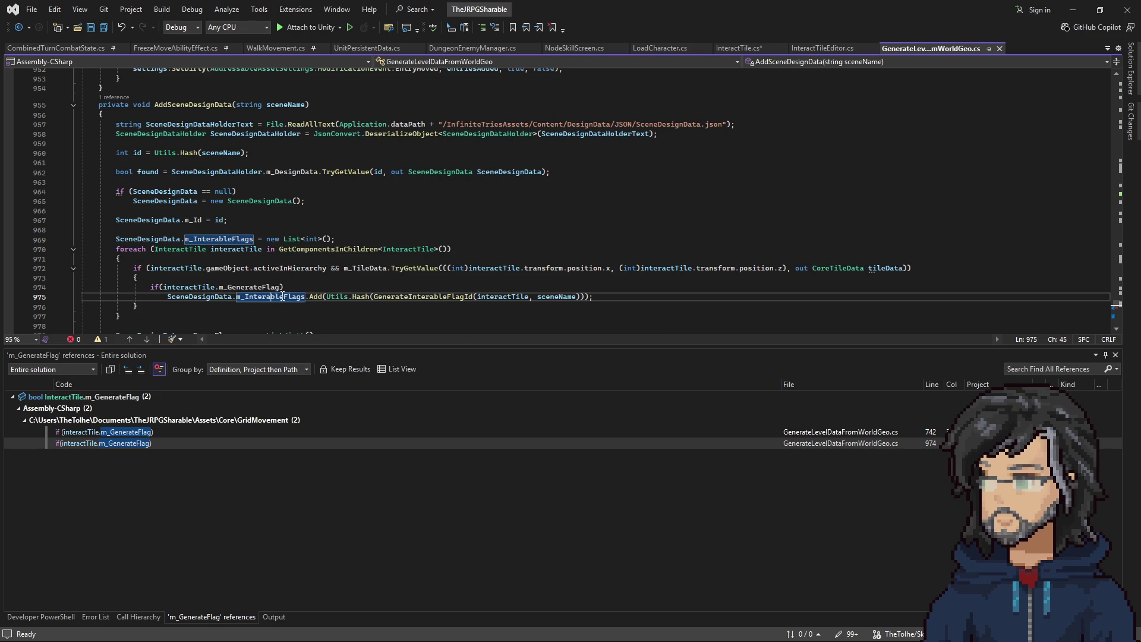
key(Up)
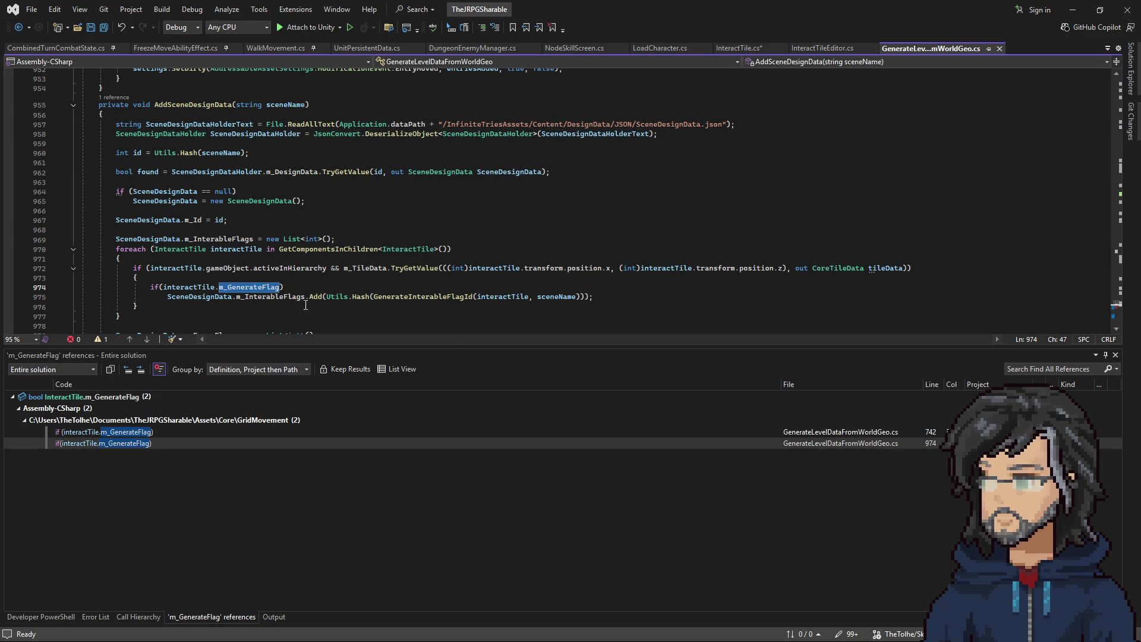
Step: Return to the line-742 m_GenerateFlag block and undo the stray space after m_GenerateFlag
right_click(257, 295)
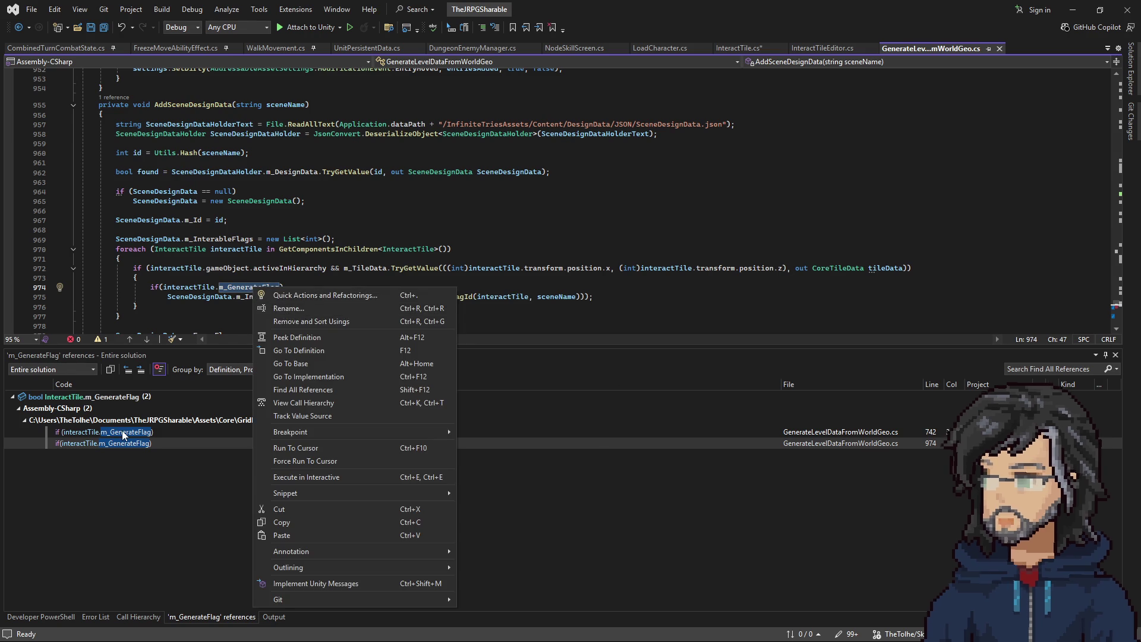
double_click(122, 432)
click(284, 204)
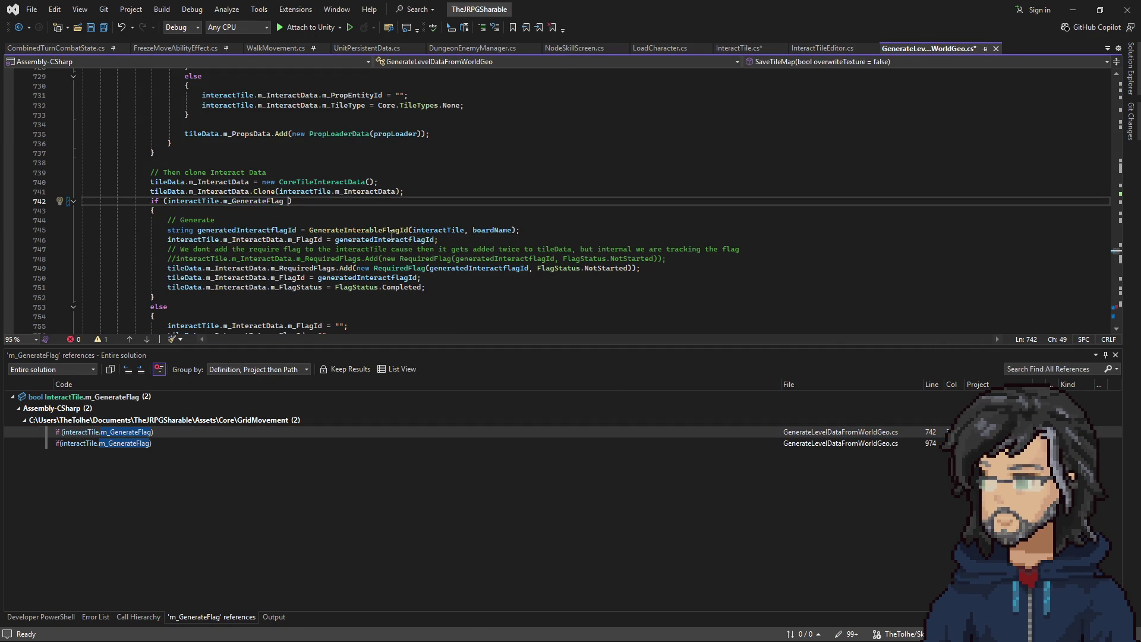
scroll(392, 235, down, 3)
key(ctrl+z)
Step: Inspect the m_RequiredFlags expression on line 749, undoing the accidentally added line
click(399, 182)
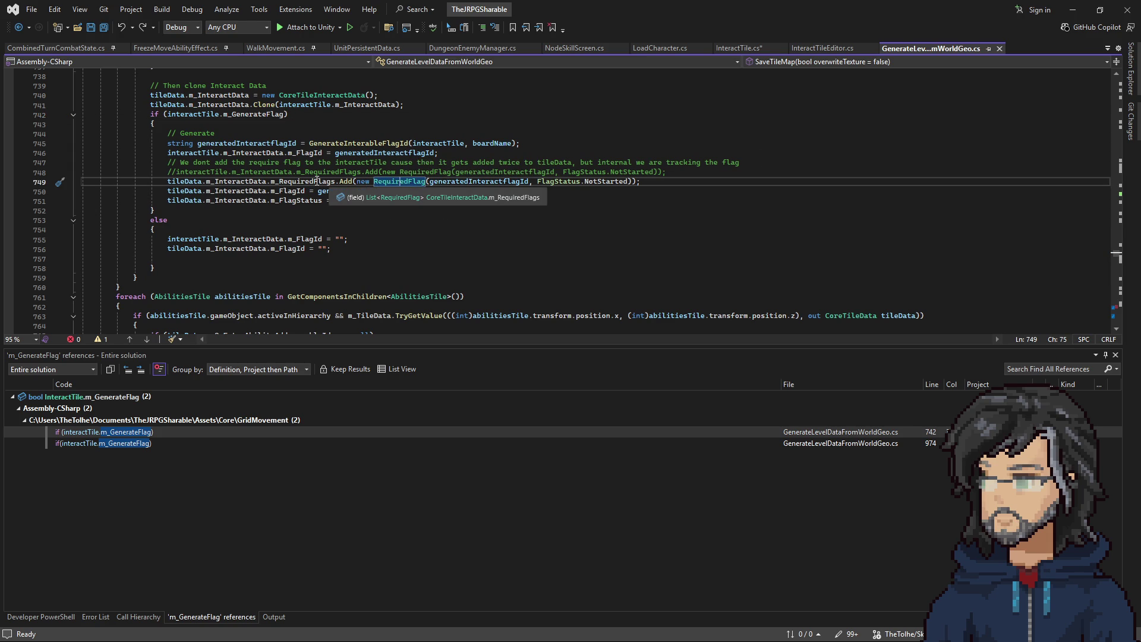
double_click(310, 182)
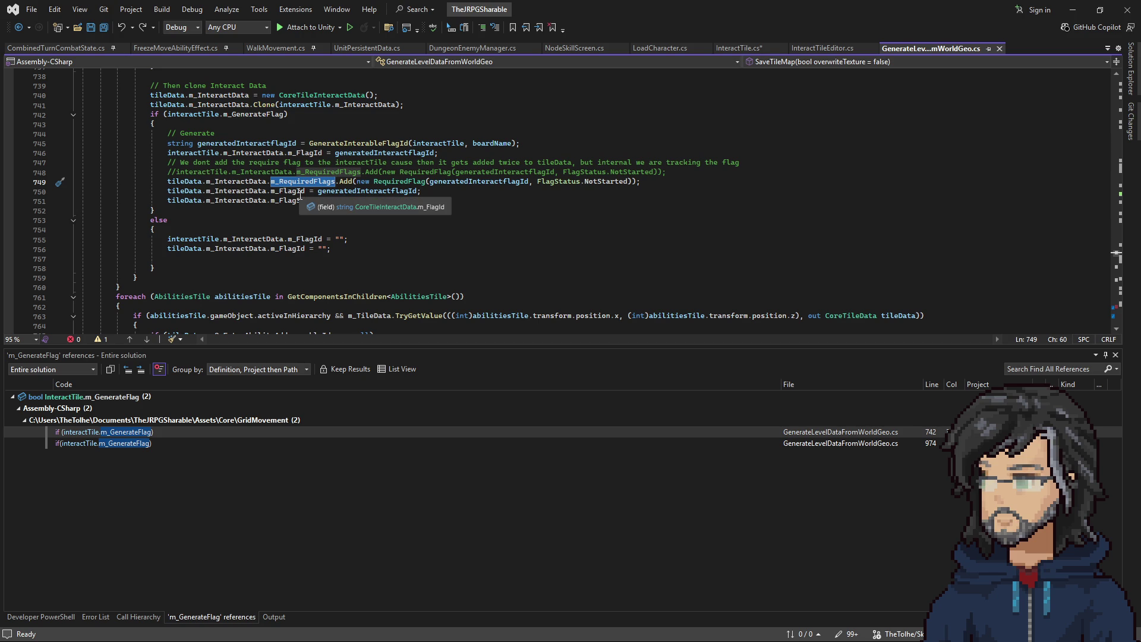
click(301, 192)
click(336, 181)
mouse_move(336, 181)
mouse_down()
mouse_move(72, 182)
mouse_move(165, 182)
mouse_up()
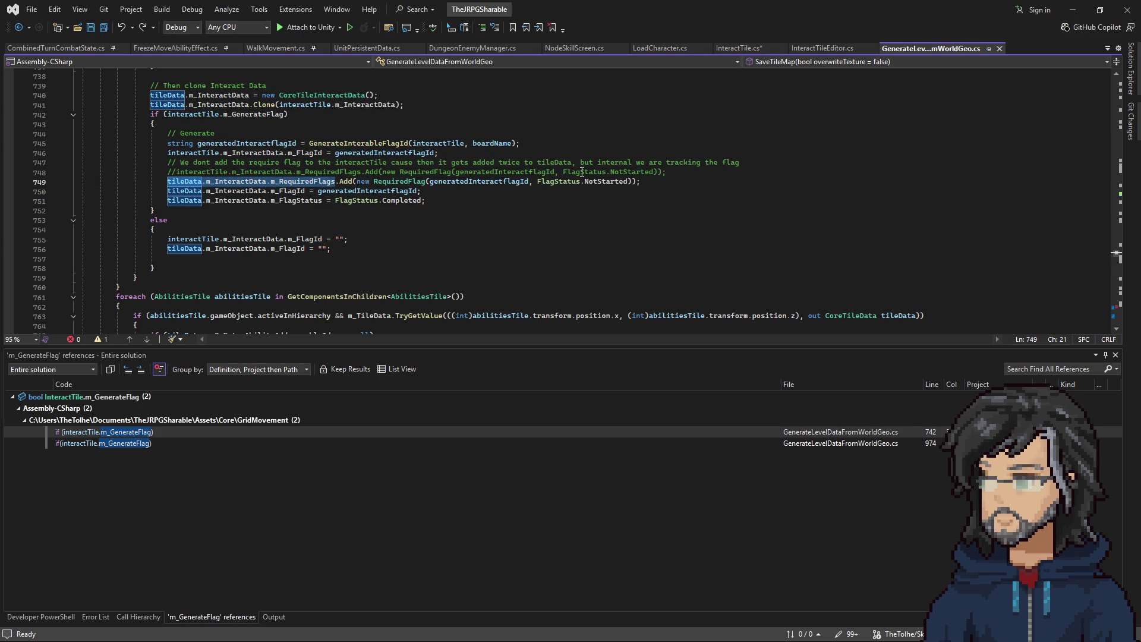
click(657, 181)
scroll(675, 192, up, 1)
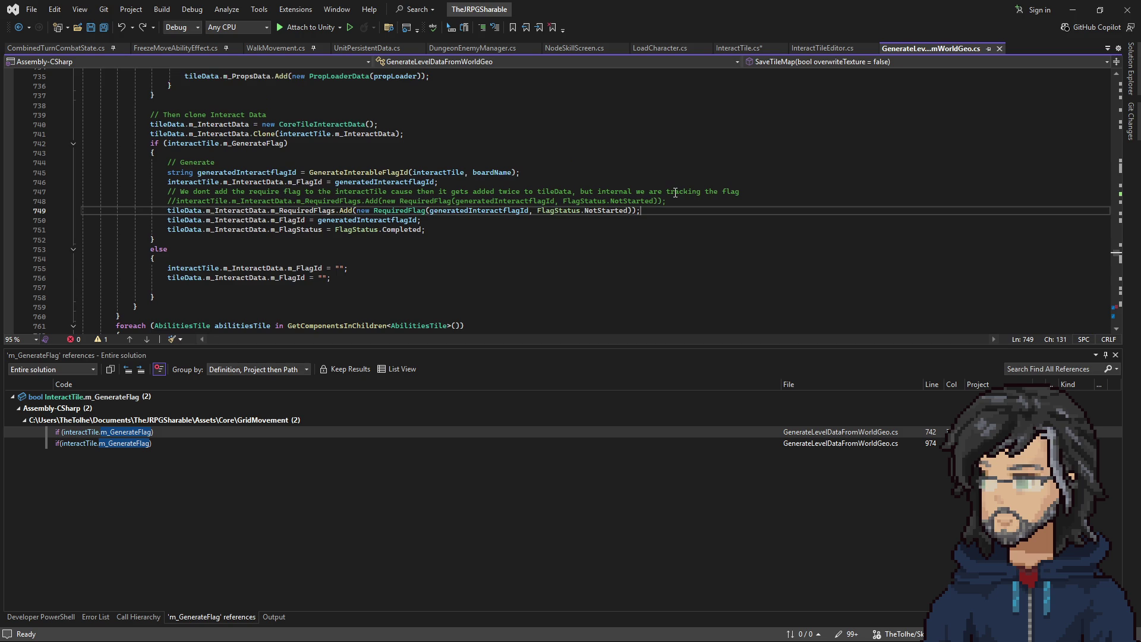
key(Return)
key(Tab)
key(ctrl+z)
key(ctrl+z)
Step: Review where tileData is used in the flag code, then switch to Unity
scroll(281, 249, up, 5)
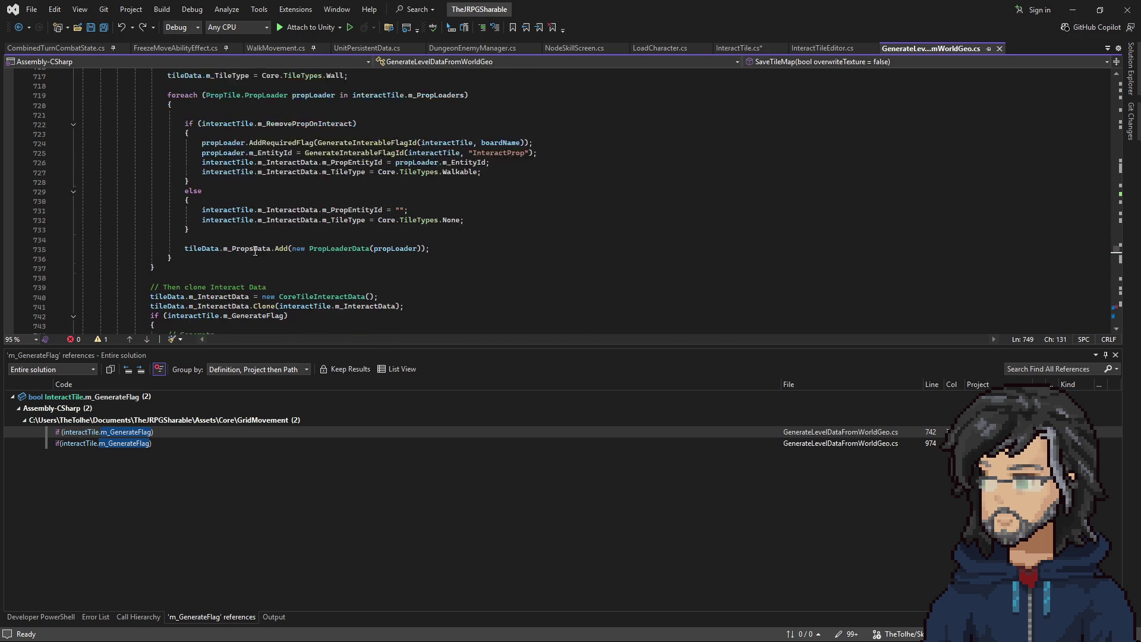
scroll(281, 249, down, 2)
double_click(166, 197)
scroll(277, 252, up, 10)
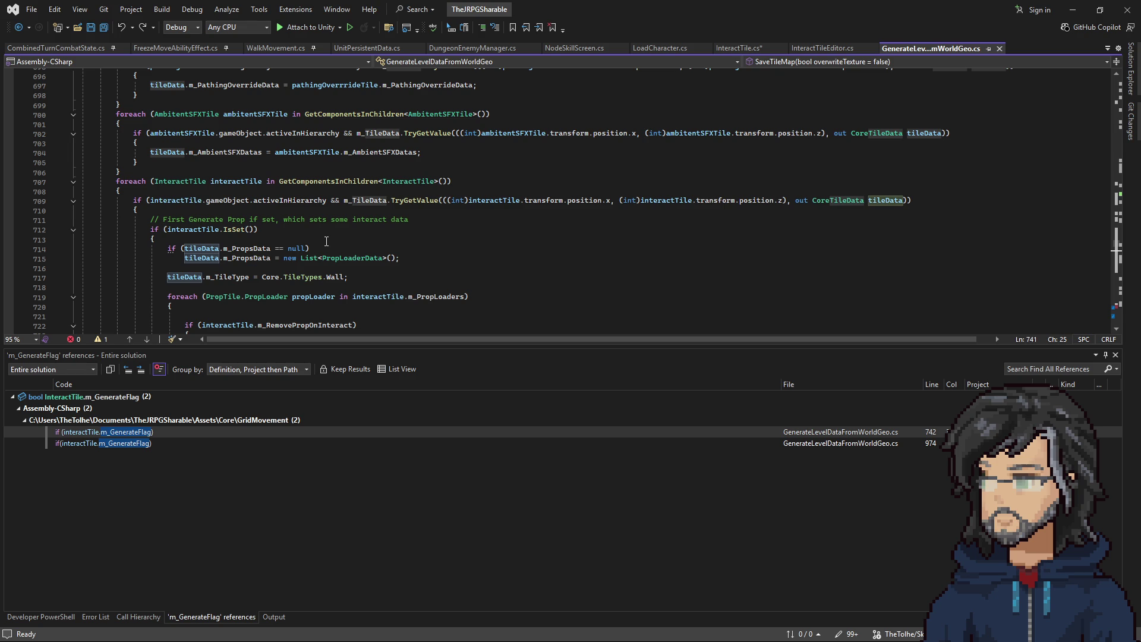
scroll(326, 241, down, 12)
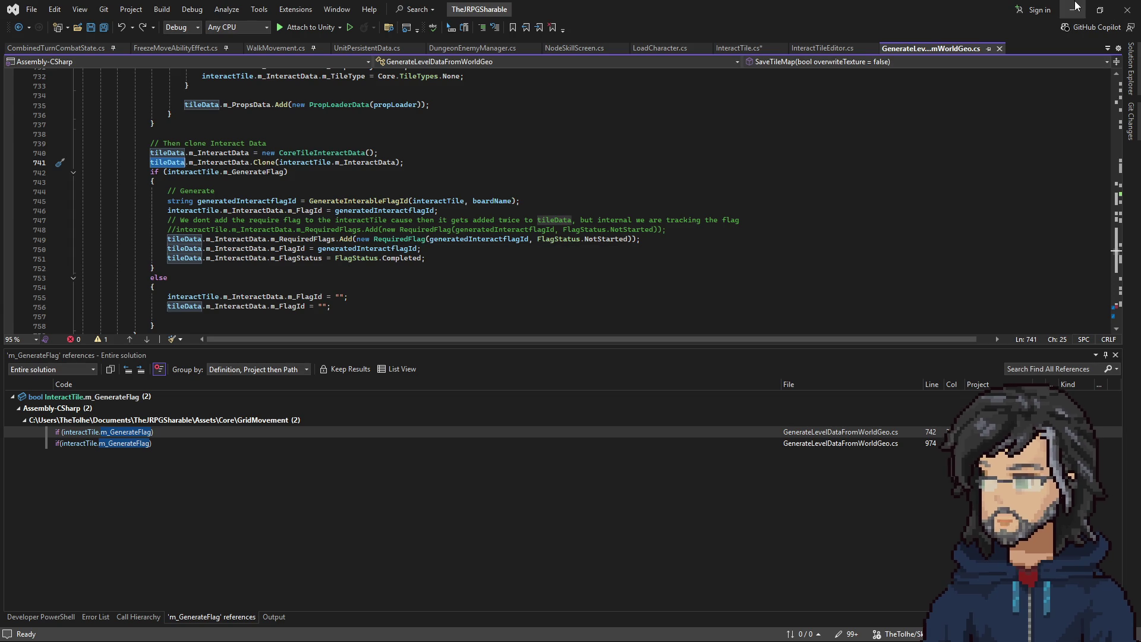
key(alt+Tab)
Step: Widen the Inspector and scroll to the Decor/24_SteelChest prop's required flag IT_Woods_Room_H6[6,4]
drag(907, 234, 787, 238)
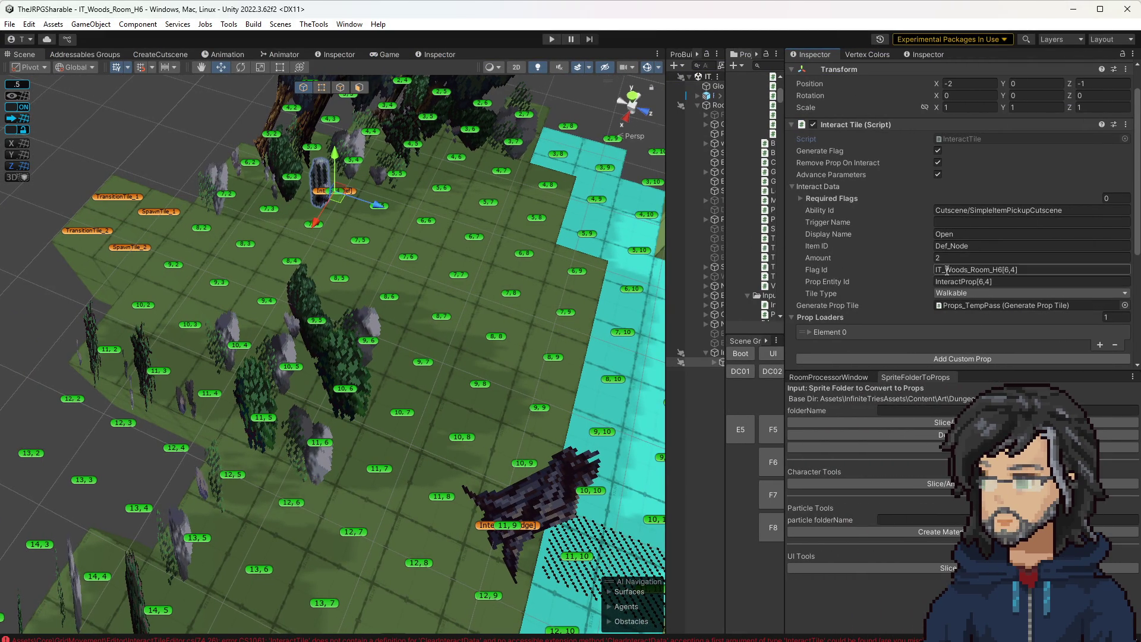
scroll(963, 265, down, 1)
scroll(975, 246, down, 4)
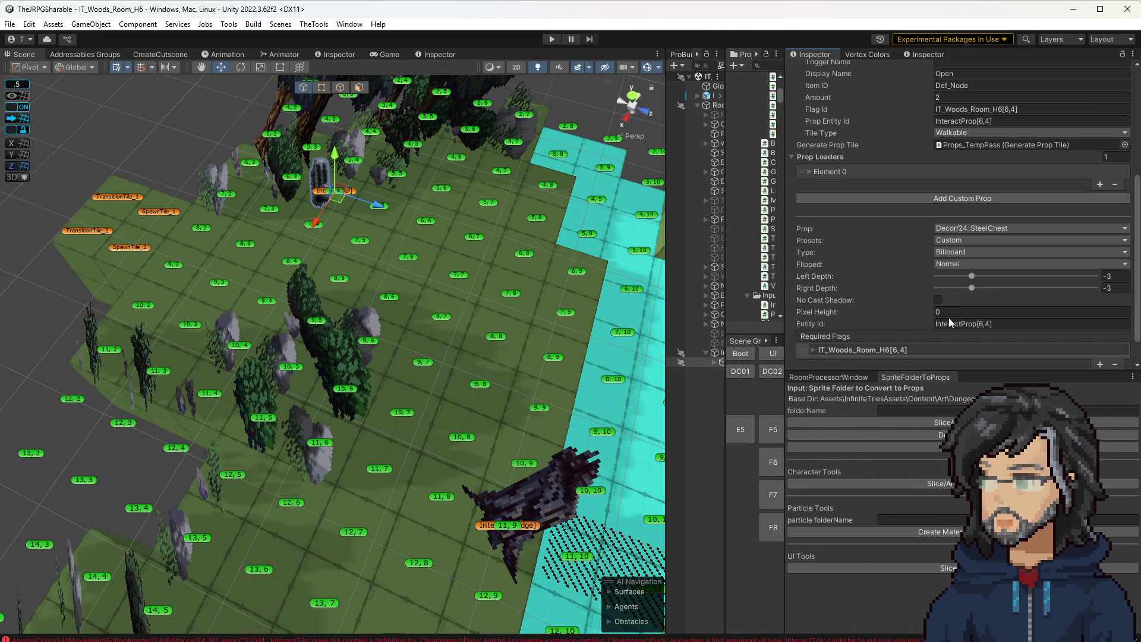
scroll(863, 334, down, 1)
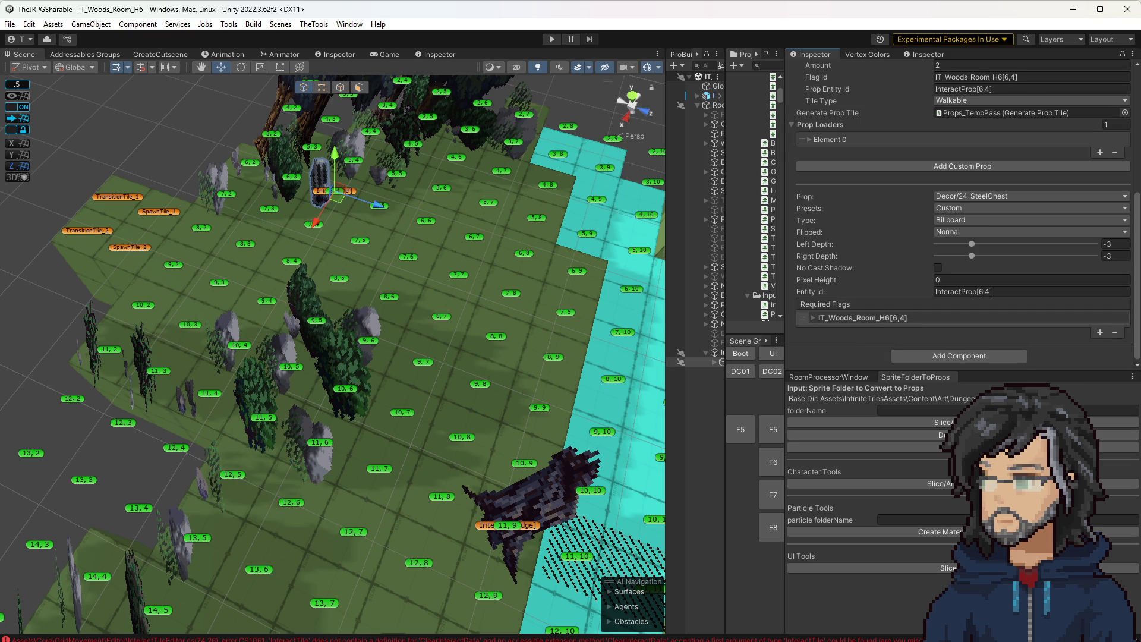
key(alt+Tab)
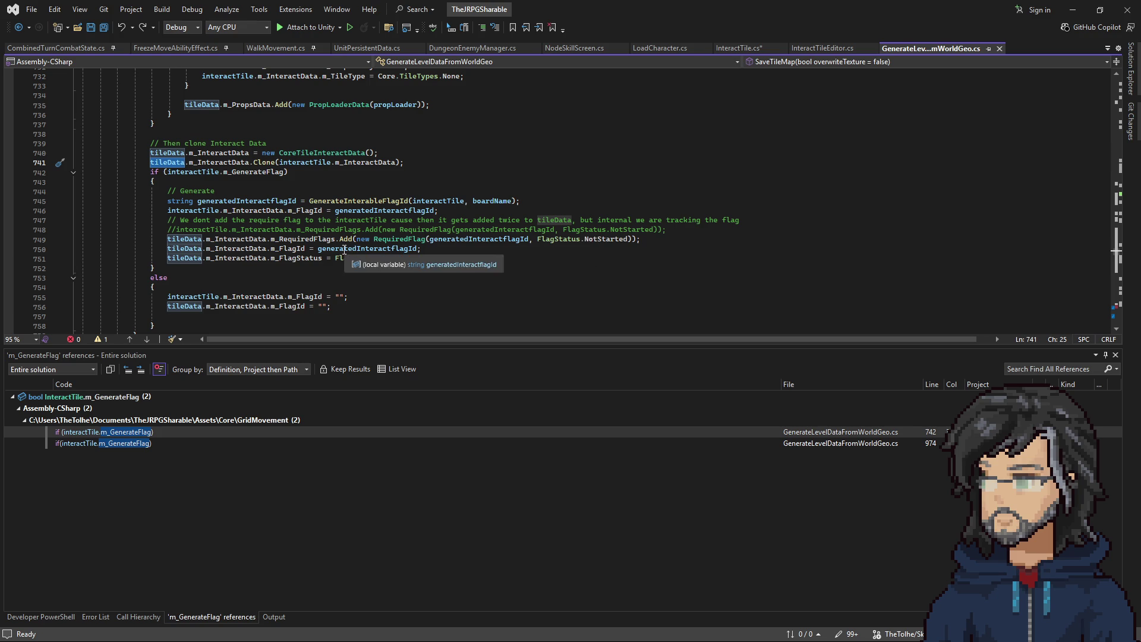
Step: Check m_InteractData's declaration in CoreTileData.cs, review the line-750 flag code, then minimize Visual Studio
right_click(236, 249)
click(295, 316)
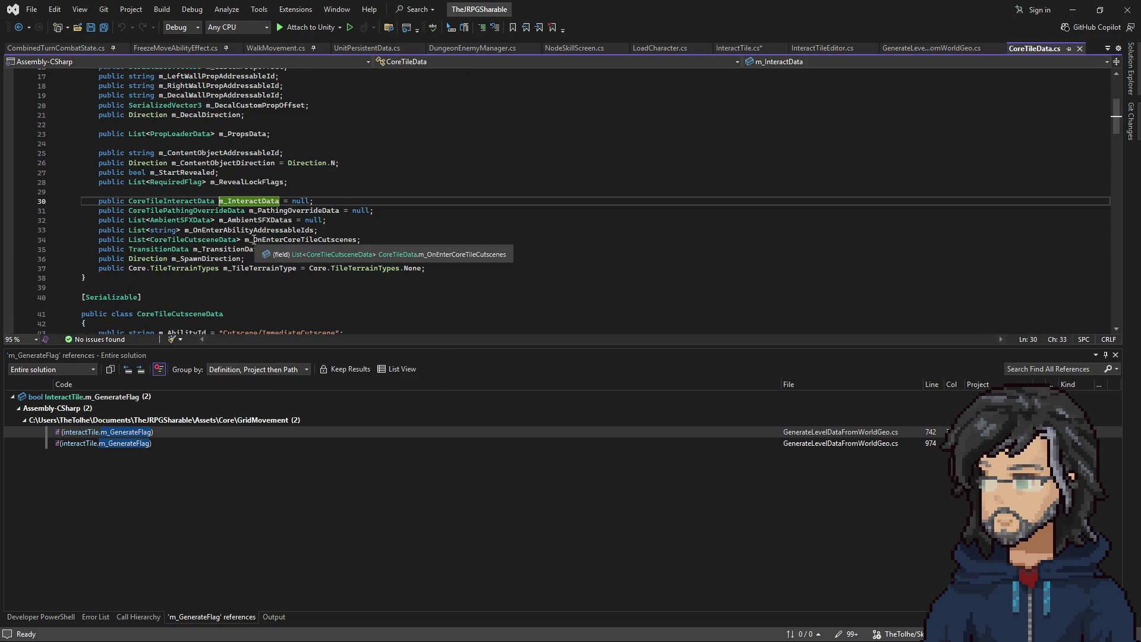
click(19, 28)
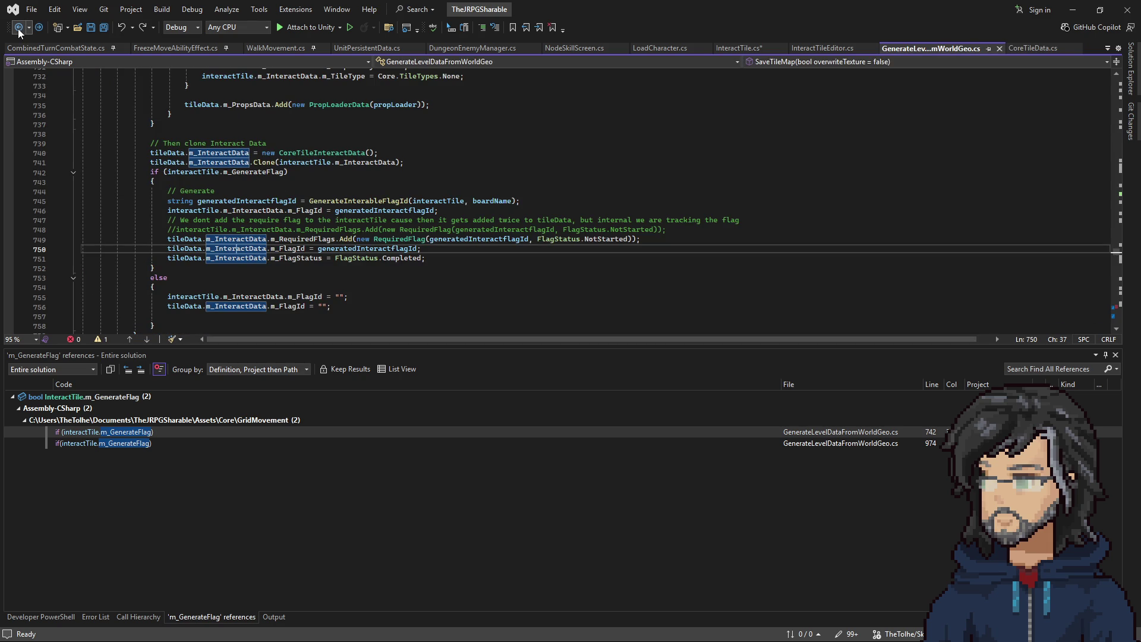
scroll(293, 246, down, 3)
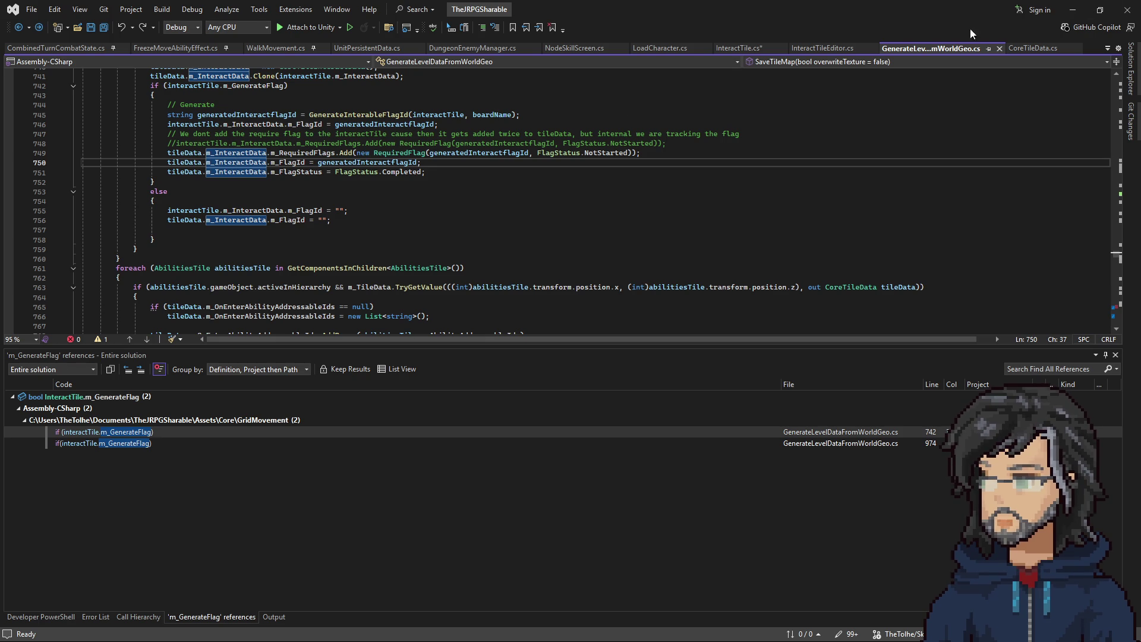
scroll(471, 236, up, 3)
scroll(404, 279, up, 2)
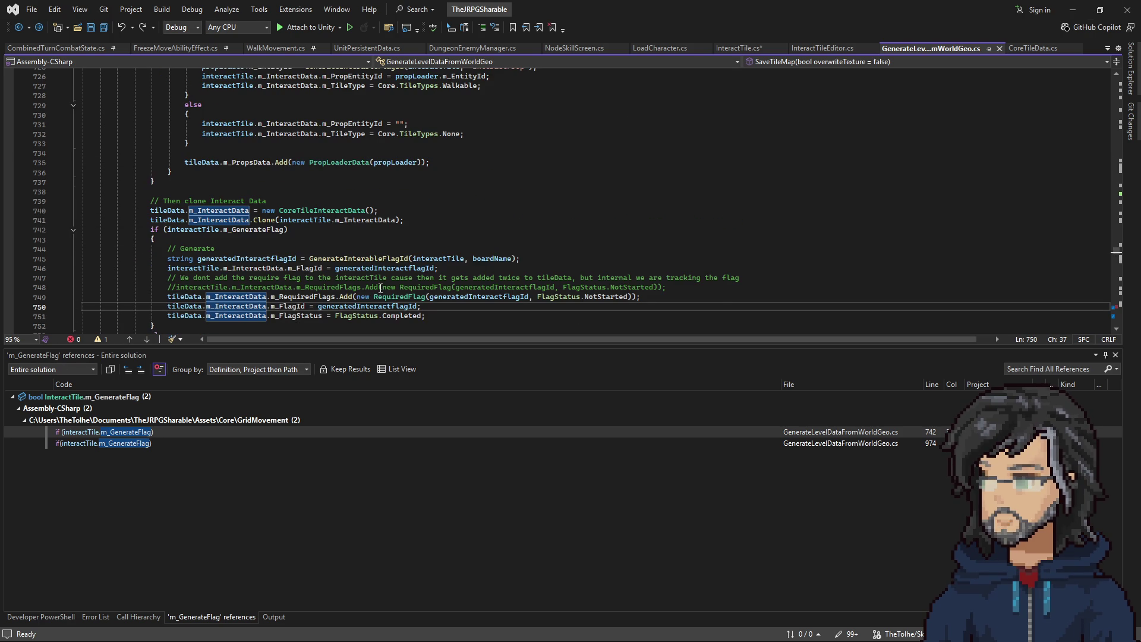
scroll(380, 289, up, 5)
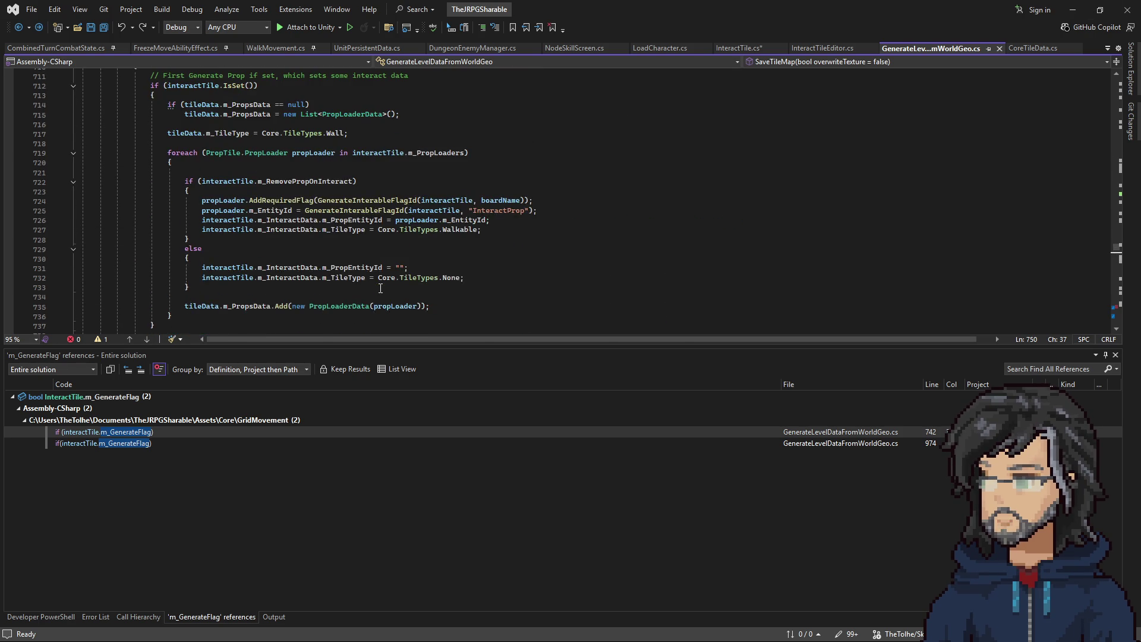
scroll(380, 288, down, 3)
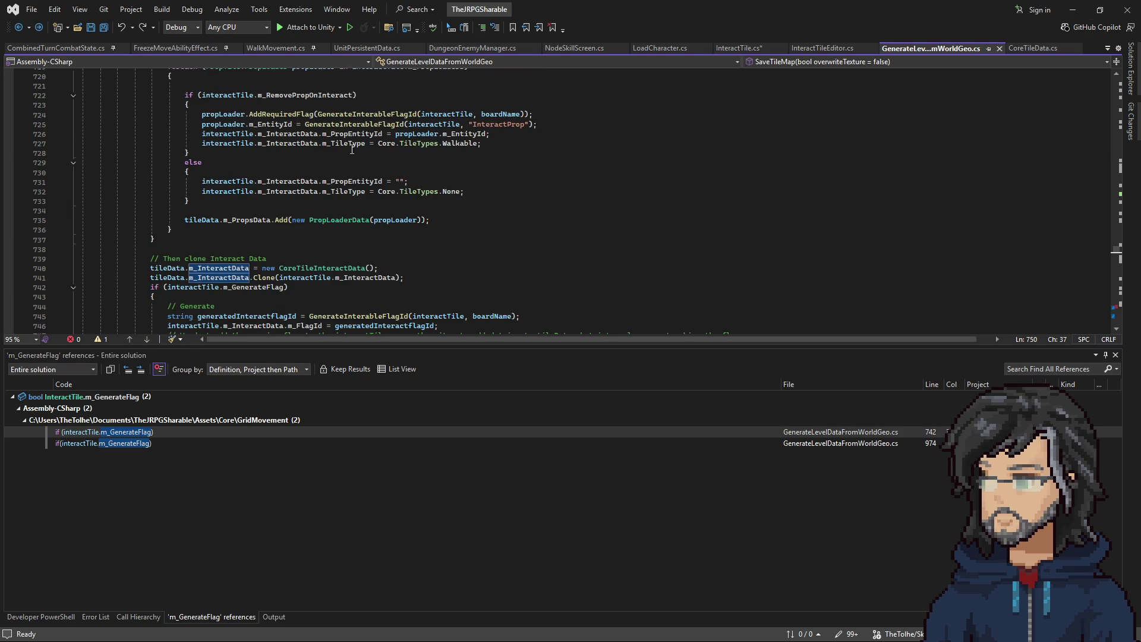
scroll(361, 152, up, 2)
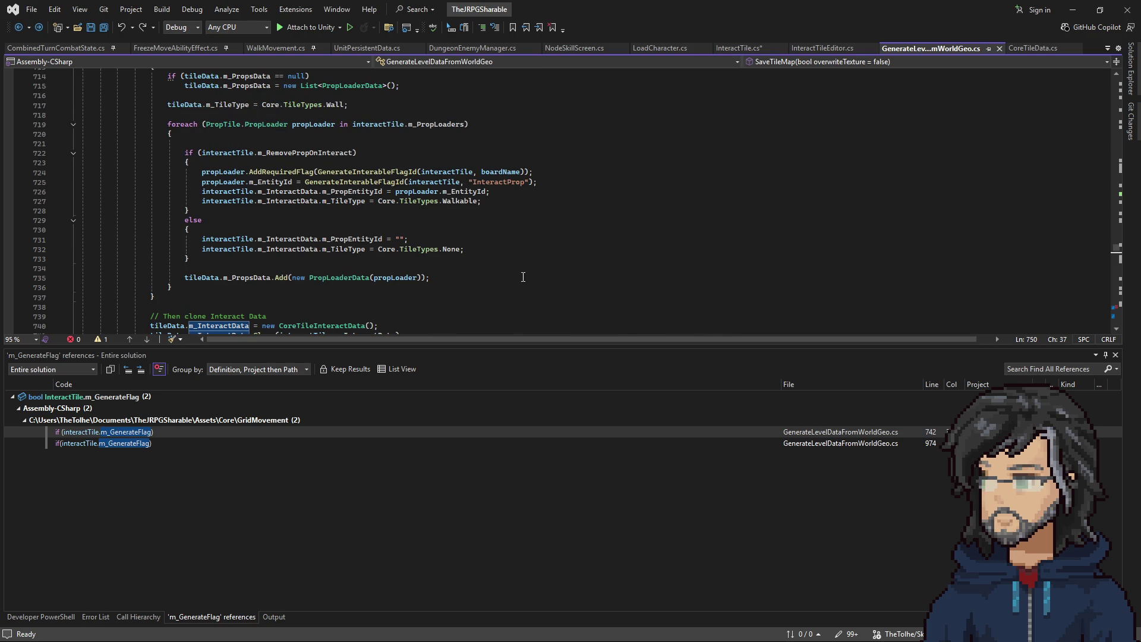
click(1073, 10)
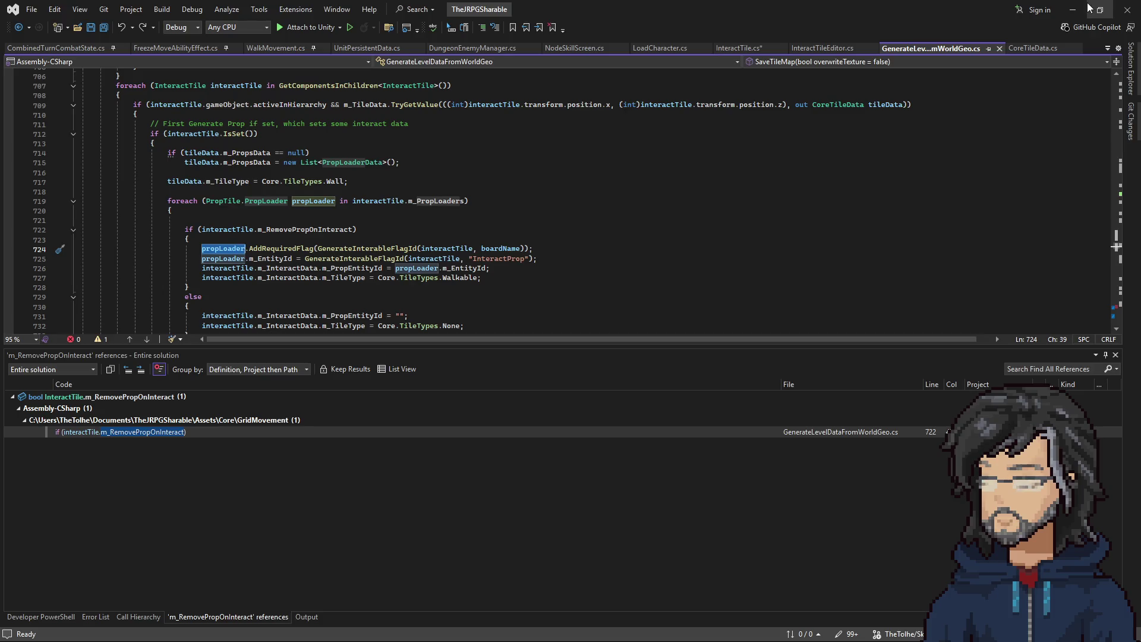
Step: Check the chest's Flag Id IT_Woods_Room_H6[6,4], toggle Advance Parameters, and open InteractTile in Visual Studio
click(1072, 10)
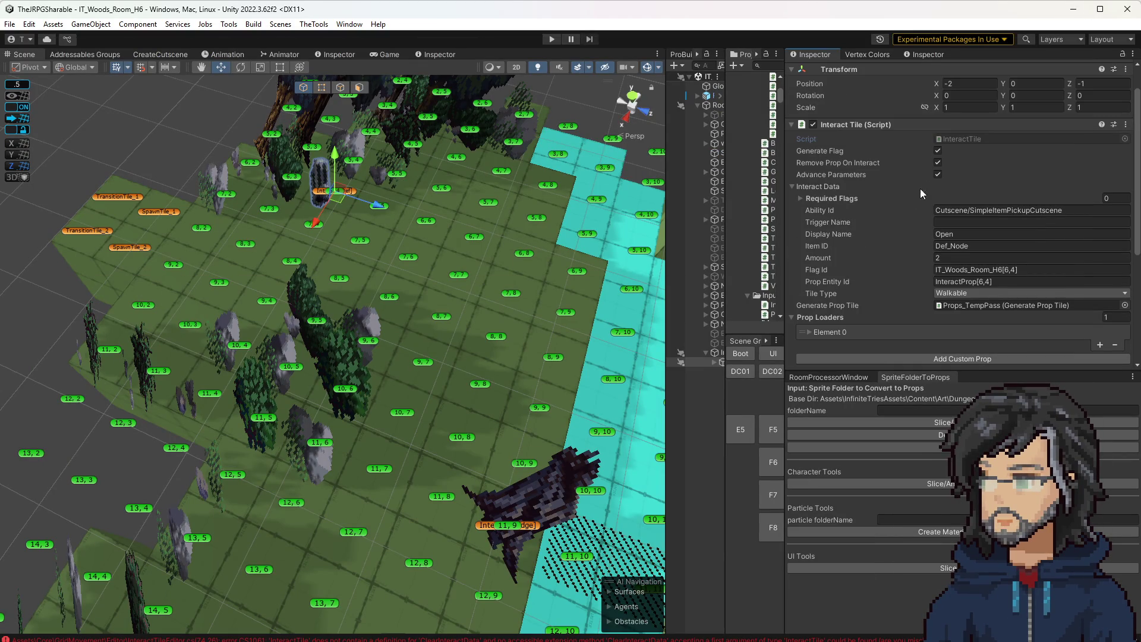
click(968, 269)
scroll(951, 295, down, 5)
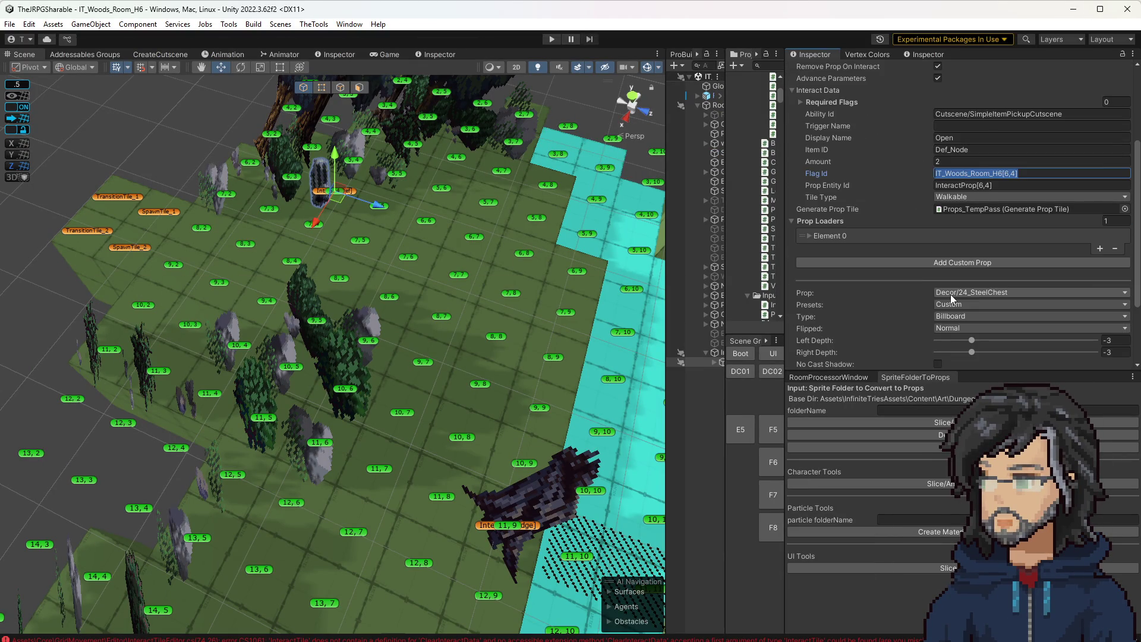
click(847, 319)
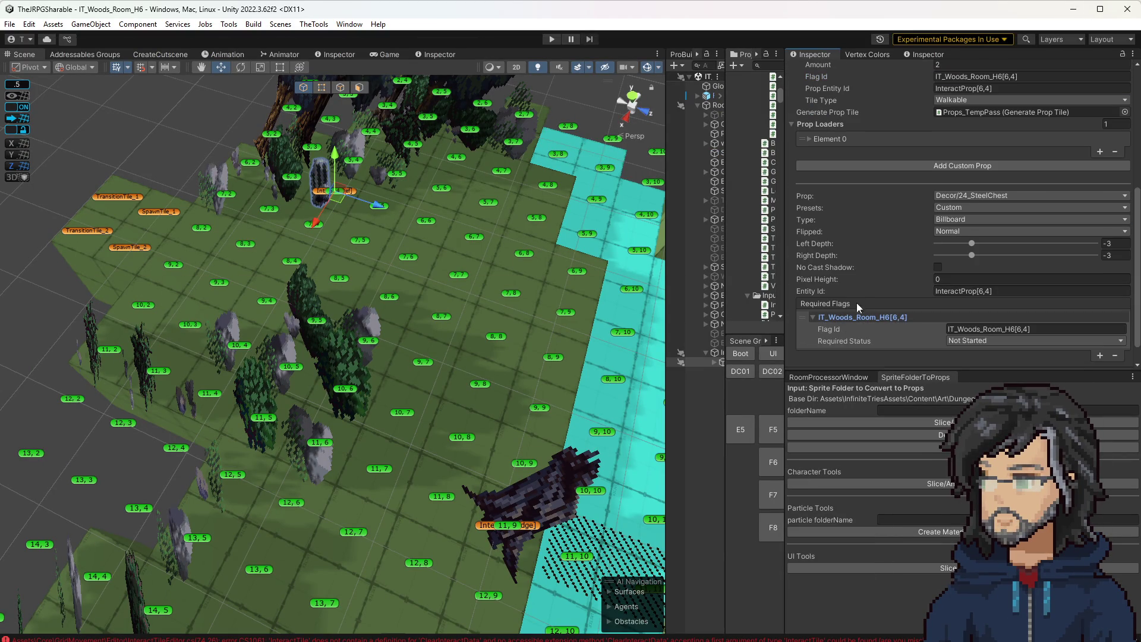
scroll(950, 298, up, 5)
click(938, 108)
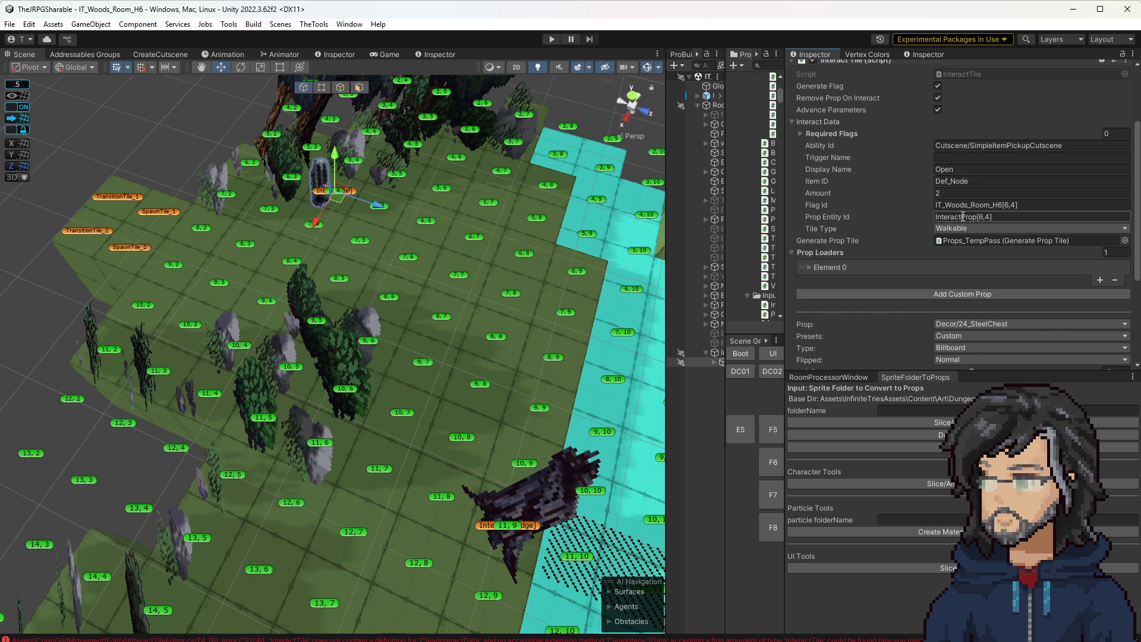
double_click(972, 74)
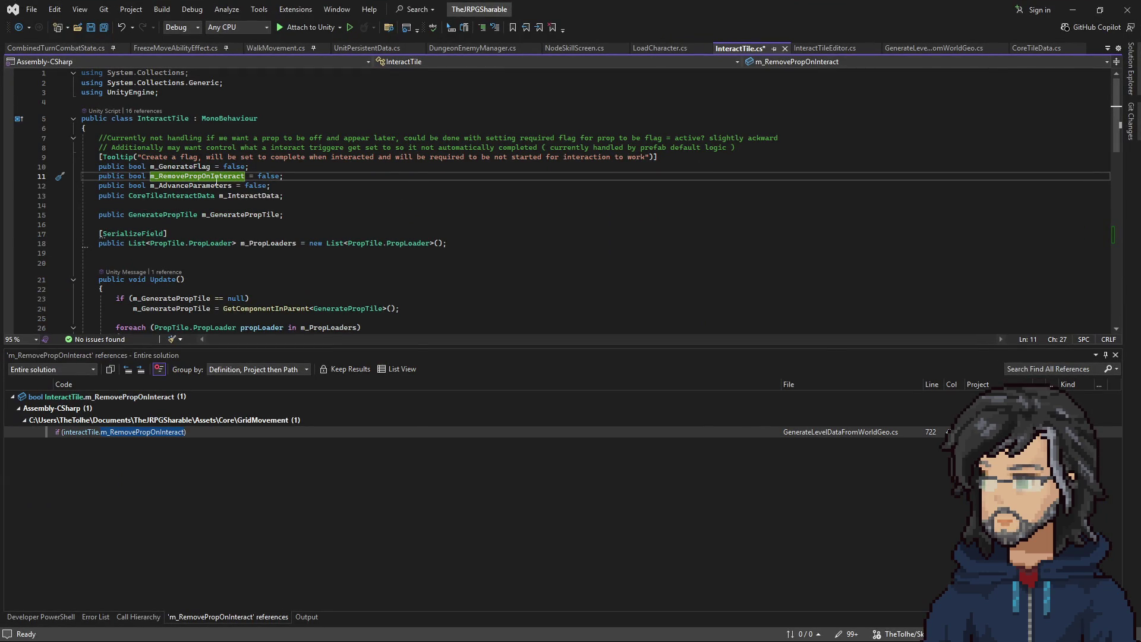
Step: Find m_RemovePropOnInteract's use at line 722 and review its required flag and entity id lines 724–726
right_click(217, 178)
click(279, 272)
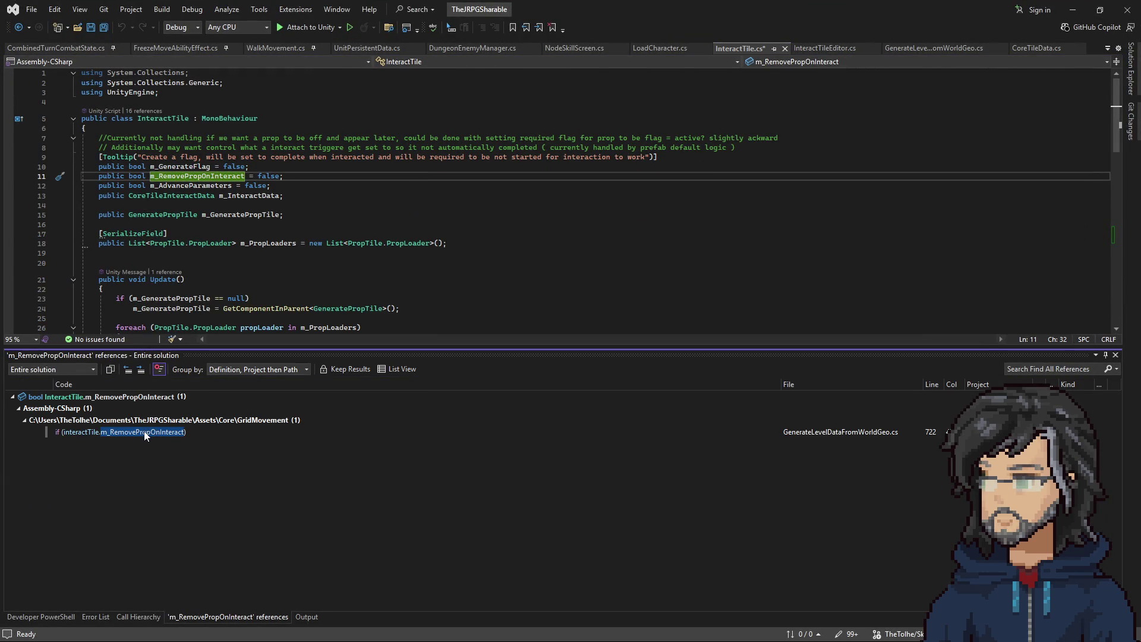
double_click(145, 433)
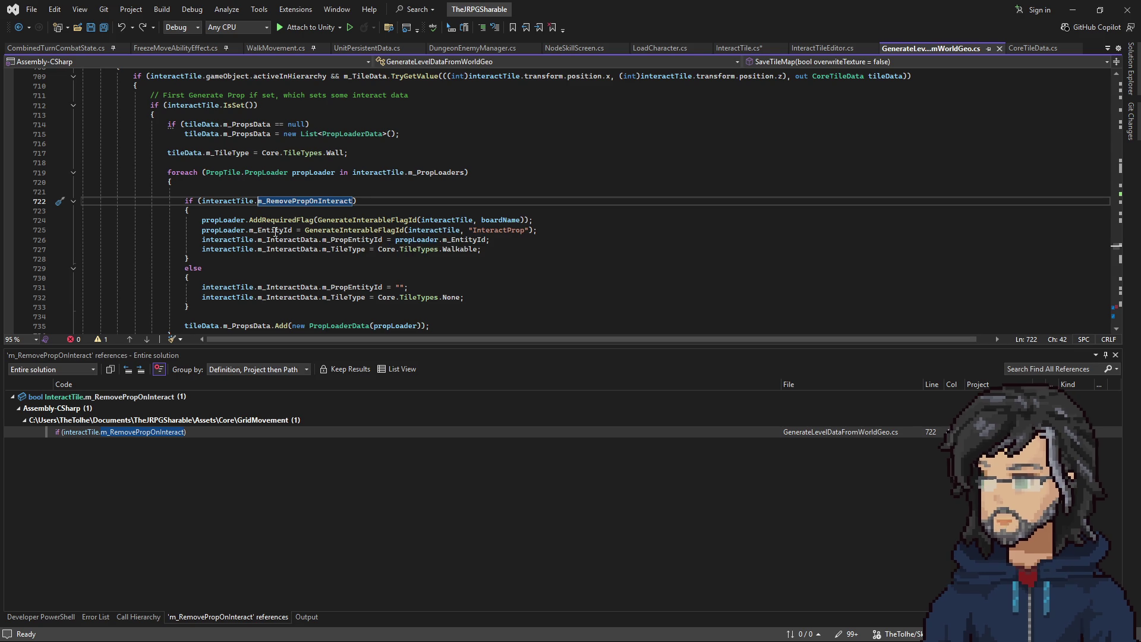
click(303, 230)
mouse_move(202, 230)
mouse_down()
mouse_move(591, 236)
mouse_move(535, 221)
mouse_up()
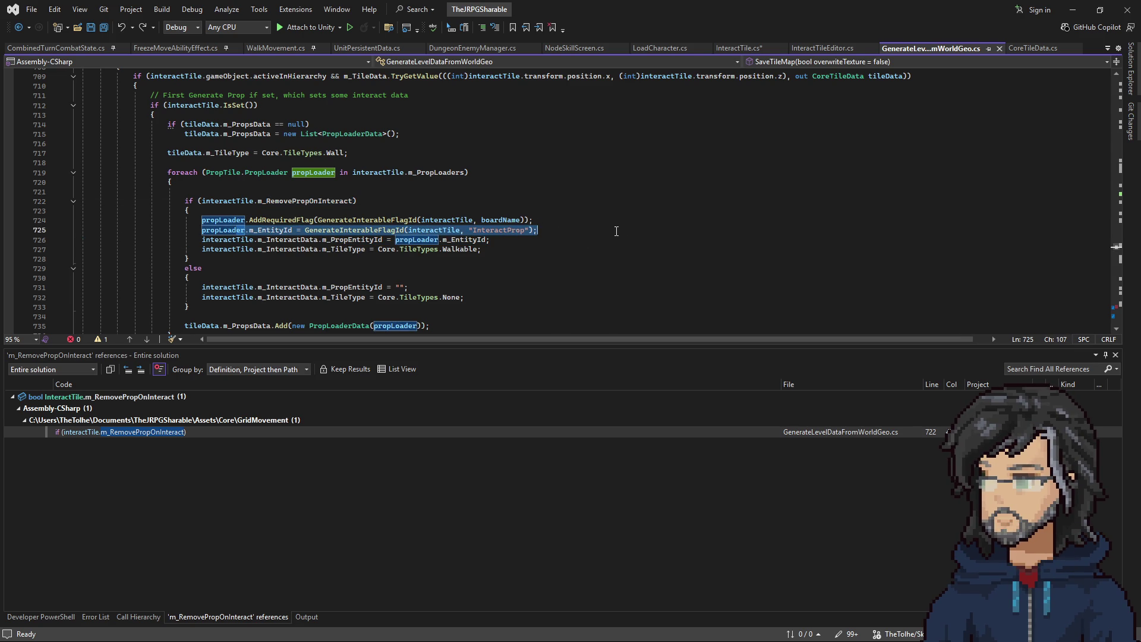
click(224, 217)
drag(223, 216, 441, 219)
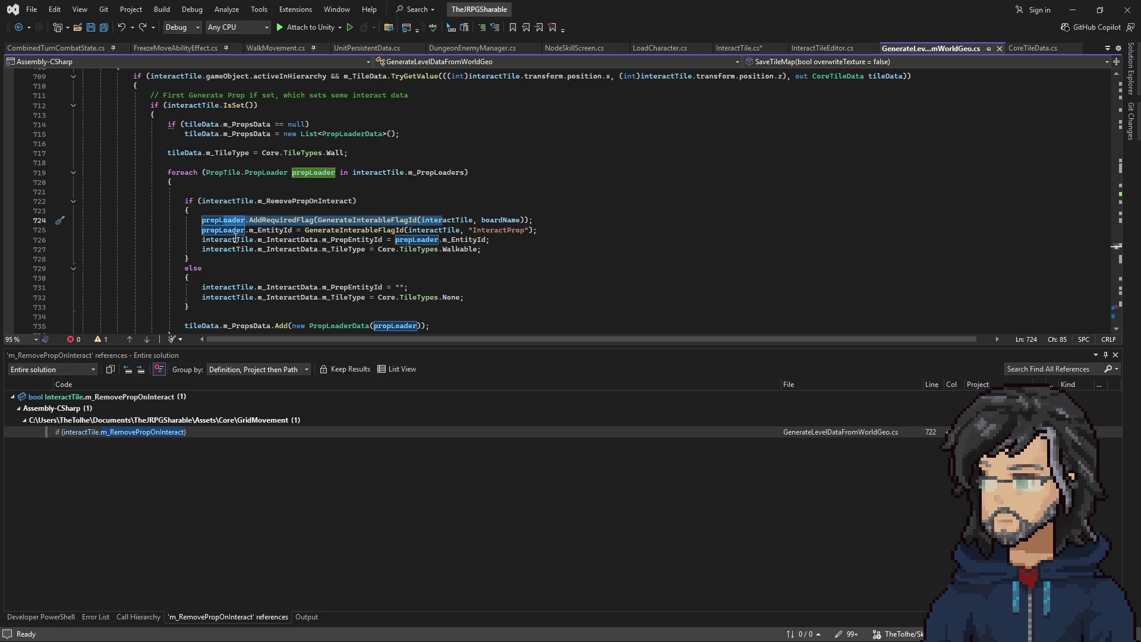
drag(202, 231, 382, 233)
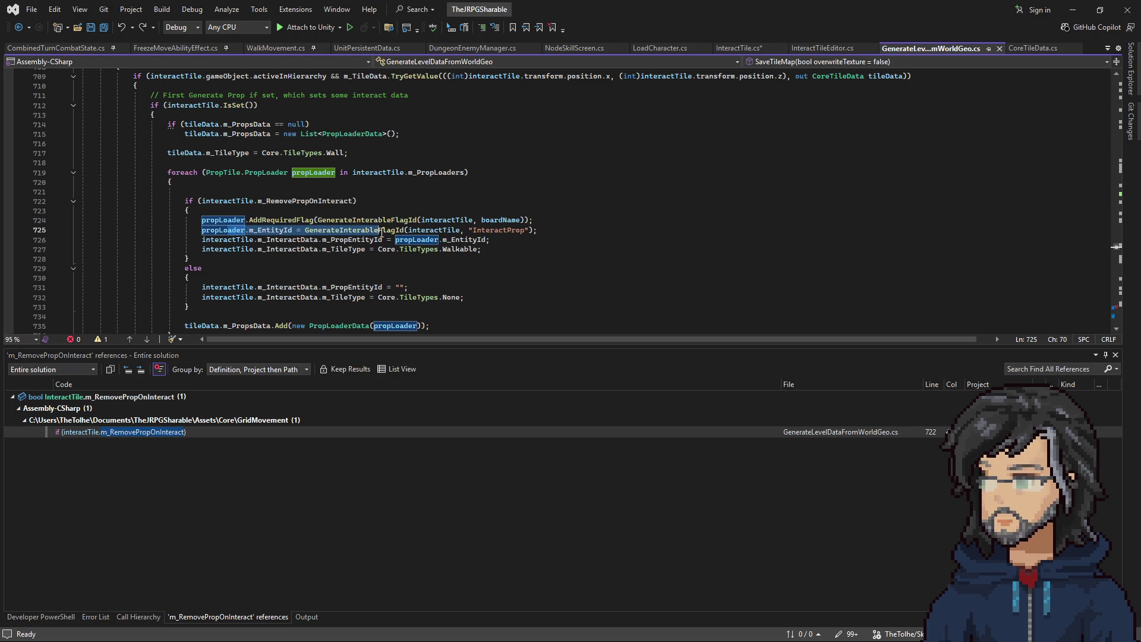
drag(202, 240, 493, 244)
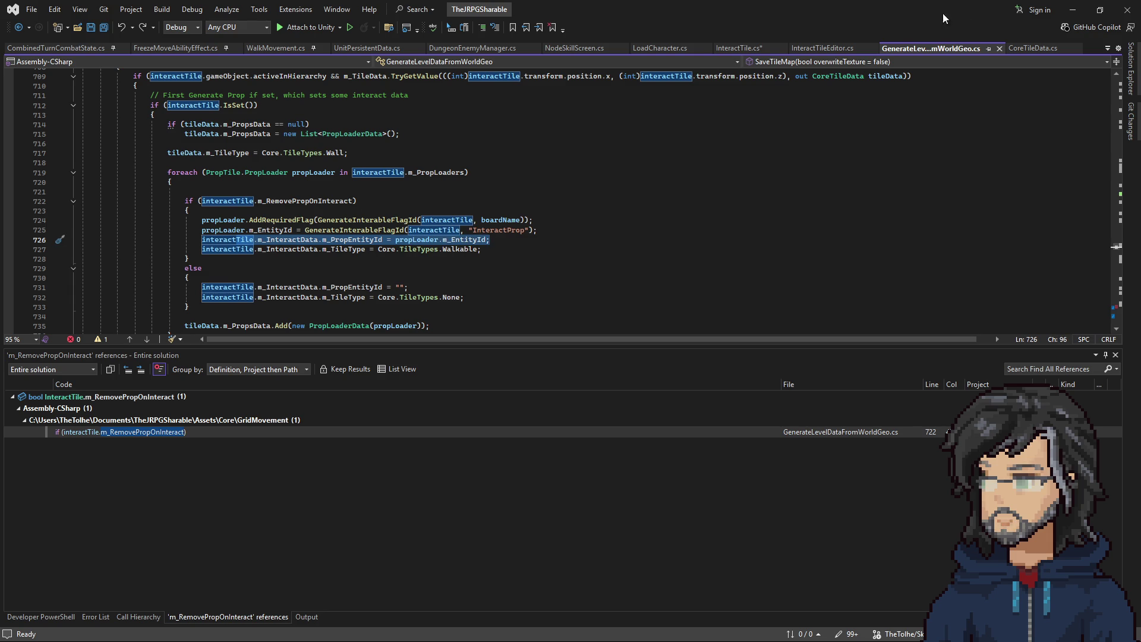
Step: Trace m_GenerateFlag's use at lines 745–751: flag id generation, required flag addition and Completed status
click(733, 48)
click(178, 167)
right_click(179, 167)
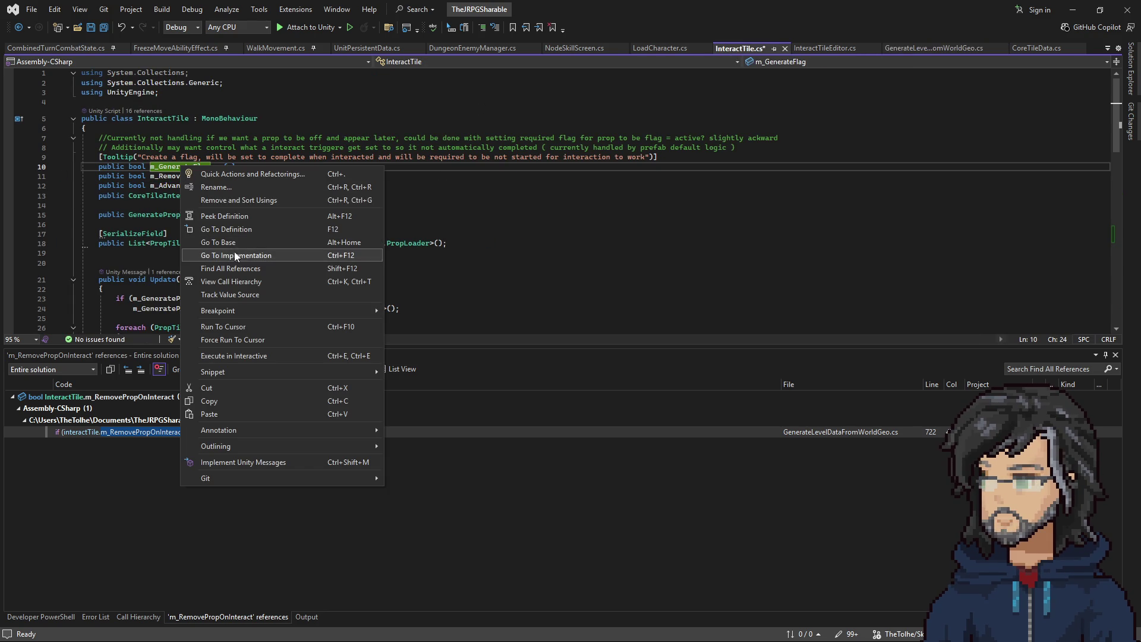
click(233, 267)
double_click(157, 428)
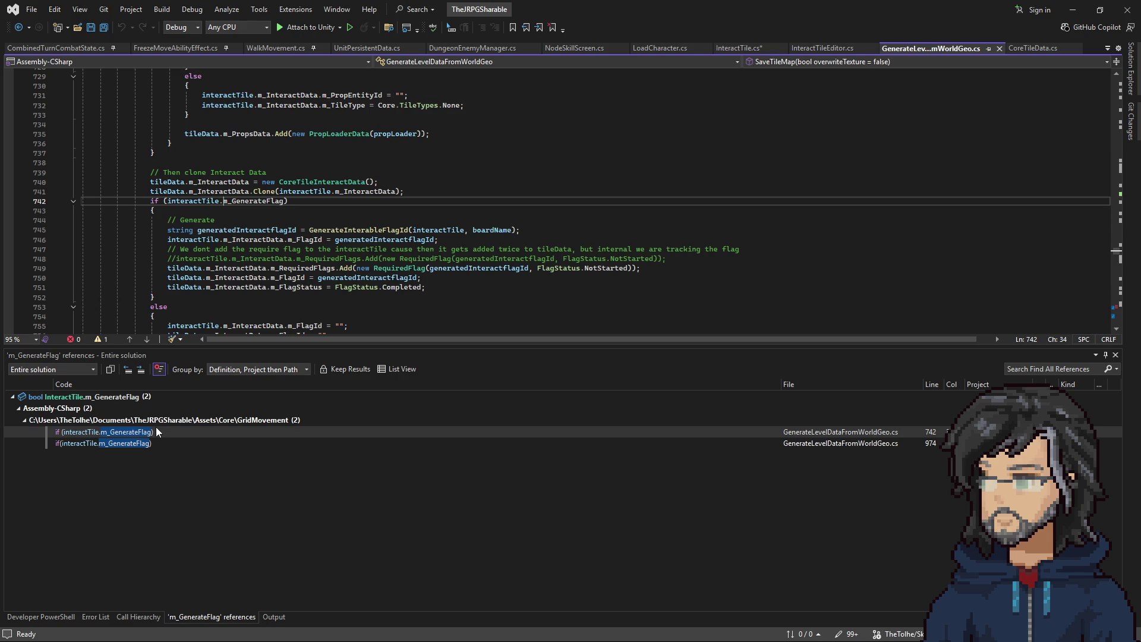
drag(254, 239, 438, 240)
drag(246, 271, 658, 269)
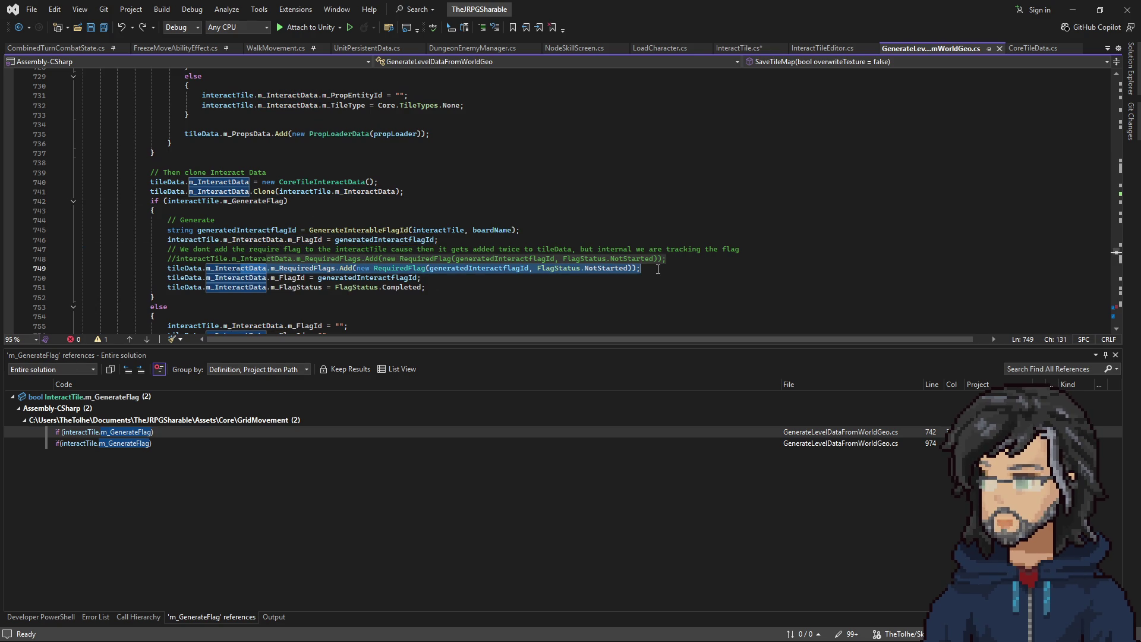
drag(208, 277, 455, 289)
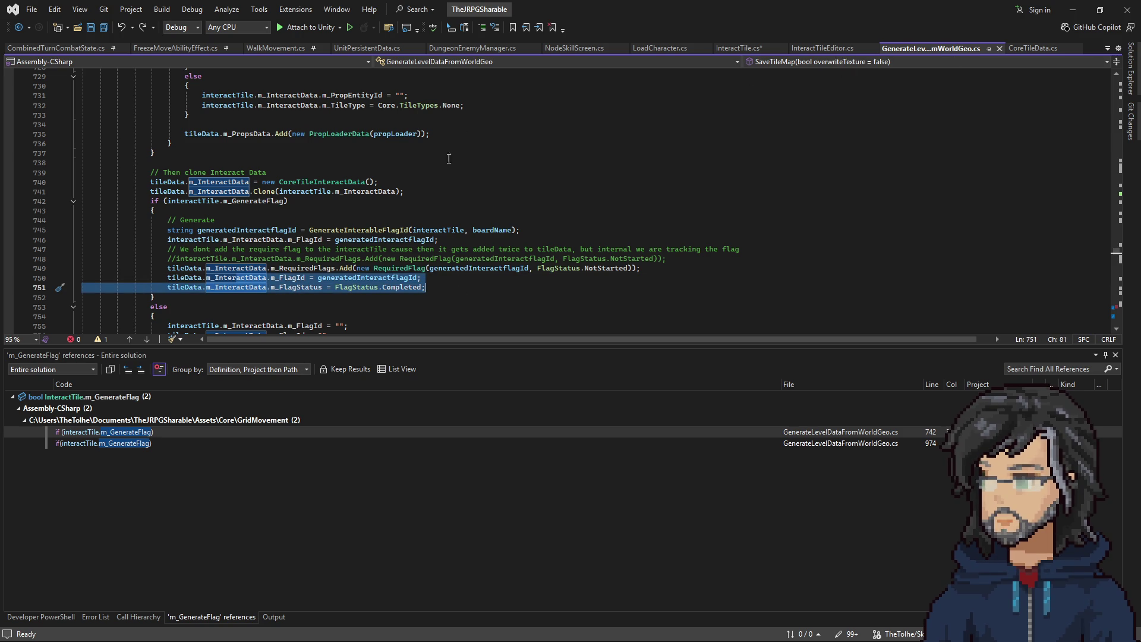
click(272, 290)
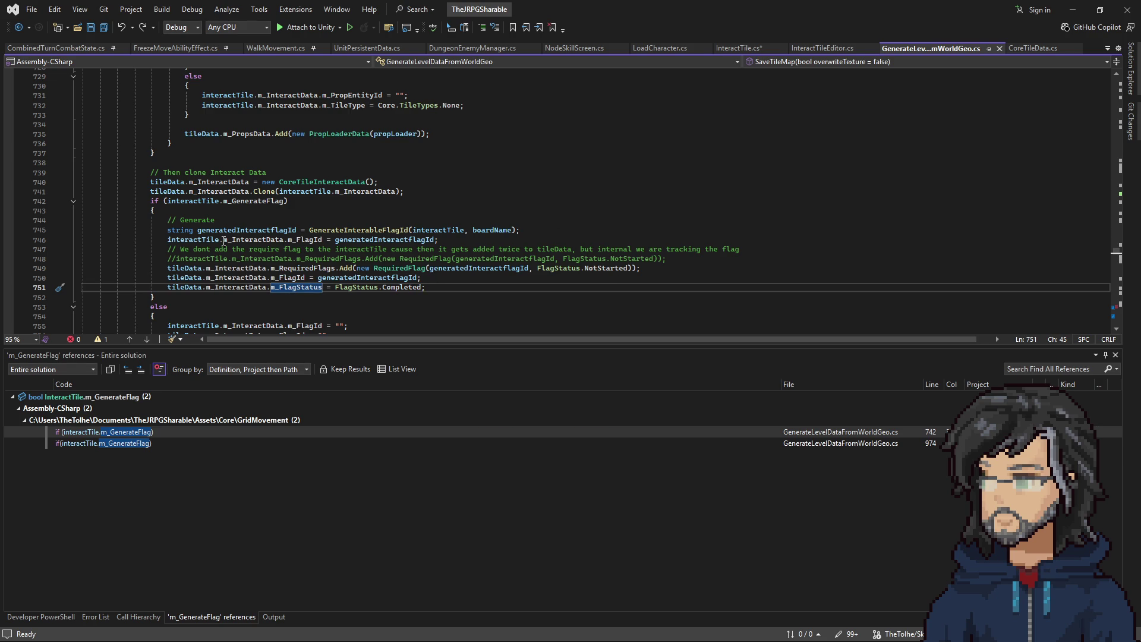
mouse_move(168, 240)
mouse_down()
mouse_move(178, 250)
mouse_move(168, 231)
mouse_up()
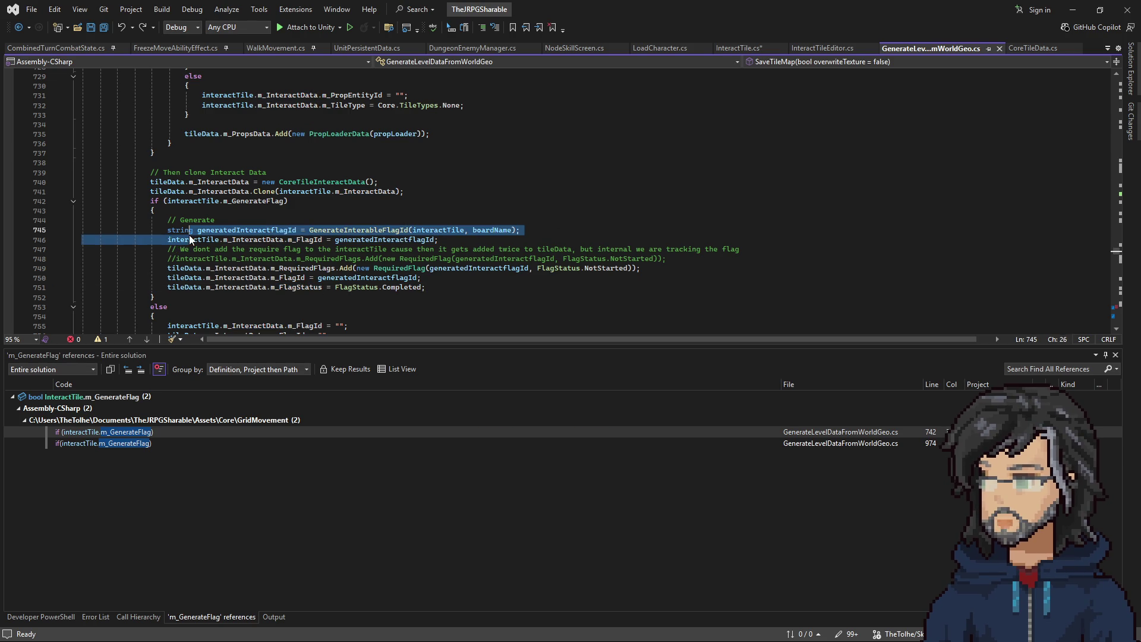
click(197, 240)
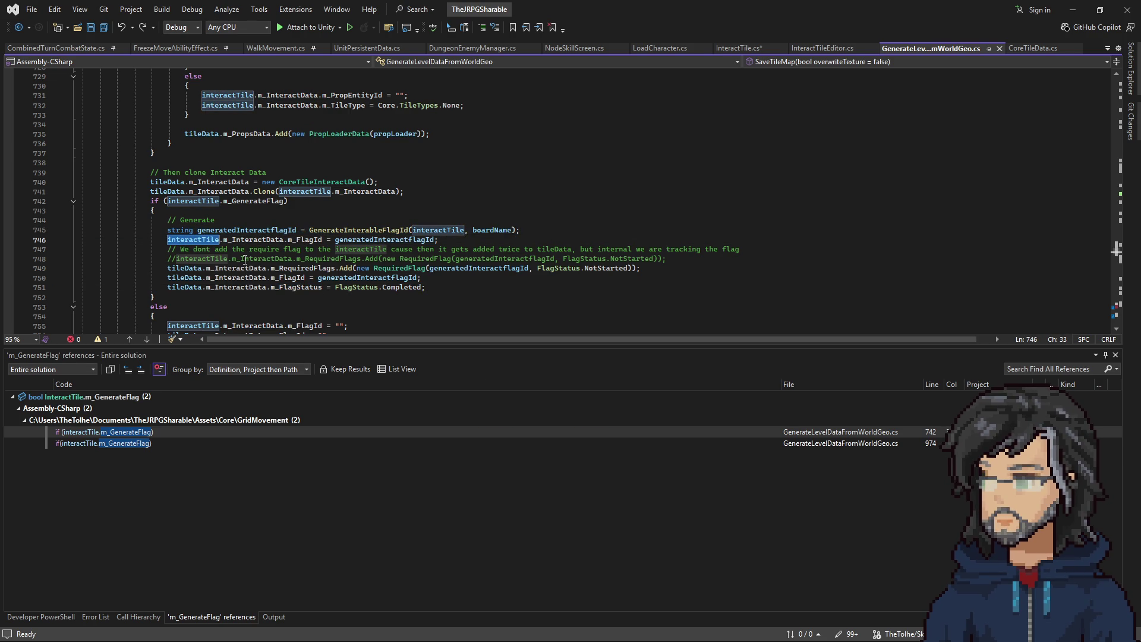
drag(169, 268, 270, 287)
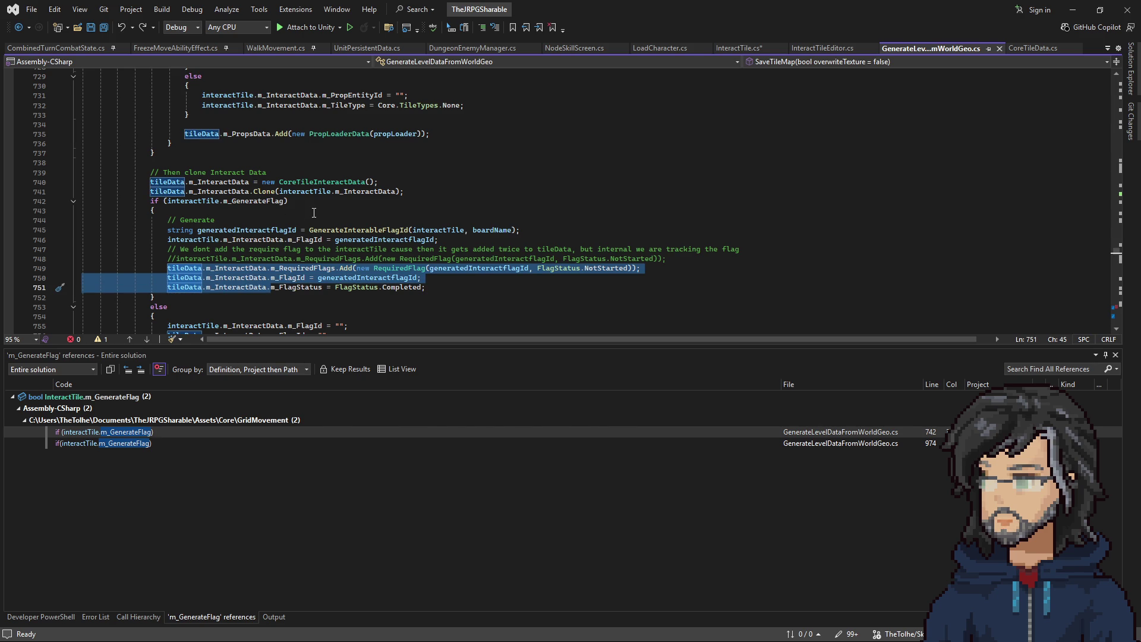
key(ctrl+Tab)
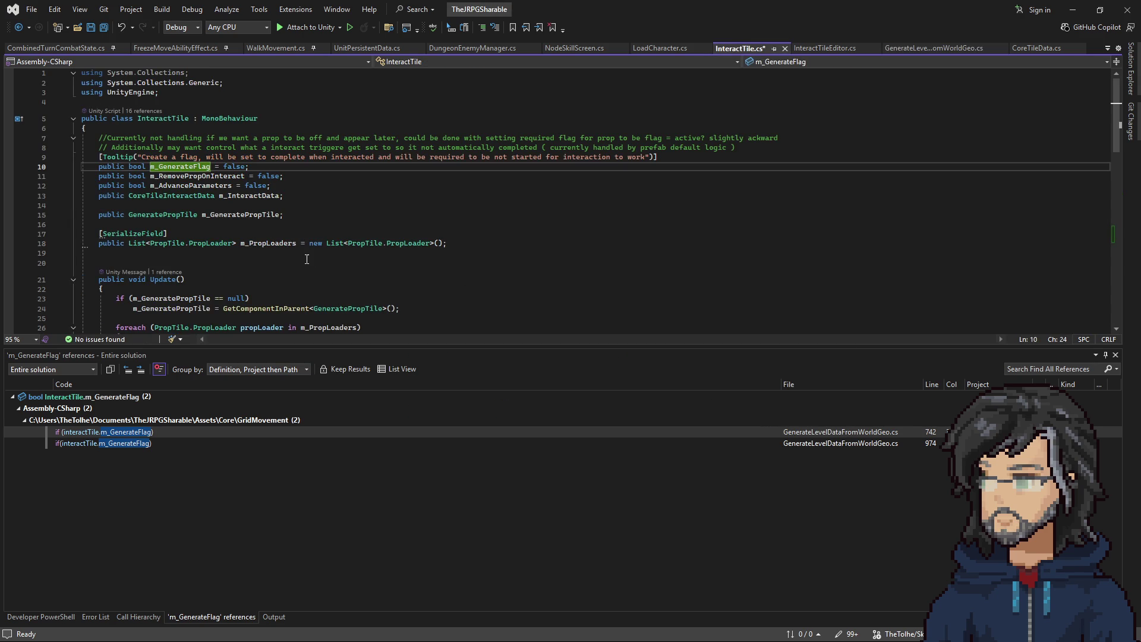
right_click(200, 176)
Step: List references to m_RemovePropOnInteract and read its usage at line 722 in the level data code
click(269, 276)
double_click(218, 429)
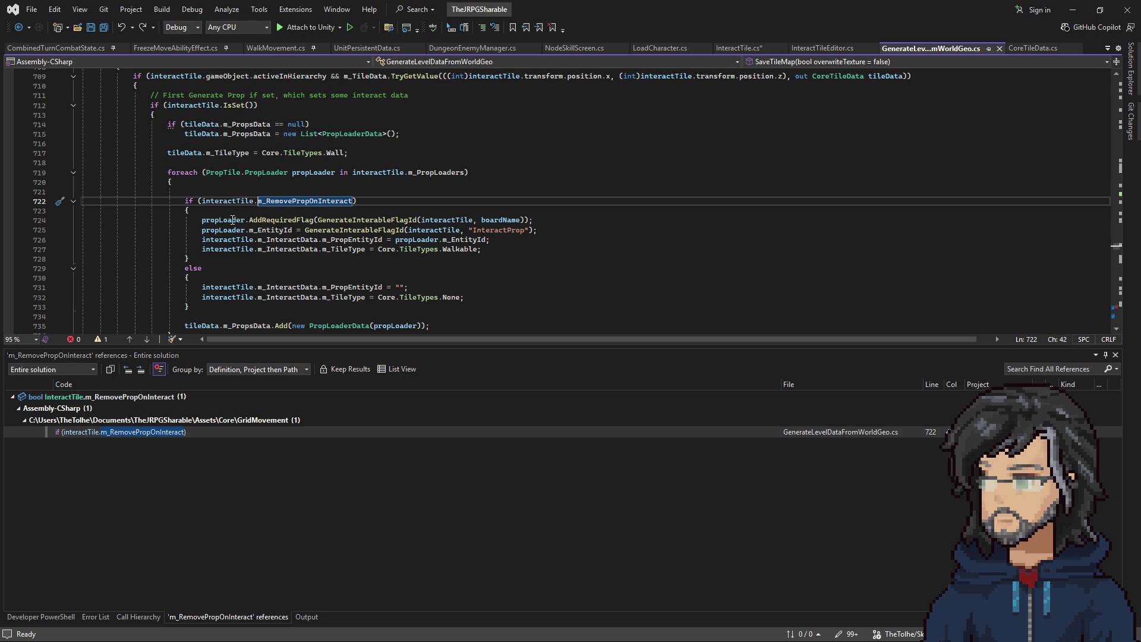
drag(202, 239, 257, 249)
scroll(269, 248, down, 2)
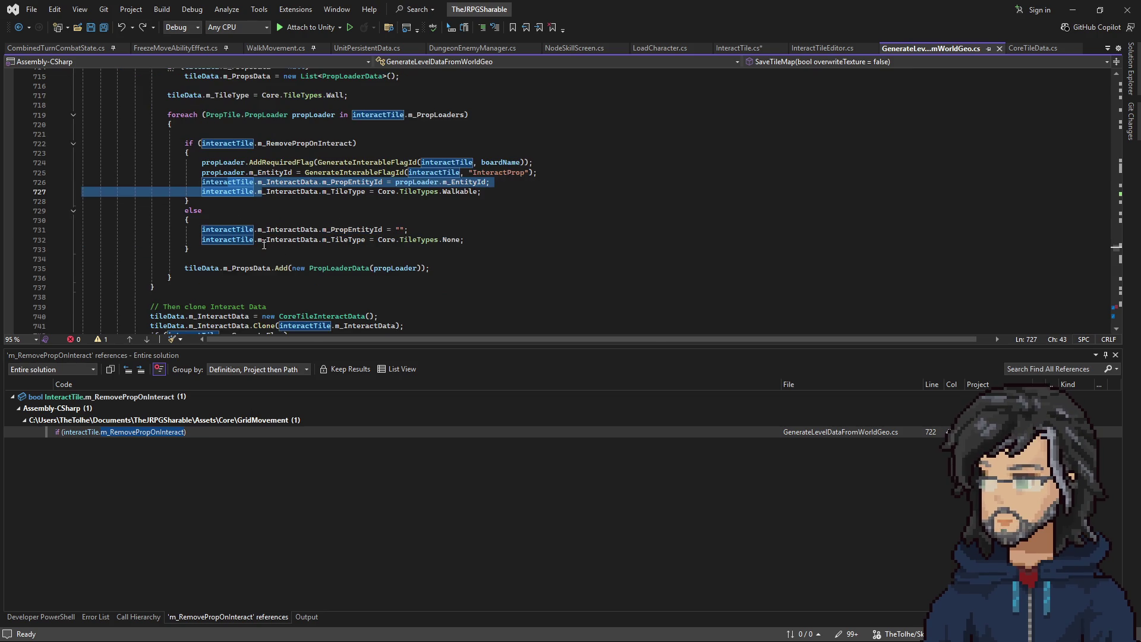
scroll(268, 248, down, 2)
scroll(303, 262, down, 1)
scroll(291, 191, up, 3)
click(280, 183)
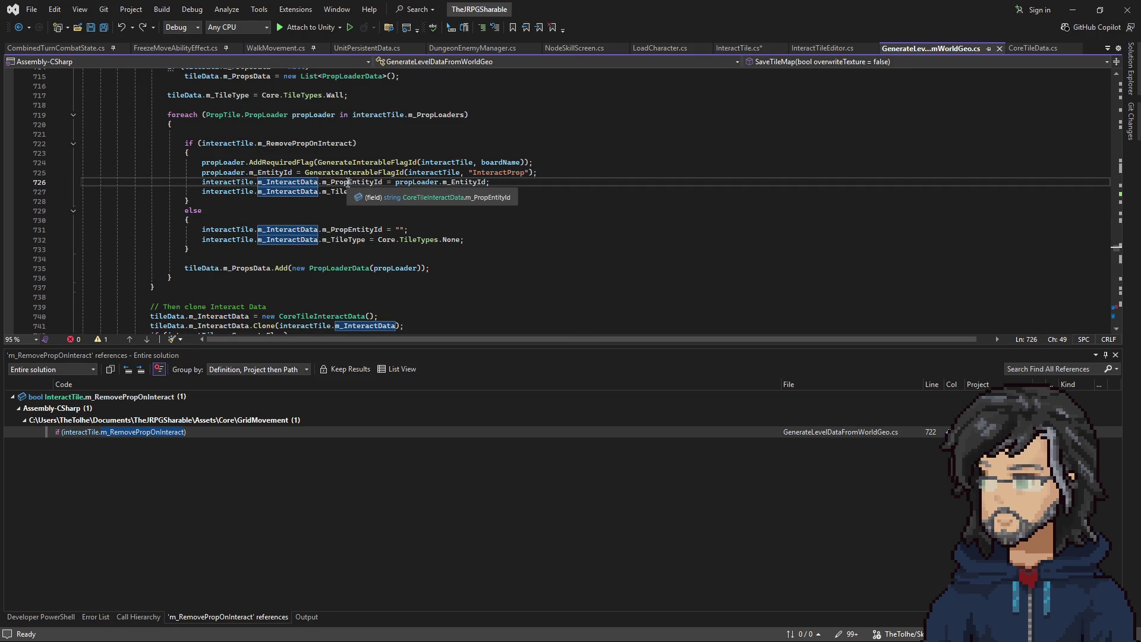
scroll(349, 238, down, 4)
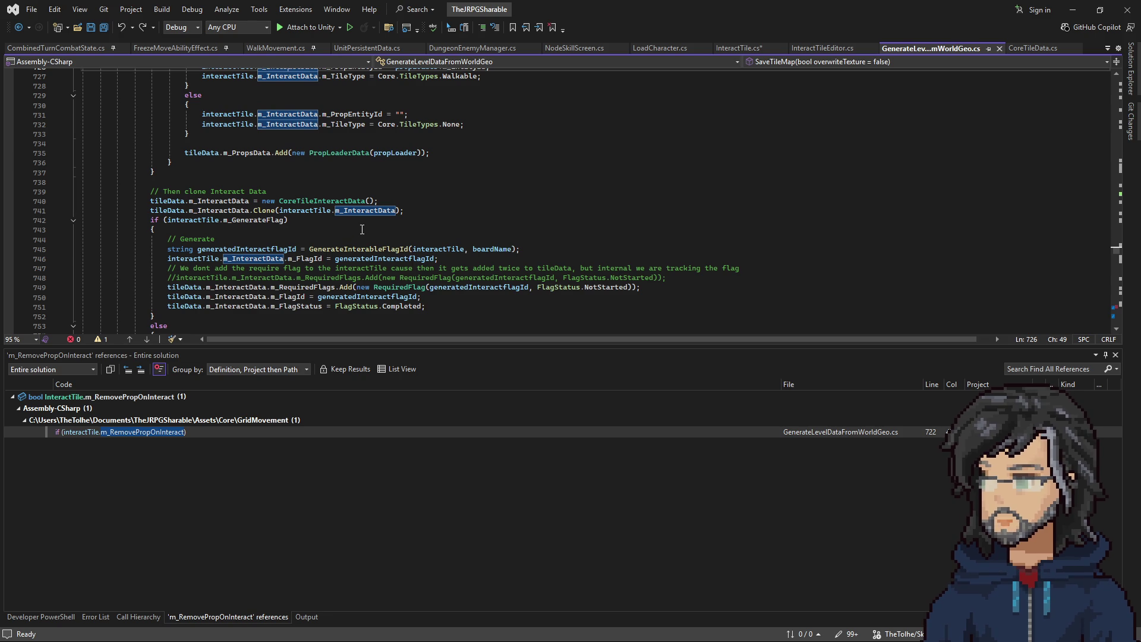
scroll(325, 245, up, 8)
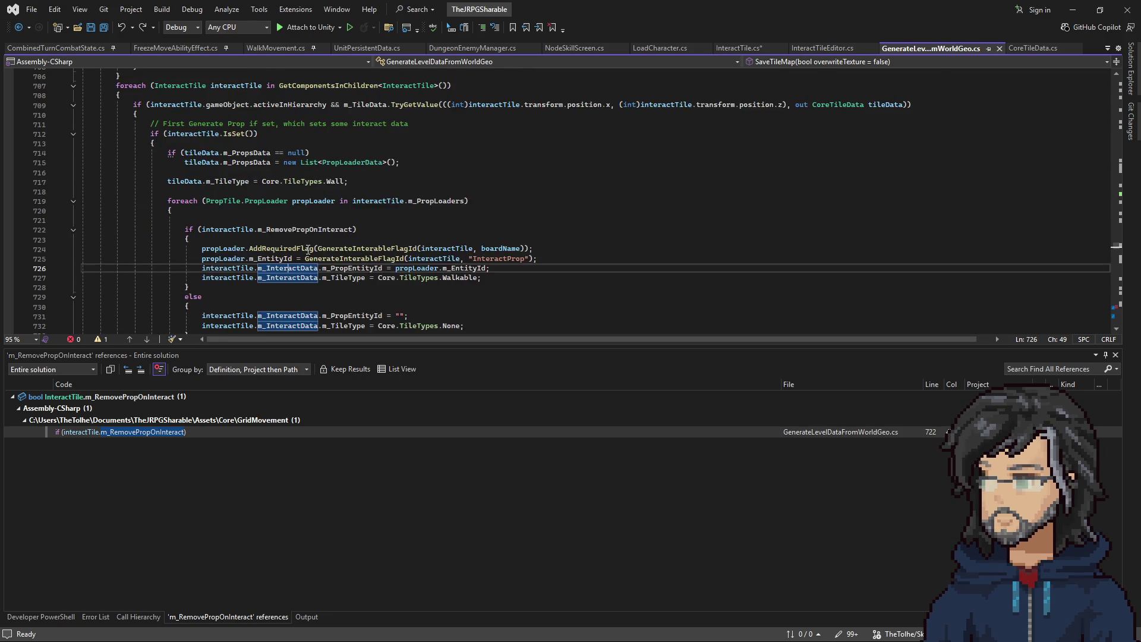
scroll(308, 249, down, 1)
scroll(307, 250, down, 6)
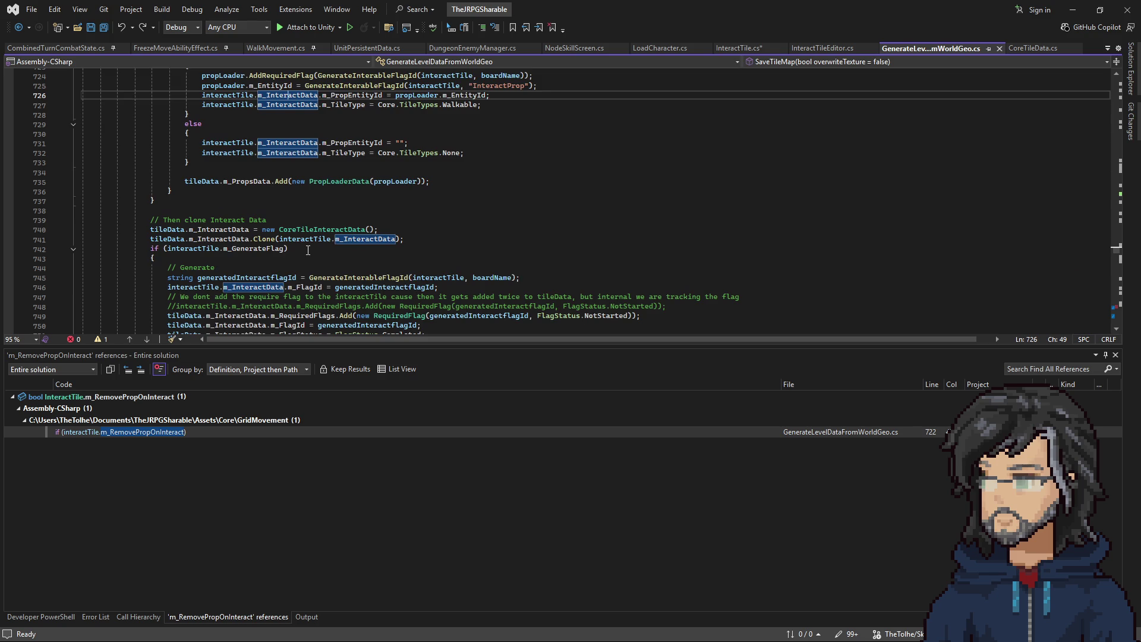
scroll(308, 249, down, 1)
scroll(247, 245, down, 6)
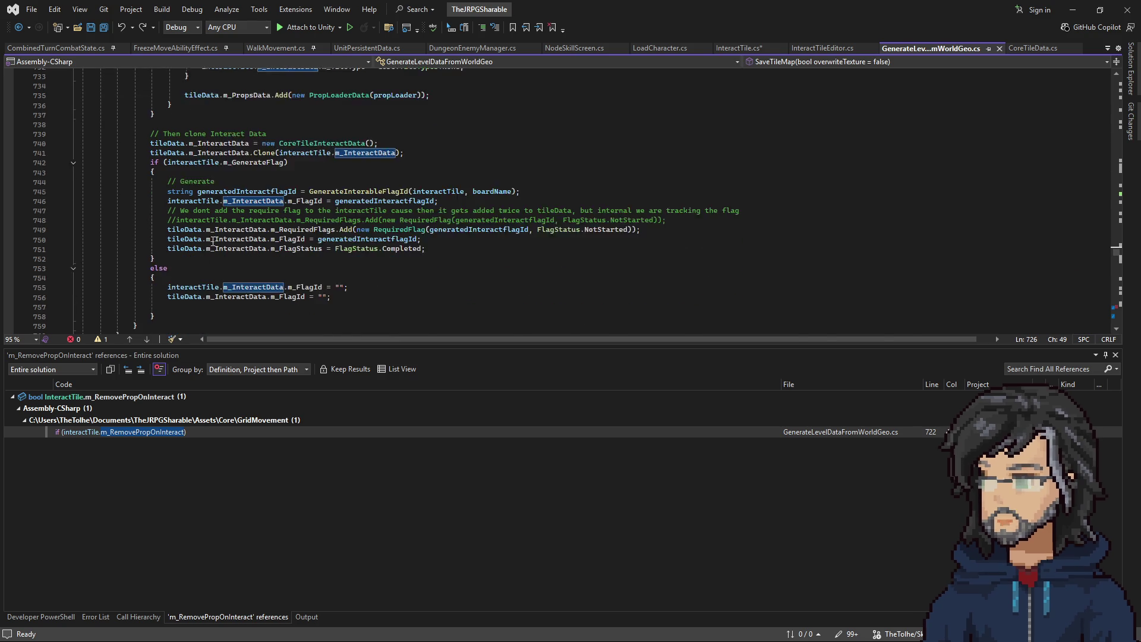
scroll(281, 233, up, 3)
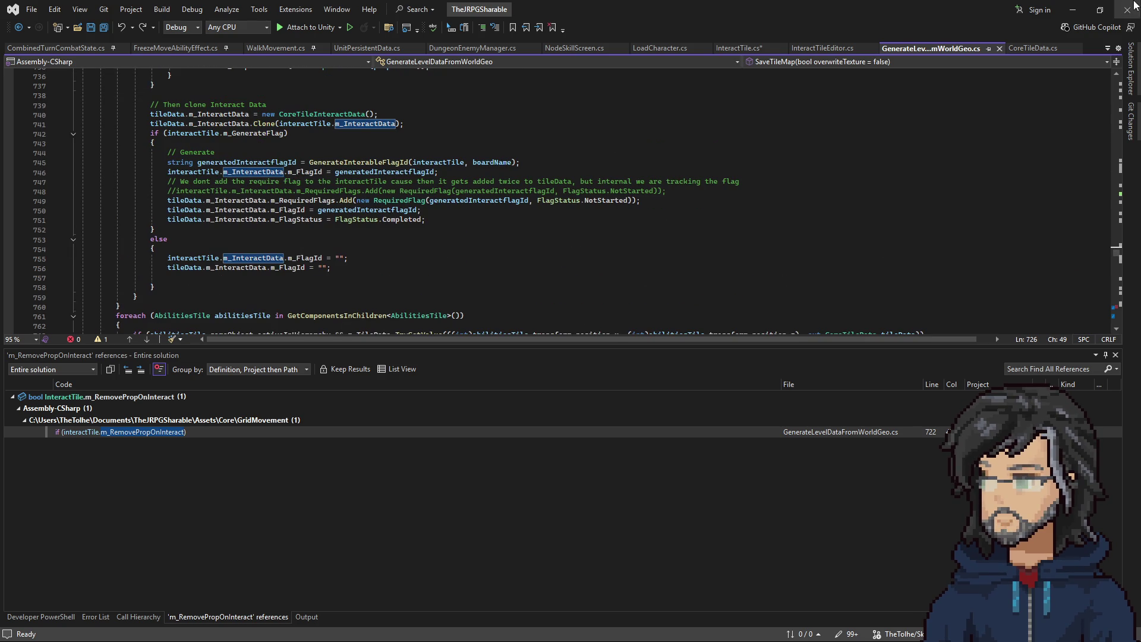
scroll(308, 291, up, 2)
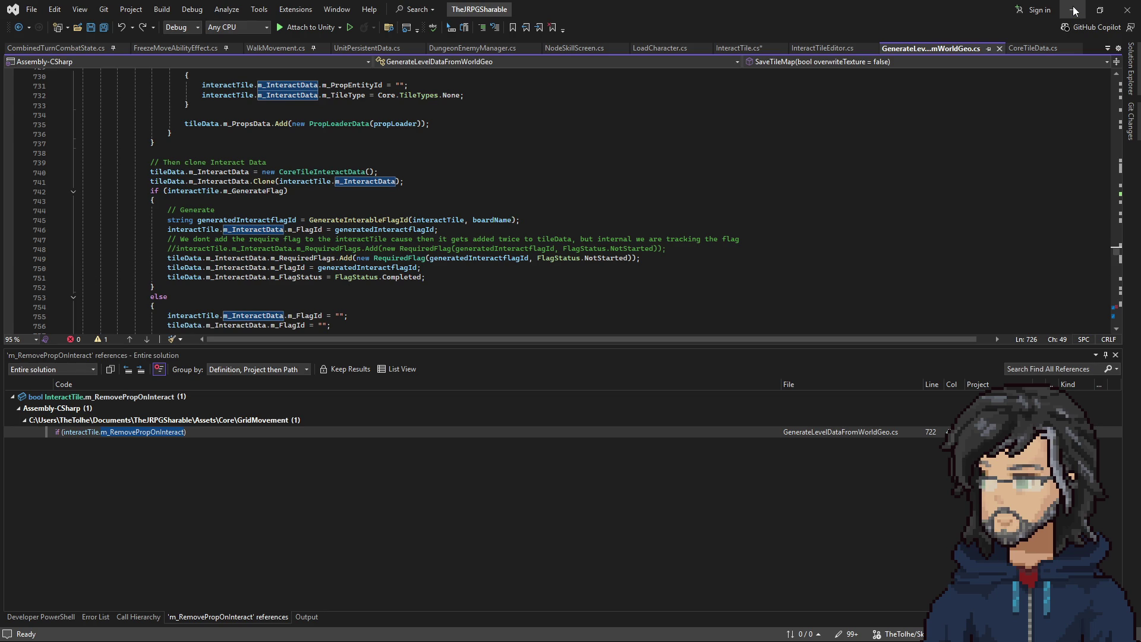
Step: Examine the interact data creation, required flags and flag id lines 724–750
click(257, 268)
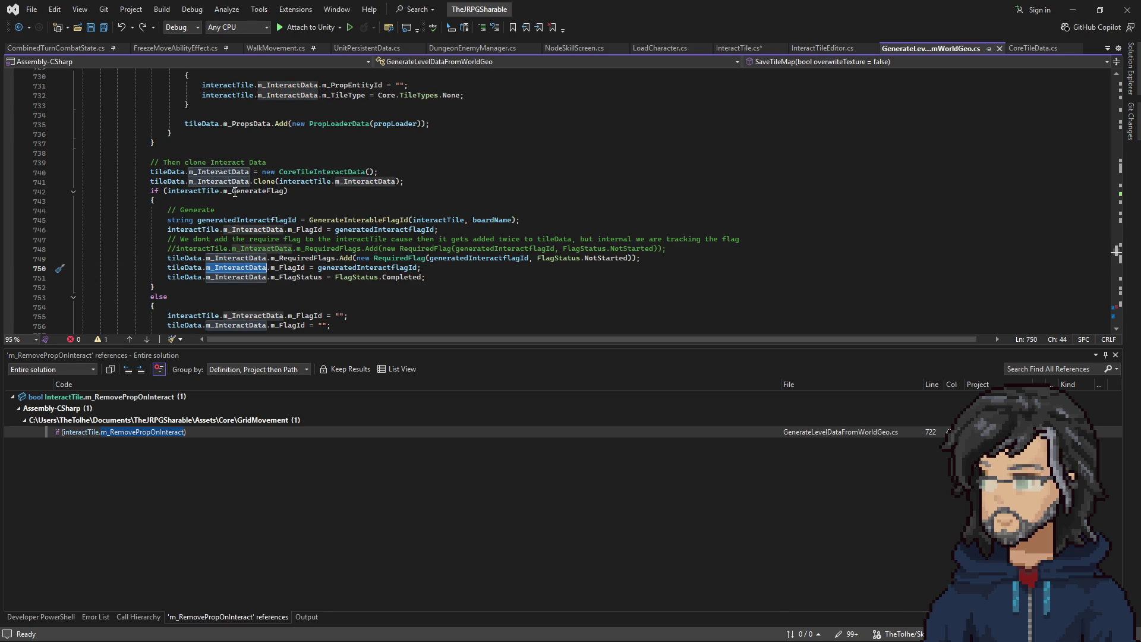
drag(210, 168, 353, 184)
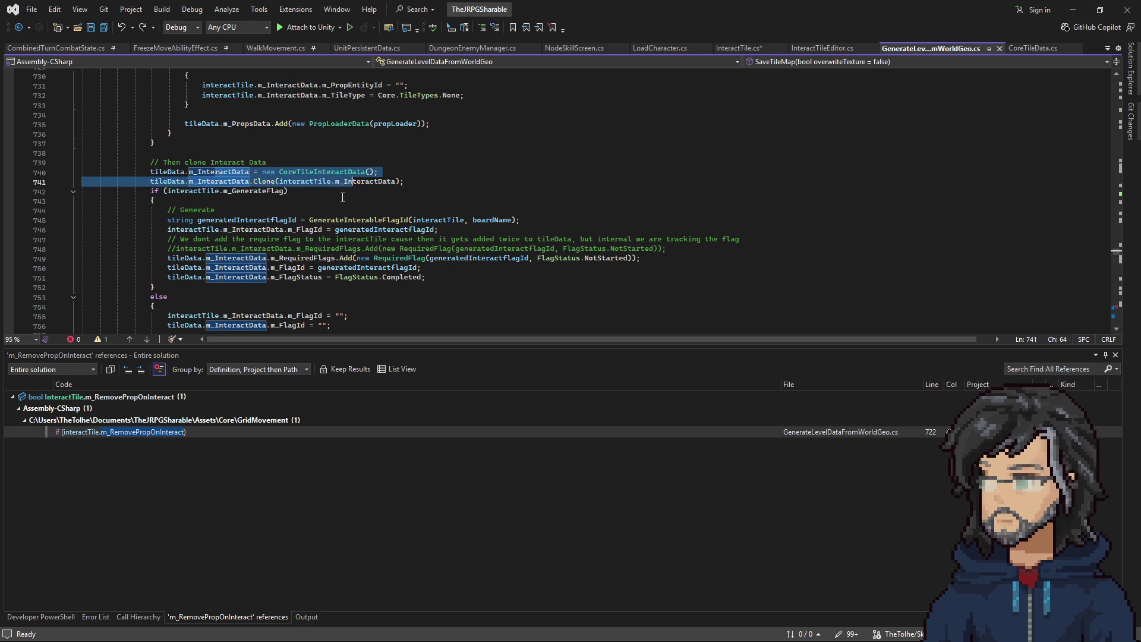
click(225, 258)
drag(232, 259, 382, 266)
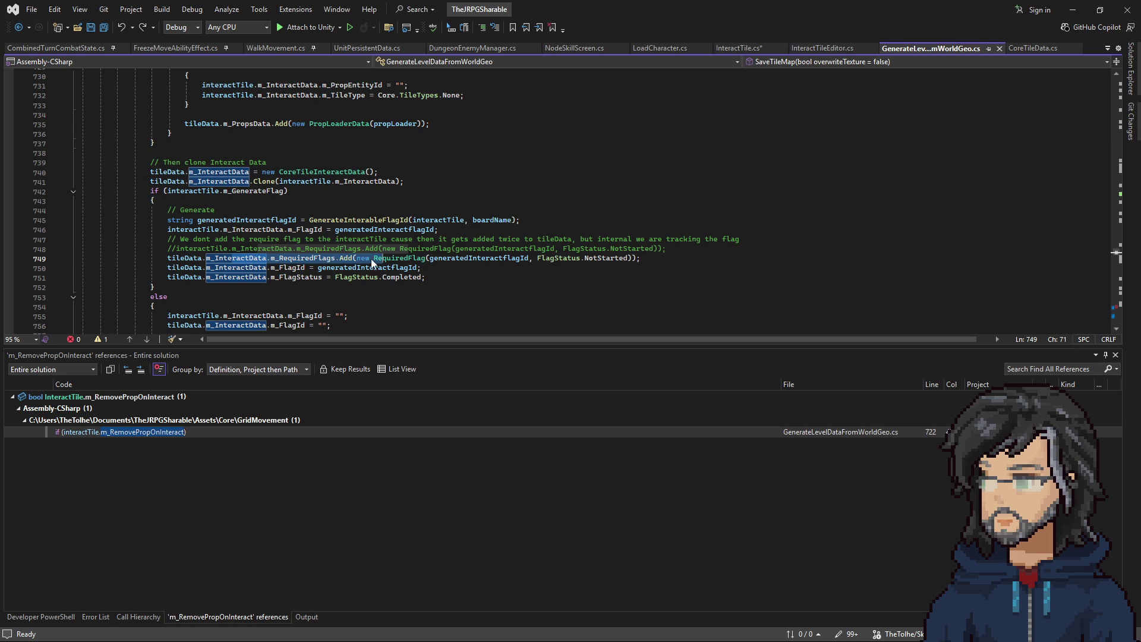
drag(217, 231, 395, 232)
click(395, 232)
scroll(325, 284, up, 6)
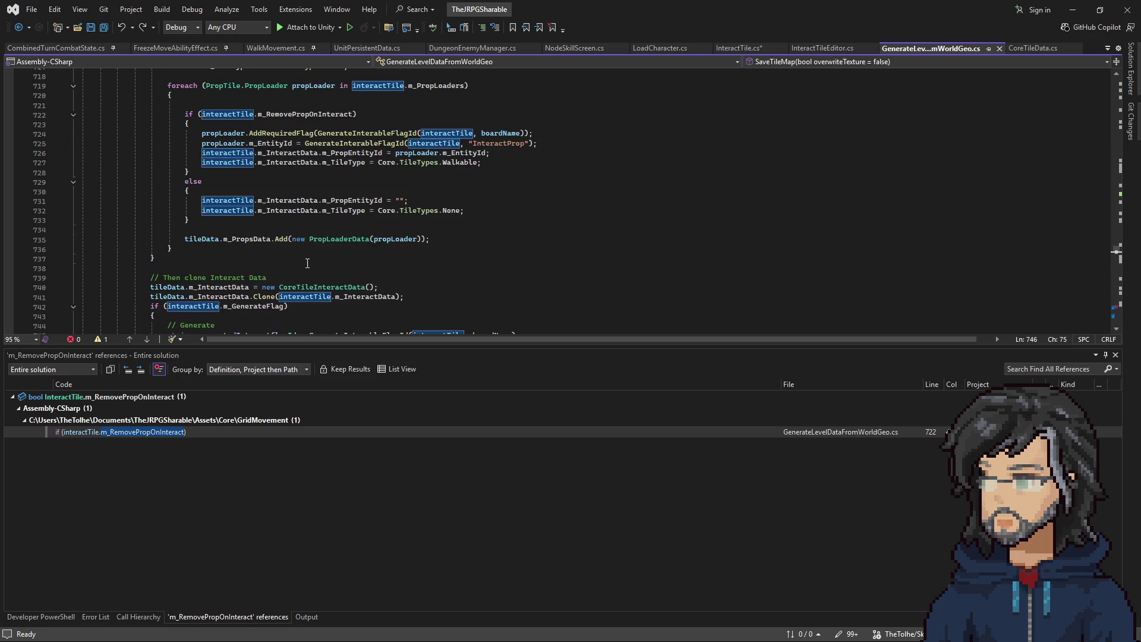
scroll(324, 284, up, 2)
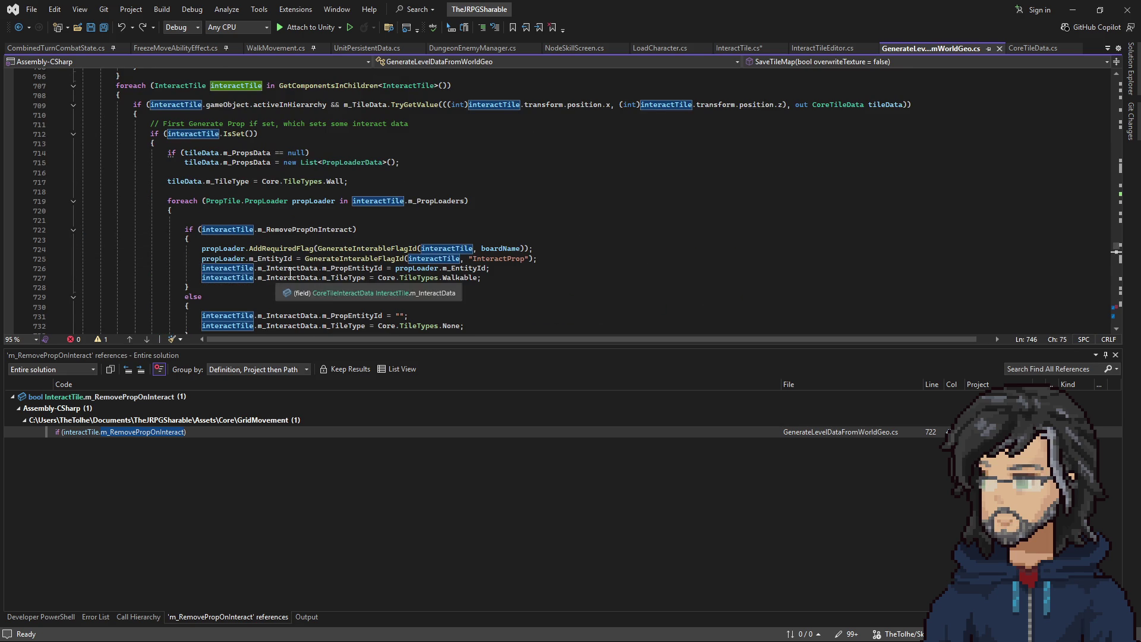
click(250, 249)
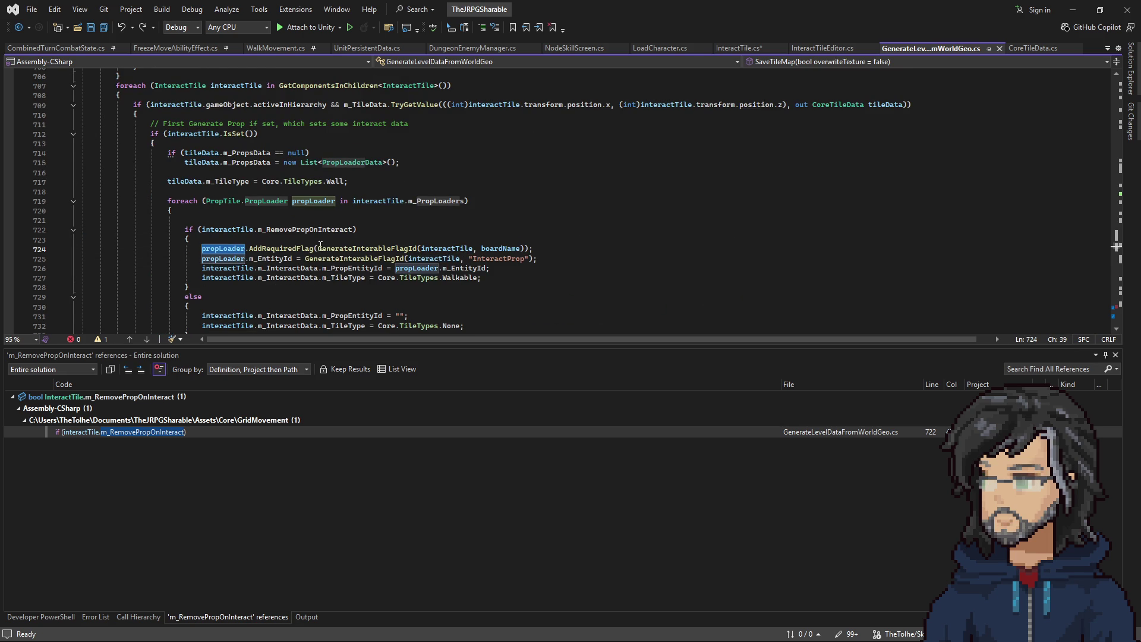
Step: Check AddRequiredFlag's definition in PropTile, return to line 724, and minimize Visual Studio
right_click(273, 250)
click(303, 308)
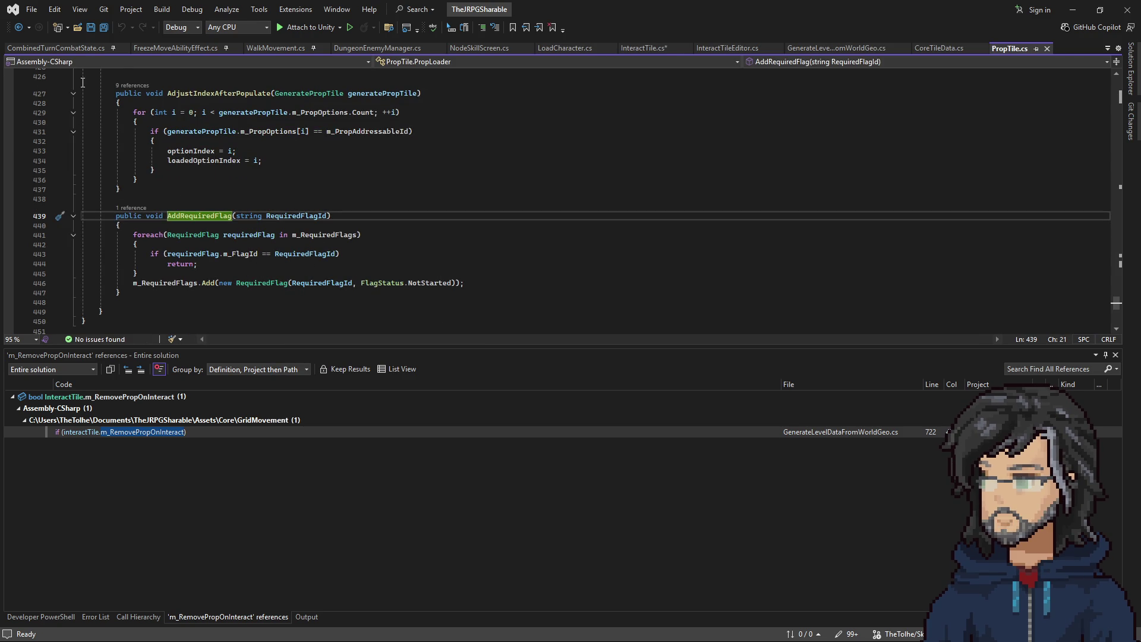
click(23, 26)
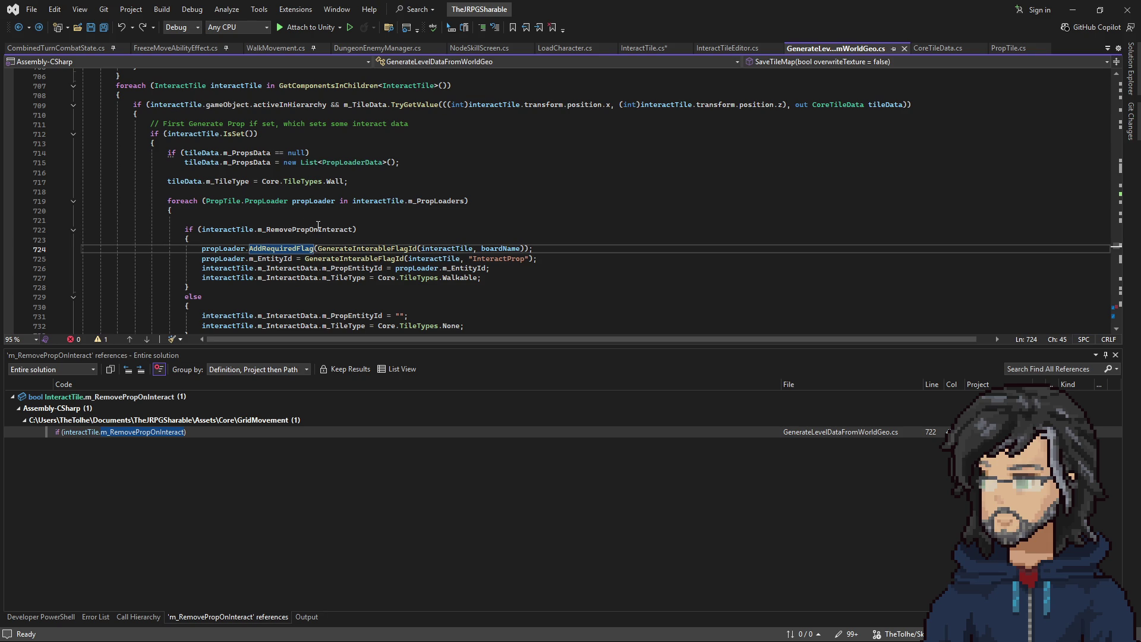
click(1072, 10)
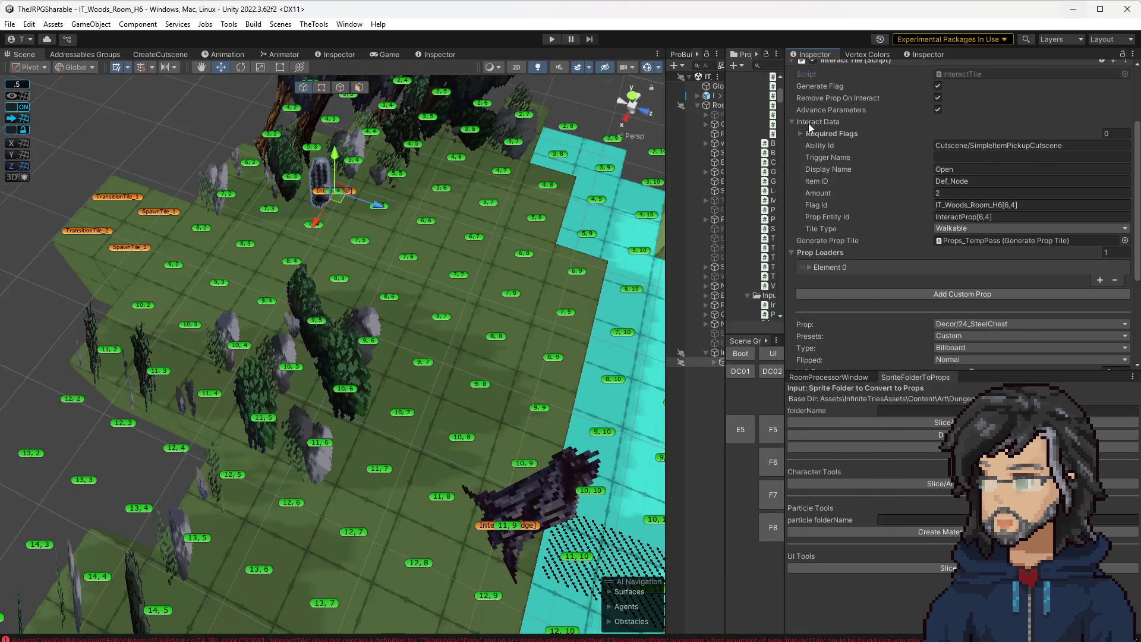
Step: Move the chest interact tile to [6,5], update its ids, and delete the stale [6,4] required flag
drag(340, 197, 392, 218)
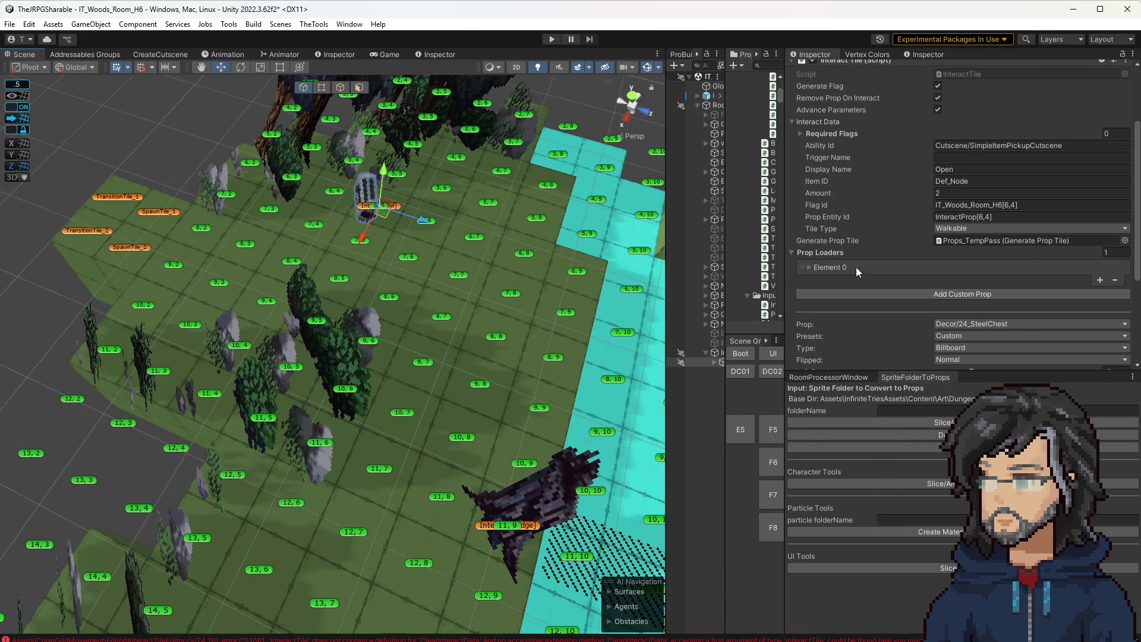
click(992, 215)
scroll(960, 312, down, 5)
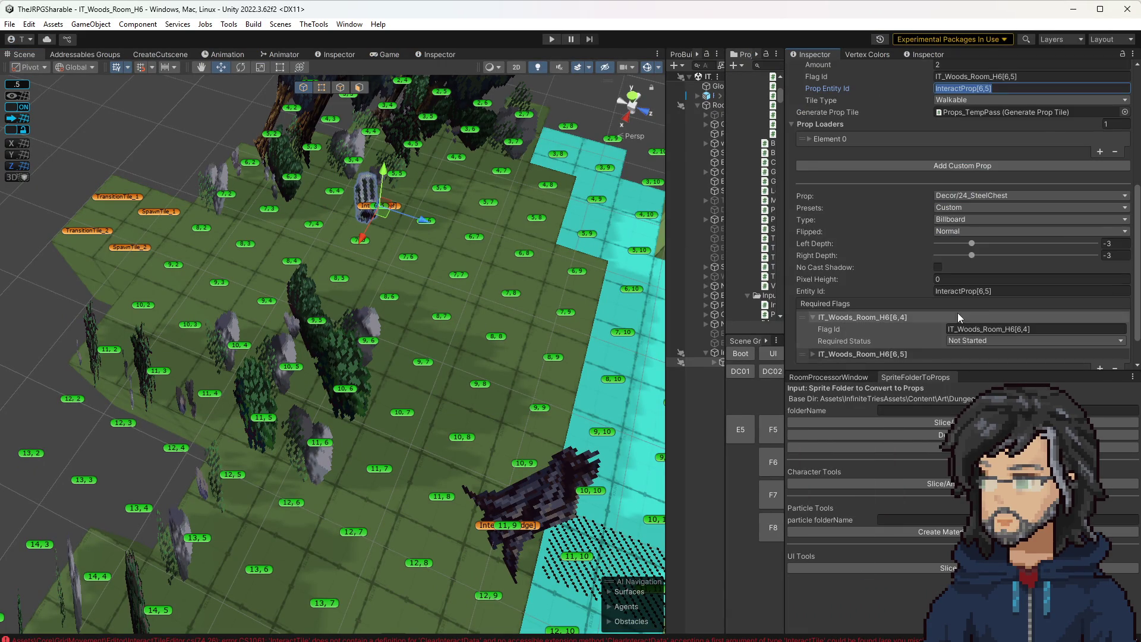
click(863, 318)
click(1004, 293)
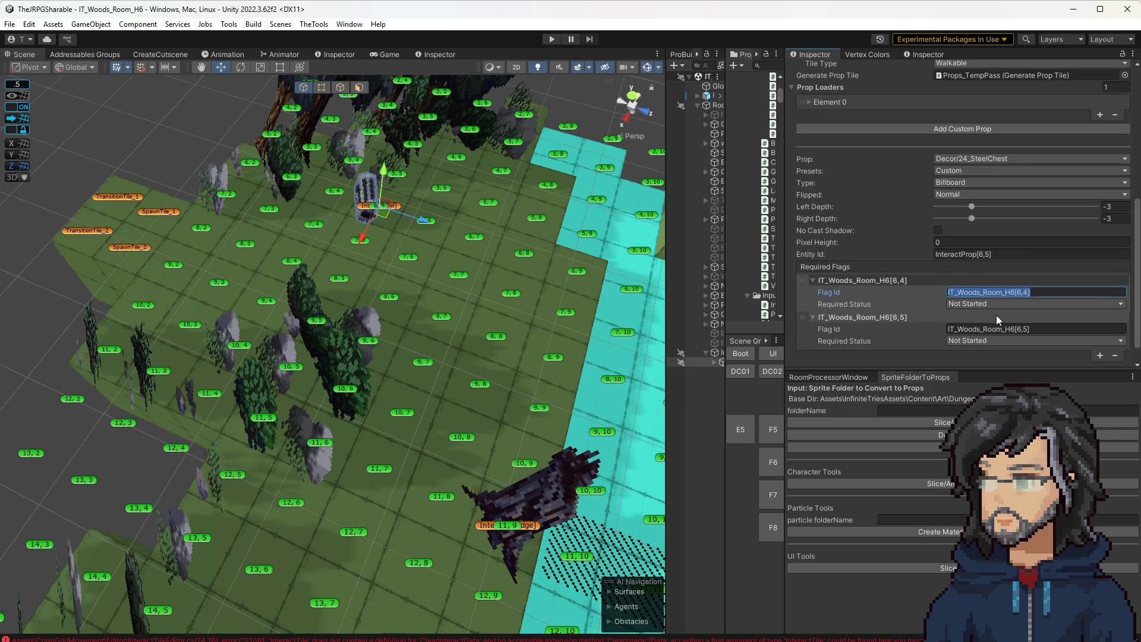
click(807, 300)
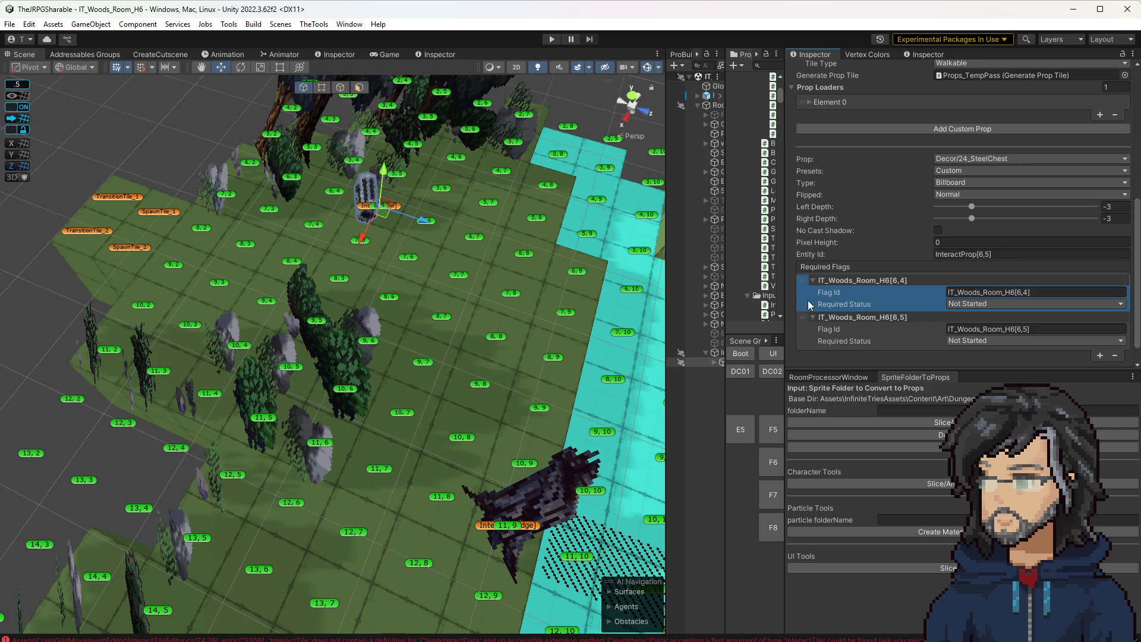
key(Delete)
Step: Move the chest prop back onto tile 6,4 and switch to Visual Studio
scroll(814, 294, up, 5)
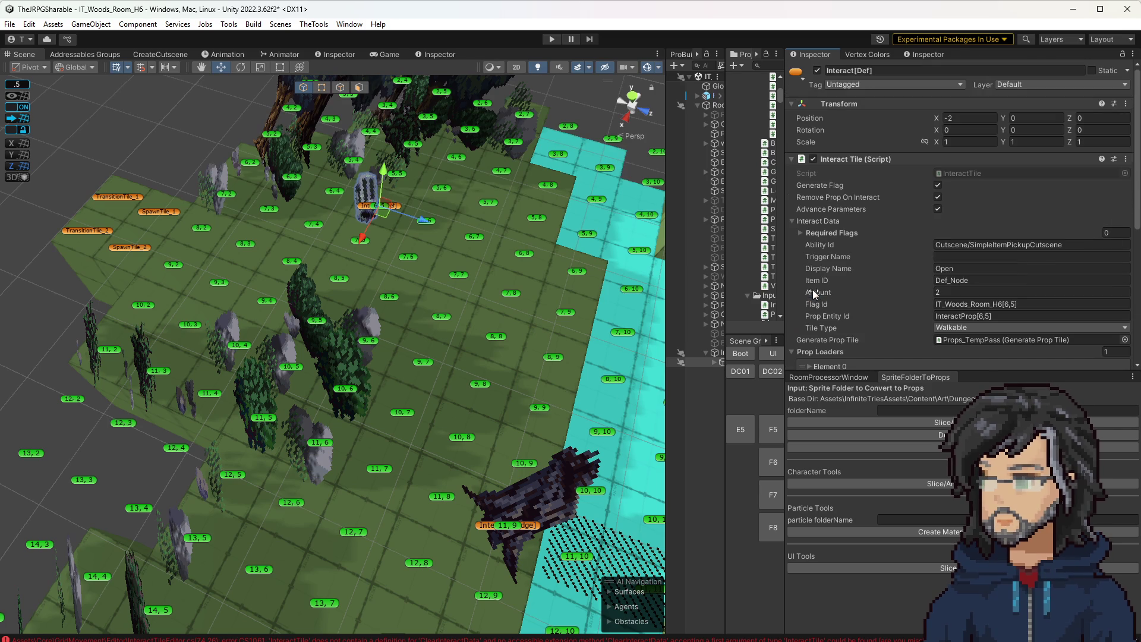
scroll(936, 327, down, 2)
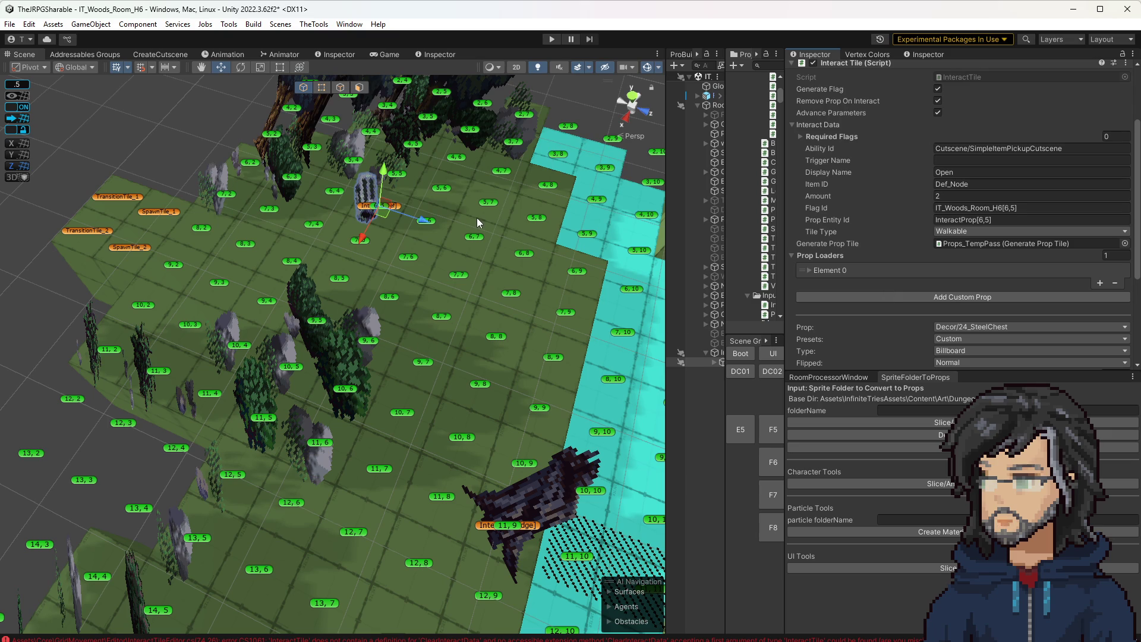
scroll(856, 258, down, 3)
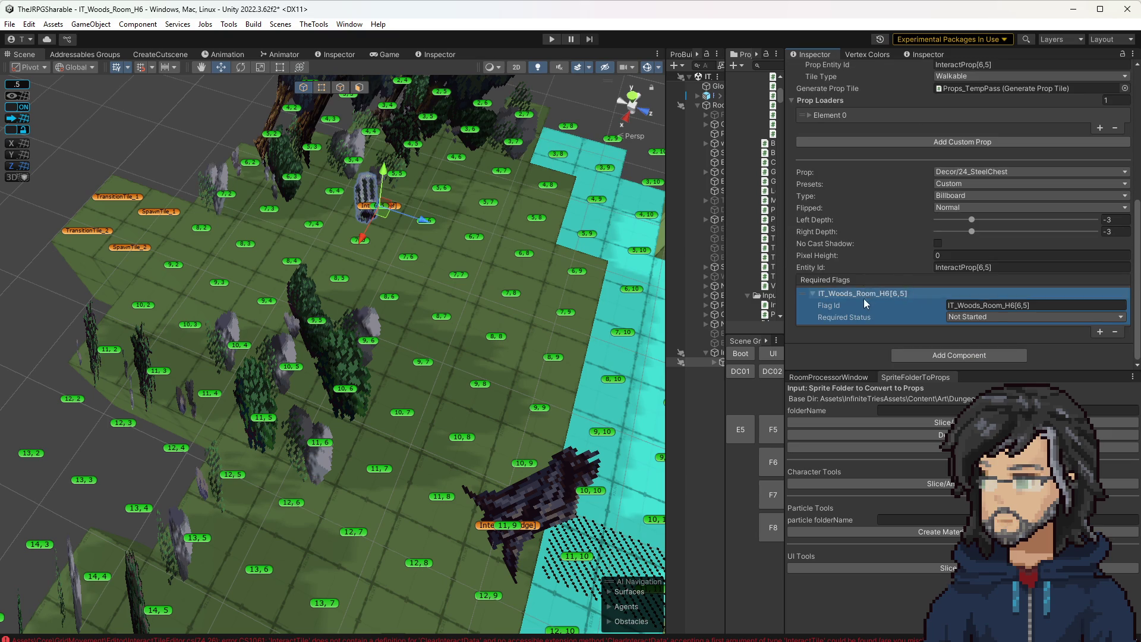
drag(385, 209, 338, 194)
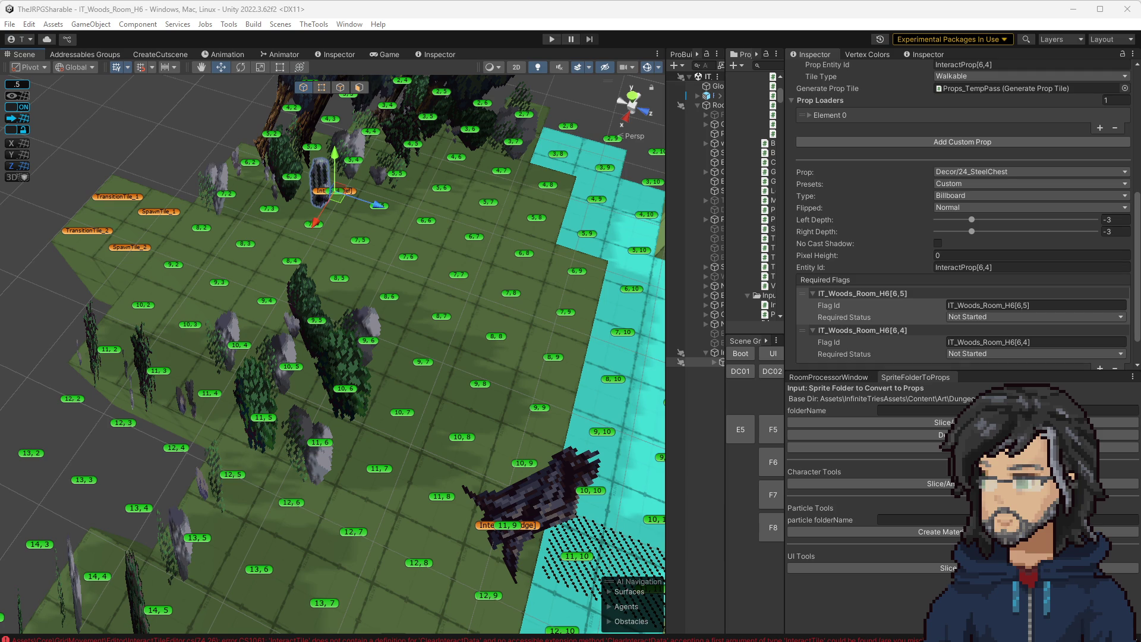
key(alt+Tab)
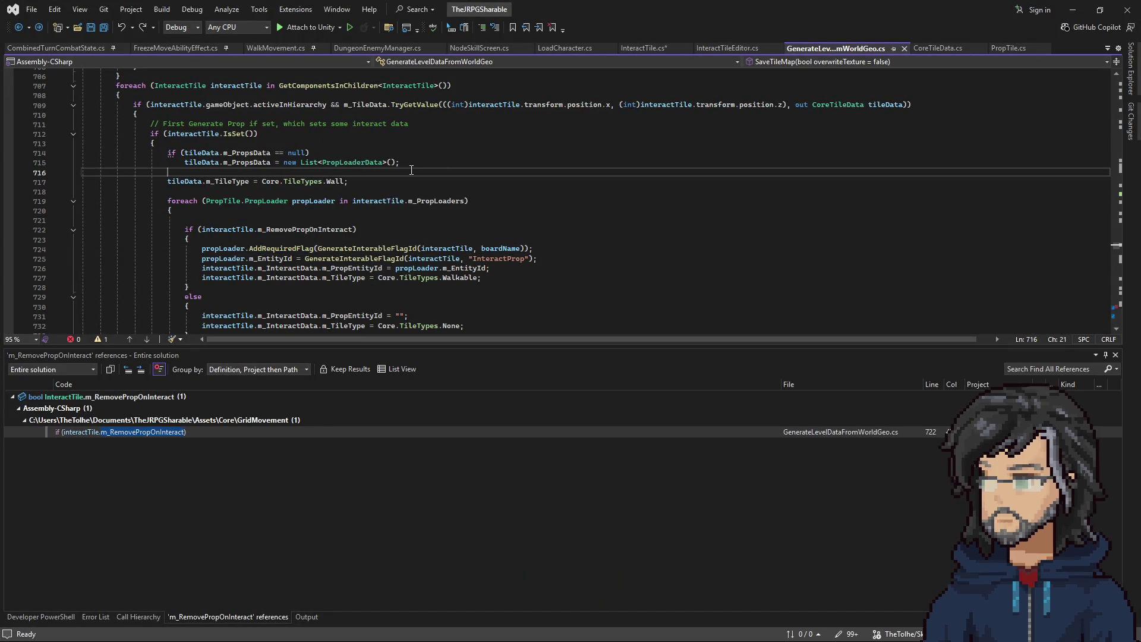
Step: Cut the Regenate Interact Data button block from InteractTileEditor.cs and save all scripts
click(734, 49)
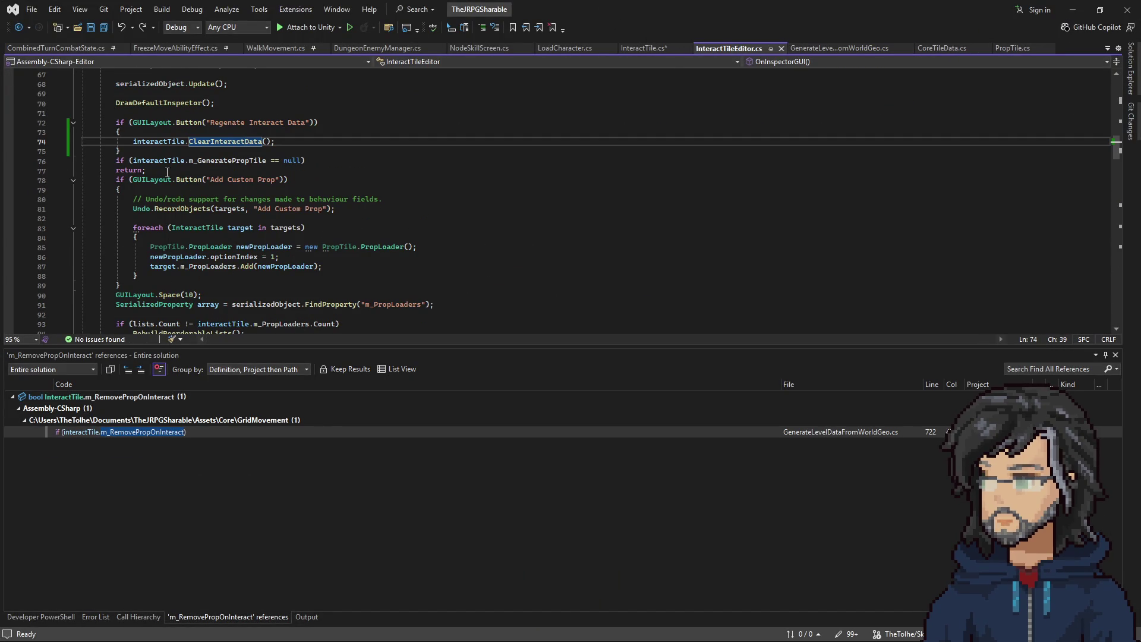
drag(157, 154, 176, 114)
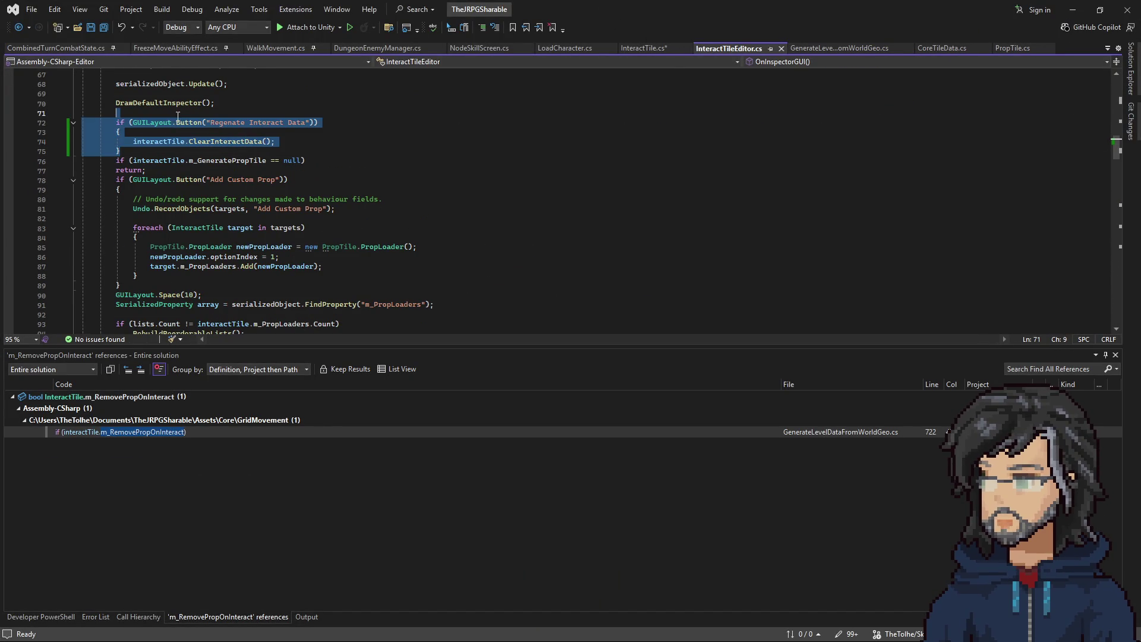
key(Delete)
key(ctrl+s)
click(650, 48)
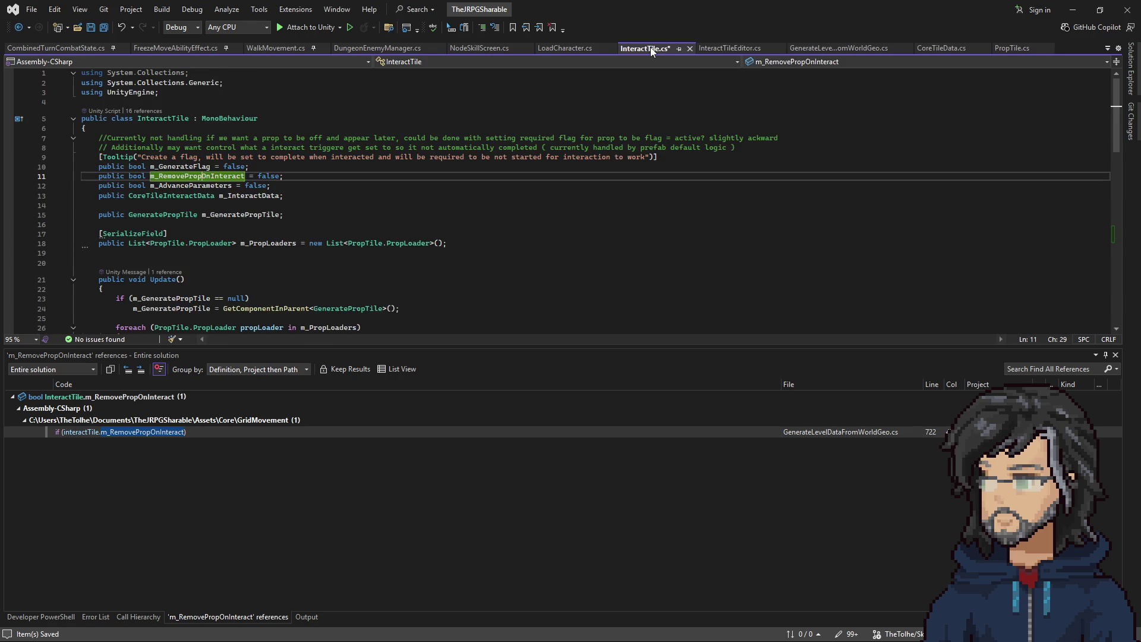
scroll(234, 209, down, 7)
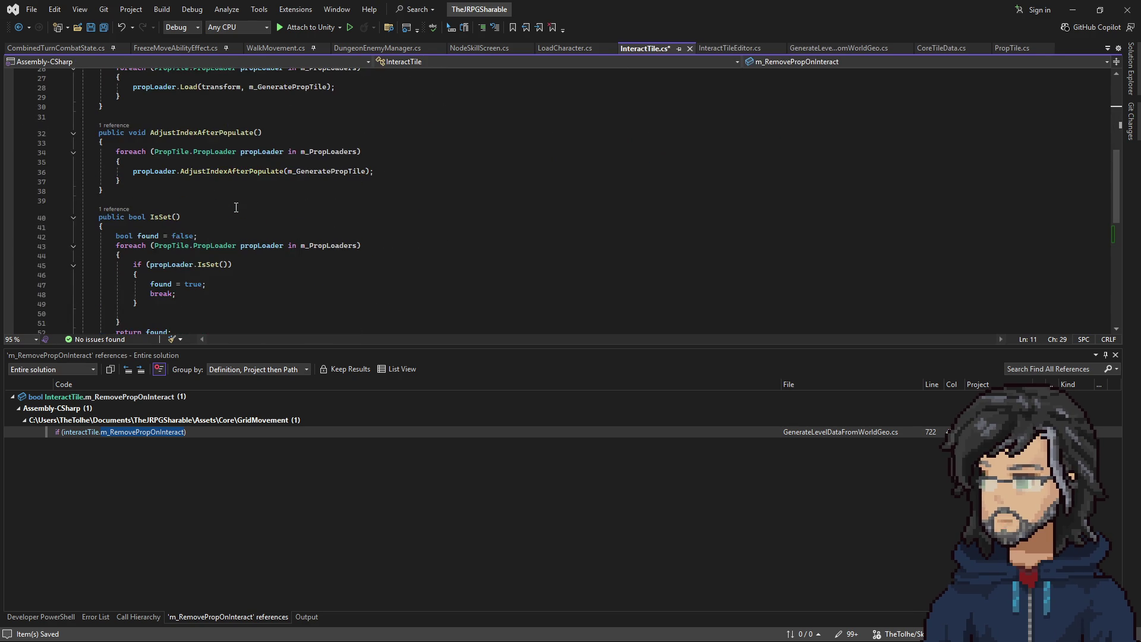
scroll(246, 211, up, 5)
scroll(246, 211, up, 4)
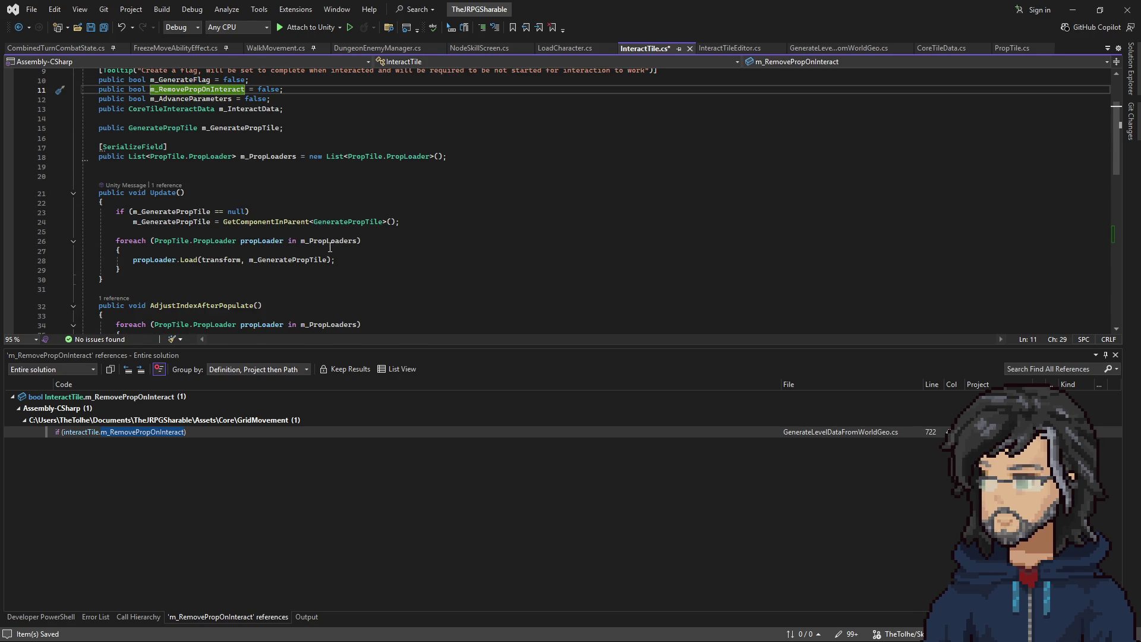
scroll(330, 247, down, 5)
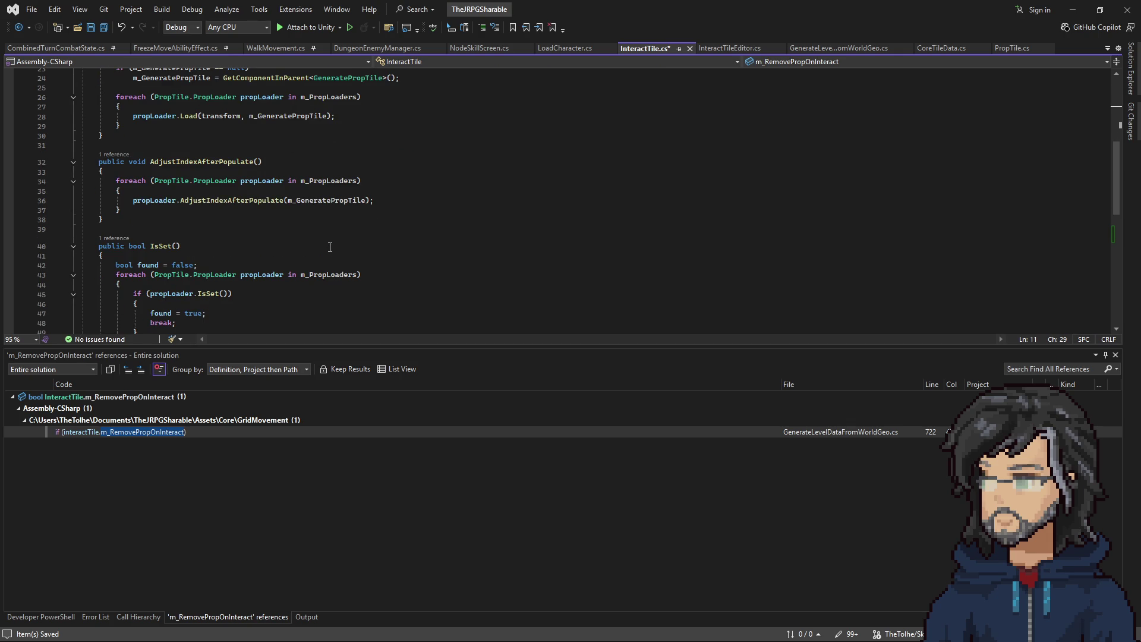
click(722, 46)
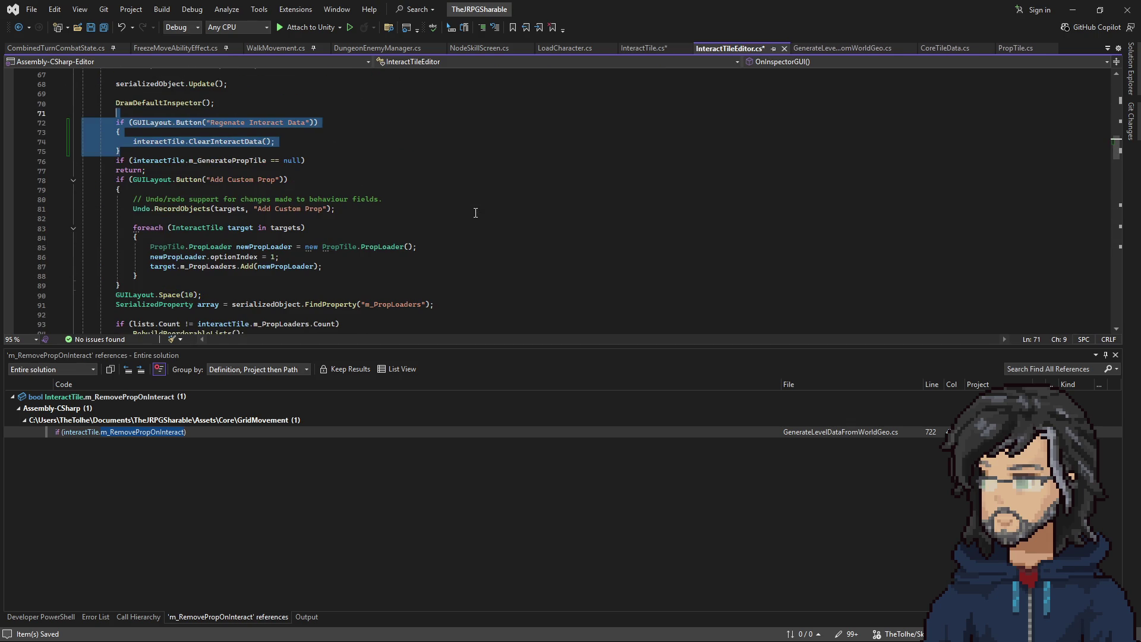
click(629, 46)
scroll(385, 235, down, 5)
scroll(385, 235, up, 5)
scroll(385, 235, down, 4)
key(ctrl+shift+s)
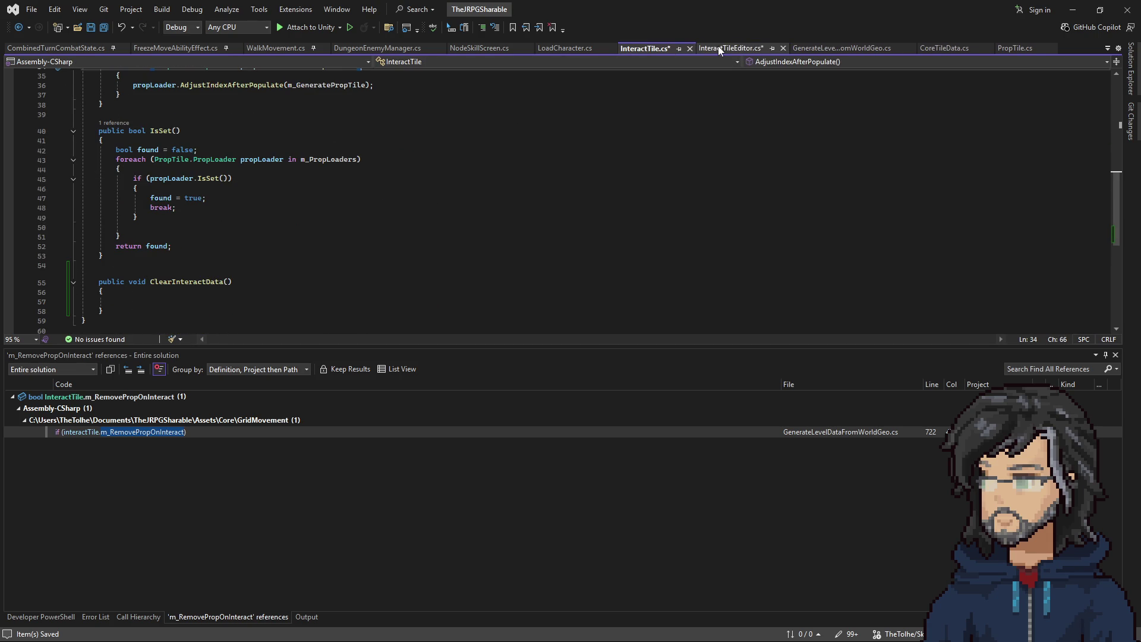
Step: Paste the Regenate Interact Data button block above DrawDefaultInspector(), save, and go to ClearInteractData in InteractTile.cs
click(722, 48)
scroll(208, 229, up, 4)
drag(127, 266, 119, 229)
key(ctrl+c)
key(Delete)
click(162, 213)
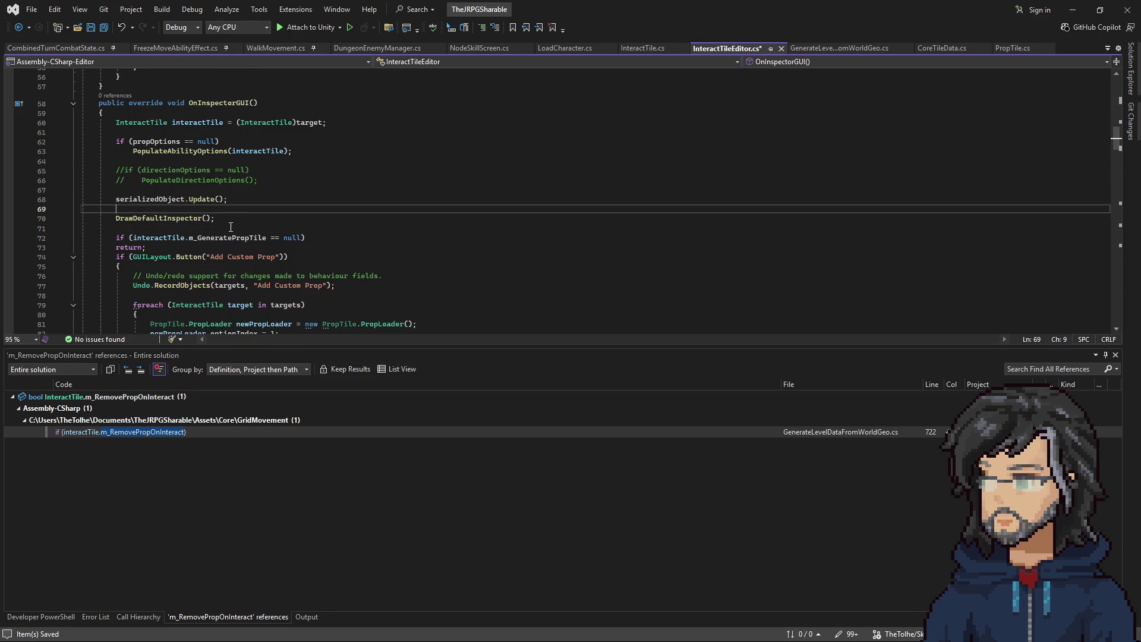
key(ctrl+v)
key(Return)
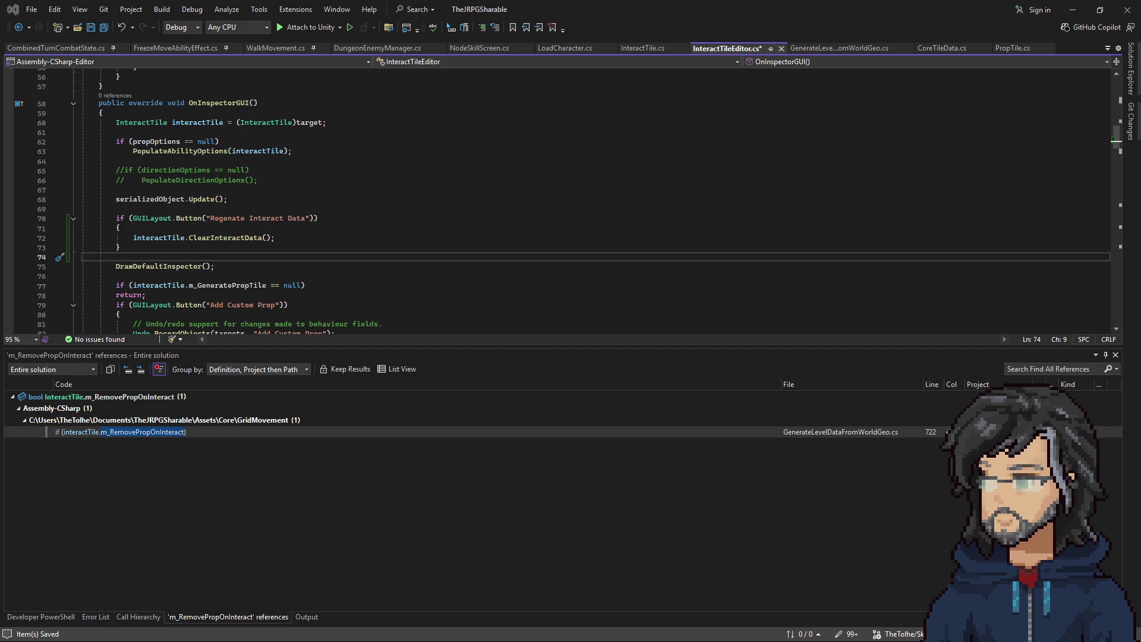
click(321, 199)
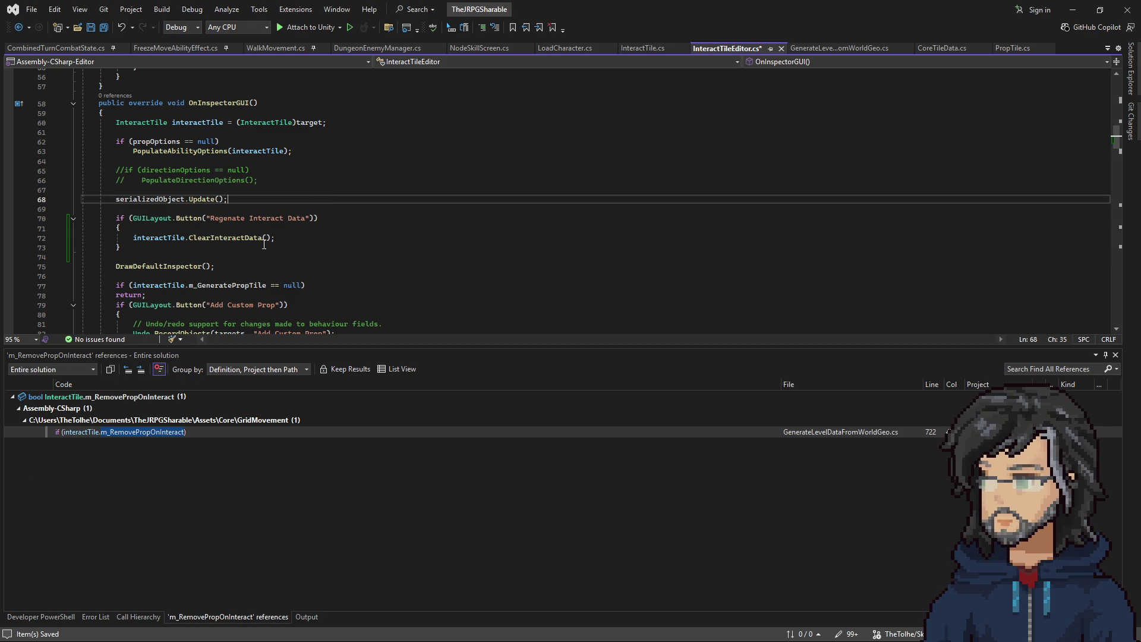
key(ctrl+s)
click(643, 49)
click(196, 301)
Step: Copy IsSet's foreach loop over the prop loaders into ClearInteractData
scroll(215, 241, up, 2)
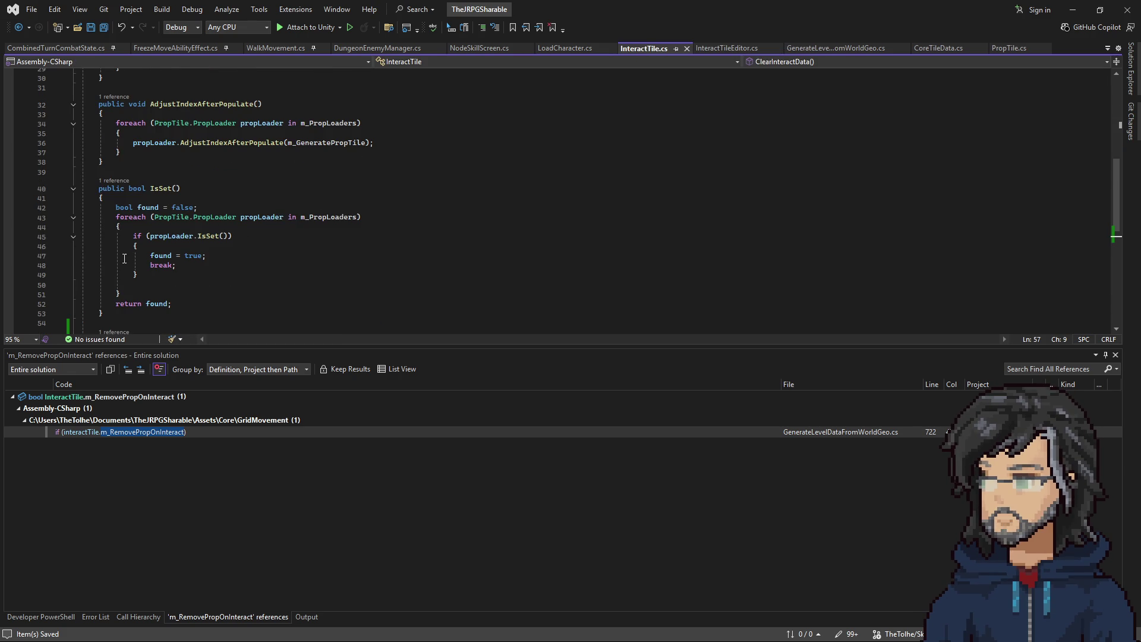
mouse_move(154, 293)
mouse_down()
mouse_move(234, 217)
mouse_move(198, 207)
mouse_up()
scroll(194, 288, down, 2)
key(ctrl+c)
scroll(194, 288, down, 3)
click(157, 215)
key(ctrl+v)
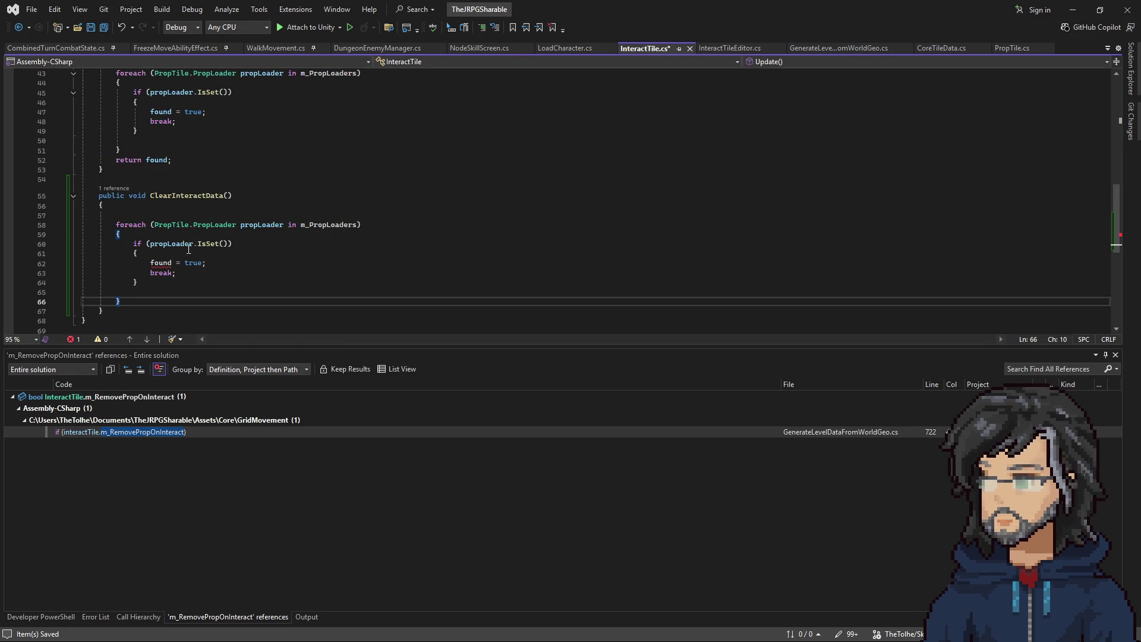
Step: Replace the loop body with propLoader.m_RequiredFlags.Clear(); and save InteractTile.cs
click(210, 245)
double_click(210, 246)
key(BackSpace)
key(ctrl+space)
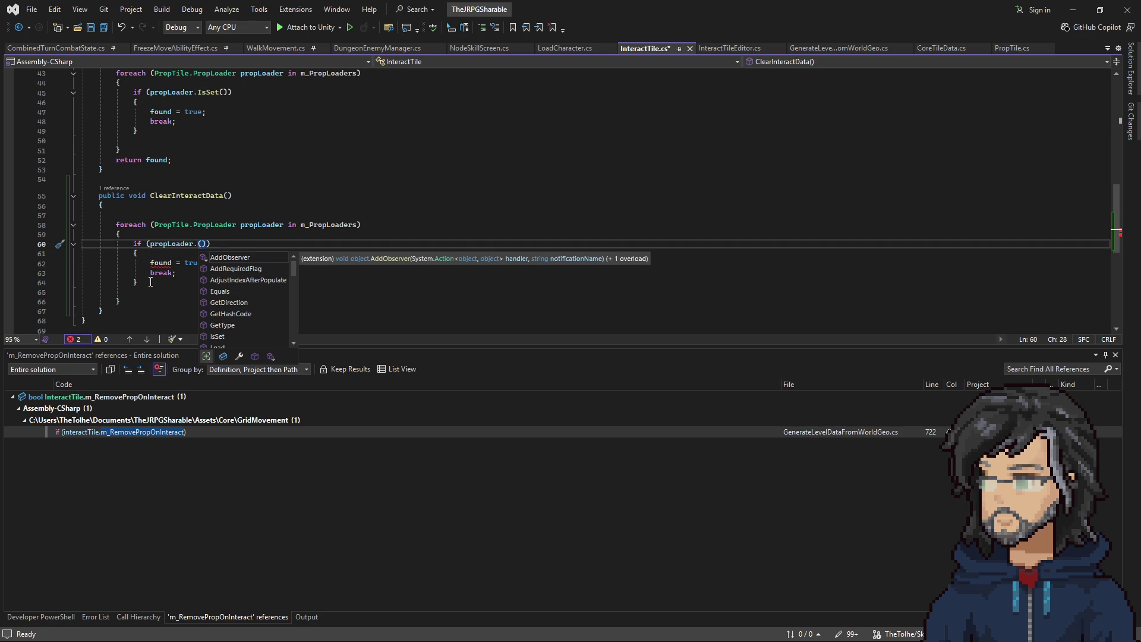
key(Escape)
drag(150, 285, 89, 243)
key(Delete)
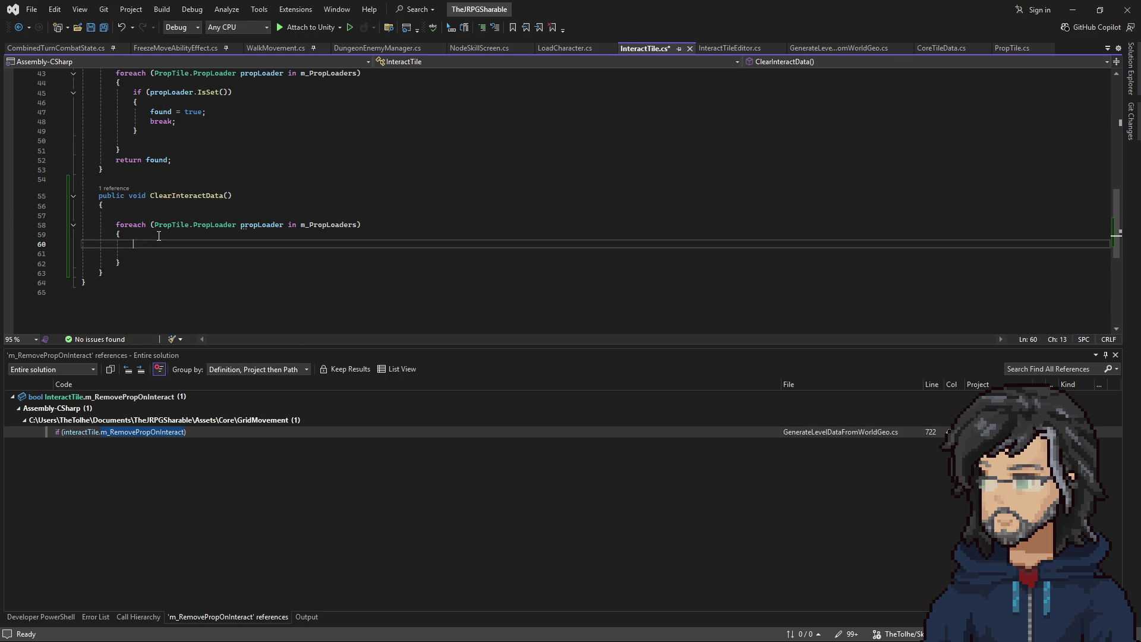
text(prop)
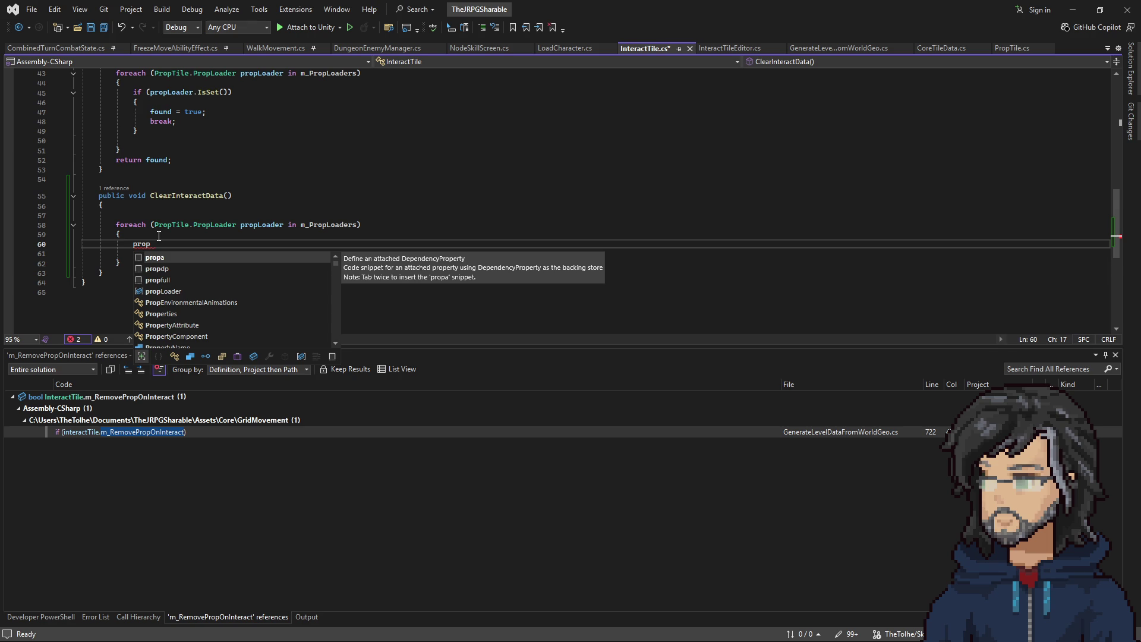
text(L)
key(Tab)
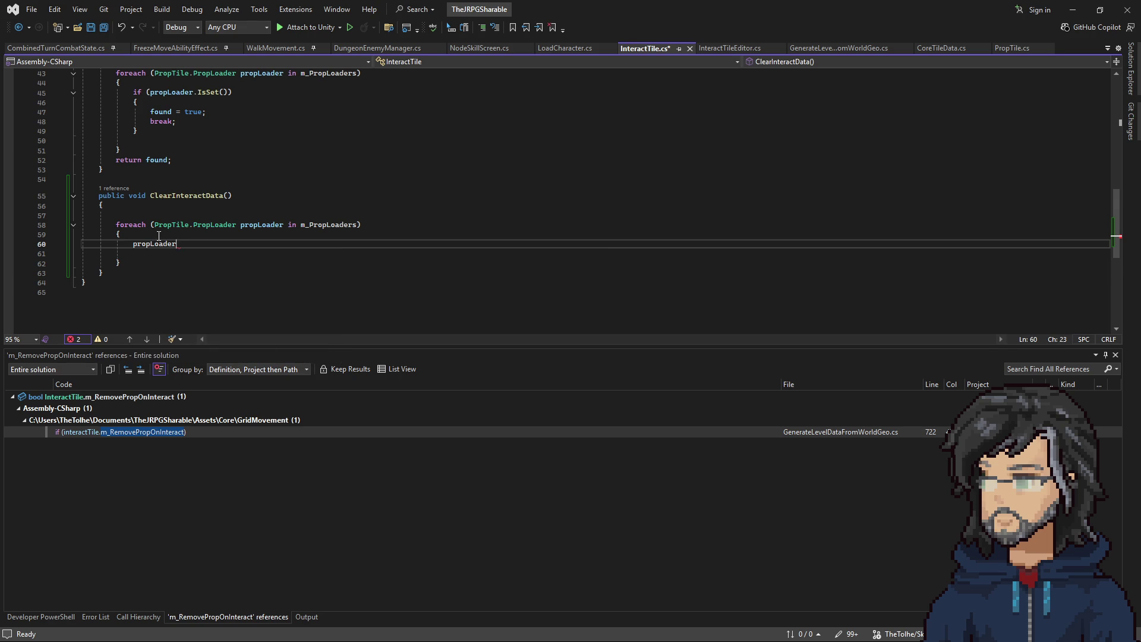
text(.)
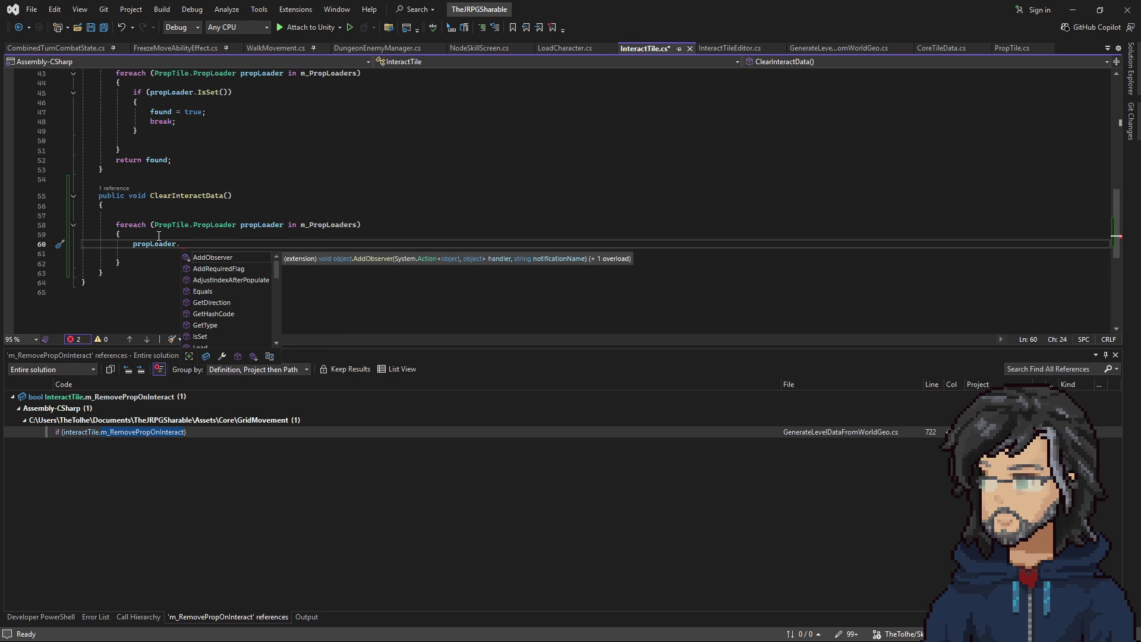
text(requ)
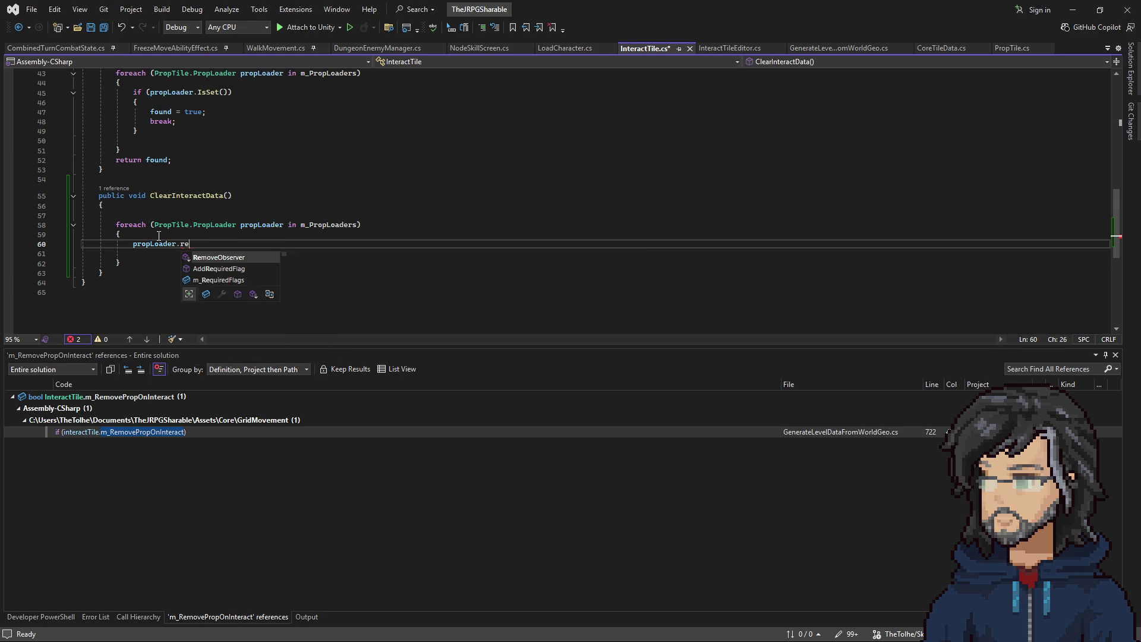
key(Down)
key(Tab)
text(.cl)
key(Tab)
text(();)
key(ctrl+s)
Step: Remove the leftover blank lines and rename the method to ClearRequiredFlags
key(Delete)
click(129, 206)
key(Delete)
click(206, 197)
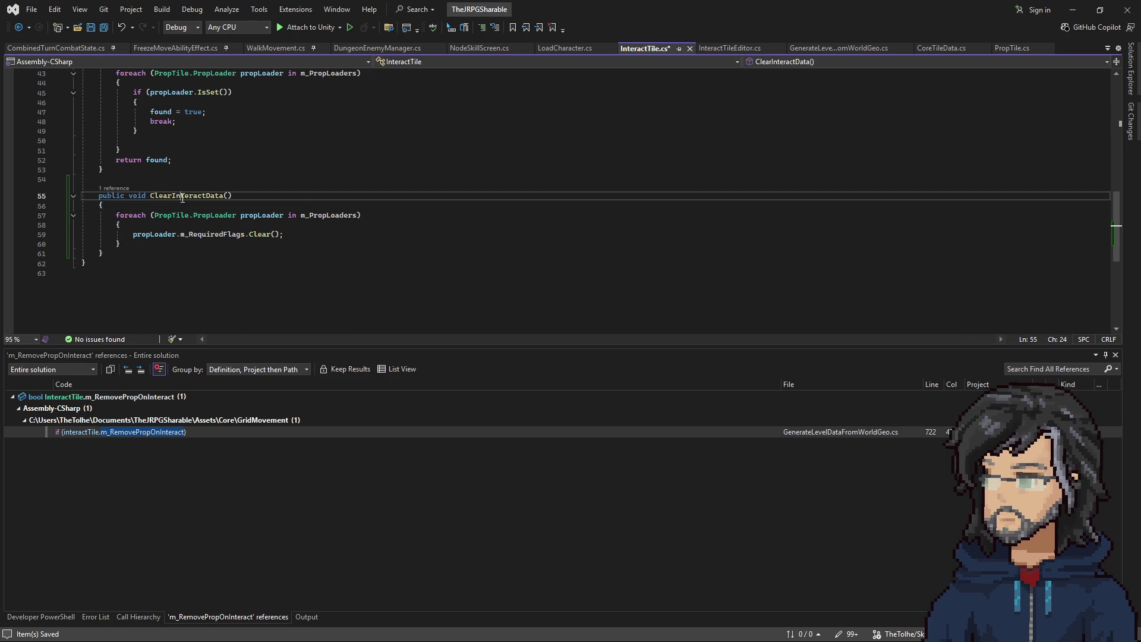
right_click(206, 197)
click(251, 218)
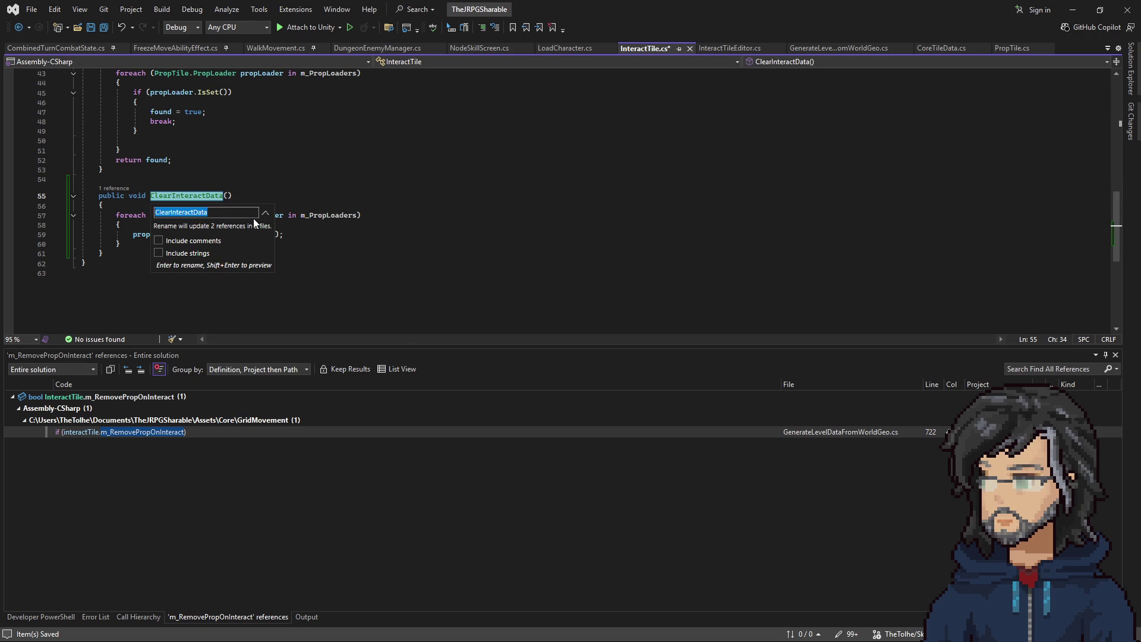
text(ClearREq)
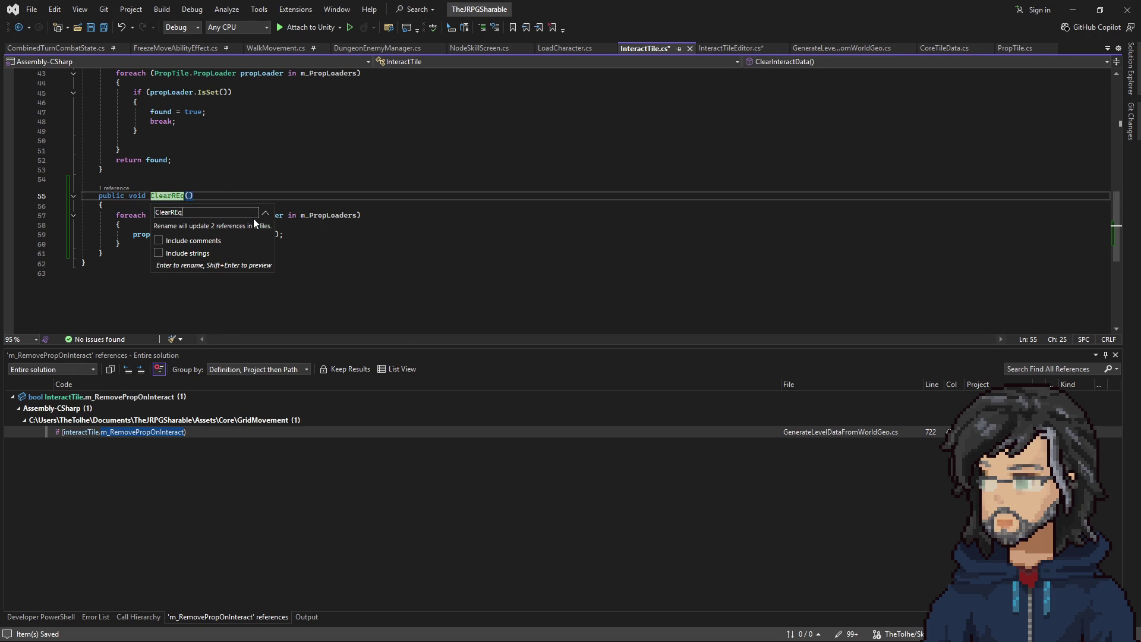
key(BackSpace)
key(BackSpace)
text(equireF)
key(BackSpace)
text(dFlags)
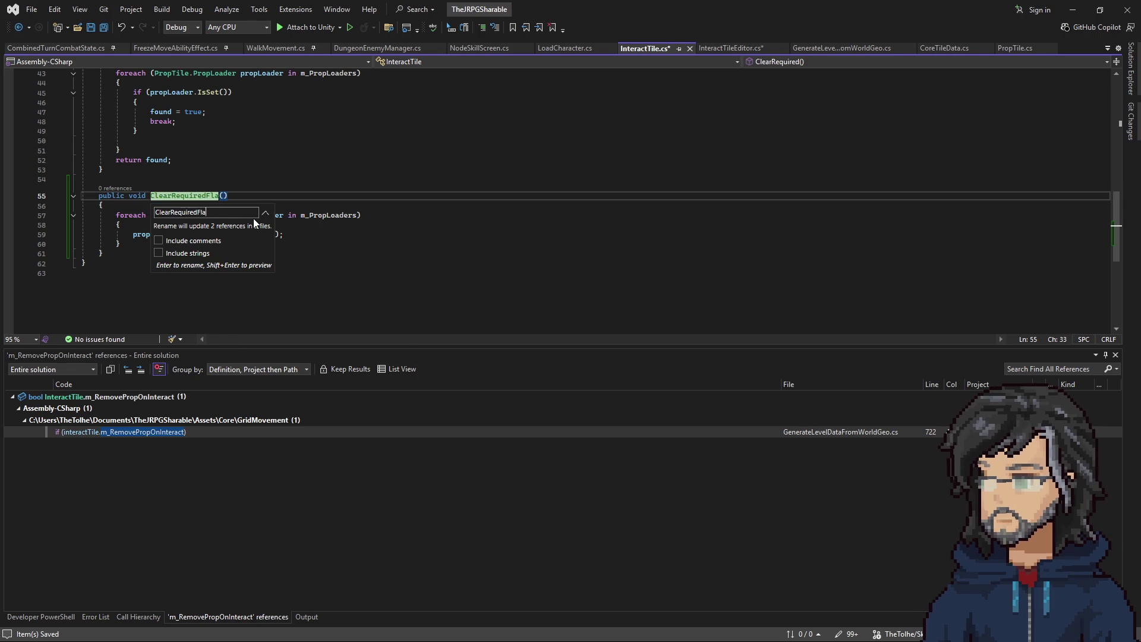
key(Return)
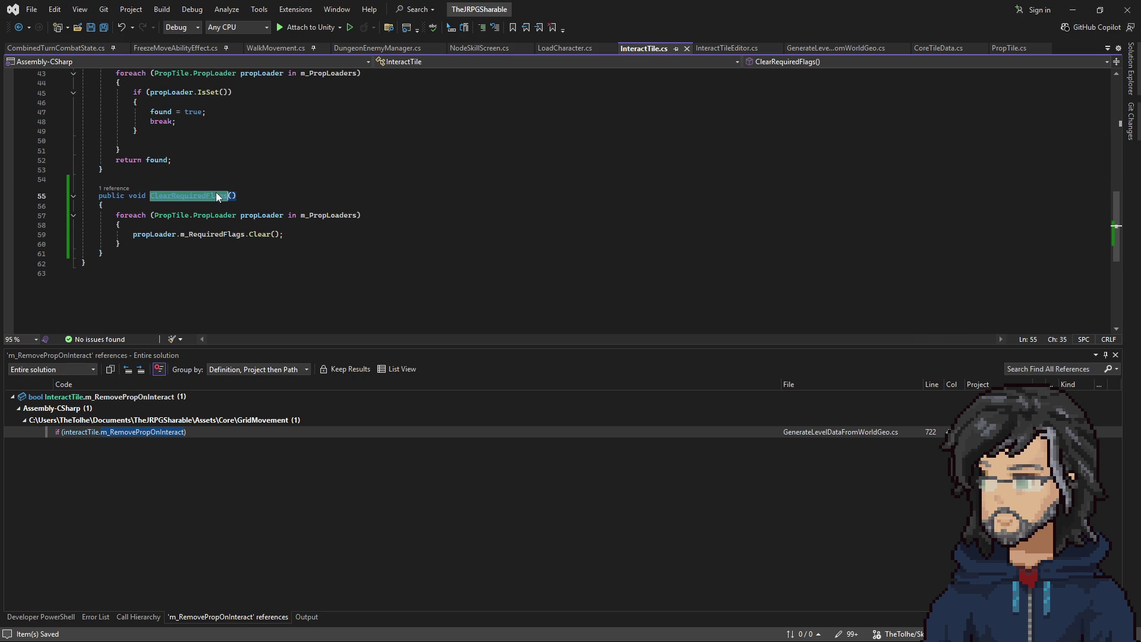
Step: Change the button label from 'Regenate Interact Data' to 'Props - Clear Required Flags' and save
click(736, 50)
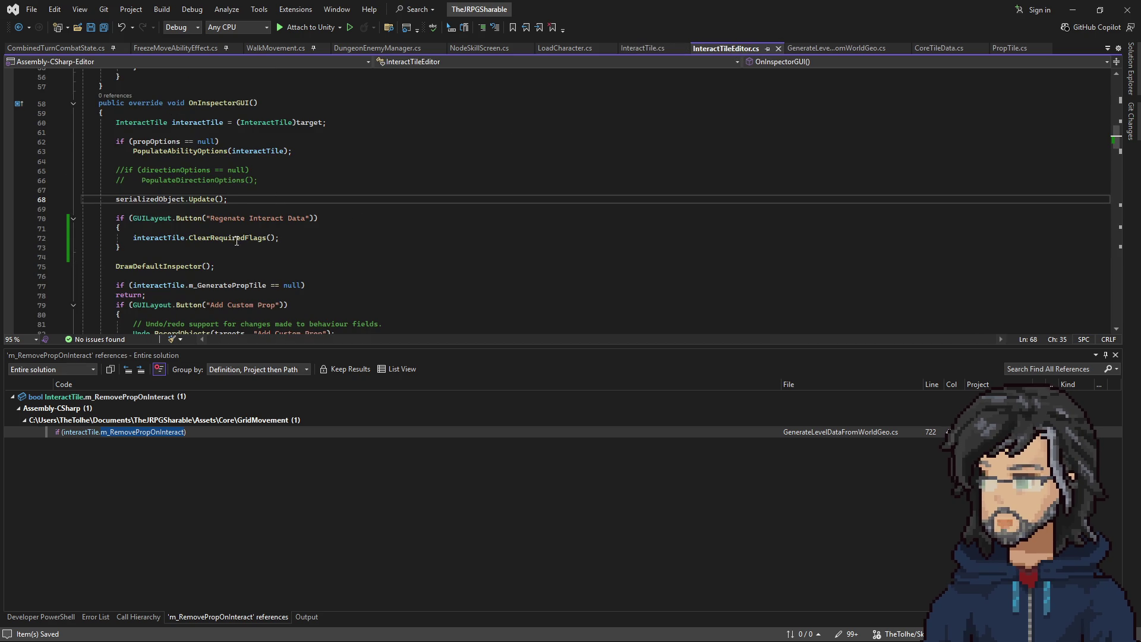
click(239, 209)
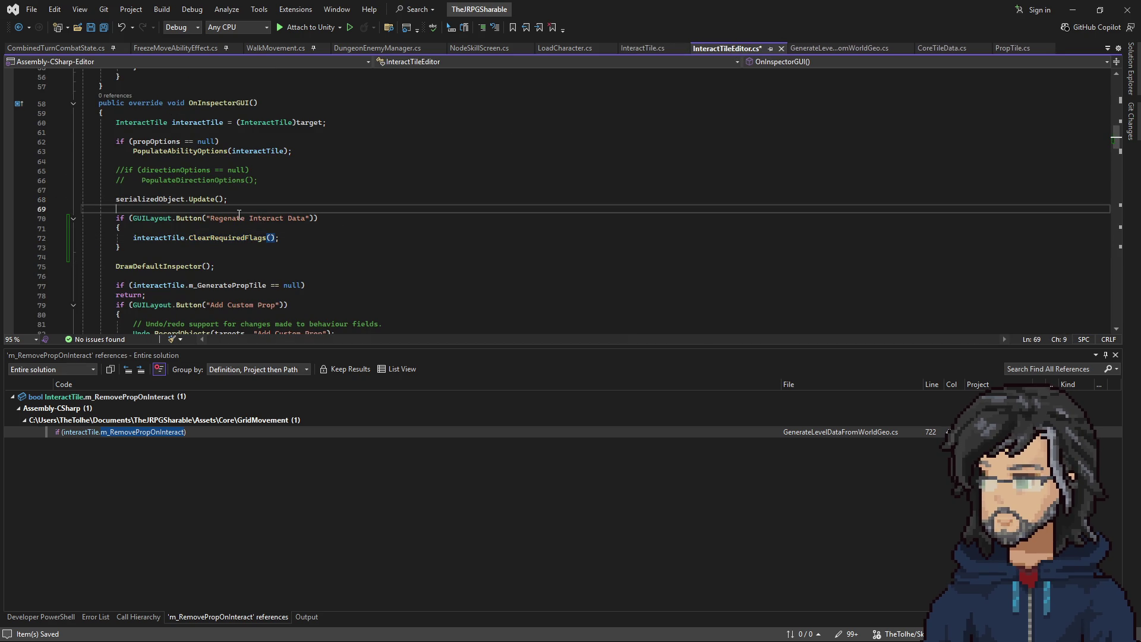
double_click(235, 220)
text(Cle)
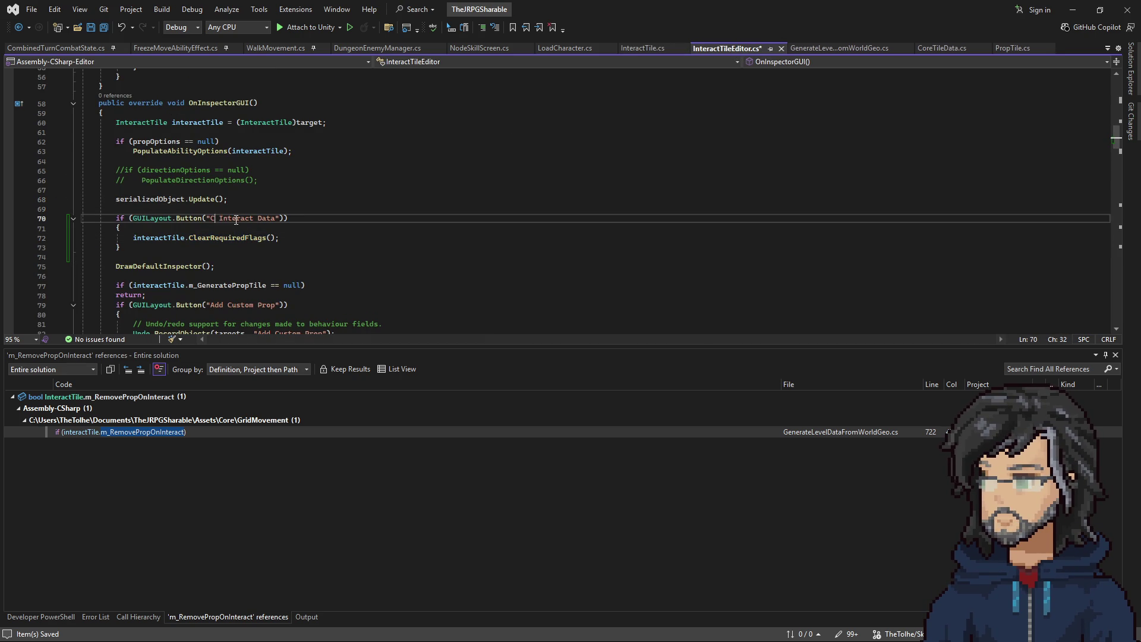
text(ar Required)
text( Flags On)
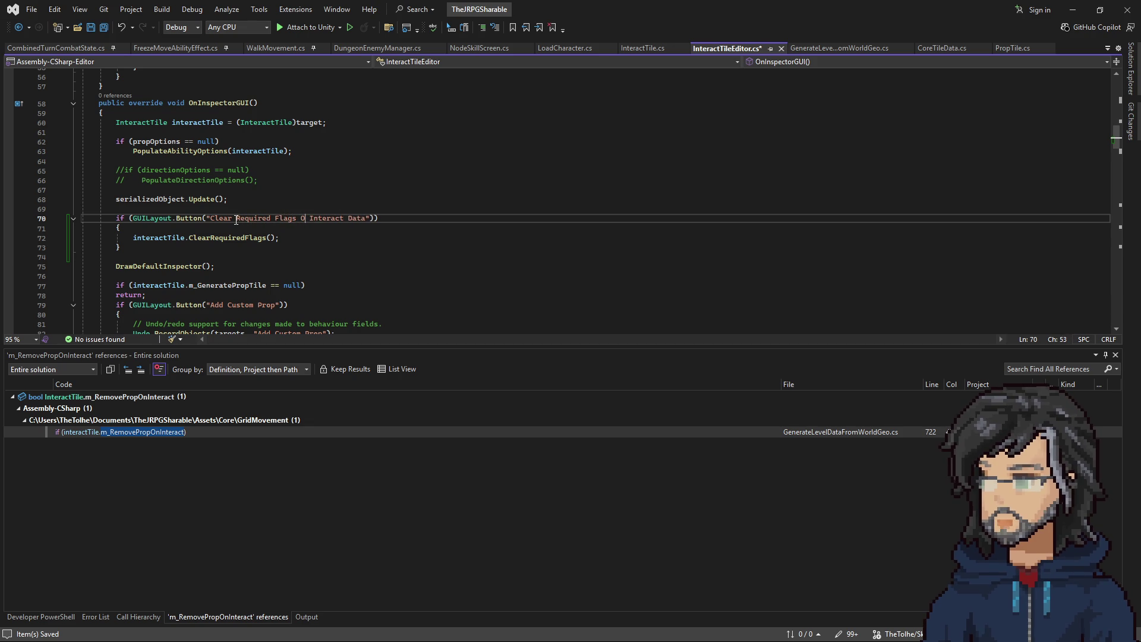
key(BackSpace)
key(BackSpace)
key(BackSpace)
click(212, 219)
text(Props =)
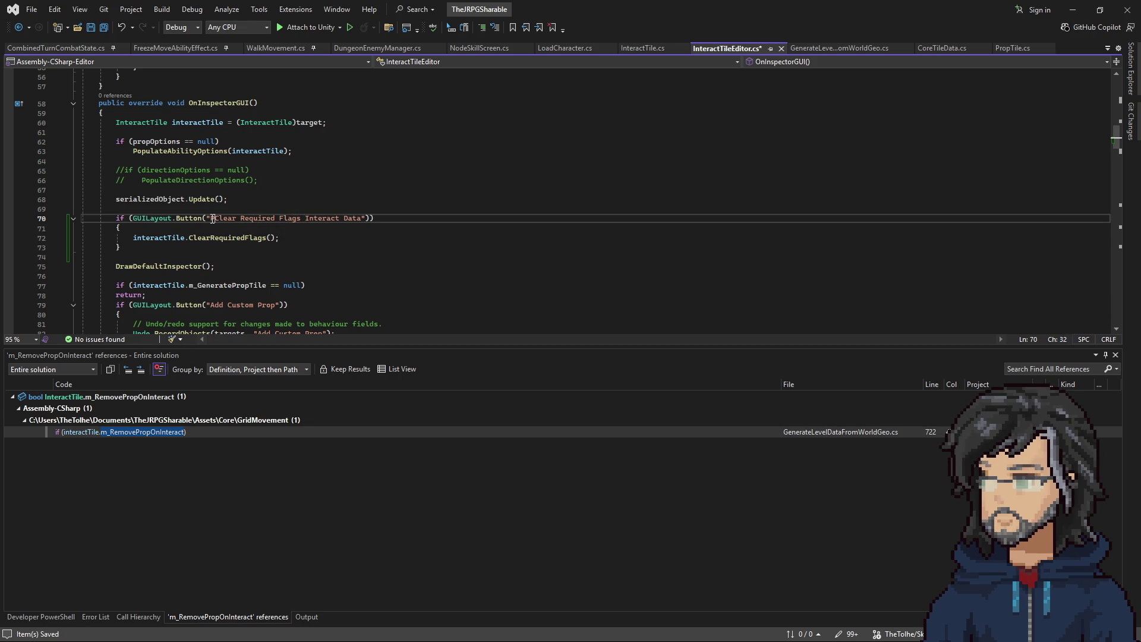
key(BackSpace)
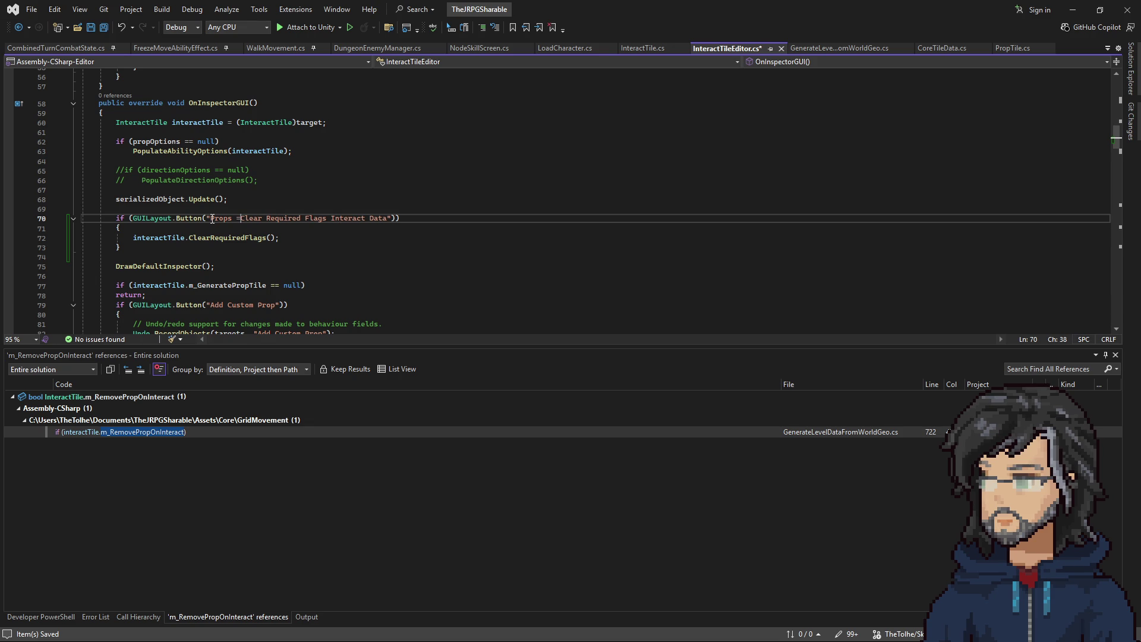
drag(335, 222, 395, 222)
key(BackSpace)
key(BackSpace)
key(Up)
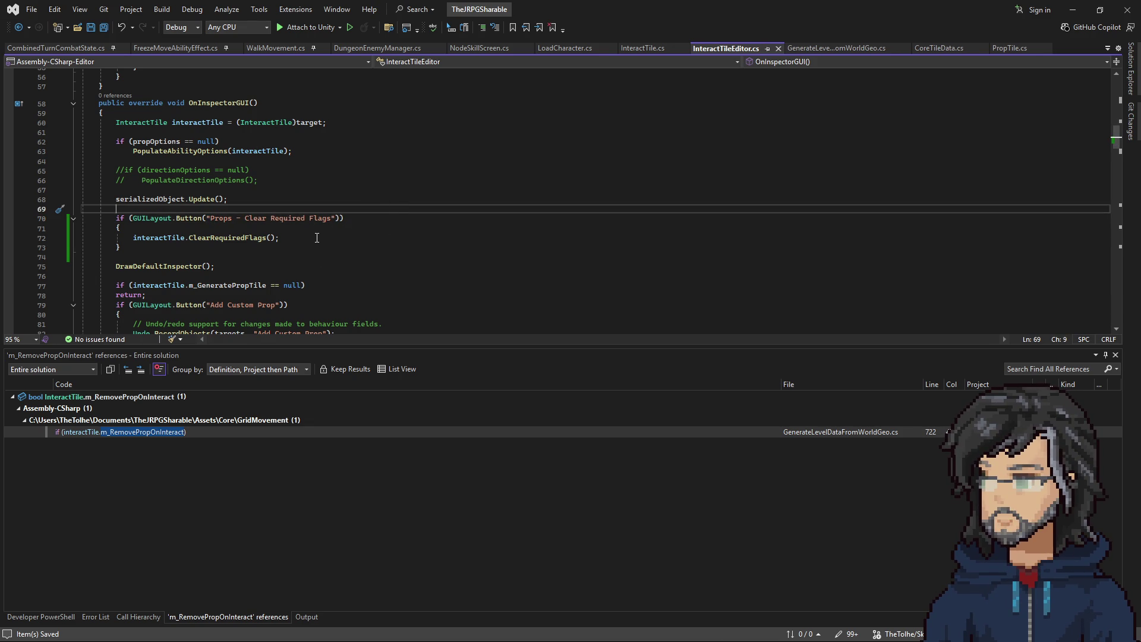
Step: Back in Unity, press 'Props - Clear Required Flags' on the chest's interact tile
click(1072, 10)
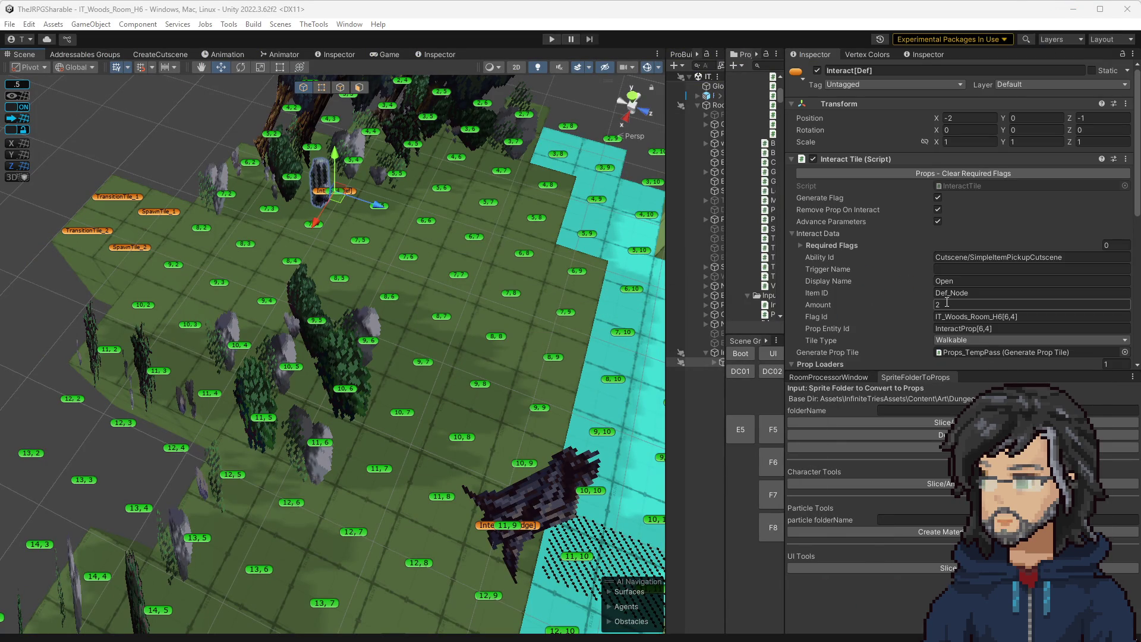
click(892, 170)
scroll(918, 295, down, 2)
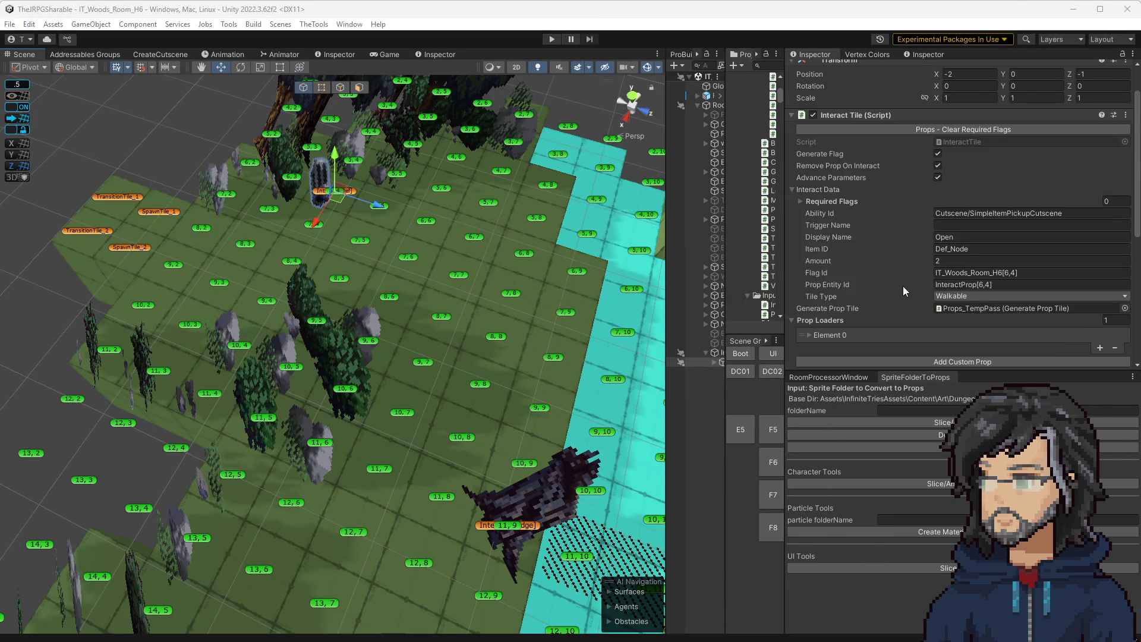
scroll(901, 280, down, 10)
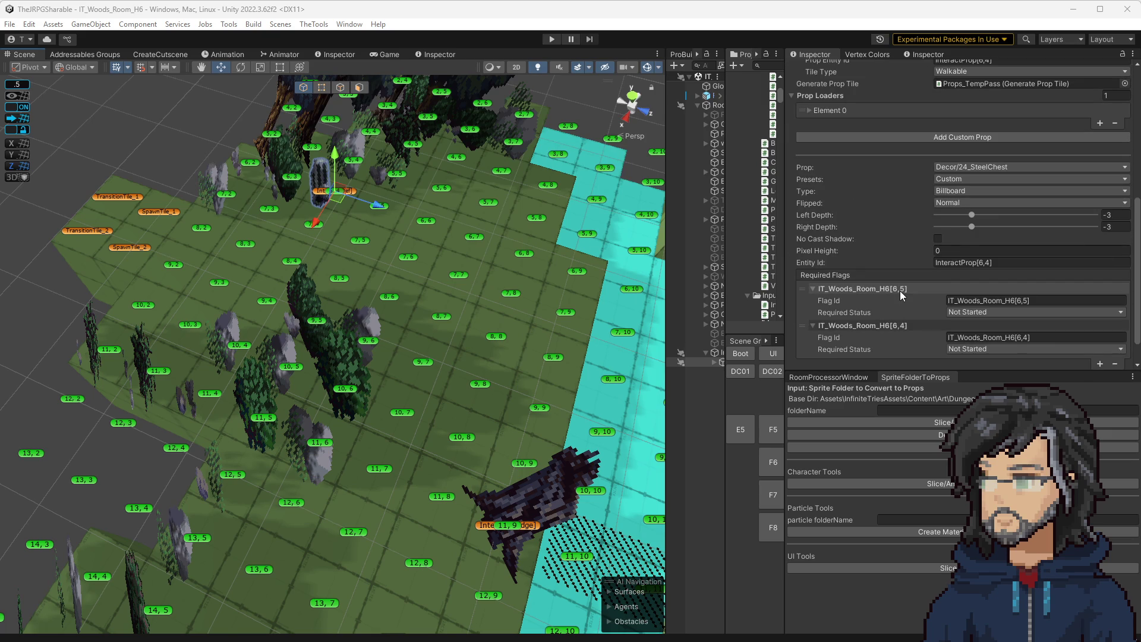
scroll(904, 256, up, 9)
click(911, 99)
scroll(914, 234, down, 7)
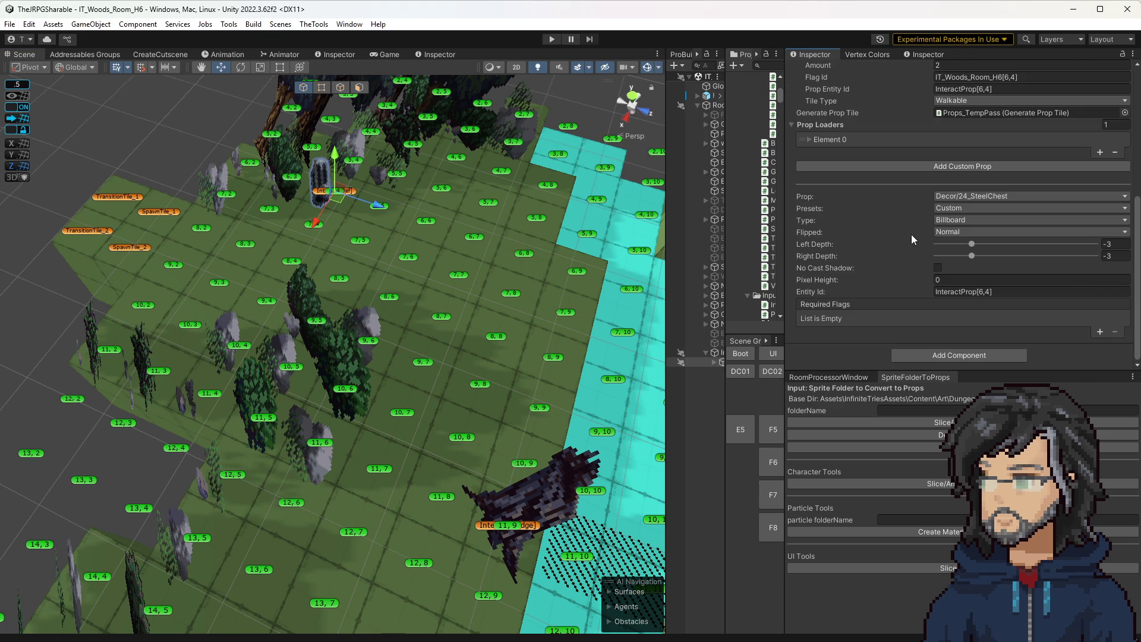
Step: Reselect the chest interact tile and open its InteractTile script in Visual Studio
drag(494, 294, 493, 278)
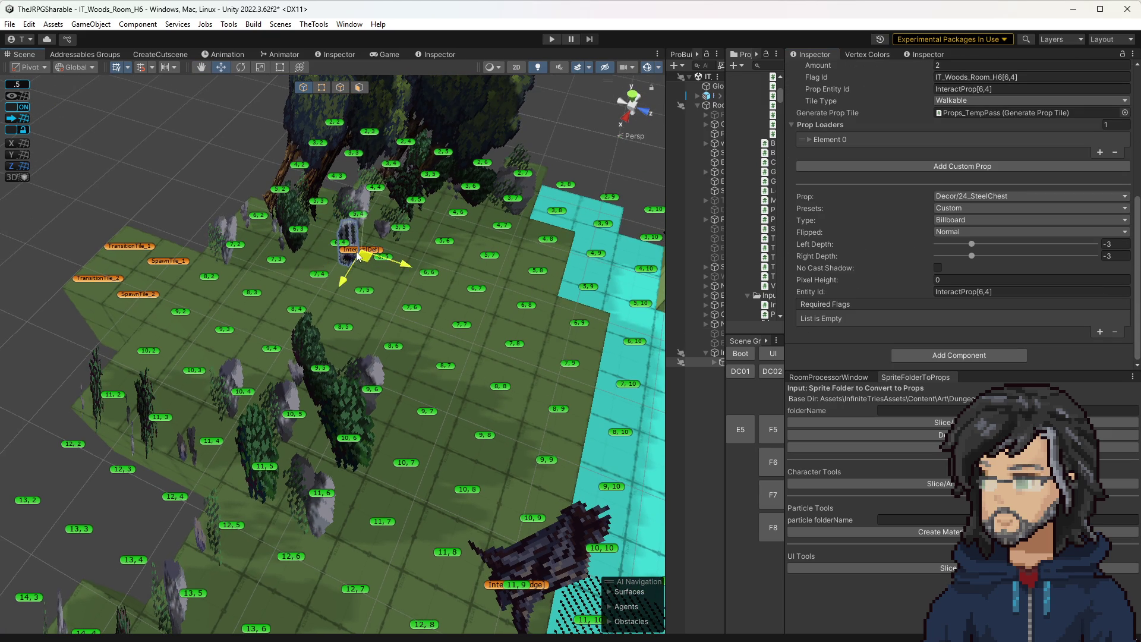
click(893, 298)
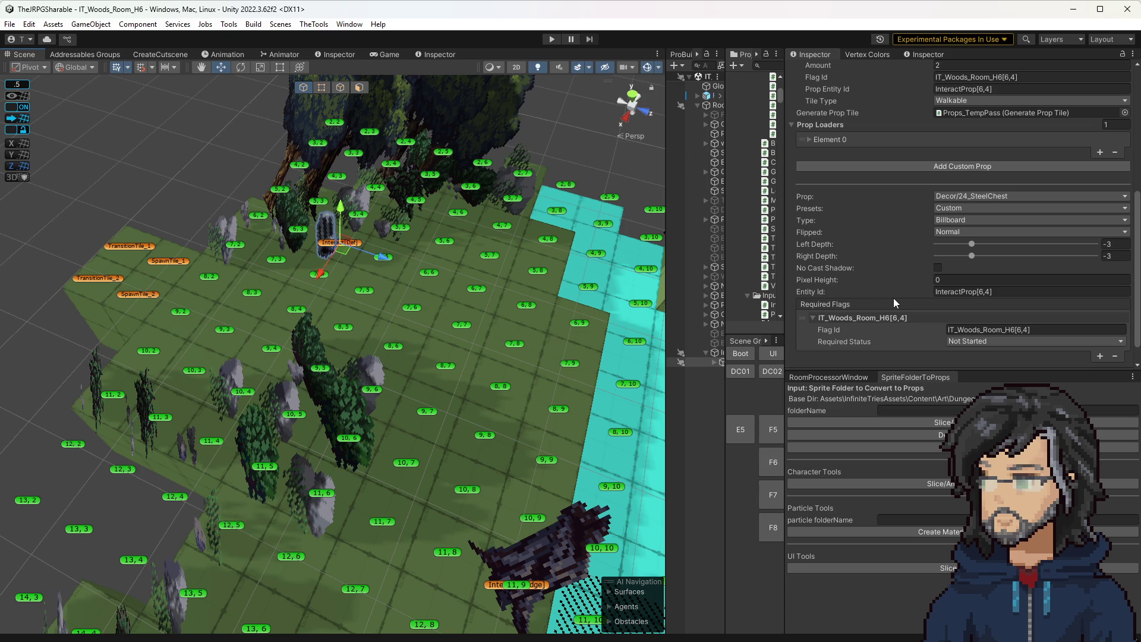
scroll(897, 295, up, 6)
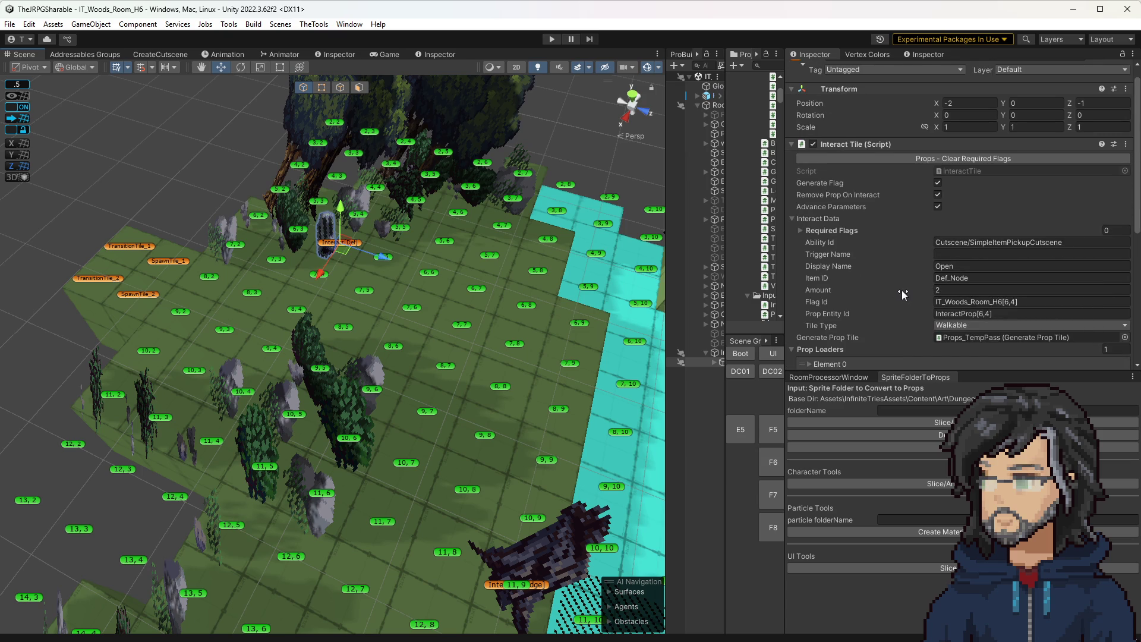
scroll(964, 173, down, 1)
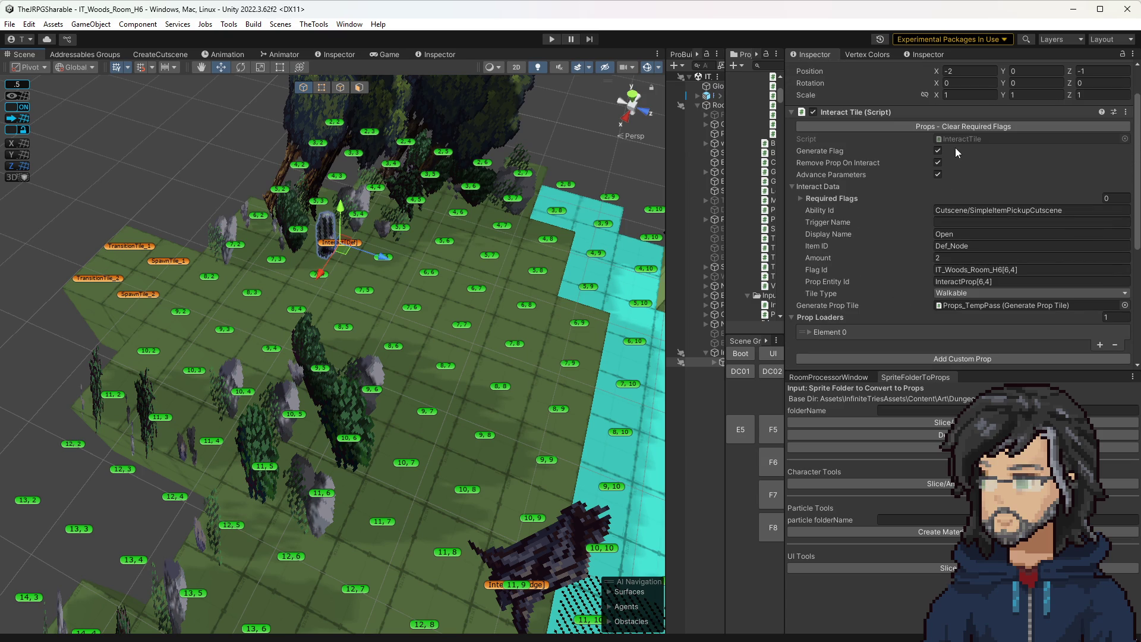
double_click(958, 138)
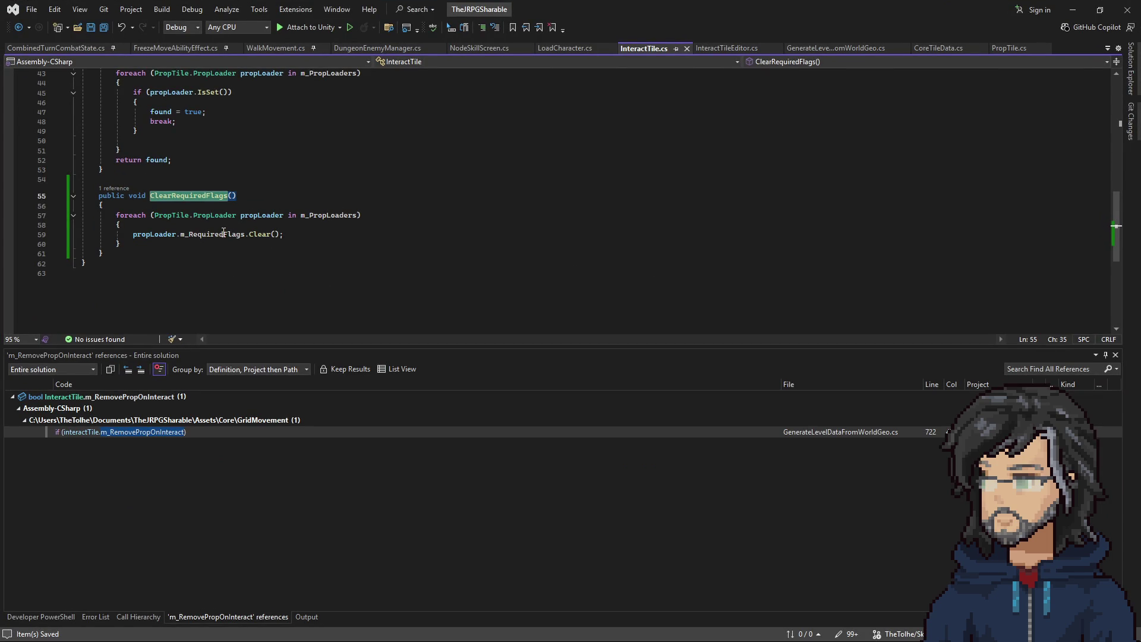
Step: Paste the interactTile variable into the Button condition on line 70 of InteractTileEditor.cs
mouse_move(223, 234)
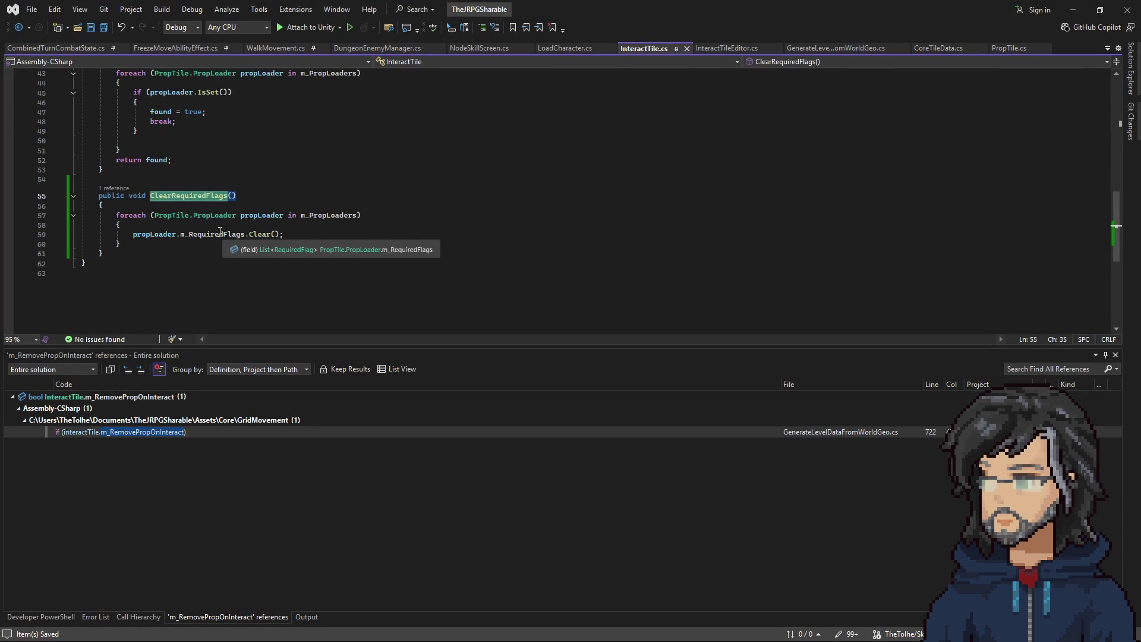
mouse_move(276, 220)
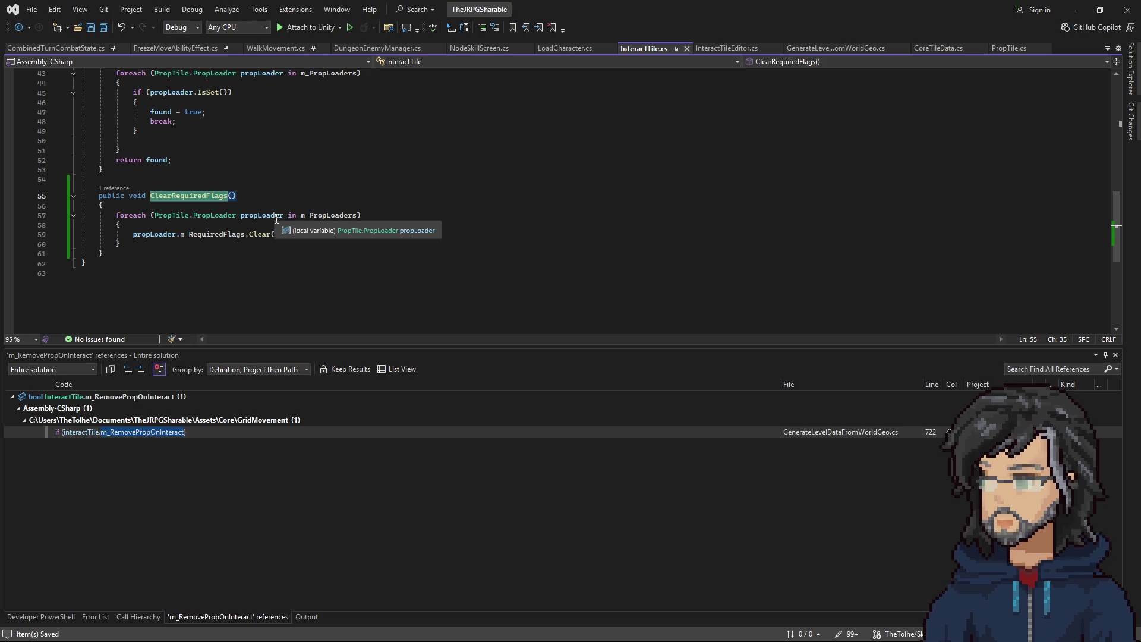
click(729, 48)
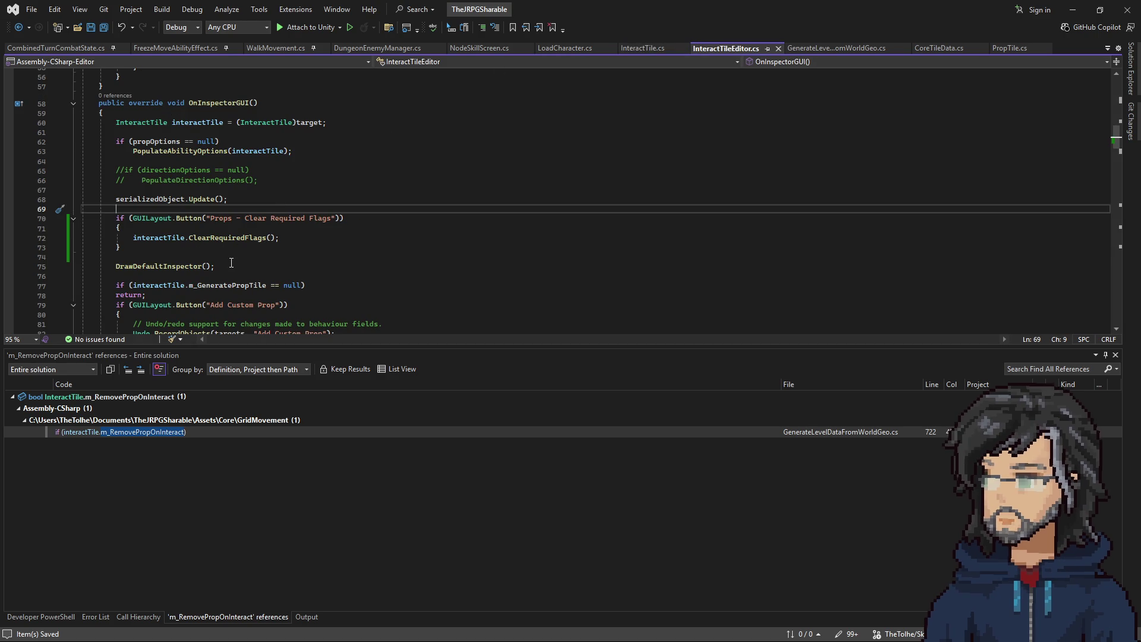
scroll(214, 296, down, 1)
scroll(213, 296, down, 1)
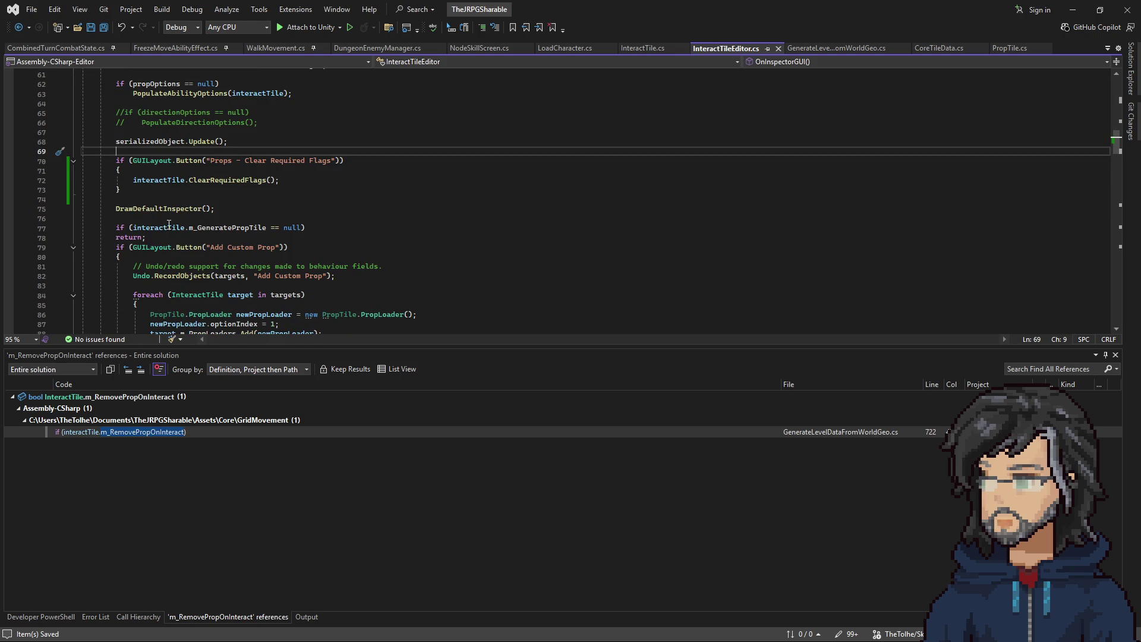
double_click(153, 184)
key(ctrl+c)
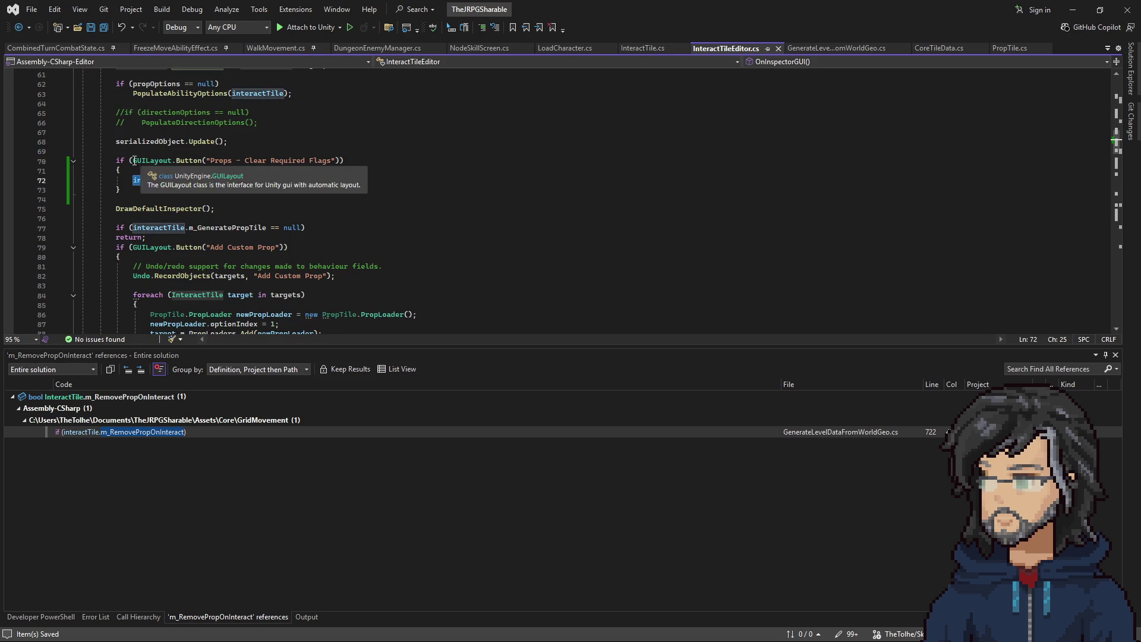
click(132, 161)
key(ctrl+v)
Step: Prefix the condition with interactTile.m_GeneratePropTile && and list that field's references
text(.pro)
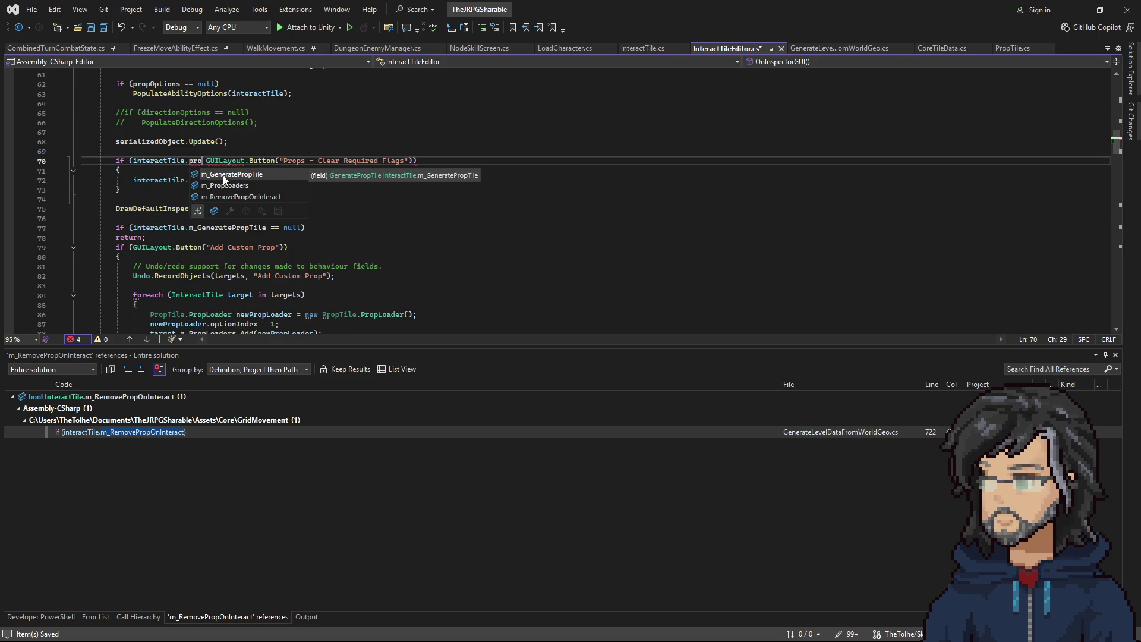
key(BackSpace)
key(BackSpace)
key(BackSpace)
text(gen)
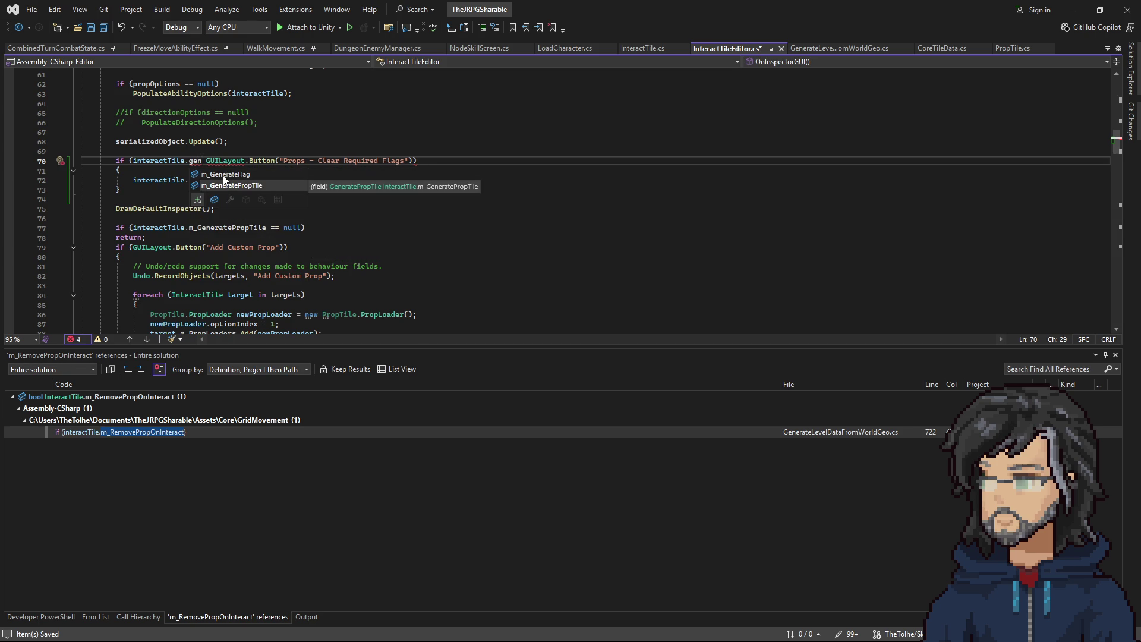
key(Tab)
text(&)
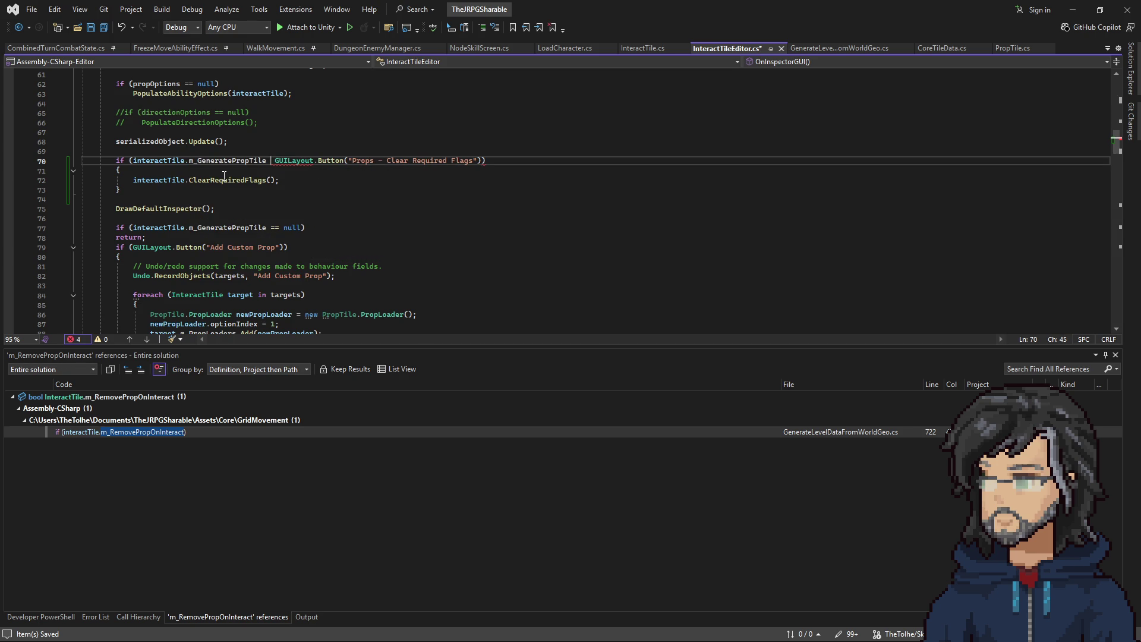
text(&)
right_click(213, 156)
click(205, 160)
right_click(206, 159)
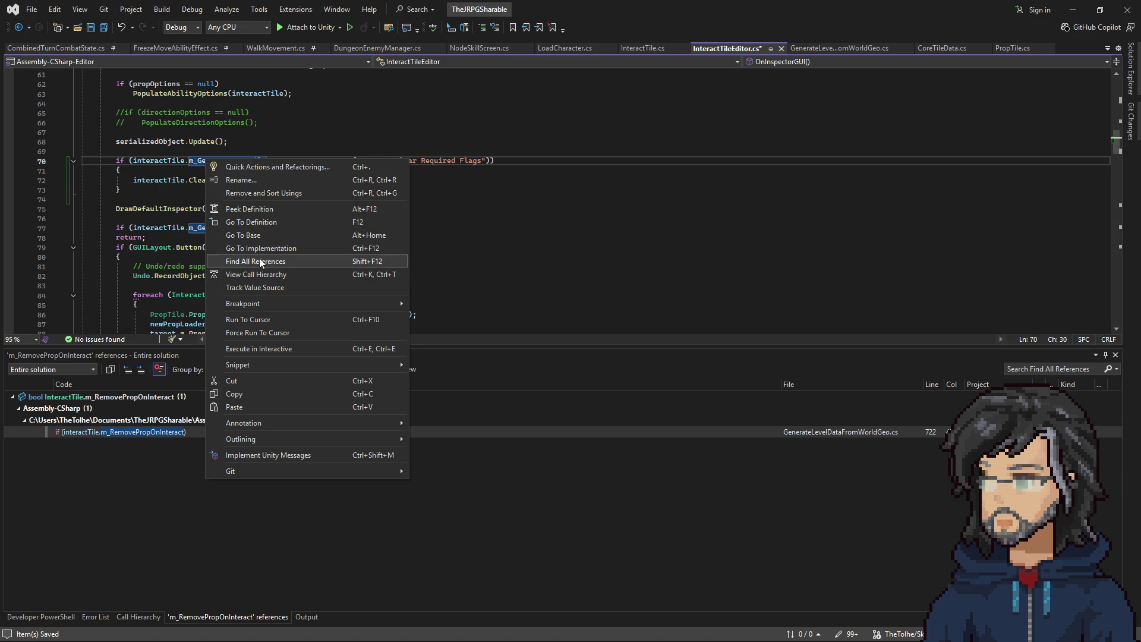
click(262, 258)
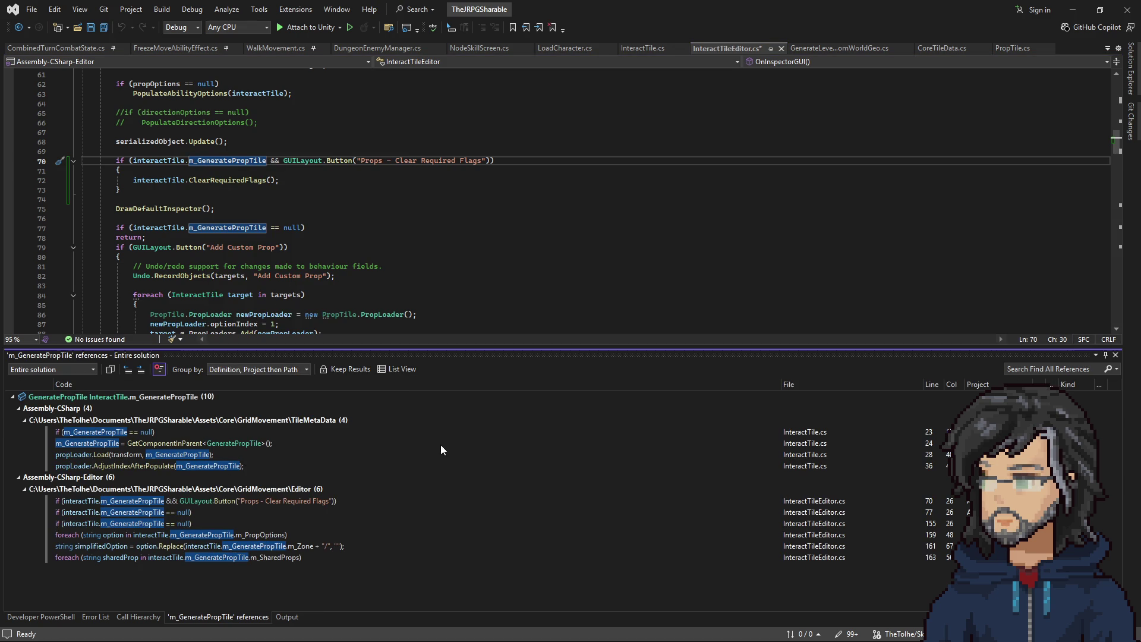
Step: Swap the prefix to m_GenerateFlag, trace its references, and copy m_RemovePropOnInteract from line 722
double_click(236, 162)
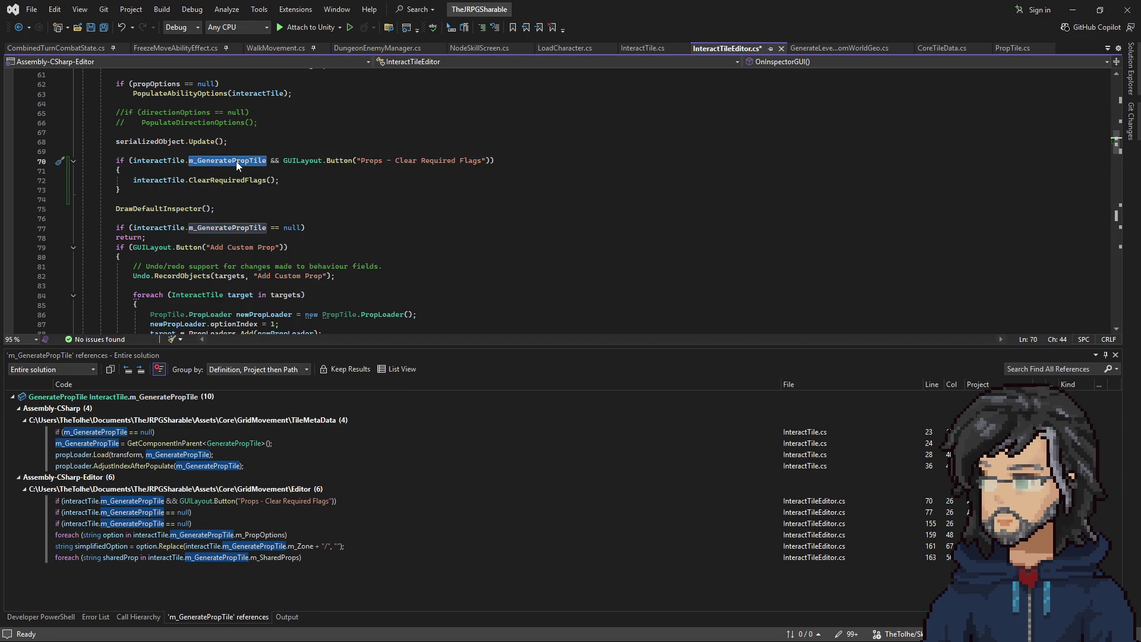
text(gener)
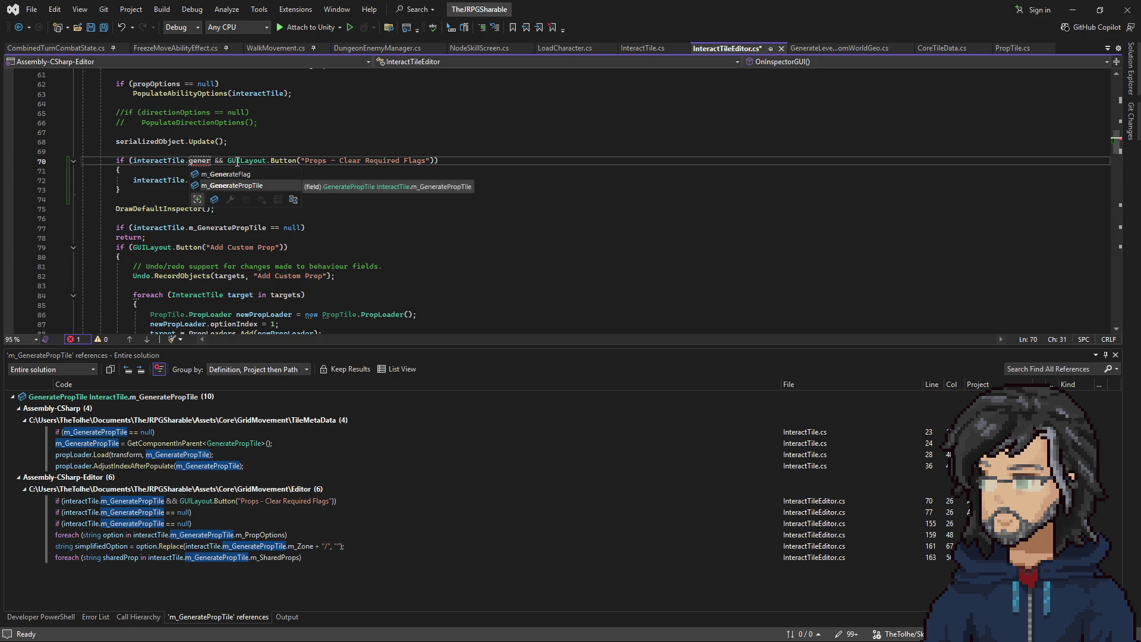
key(Tab)
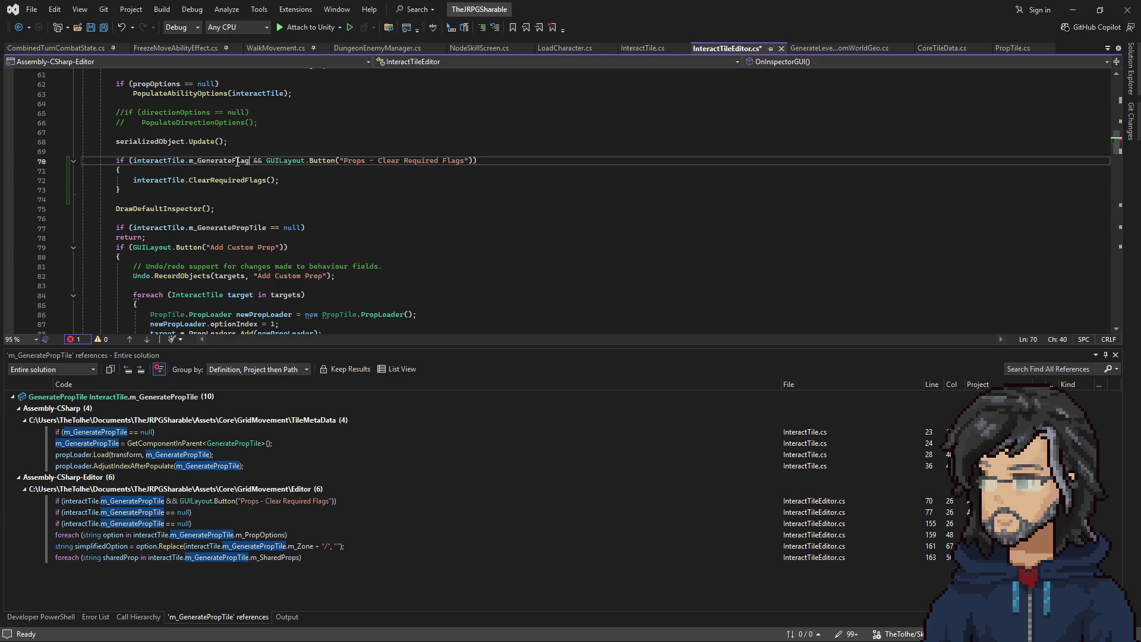
right_click(237, 161)
click(284, 263)
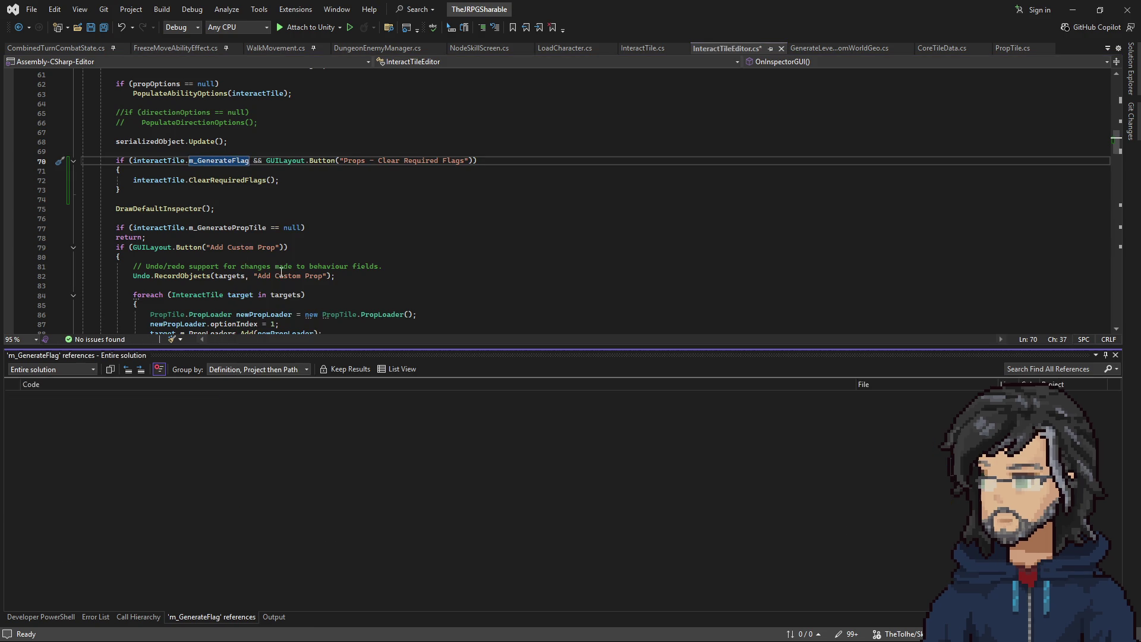
double_click(153, 433)
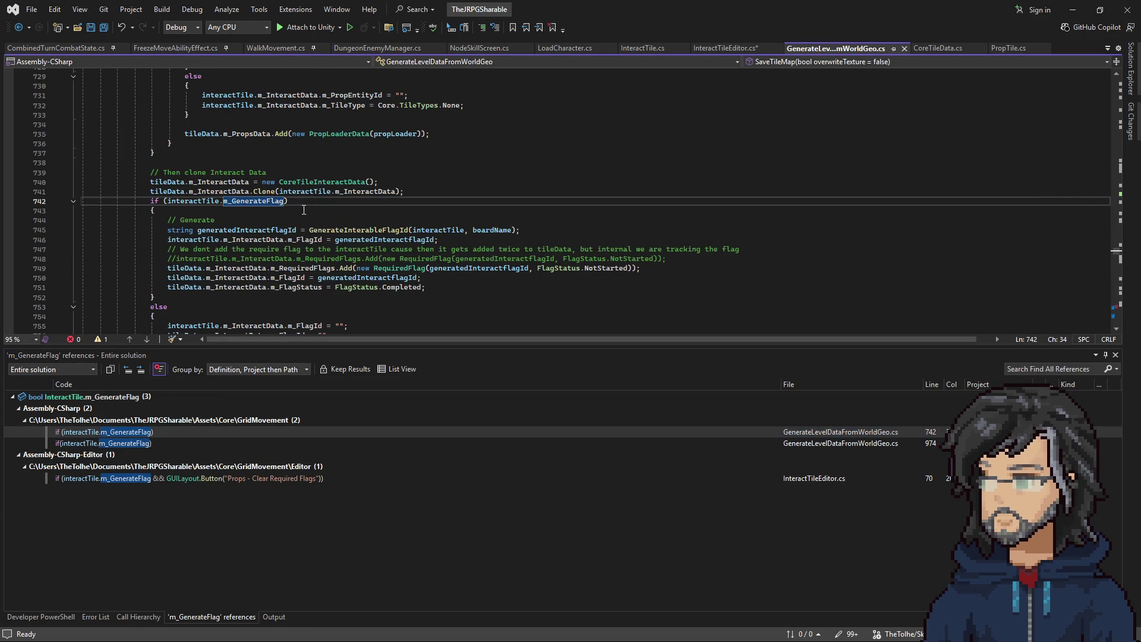
drag(168, 239, 375, 239)
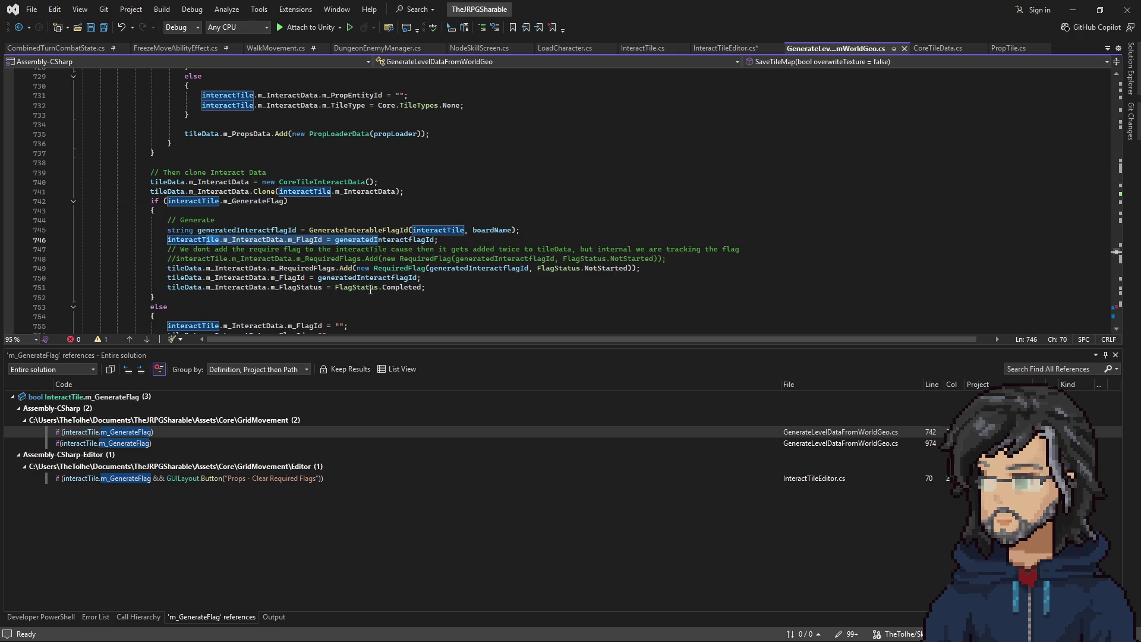
scroll(375, 278, up, 6)
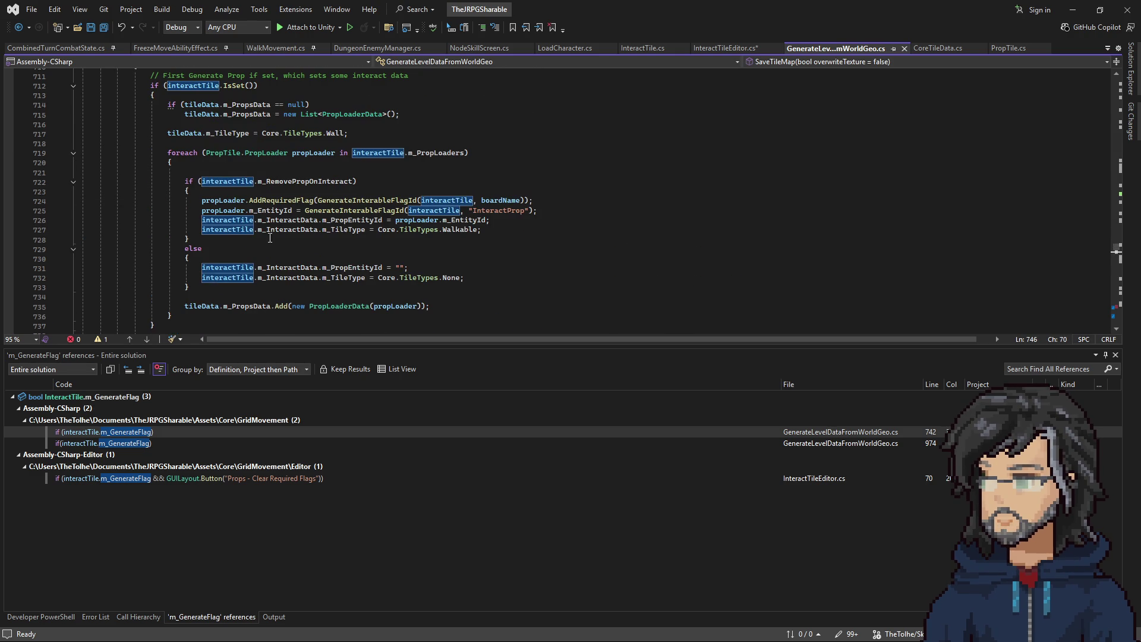
double_click(301, 182)
key(ctrl+c)
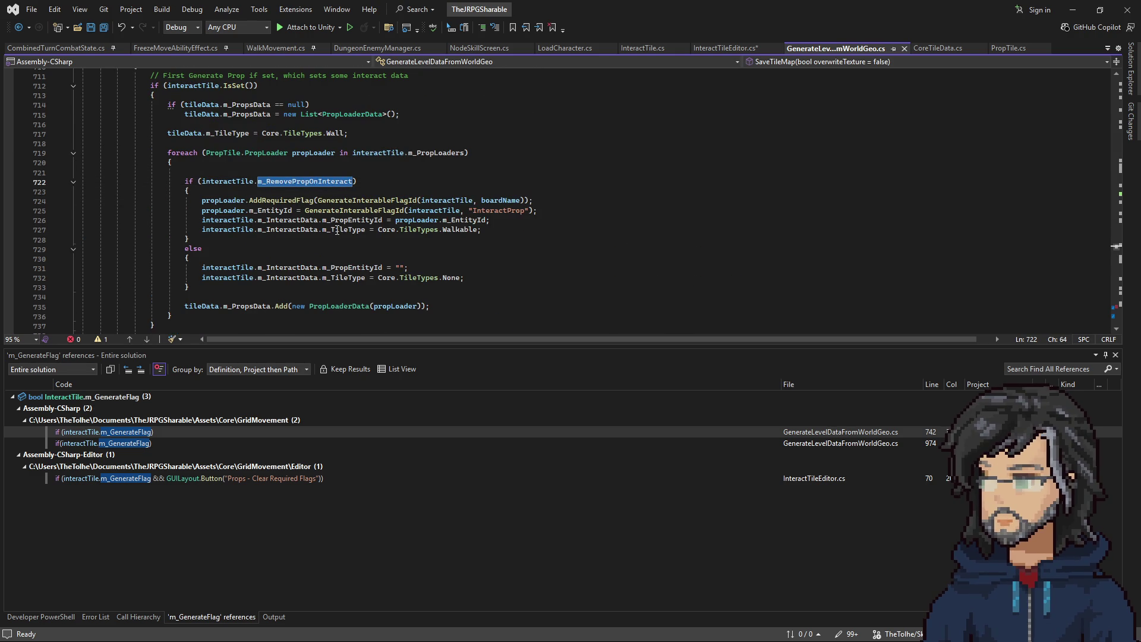
drag(219, 200, 355, 211)
Step: Replace m_GenerateFlag on line 70 with m_RemovePropOnInteract, save, and return to Unity
key(ctrl+Tab)
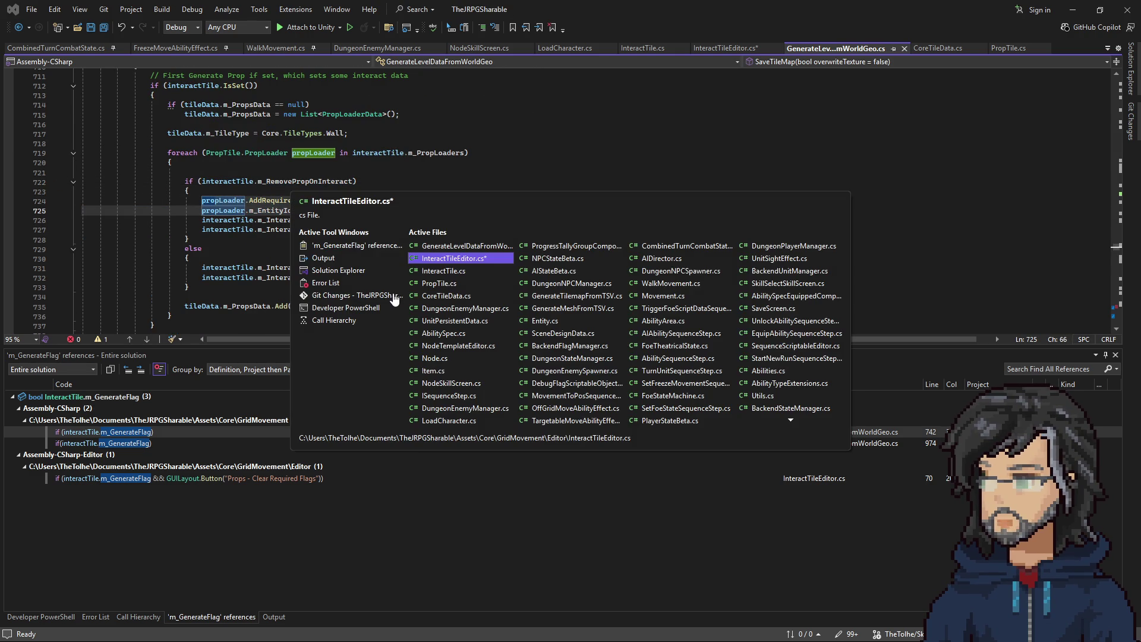
key(ctrl+Tab)
click(447, 259)
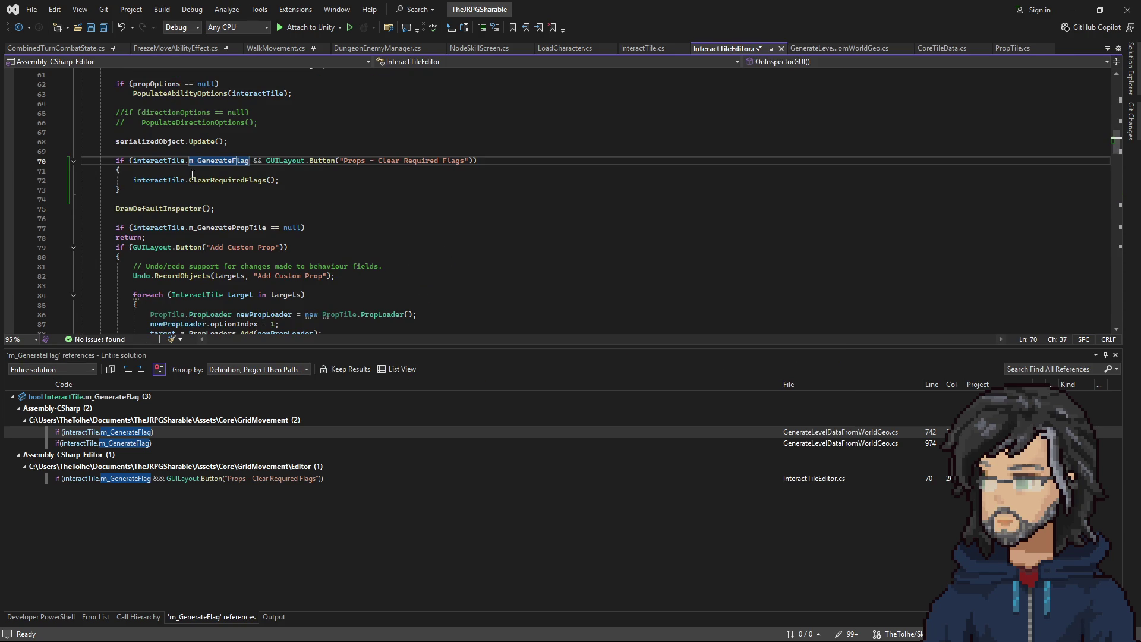
double_click(209, 164)
key(ctrl+v)
key(ctrl+s)
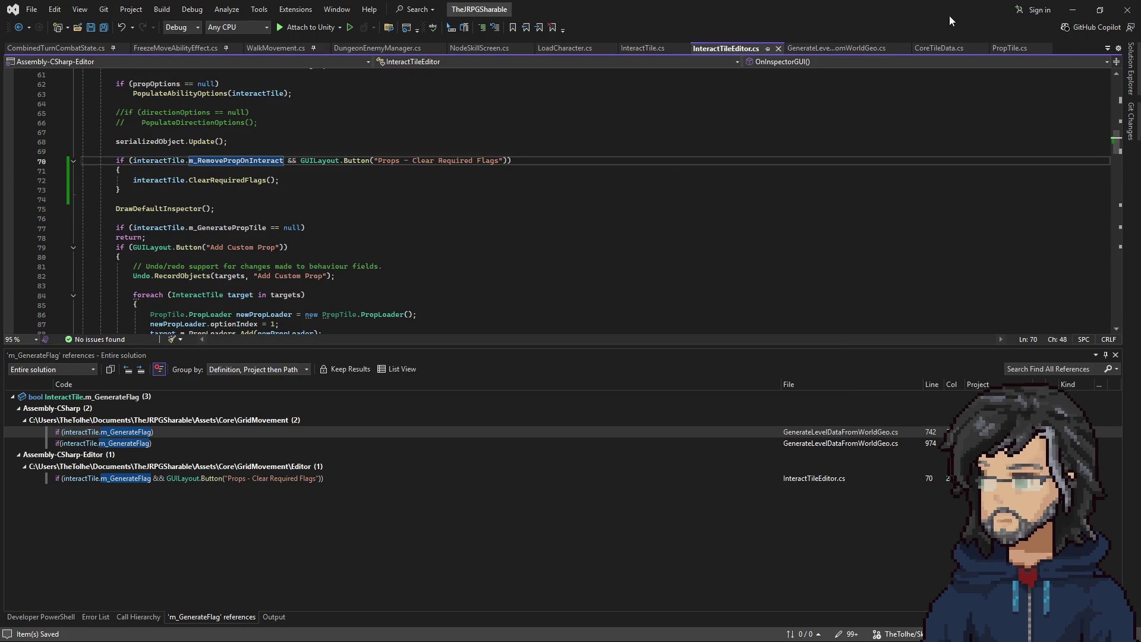
click(1078, 16)
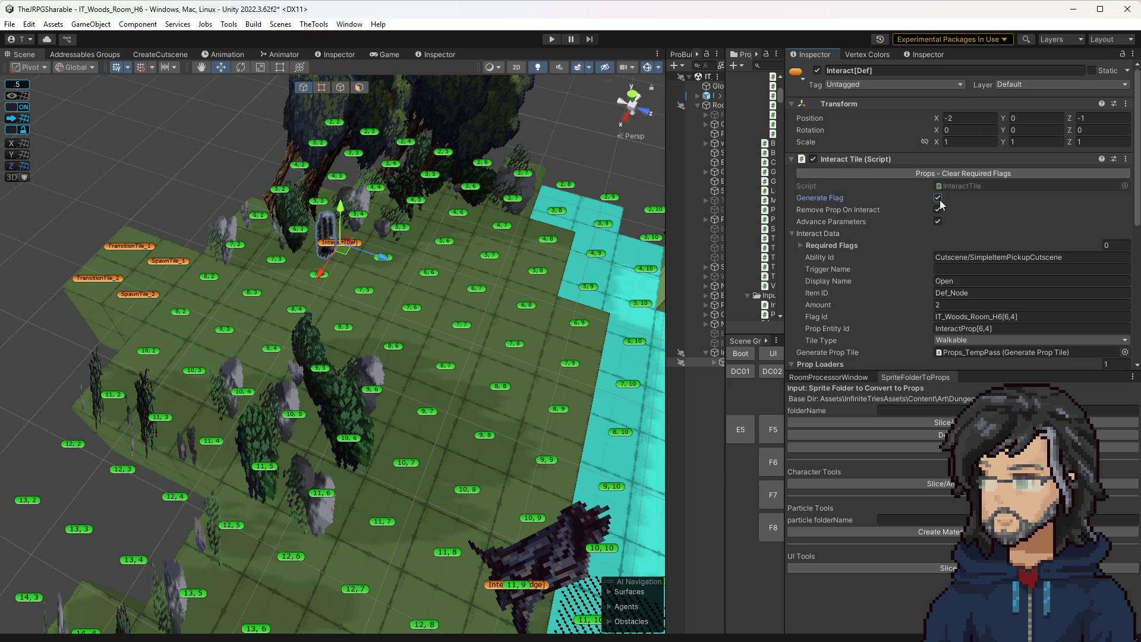
scroll(939, 214, down, 5)
scroll(951, 268, down, 3)
scroll(925, 286, up, 2)
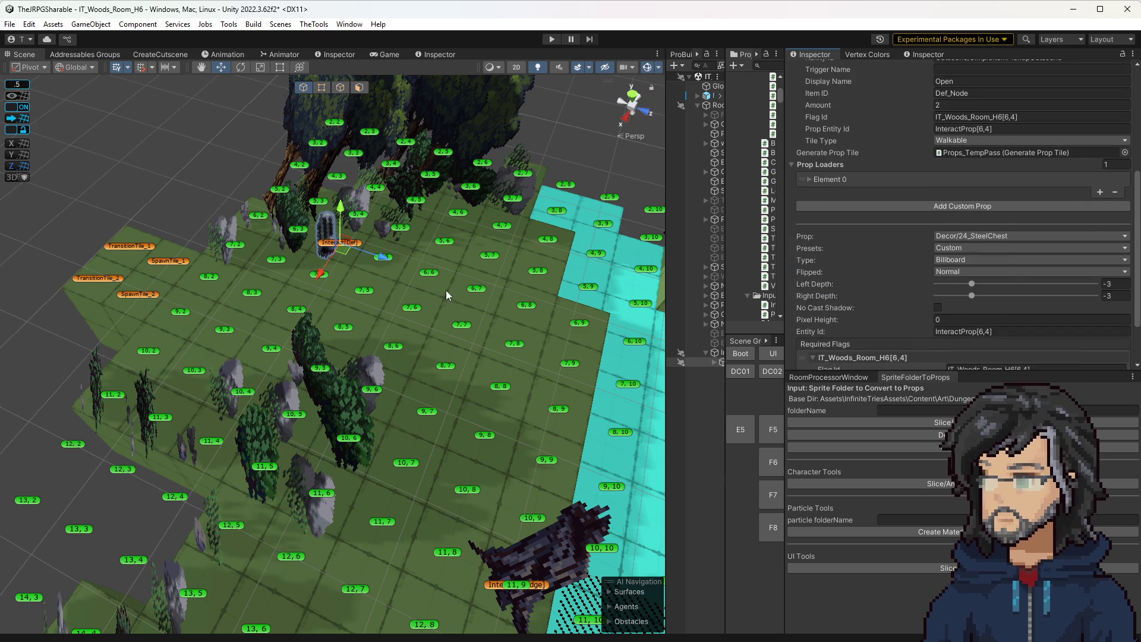
drag(345, 245, 451, 248)
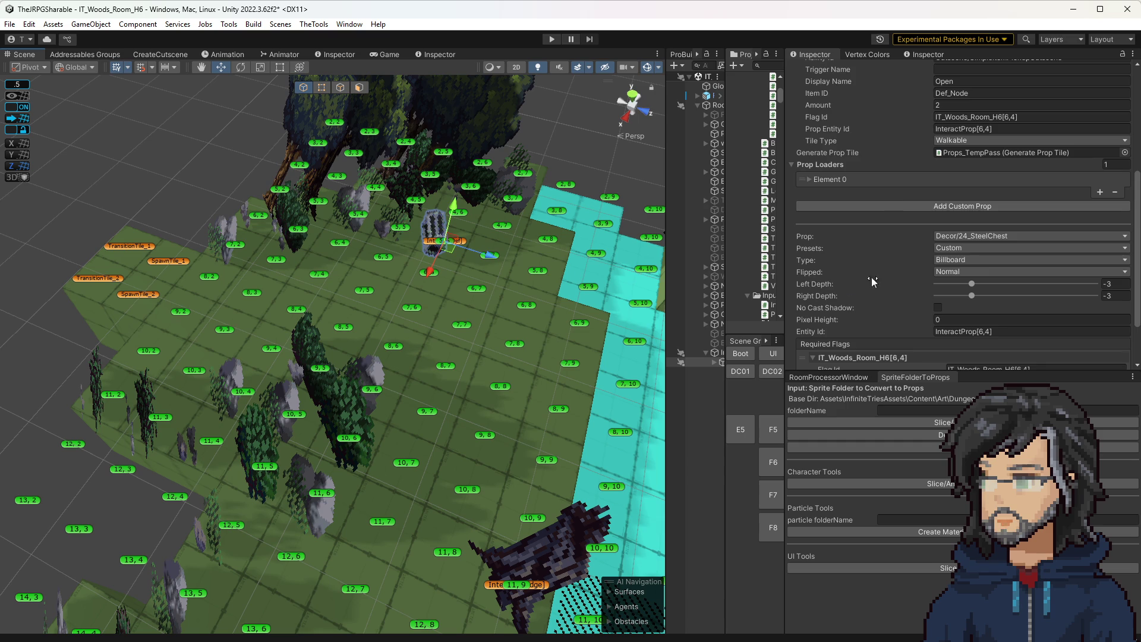
scroll(909, 198, up, 6)
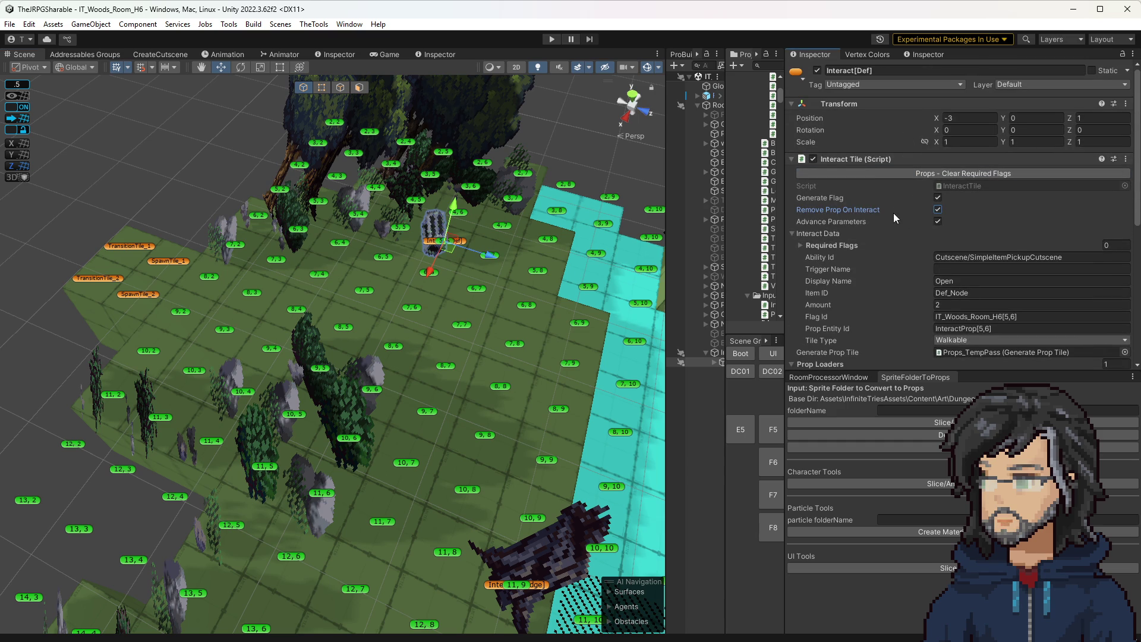
scroll(893, 212, down, 8)
mouse_move(454, 258)
mouse_down()
mouse_move(335, 265)
mouse_move(349, 260)
mouse_up()
scroll(886, 179, up, 8)
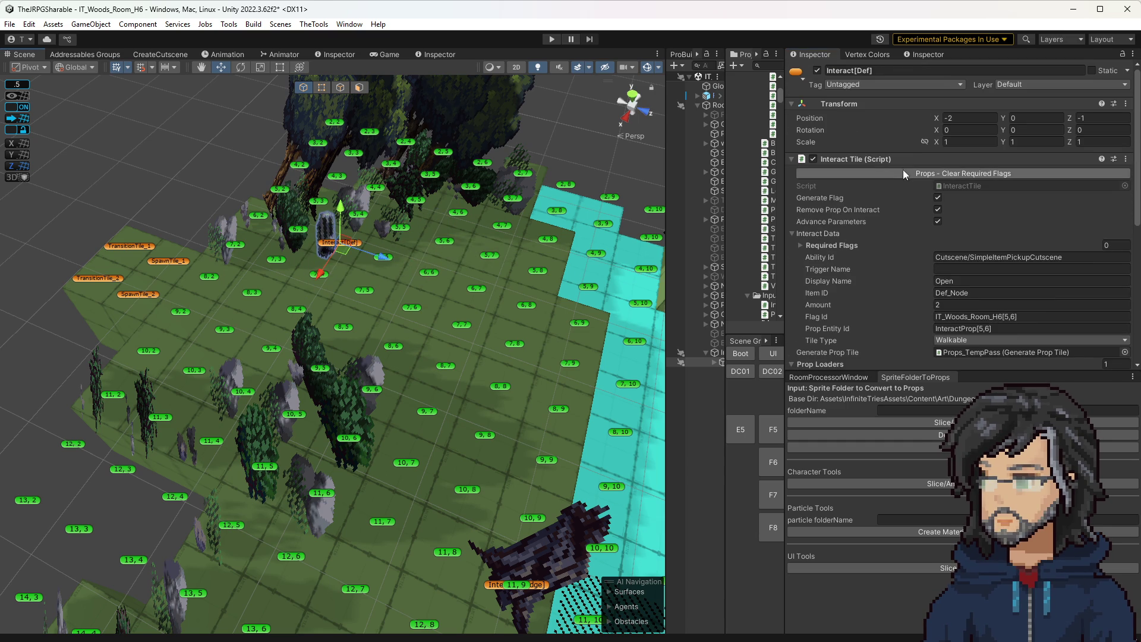
click(850, 209)
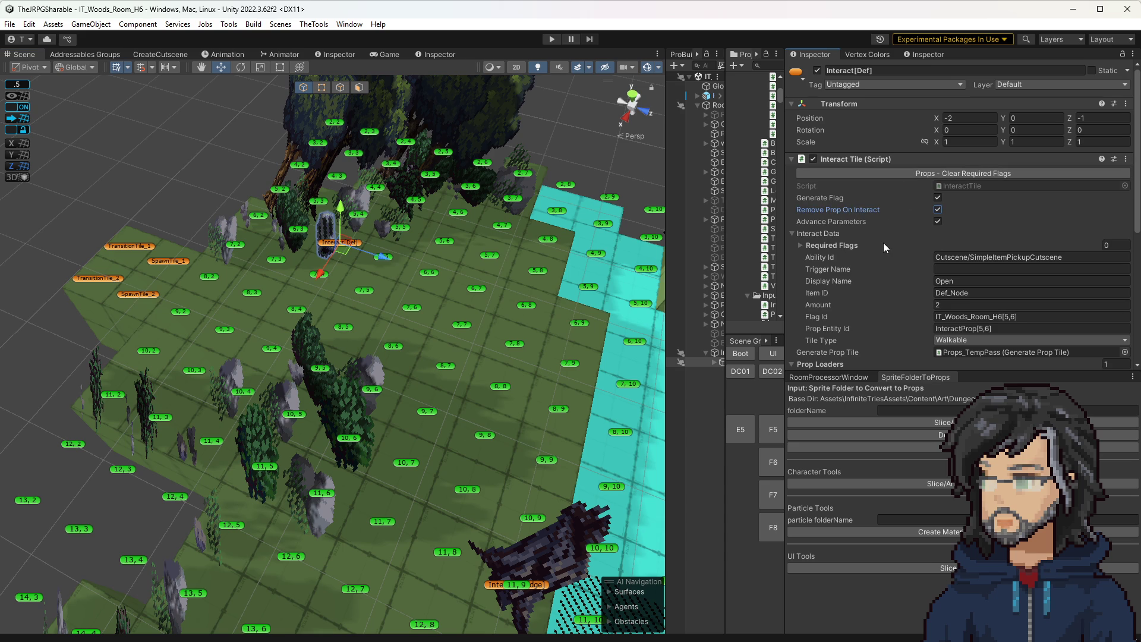
scroll(886, 238, down, 8)
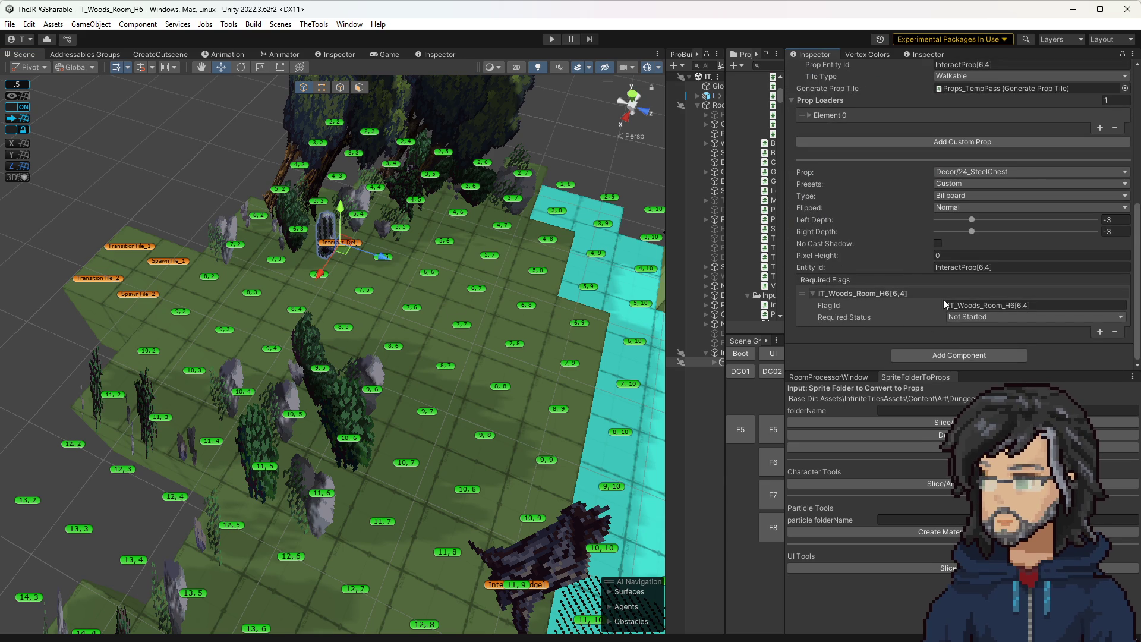
click(1018, 305)
drag(1018, 305, 1035, 303)
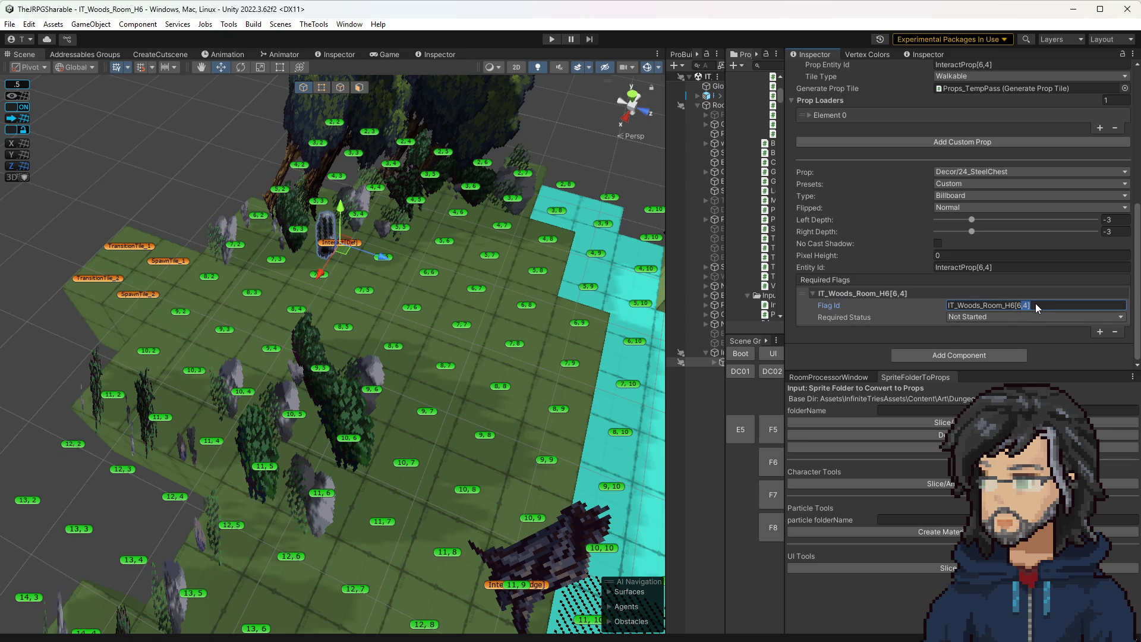
key(End)
mouse_move(499, 326)
mouse_down()
mouse_move(540, 323)
mouse_move(516, 312)
mouse_up()
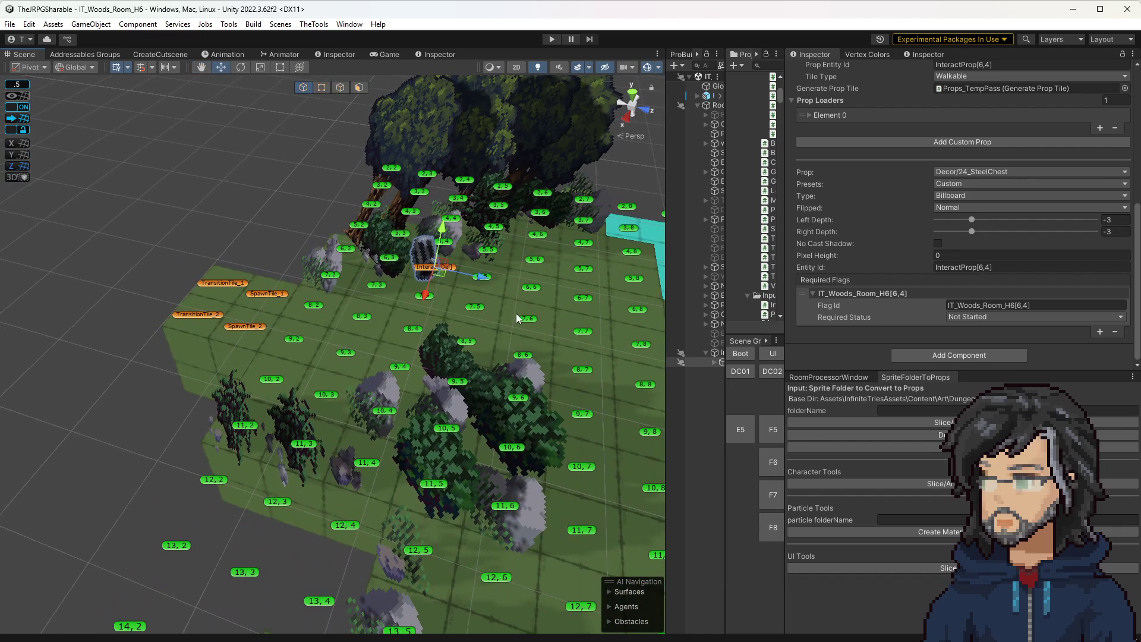
click(553, 39)
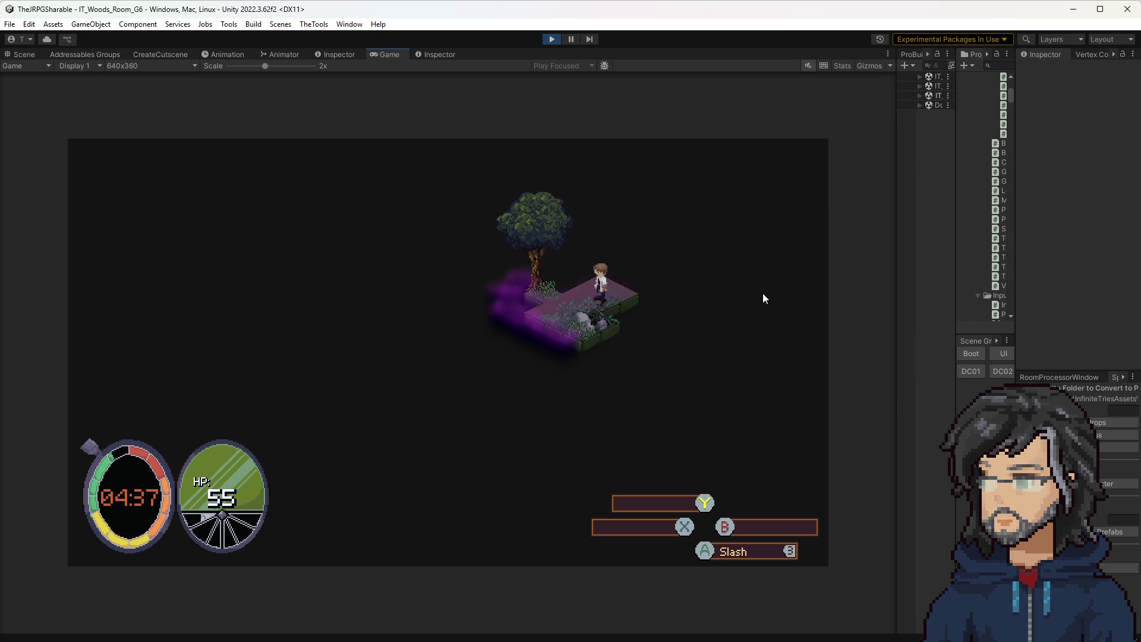
click(549, 40)
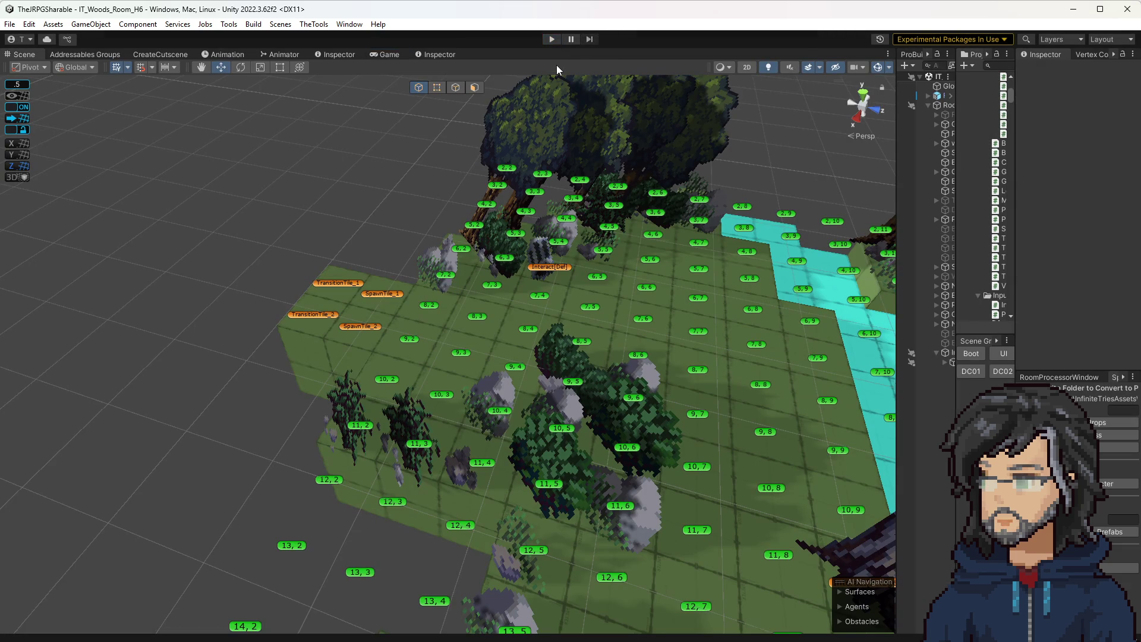
click(554, 40)
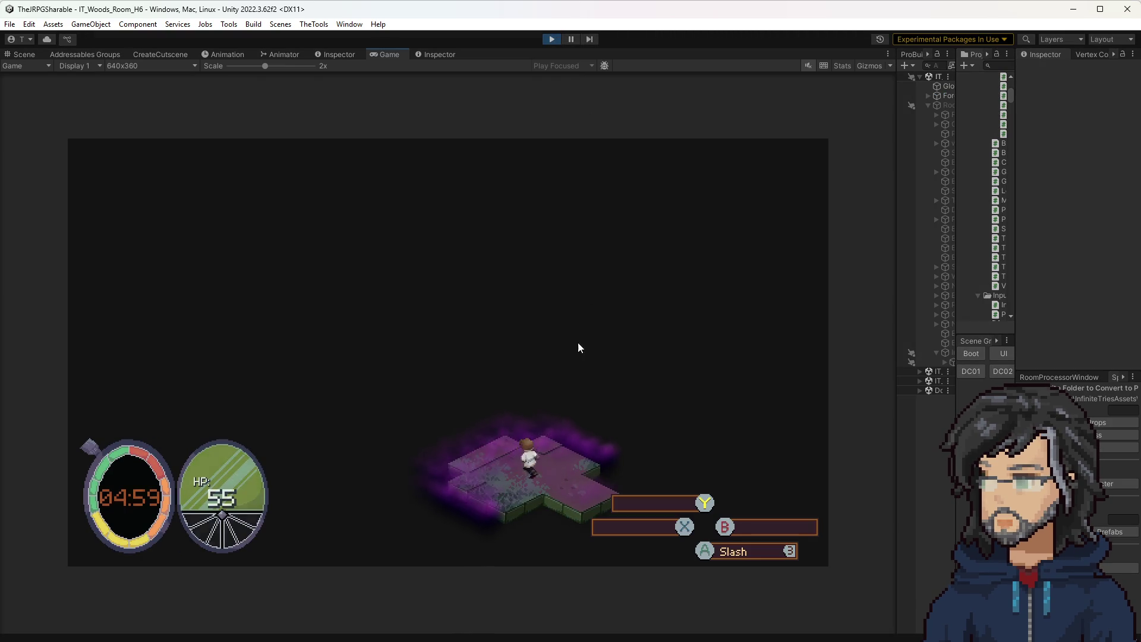
Step: Walk the character to the chest in room H6 and open it for Def Crystal x3
key(a)
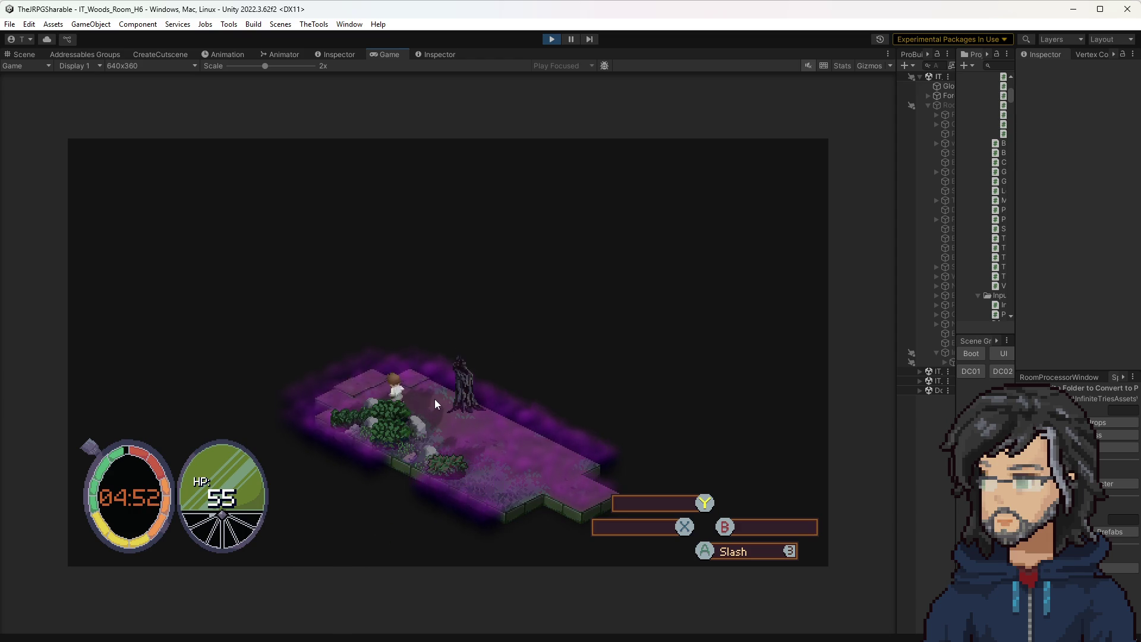
key(a)
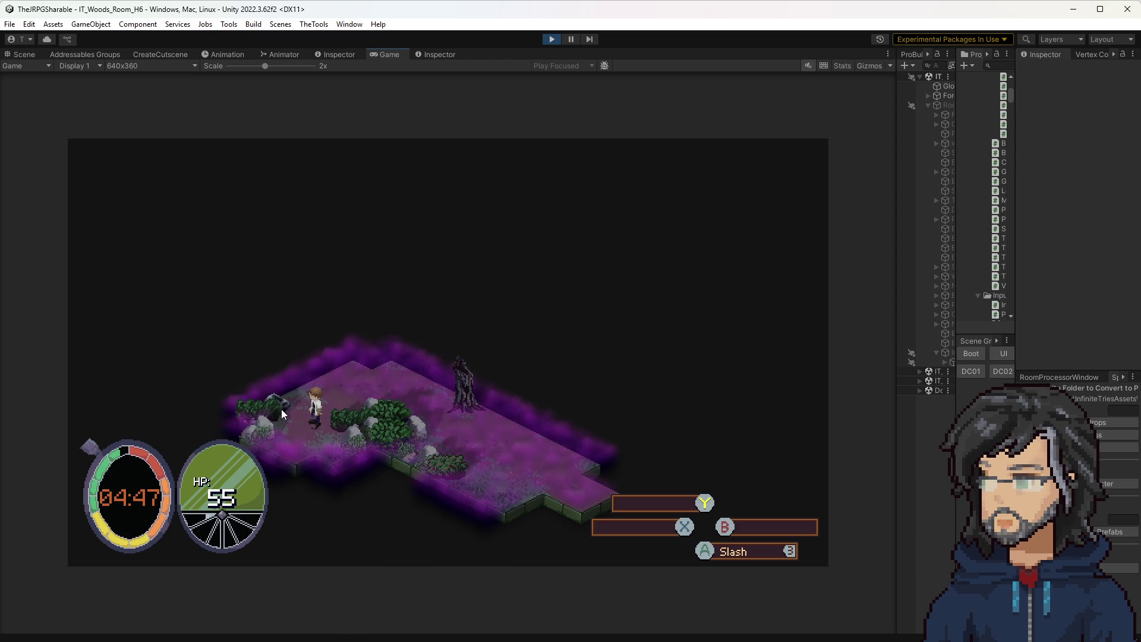
key(w)
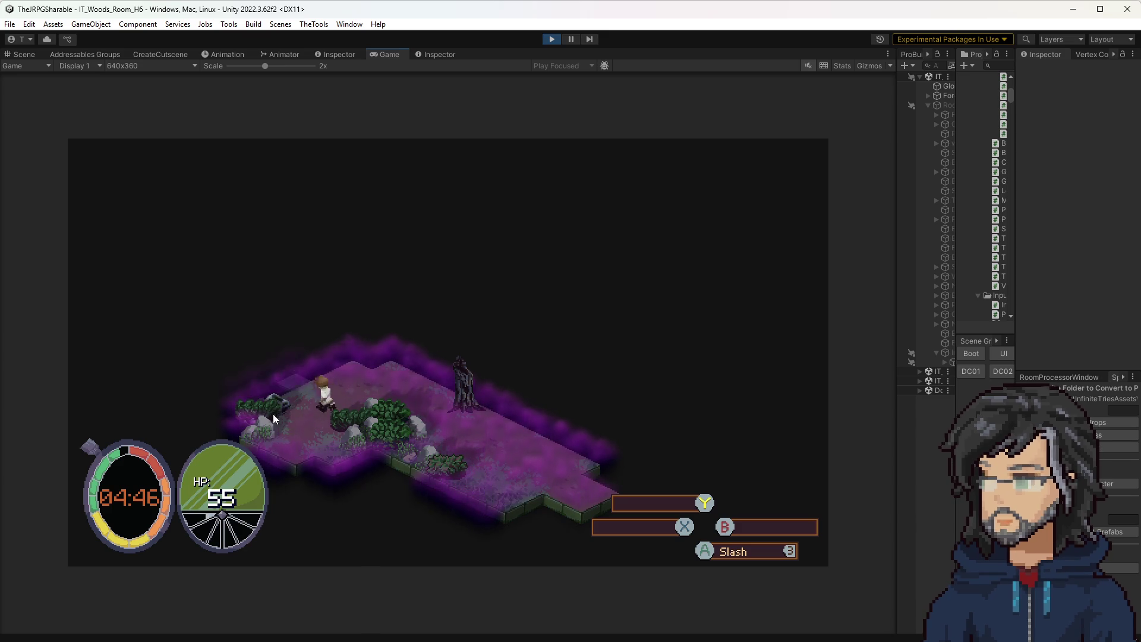
key(d)
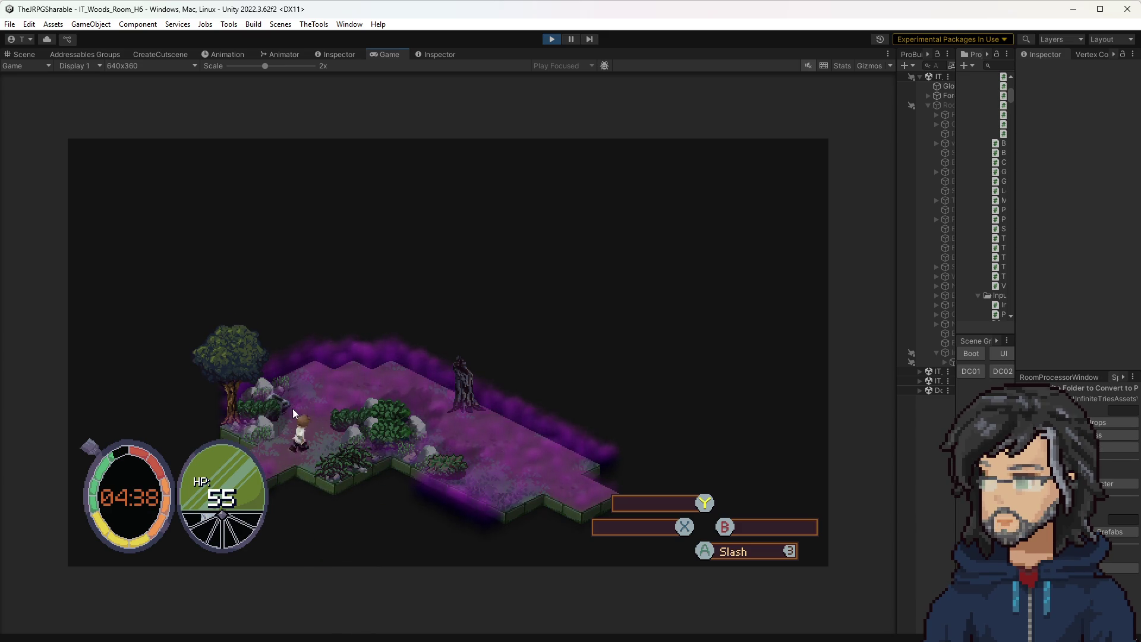
key(a)
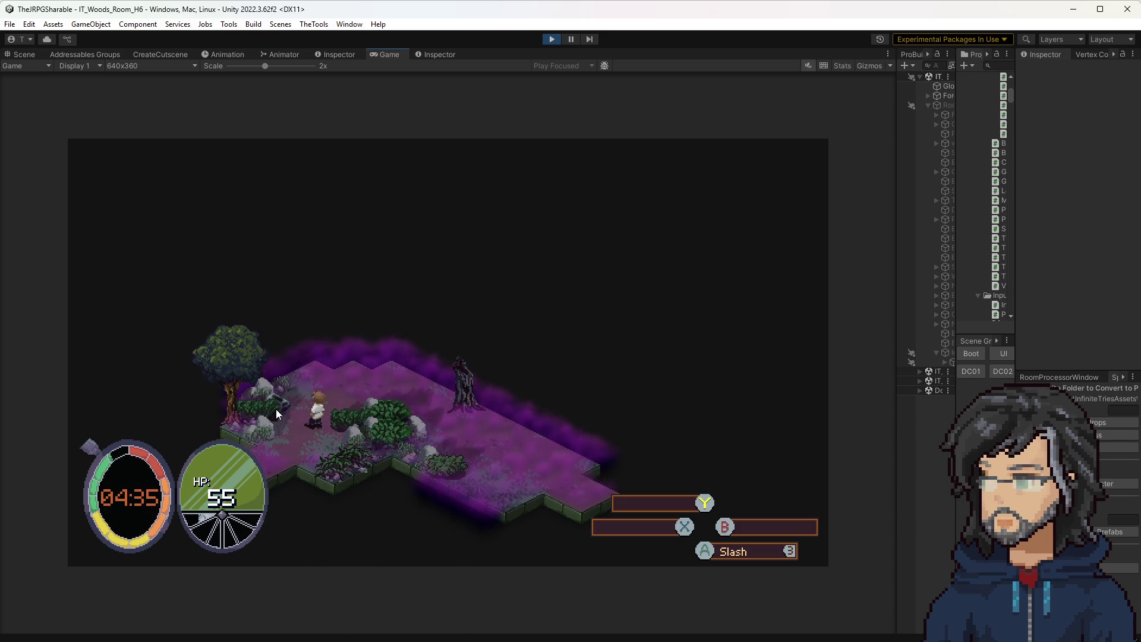
key(a)
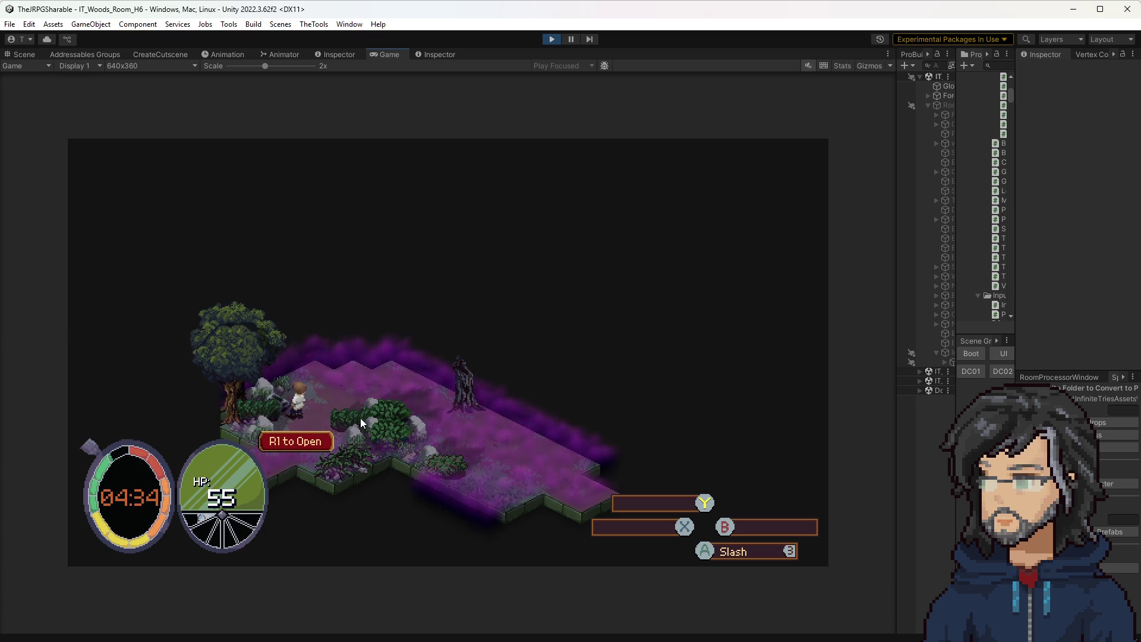
key(e)
Step: Walk out of H6 into room G6, then stop the play test
key(d)
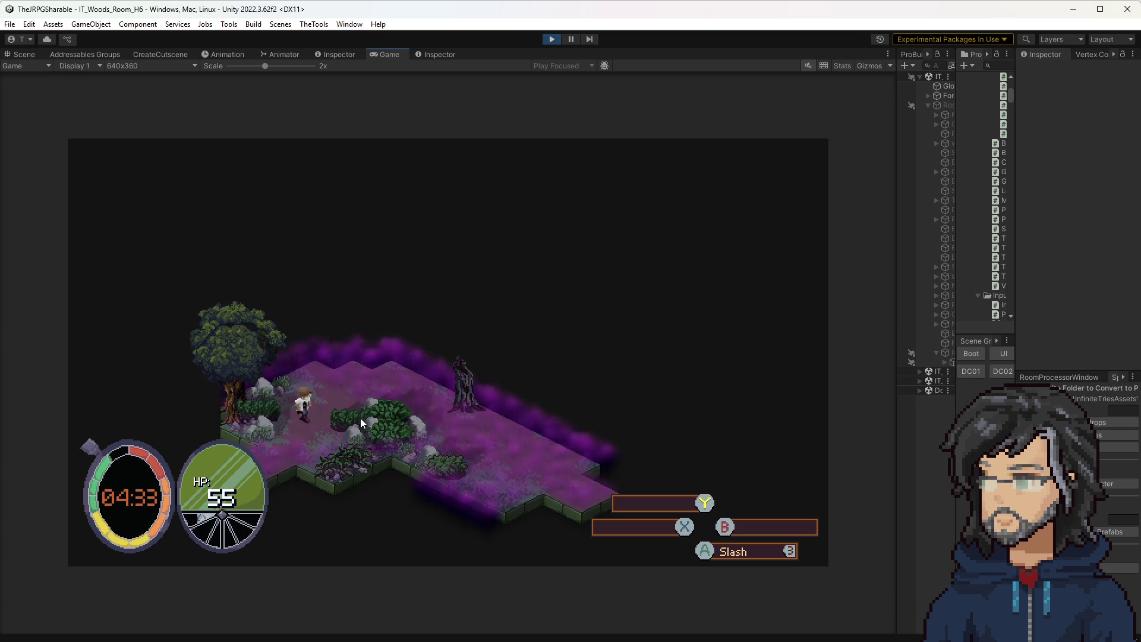
key(w)
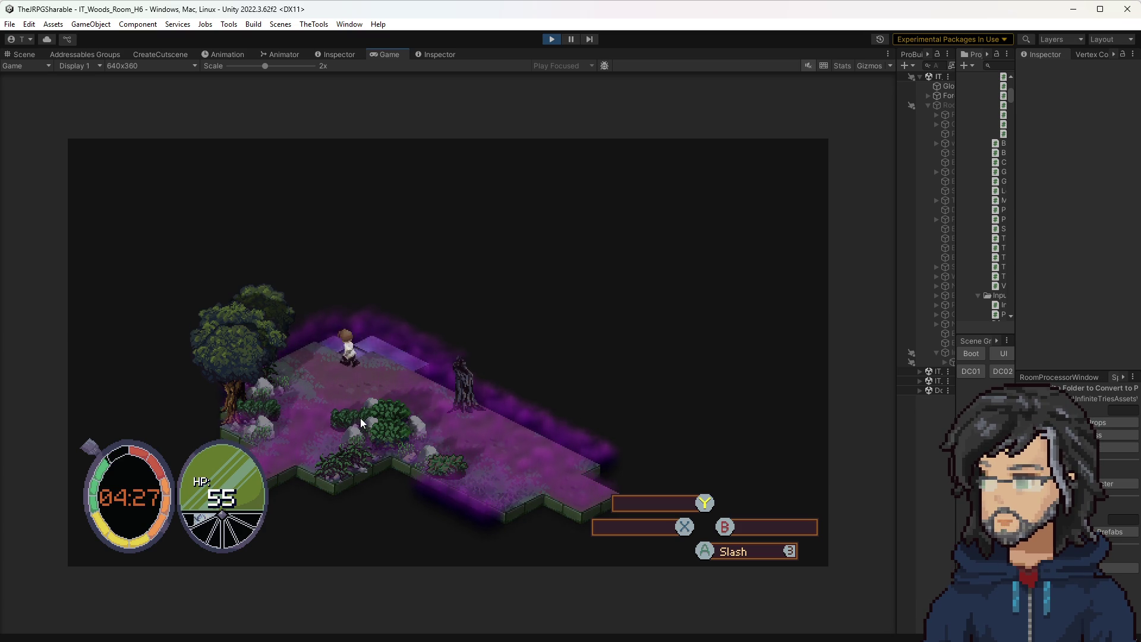
key(s)
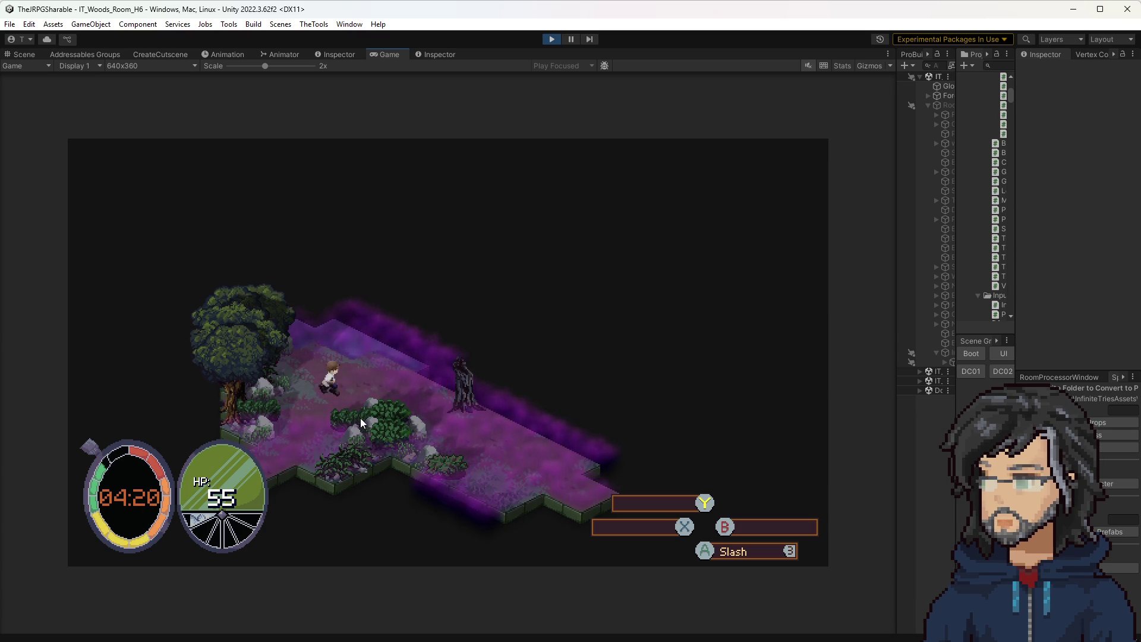
key(a)
key(s)
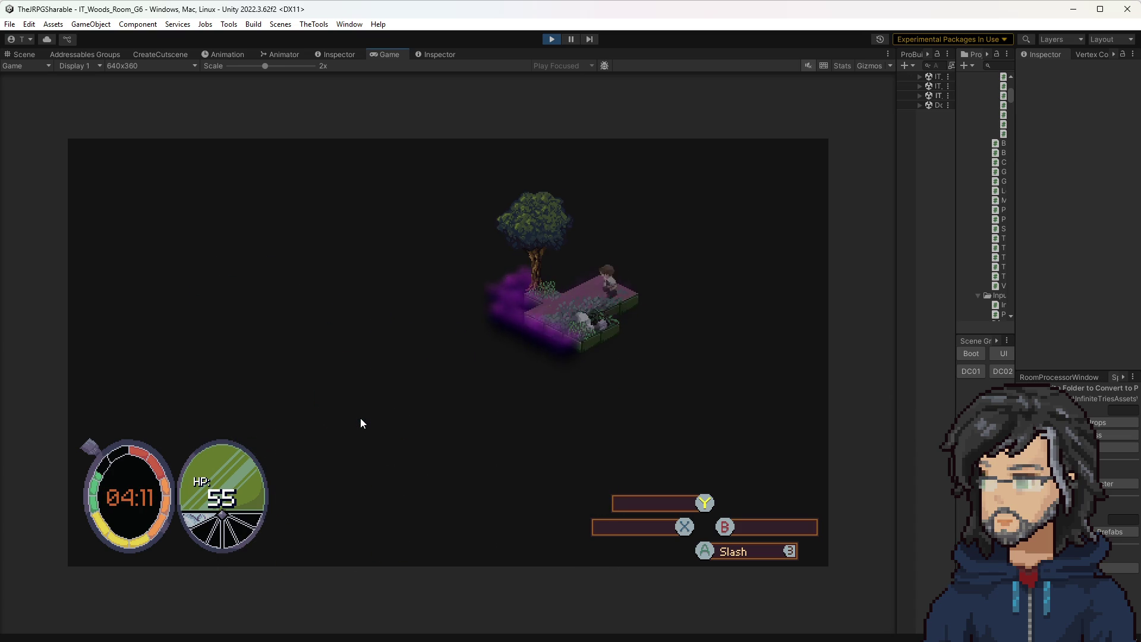
key(a)
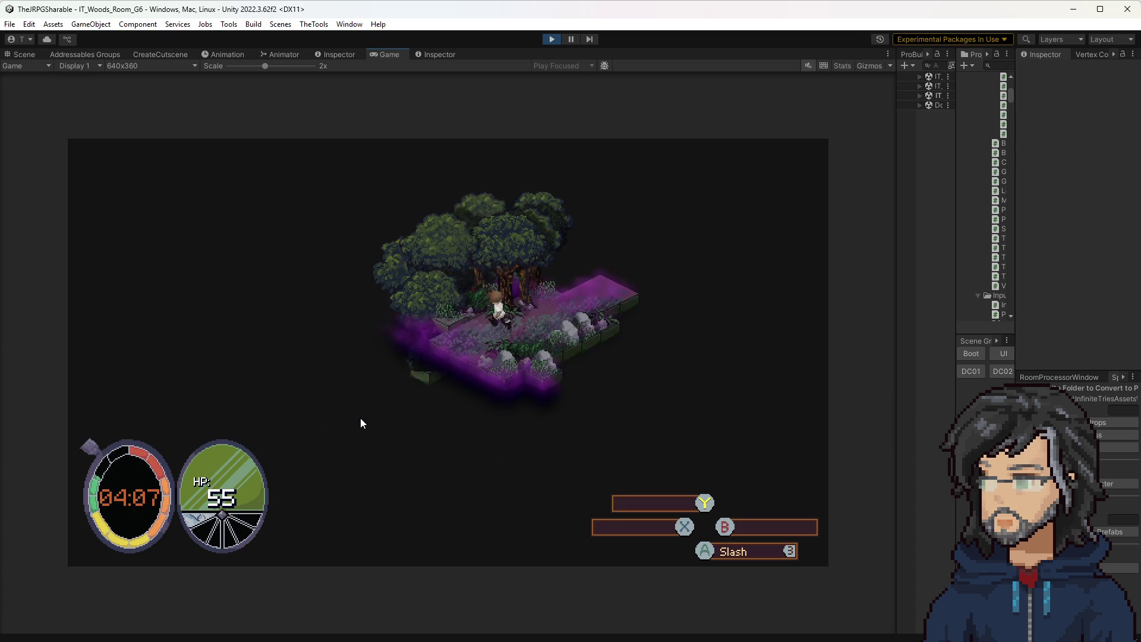
key(s)
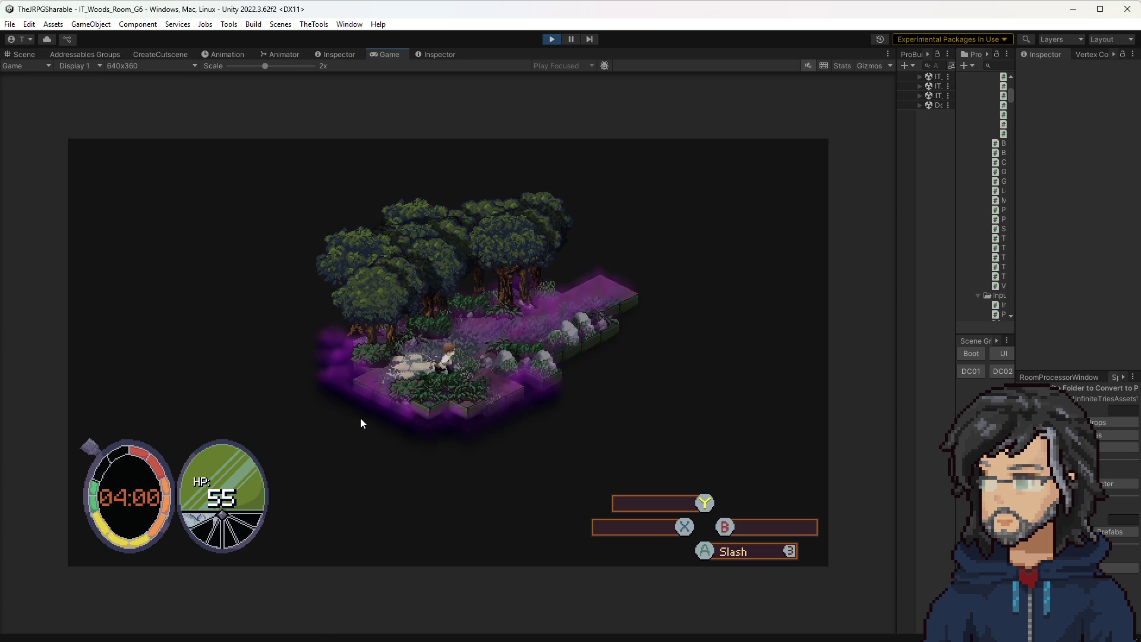
key(d)
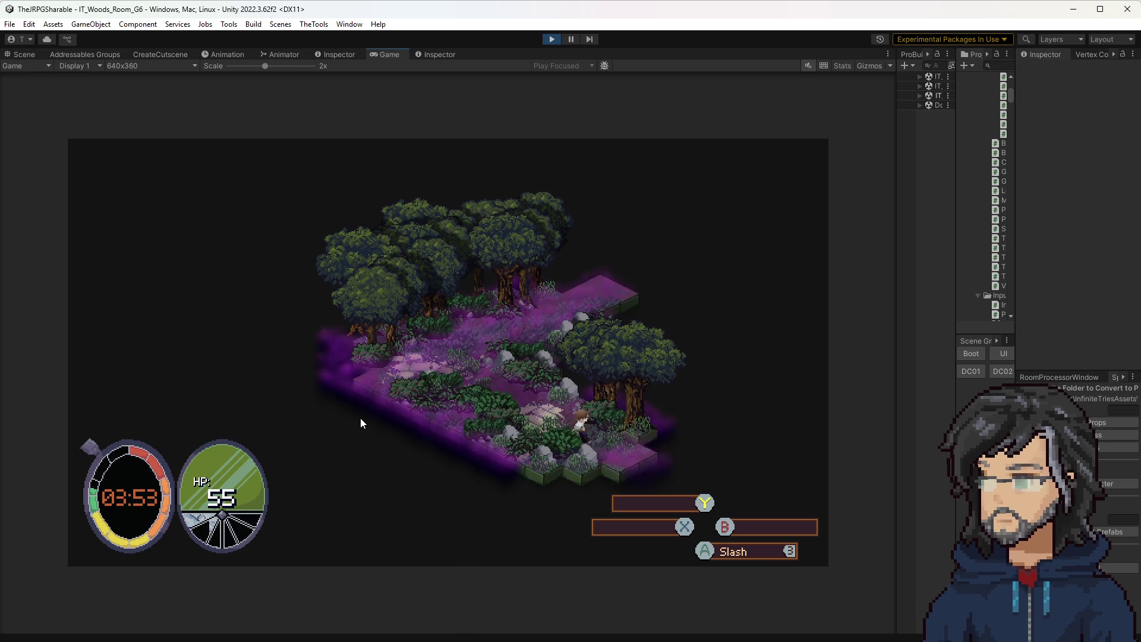
click(560, 42)
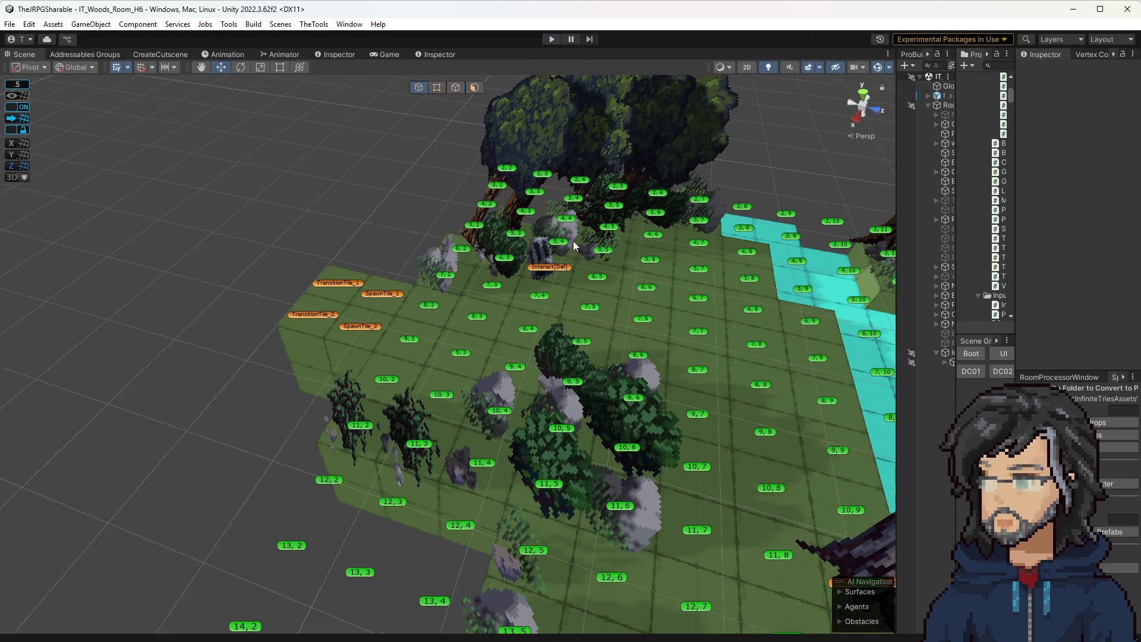
Step: Load Woods room H8 from the widened Scene Grid Loader, play-test it, and widen the Game view
mouse_move(640, 278)
mouse_down()
mouse_move(675, 326)
mouse_move(659, 322)
mouse_up()
scroll(648, 291, down, 5)
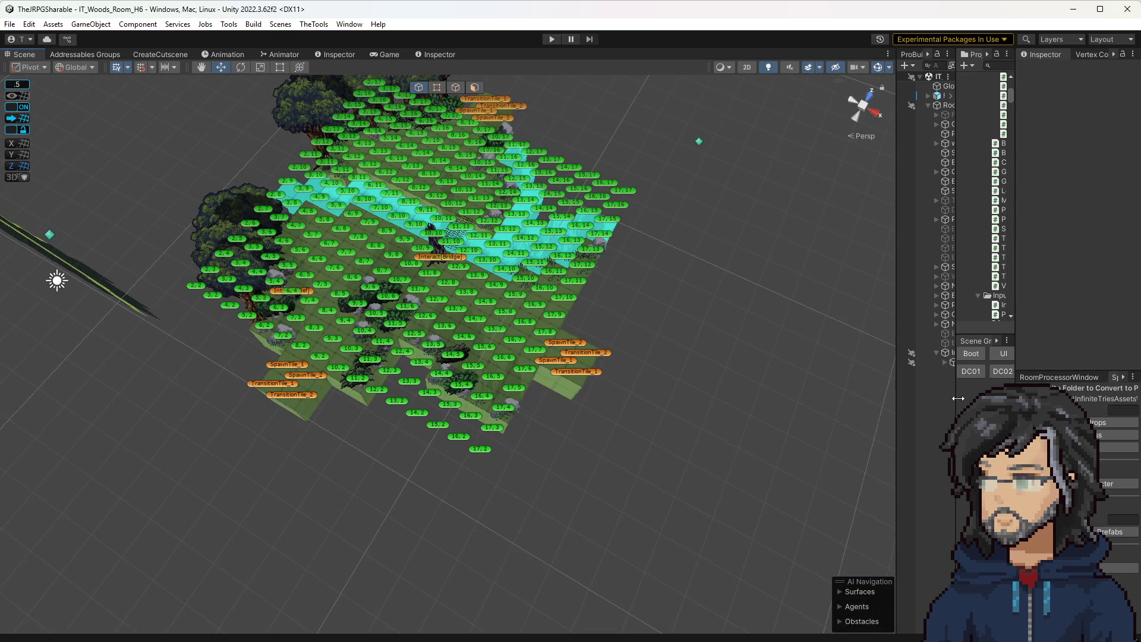
drag(958, 398, 807, 391)
click(885, 519)
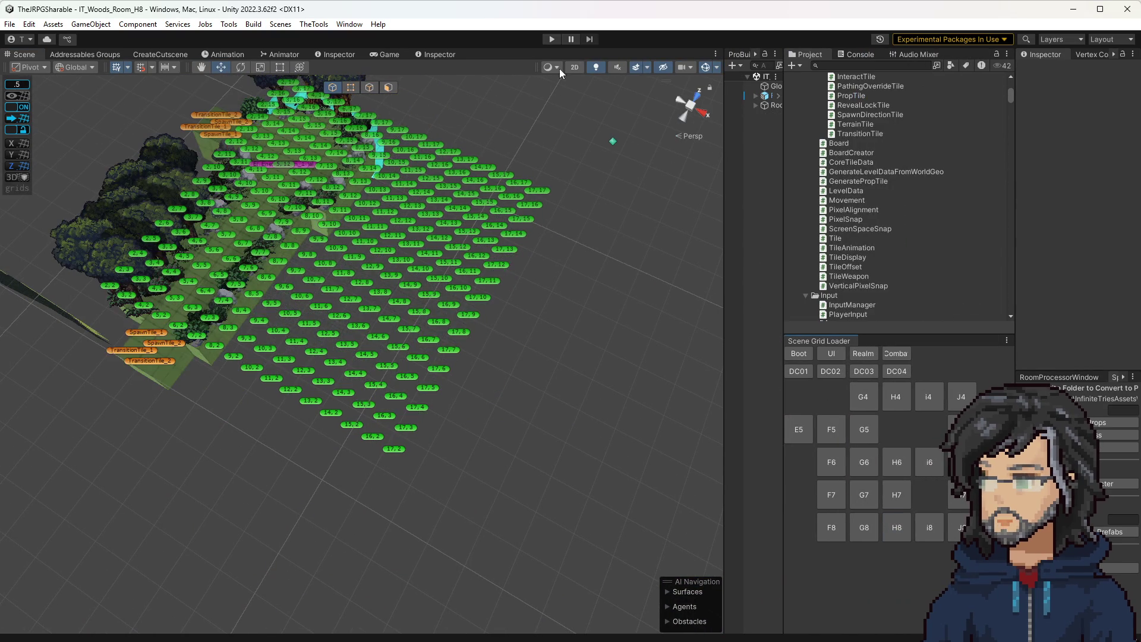
click(555, 41)
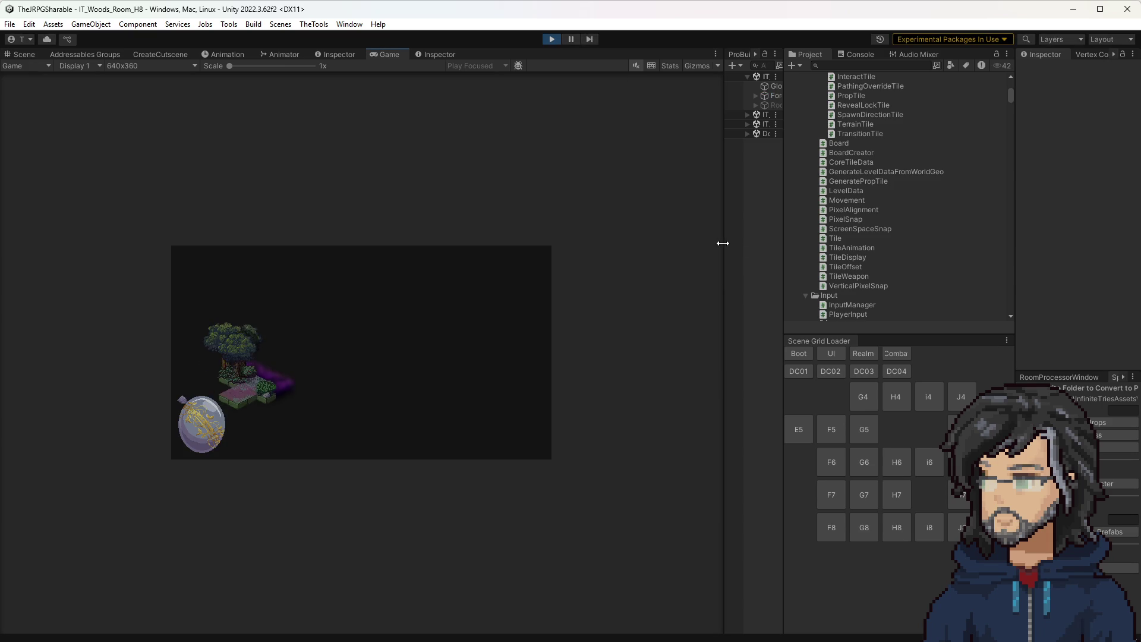
drag(722, 243, 872, 244)
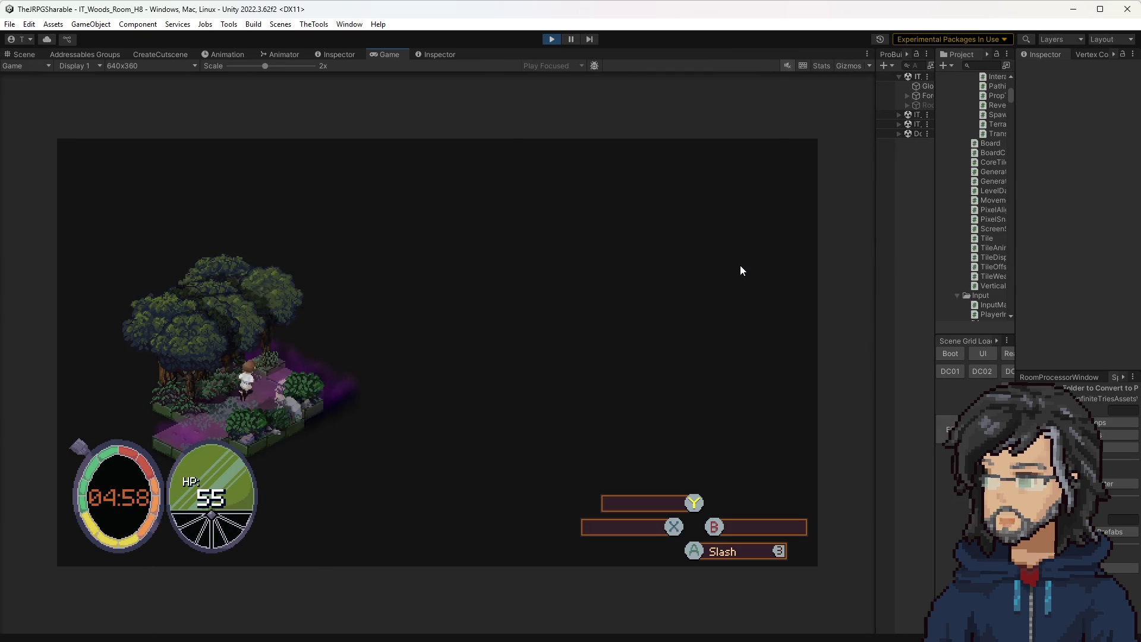
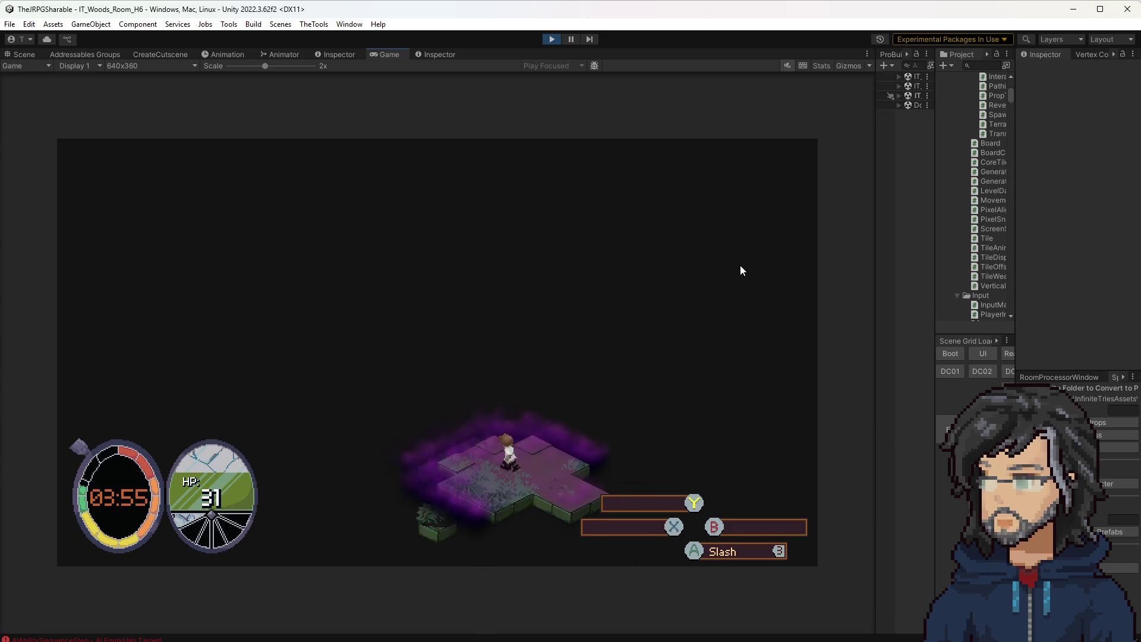
Step: Walk through the woods room collecting both Def Crystals until the run returns to the Goddess Realm
key(w)
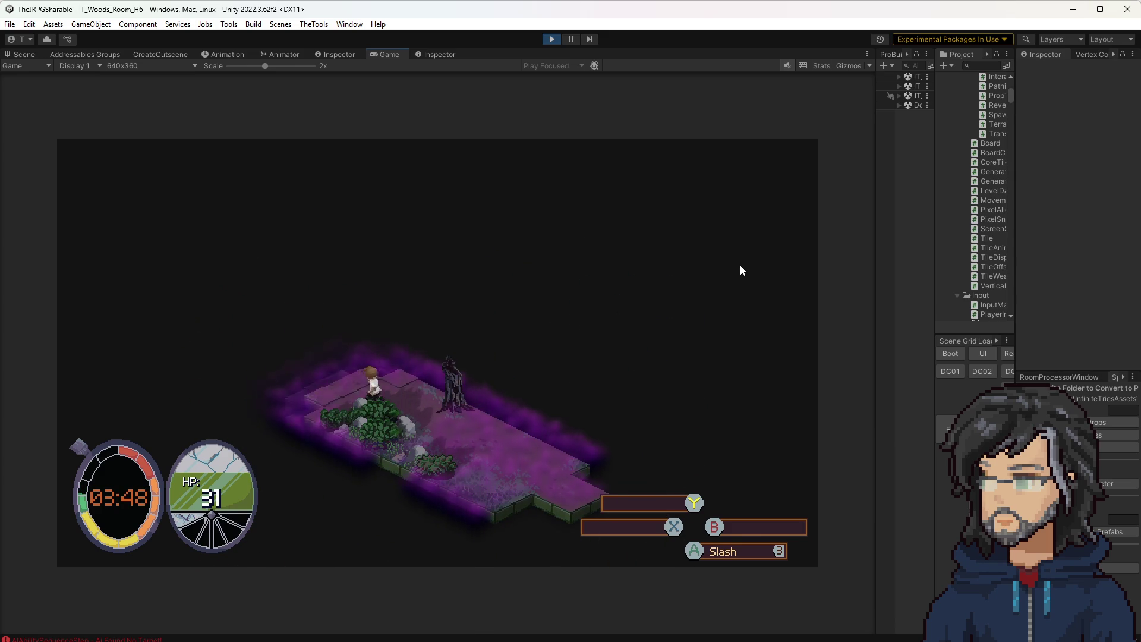
key(a)
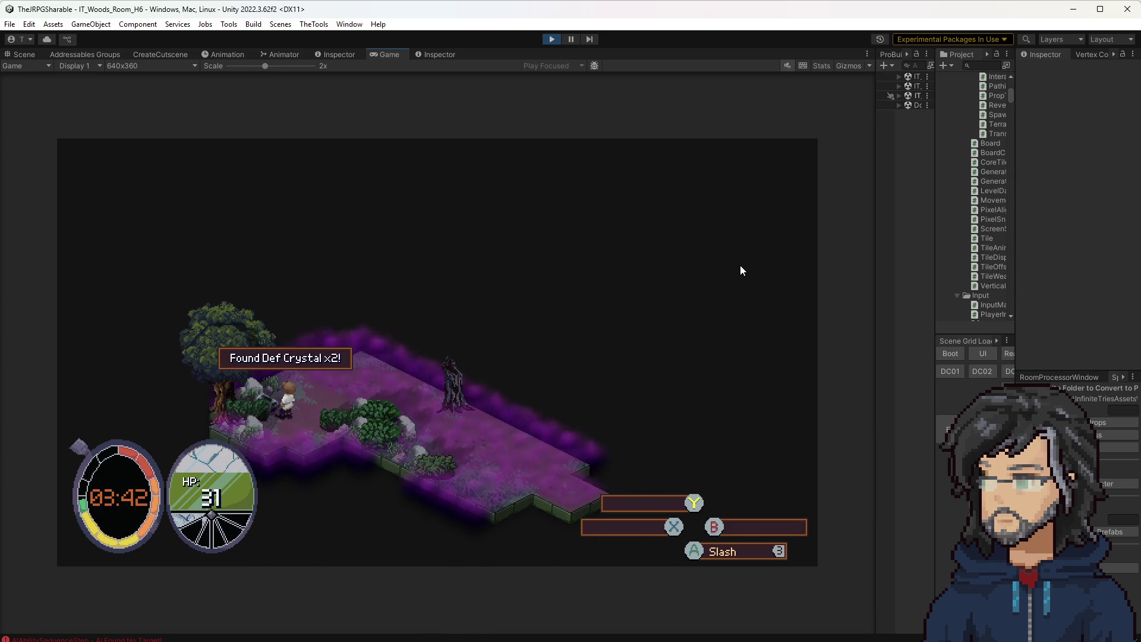
key(a)
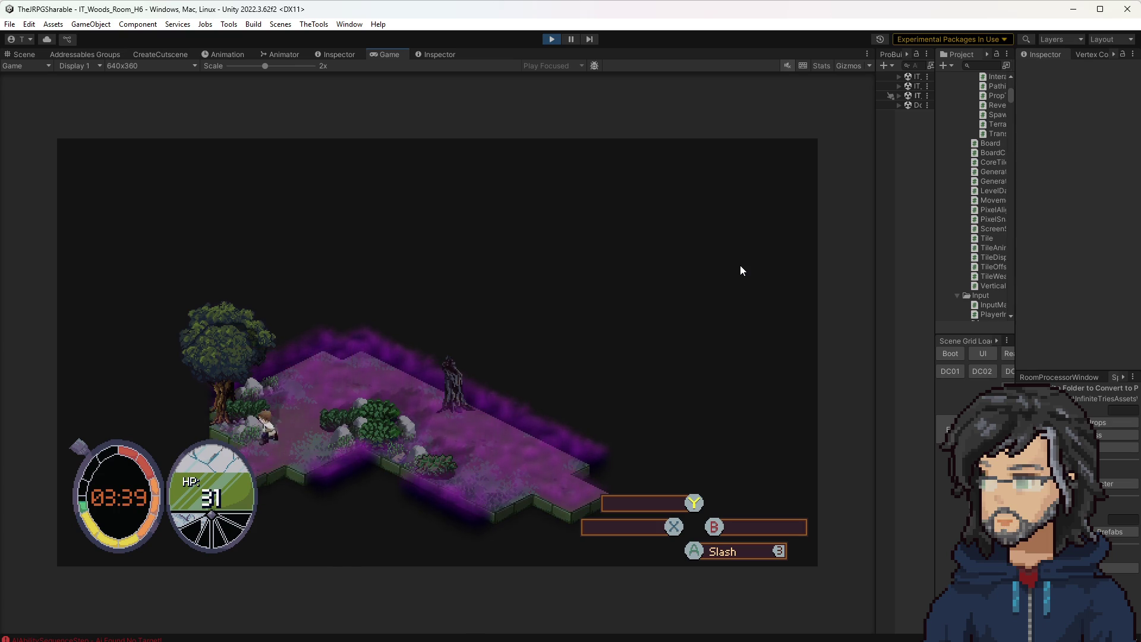
key(d)
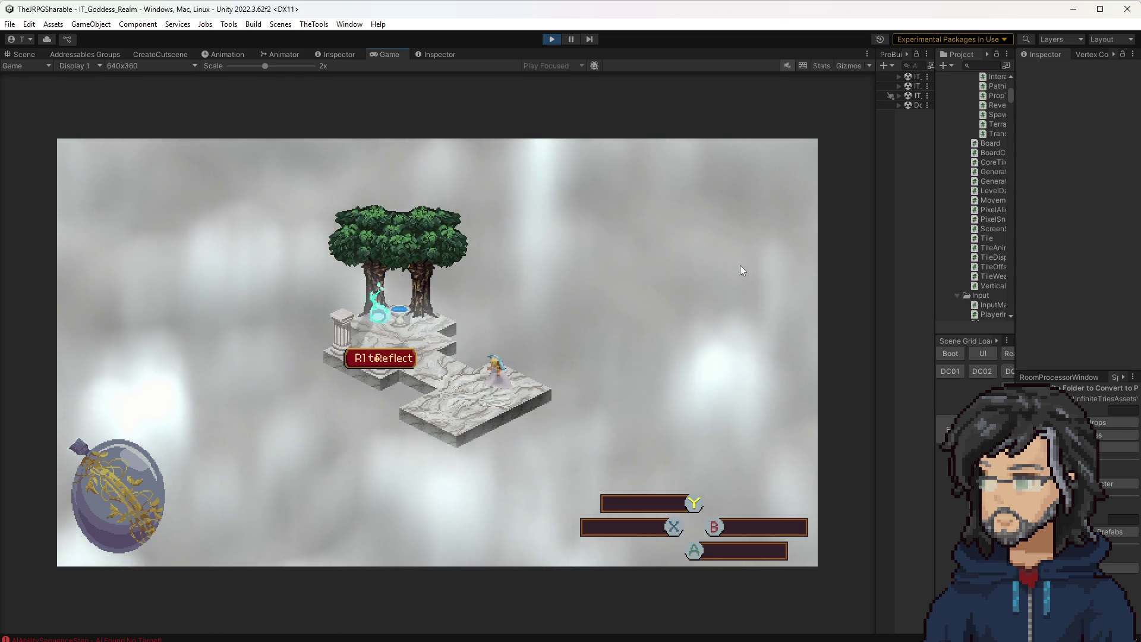
Step: Buy the first Slash skill-tree nodes, including Health, raising Attack and Defense to 8, then close the tree
key(Return)
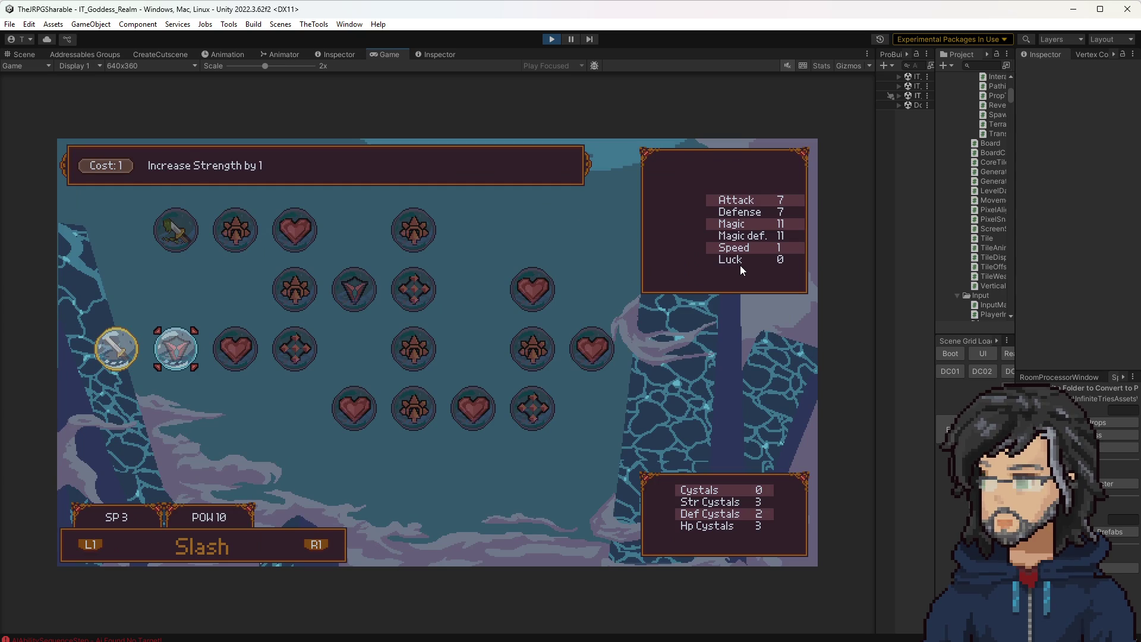
key(Return)
key(Return)
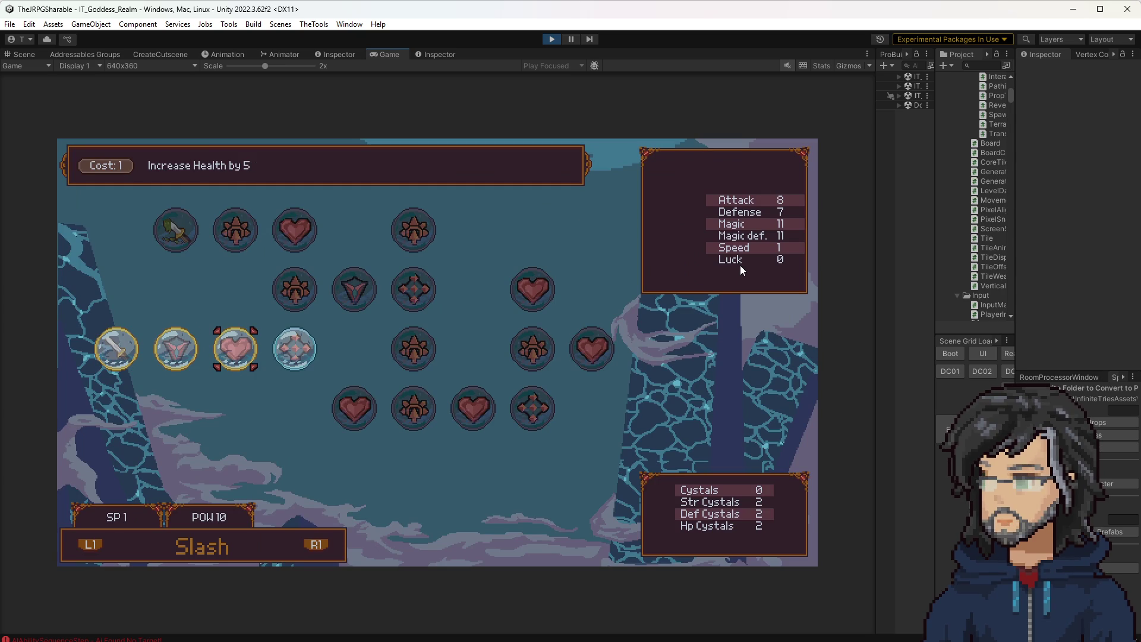
key(Return)
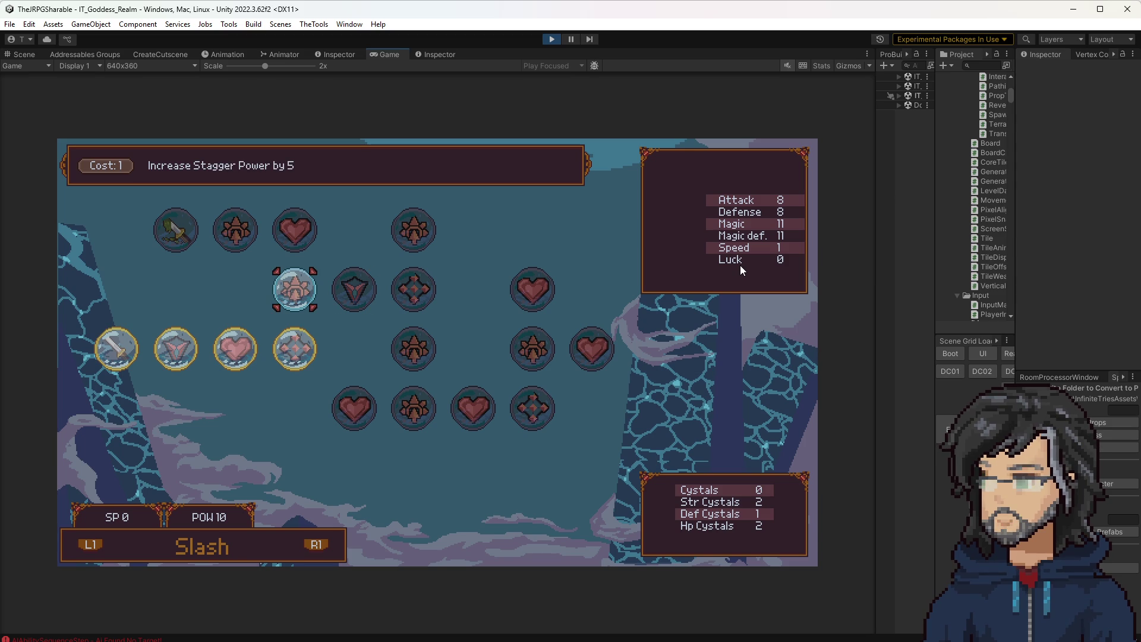
key(Right)
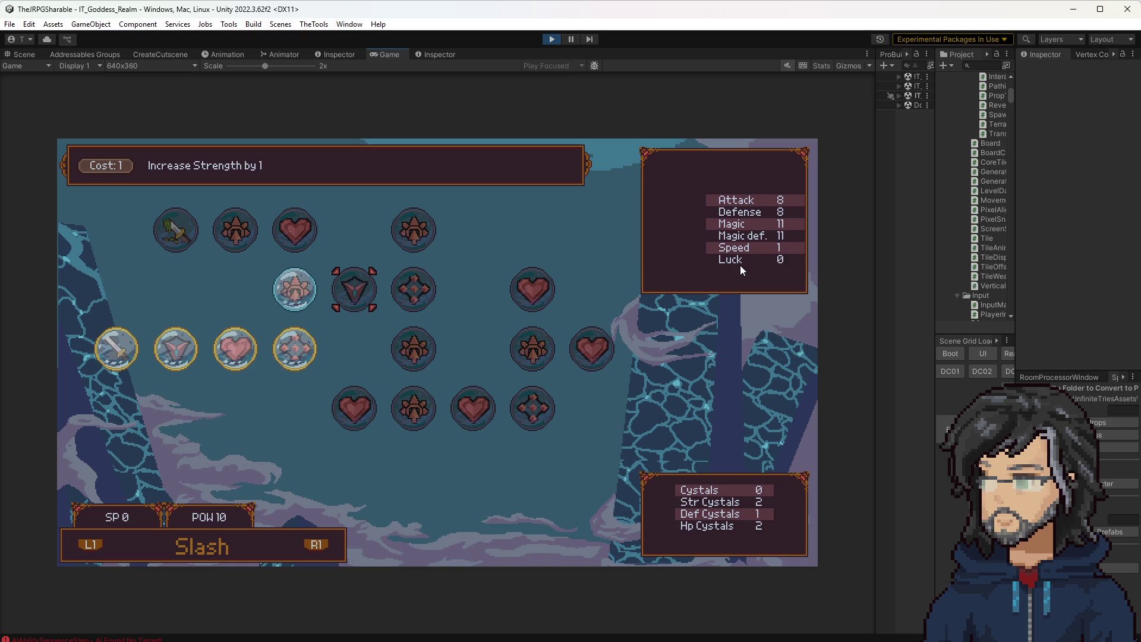
key(Left)
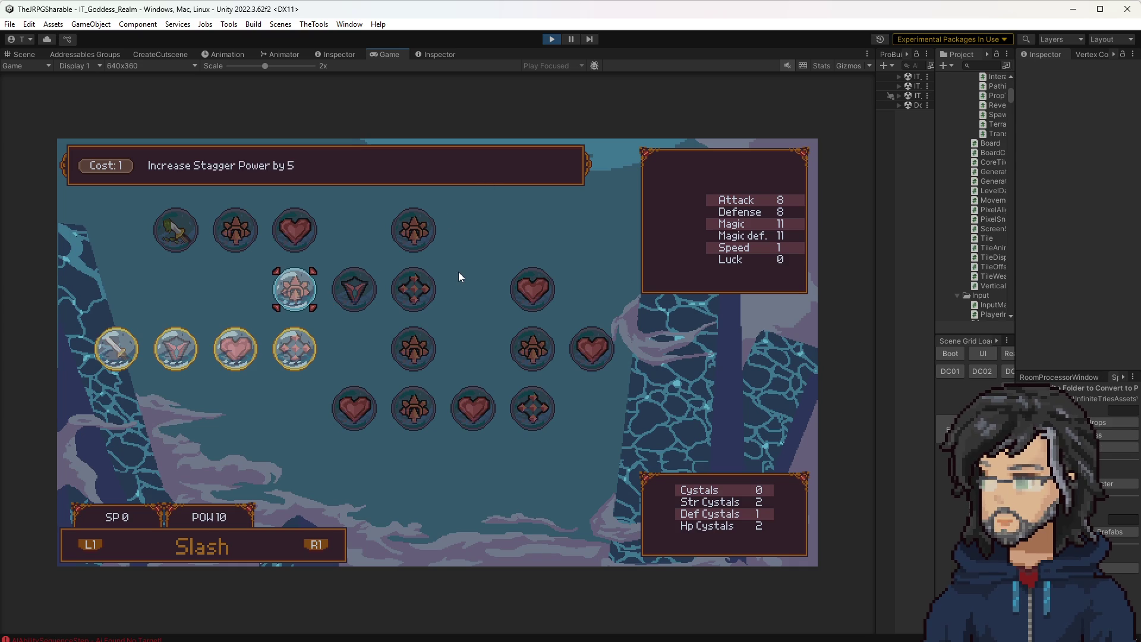
key(Up)
key(Down)
key(Escape)
key(Escape)
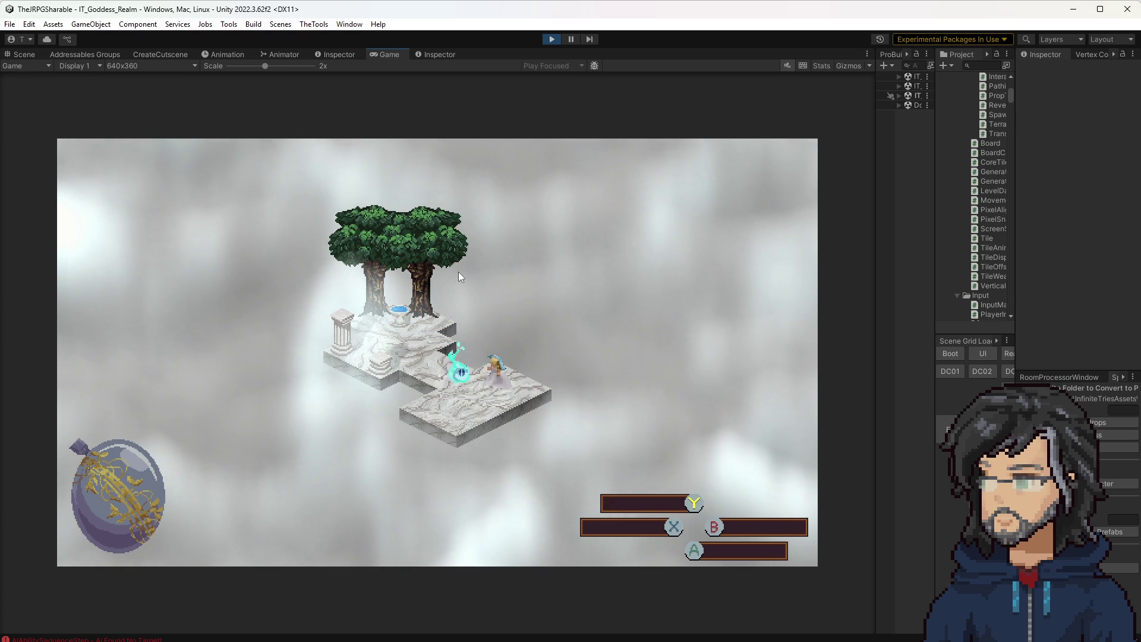
Step: Talk through the goddess's send-off dialogue, then shrink the Game view to widen the side panels
key(e)
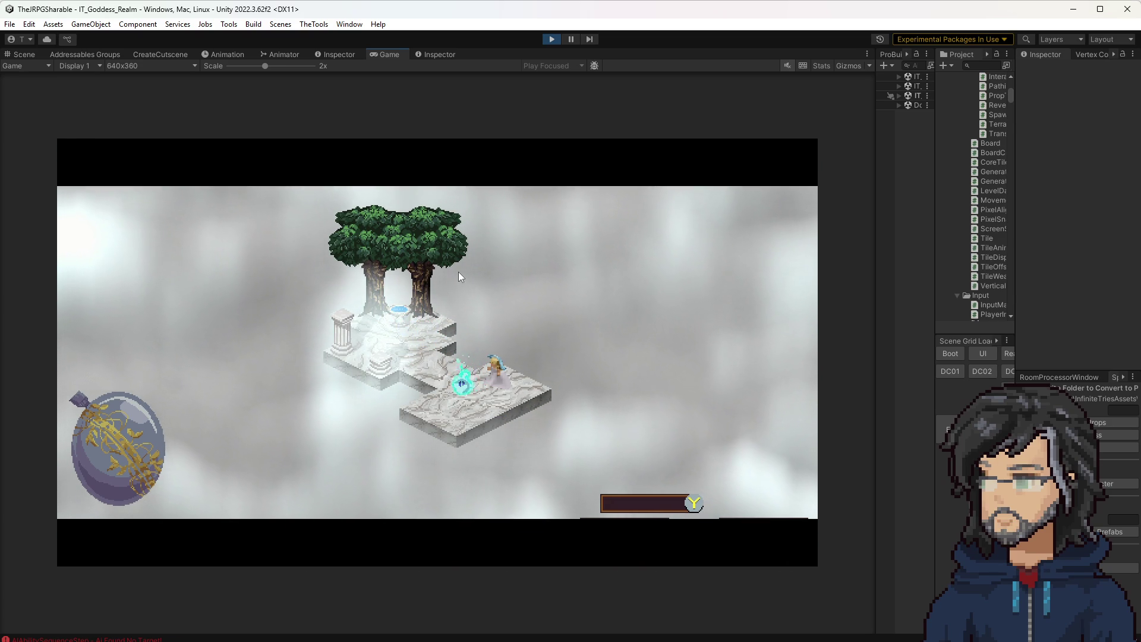
key(e)
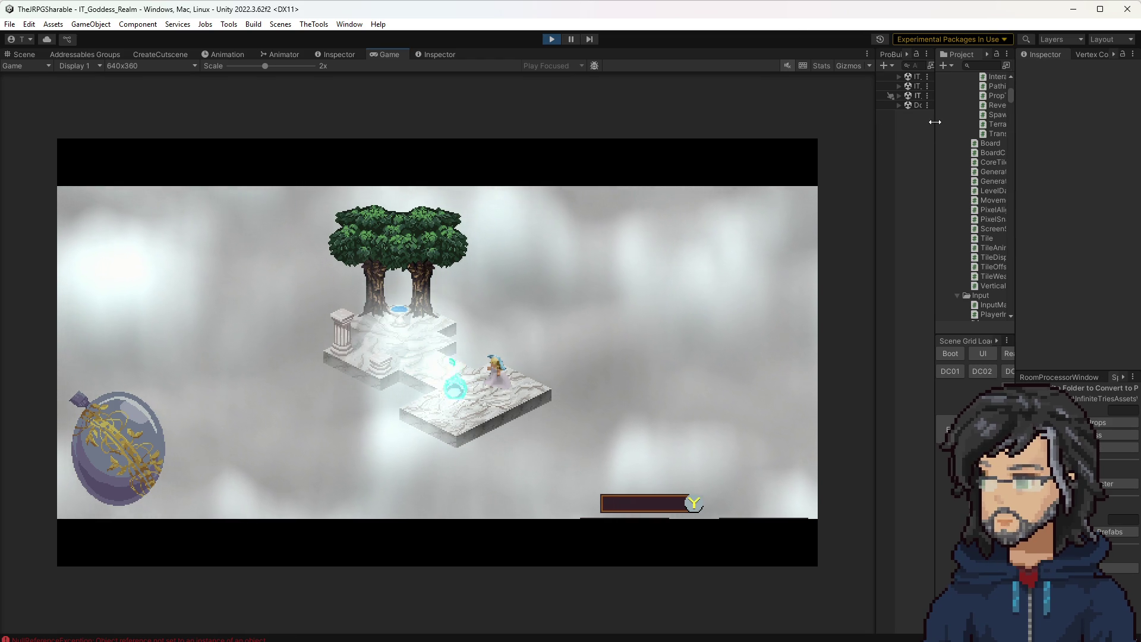
drag(935, 95, 857, 90)
Step: Inspect the Console's null-reference errors and open the source at AnimationParameterSequenceStep line 103 in Visual Studio
click(889, 55)
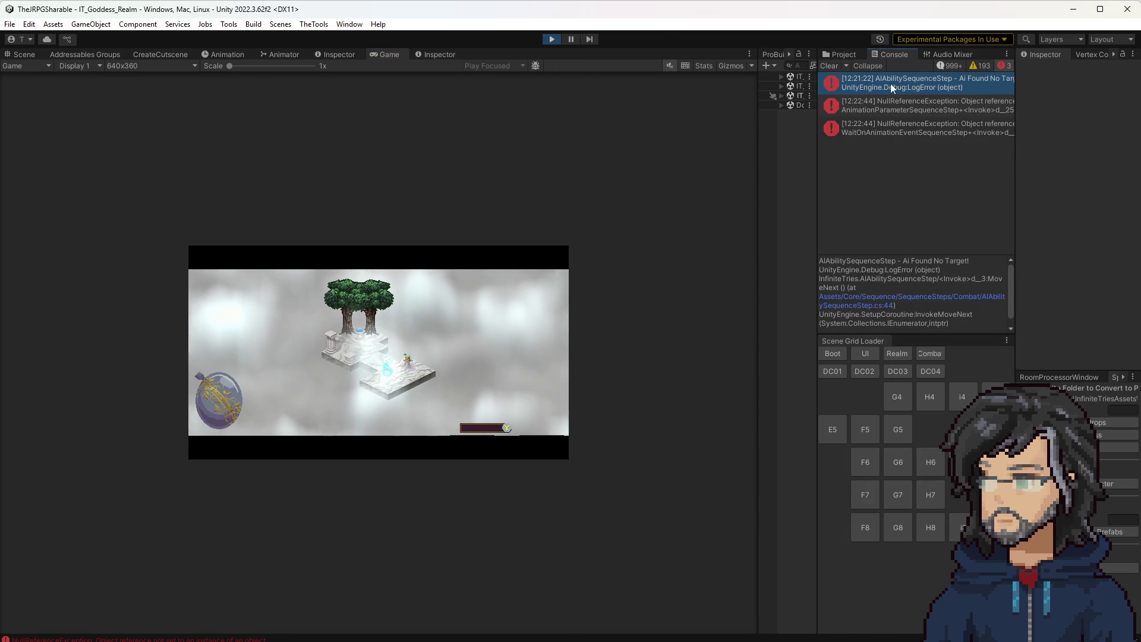
click(896, 106)
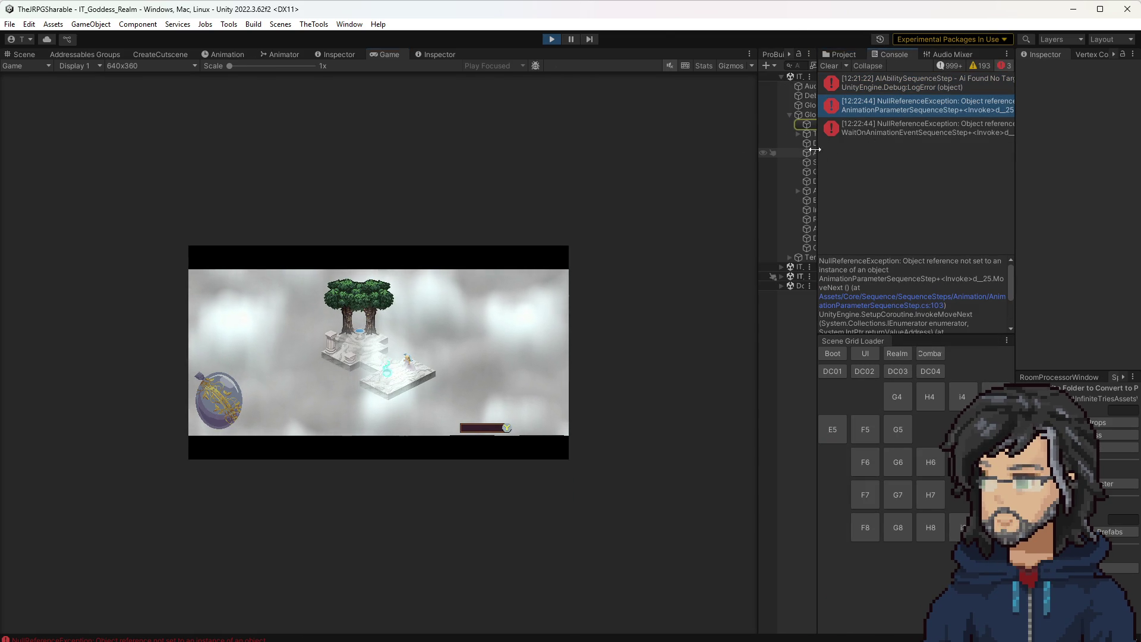
mouse_move(814, 149)
mouse_down()
mouse_move(586, 148)
mouse_move(730, 149)
mouse_up()
click(819, 128)
click(826, 109)
double_click(836, 109)
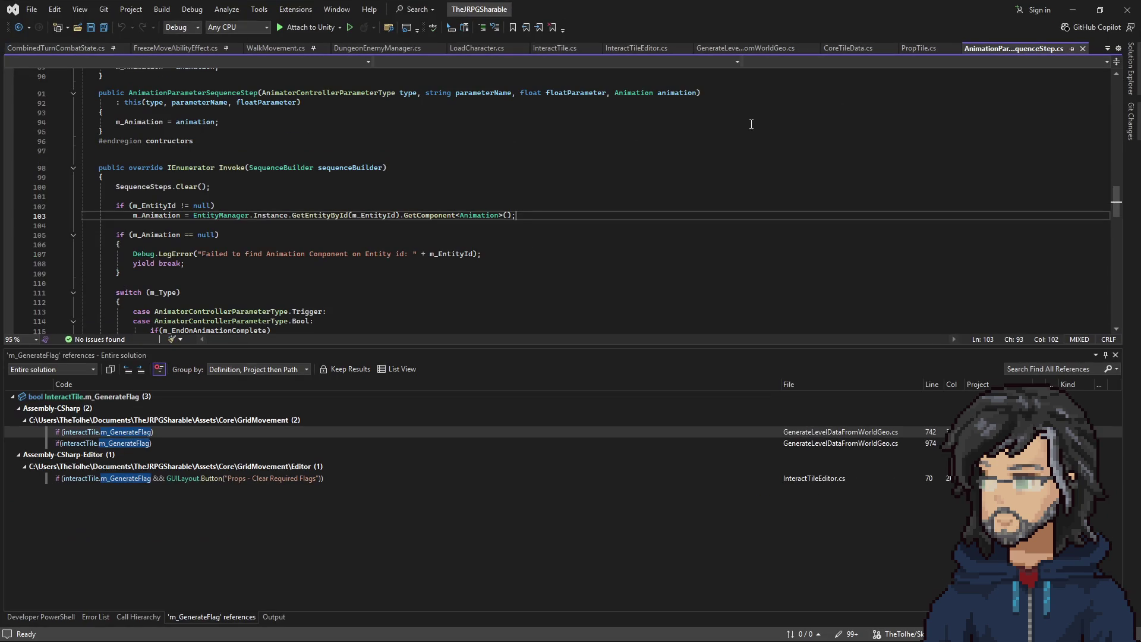
click(1074, 10)
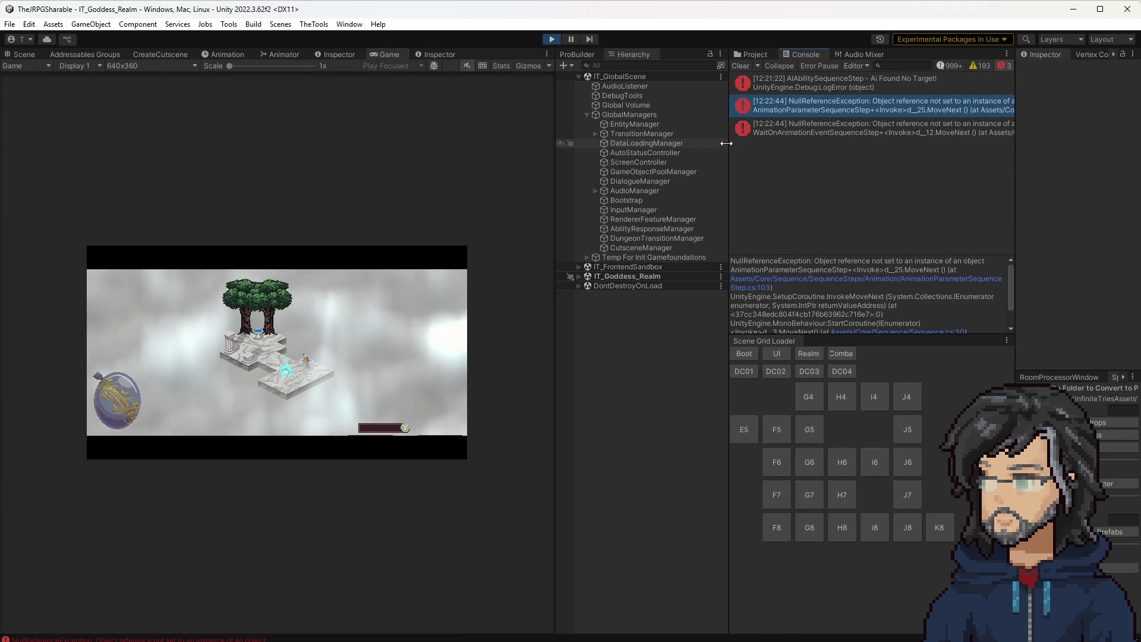
click(756, 54)
Step: Scroll the Project window to Cutscenes > Goddess_Realm > Talk and open the BeforeCheckPoint cutscene sequence
scroll(832, 184, down, 10)
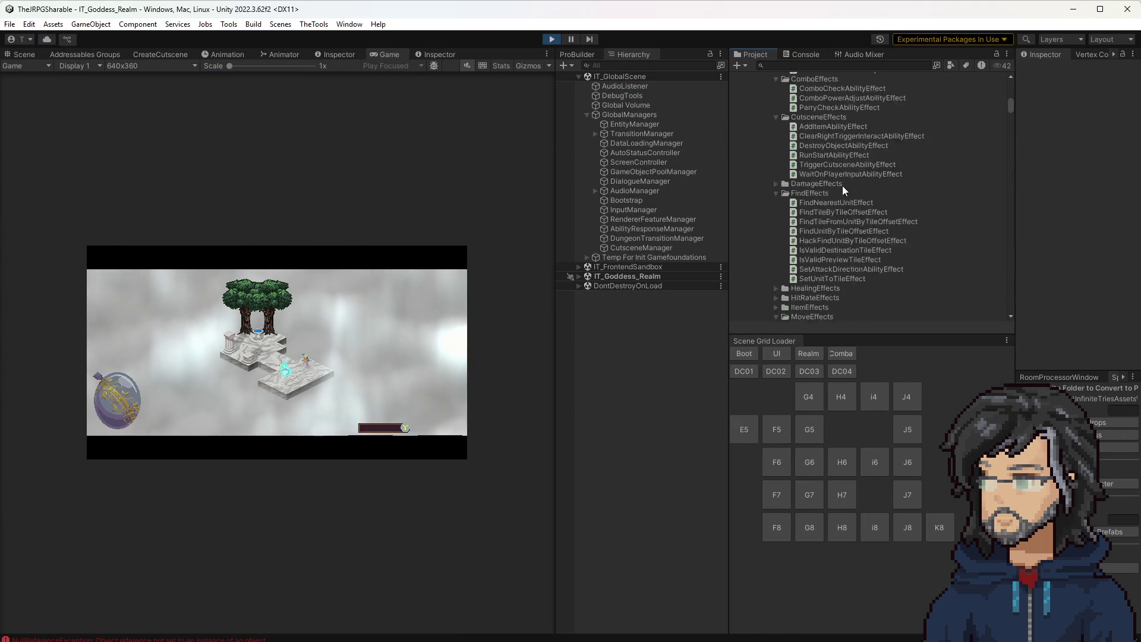
scroll(832, 187, up, 6)
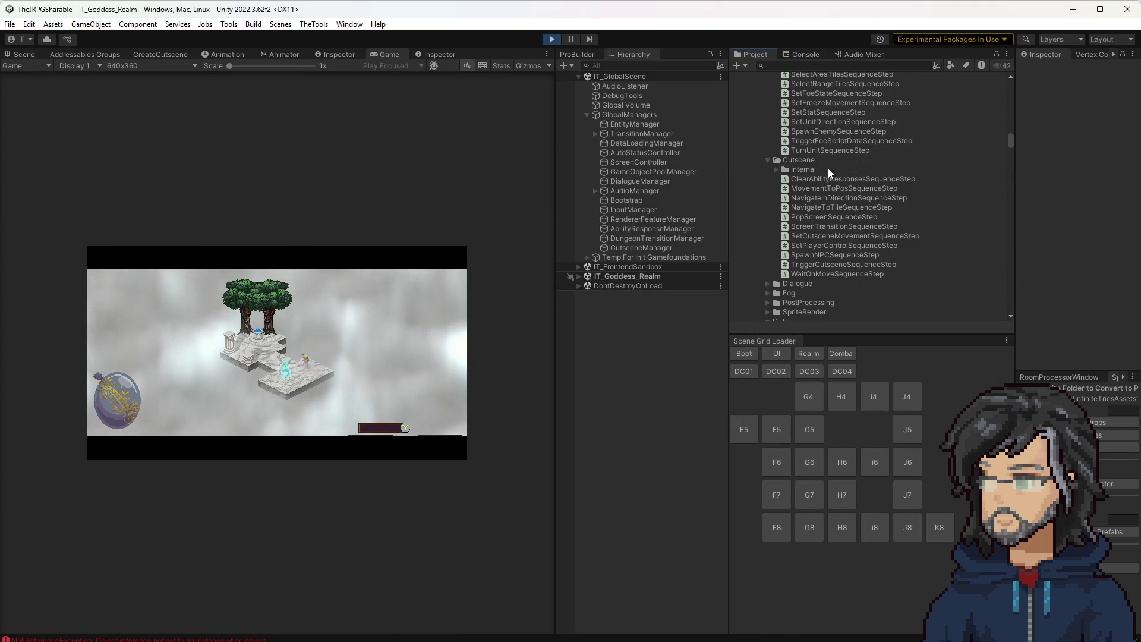
scroll(835, 176, up, 10)
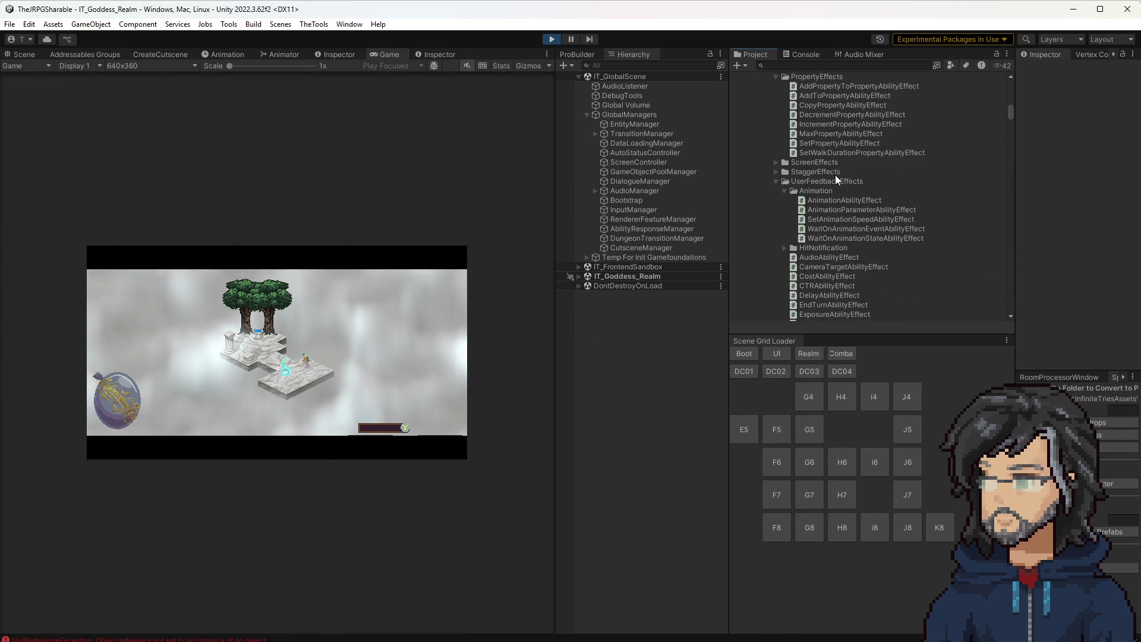
scroll(836, 175, down, 10)
scroll(841, 202, down, 15)
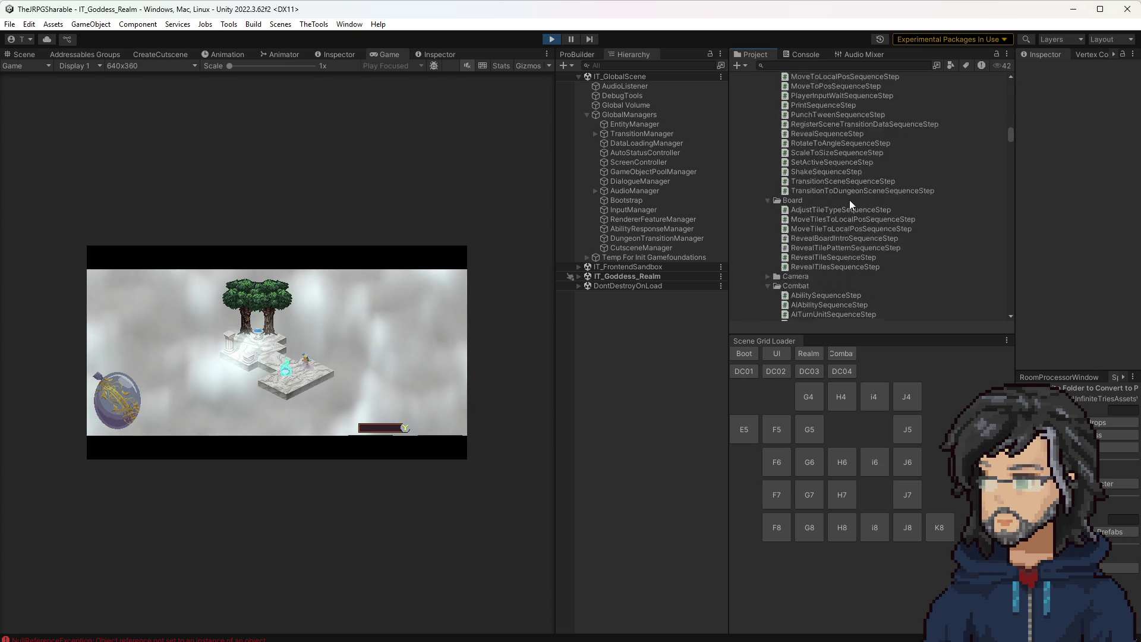
scroll(860, 188, down, 15)
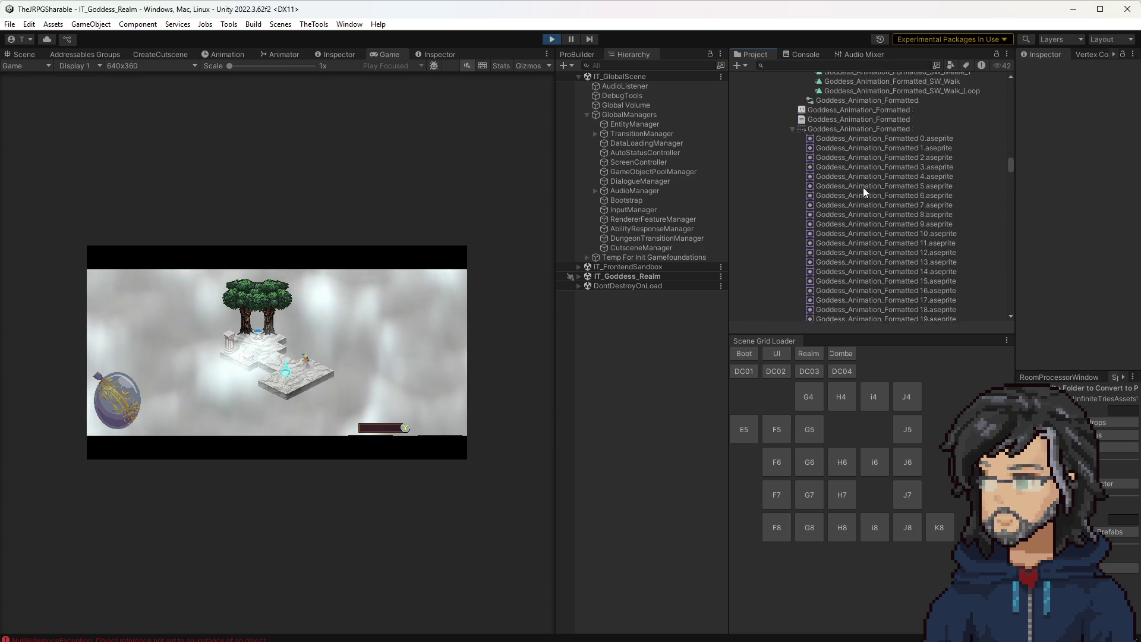
scroll(860, 188, down, 15)
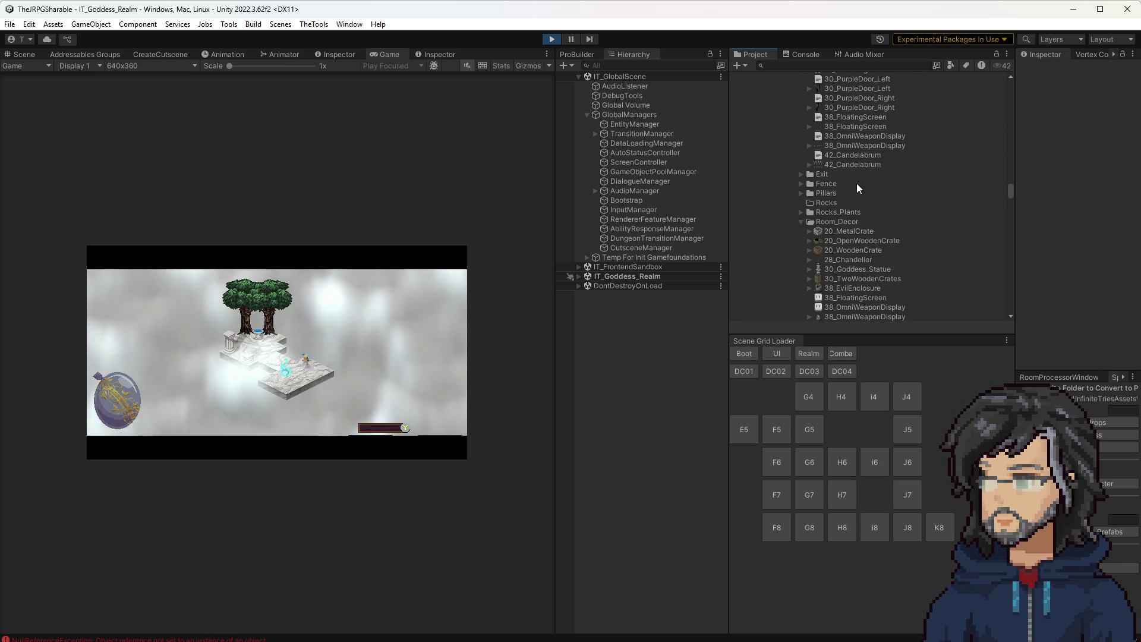
scroll(856, 184, down, 15)
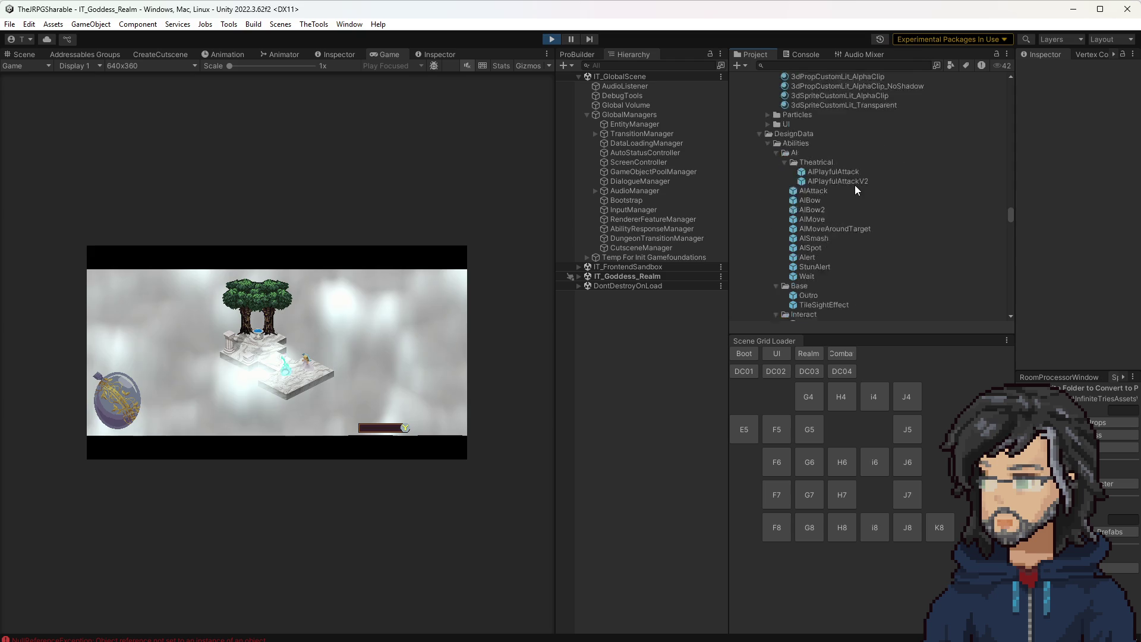
scroll(844, 188, down, 2)
scroll(841, 189, up, 8)
scroll(836, 191, down, 10)
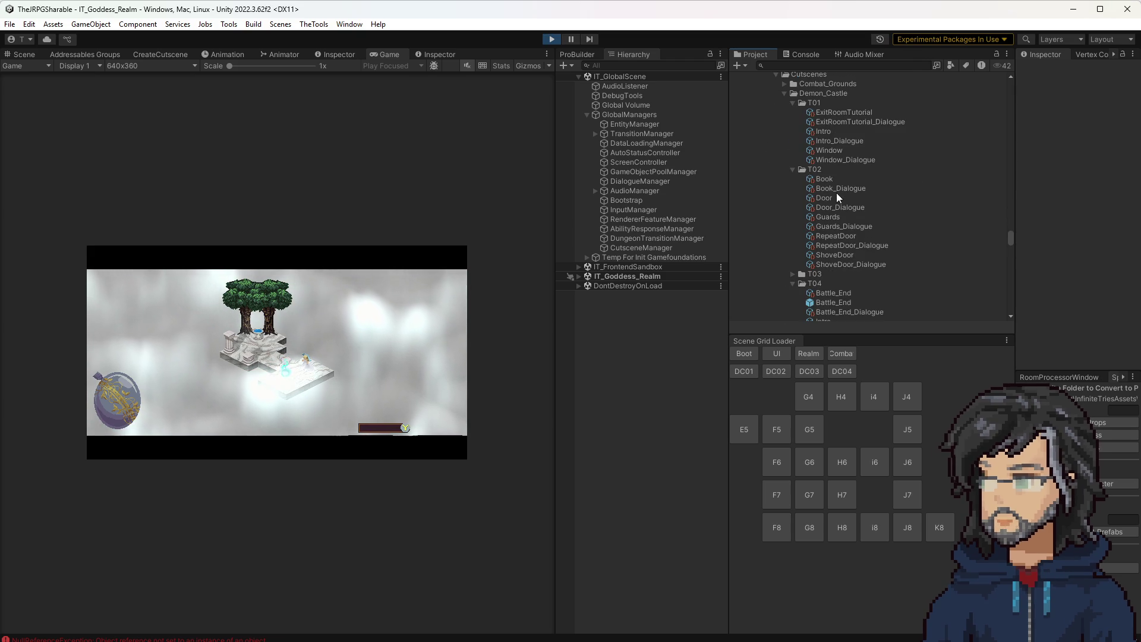
scroll(836, 193, down, 10)
scroll(813, 216, down, 3)
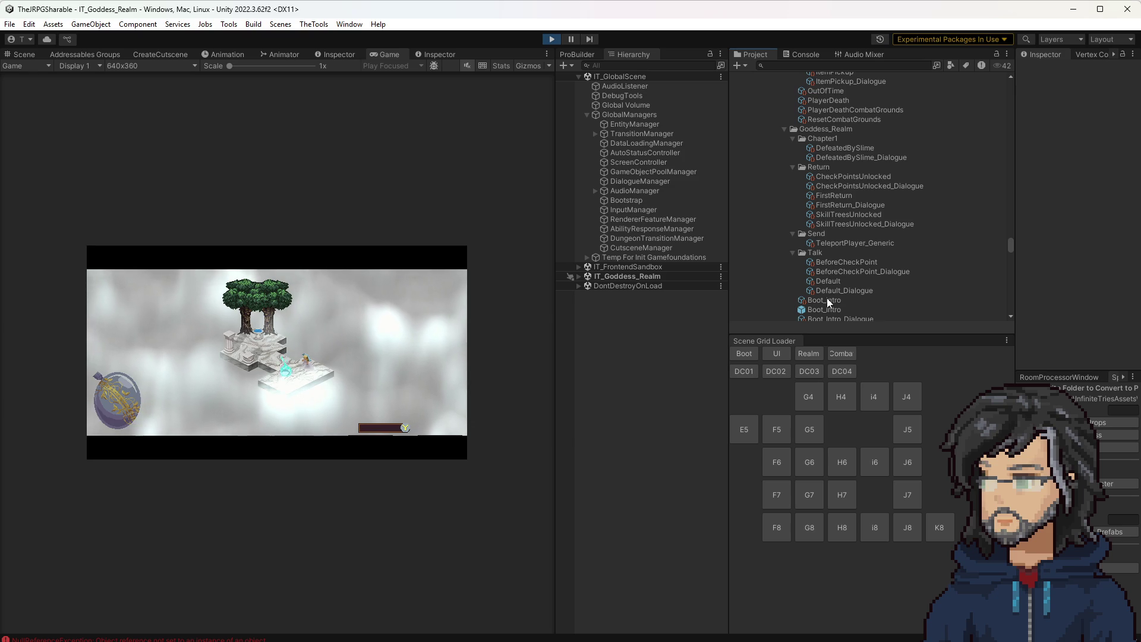
click(836, 263)
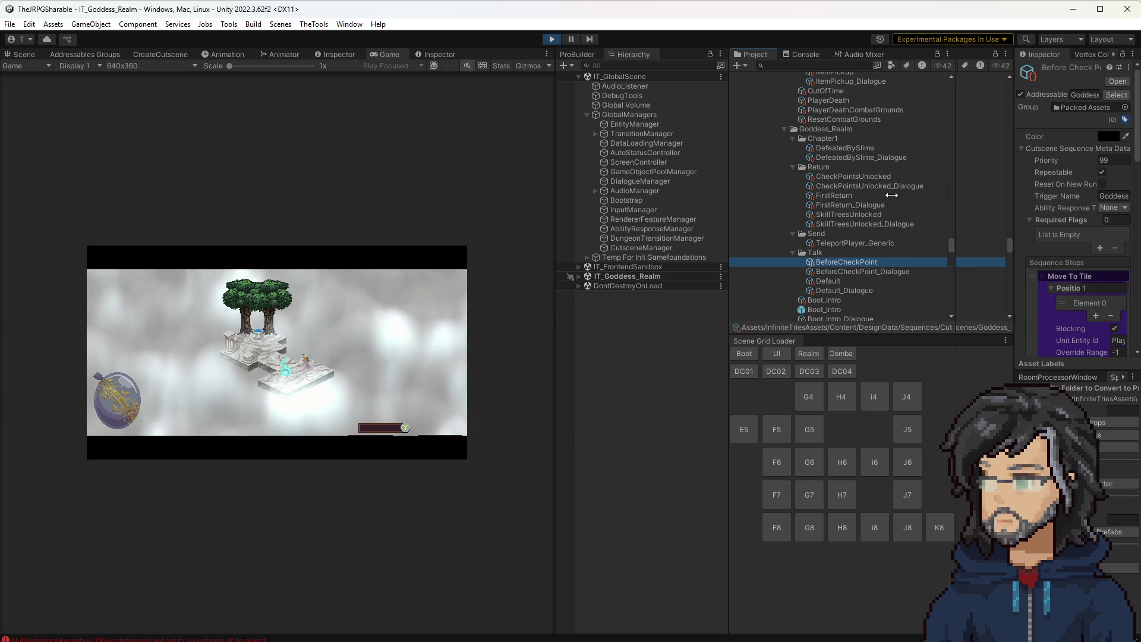
Step: Add a TriggerCutsceneSequence step to the BeforeCheckPoint sequence from the UI Tools button
drag(942, 191, 819, 202)
scroll(951, 238, down, 5)
scroll(986, 248, up, 3)
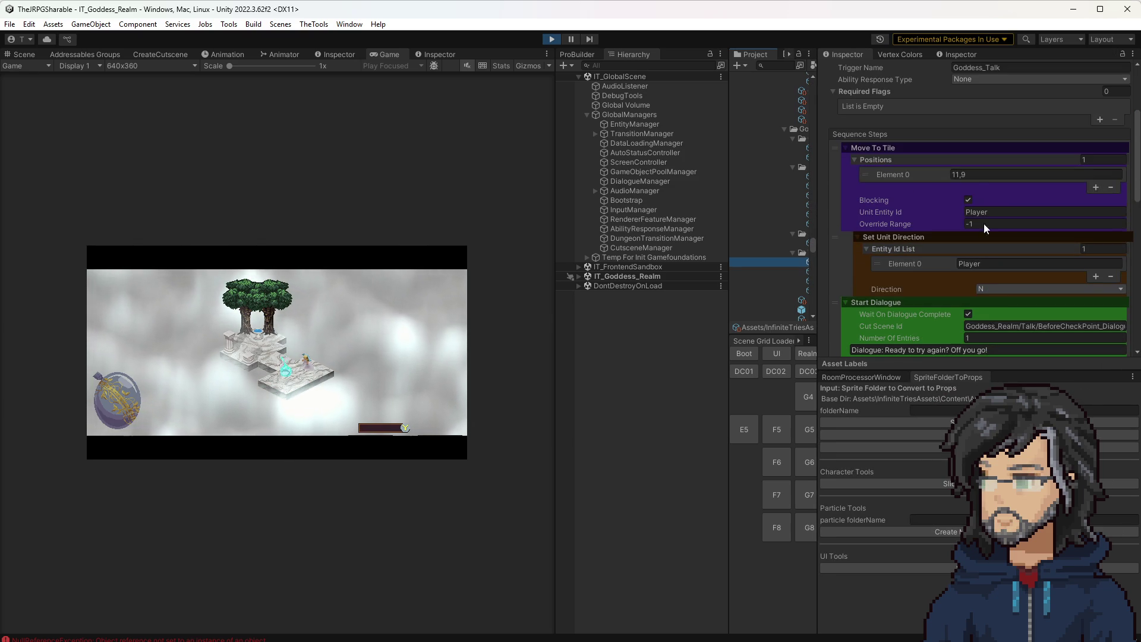
scroll(969, 250, down, 3)
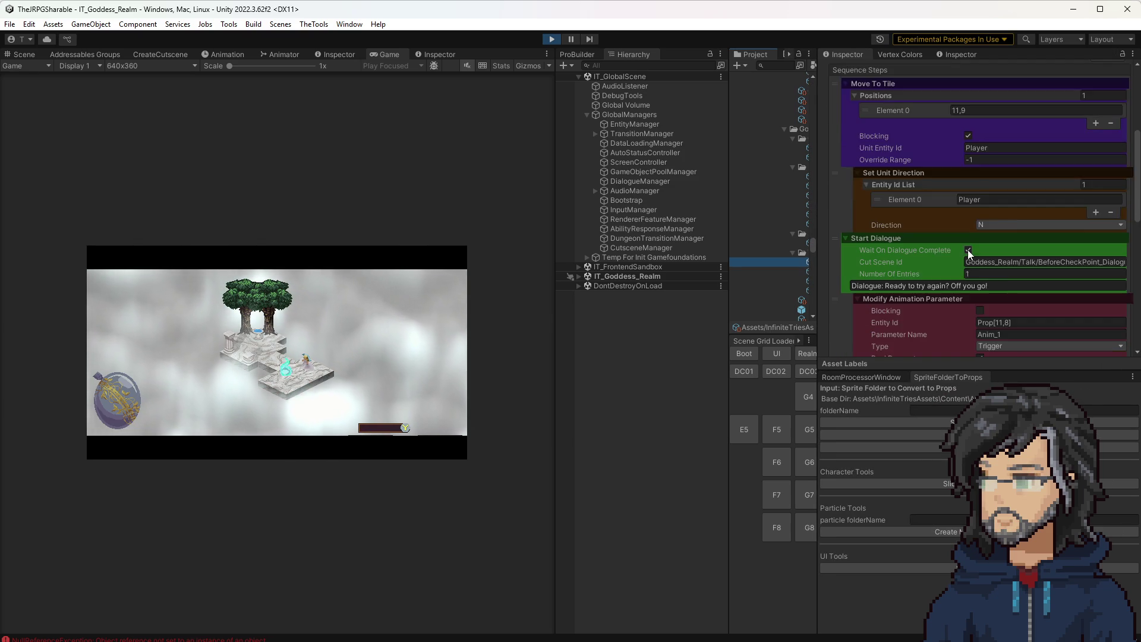
scroll(969, 251, down, 3)
scroll(951, 262, down, 13)
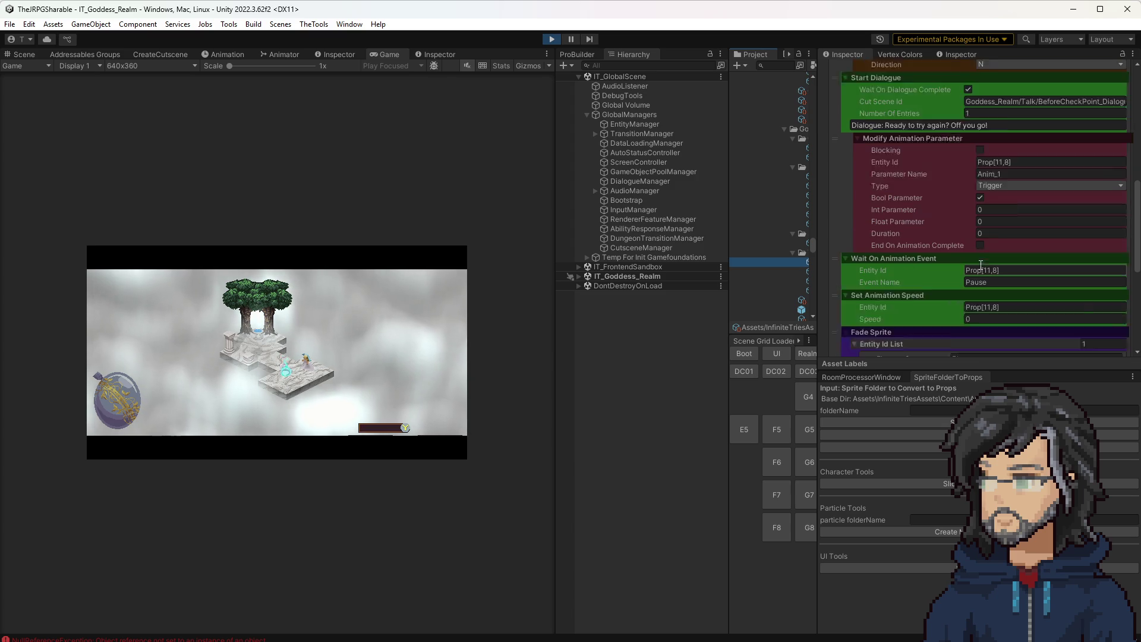
scroll(943, 248, down, 2)
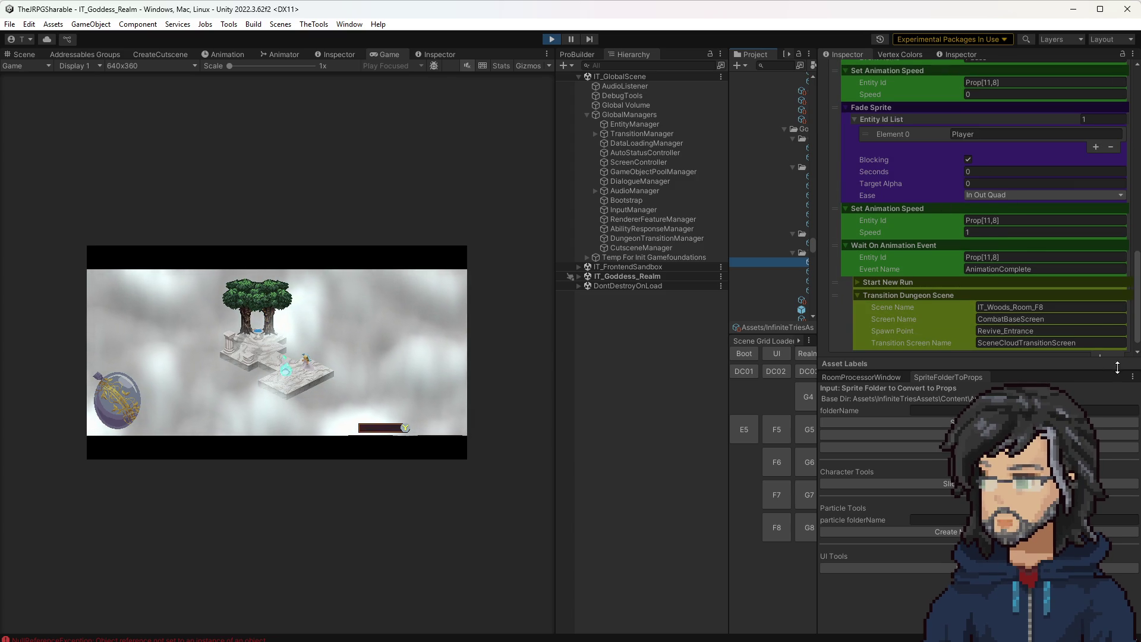
scroll(1040, 327, down, 1)
click(1101, 346)
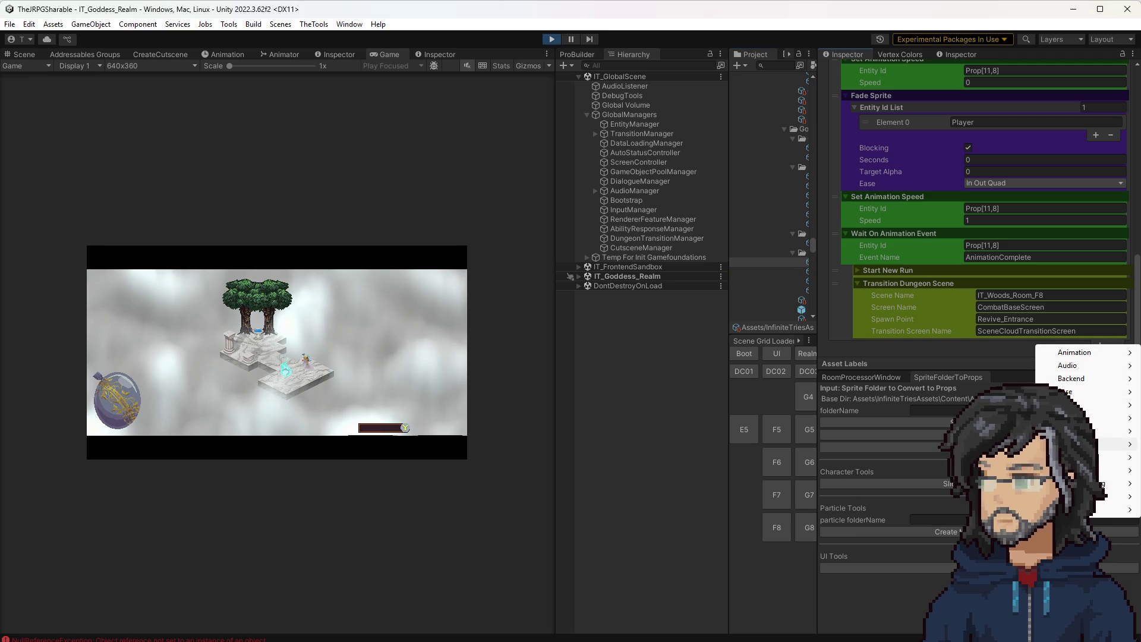
mouse_move(1070, 444)
click(924, 560)
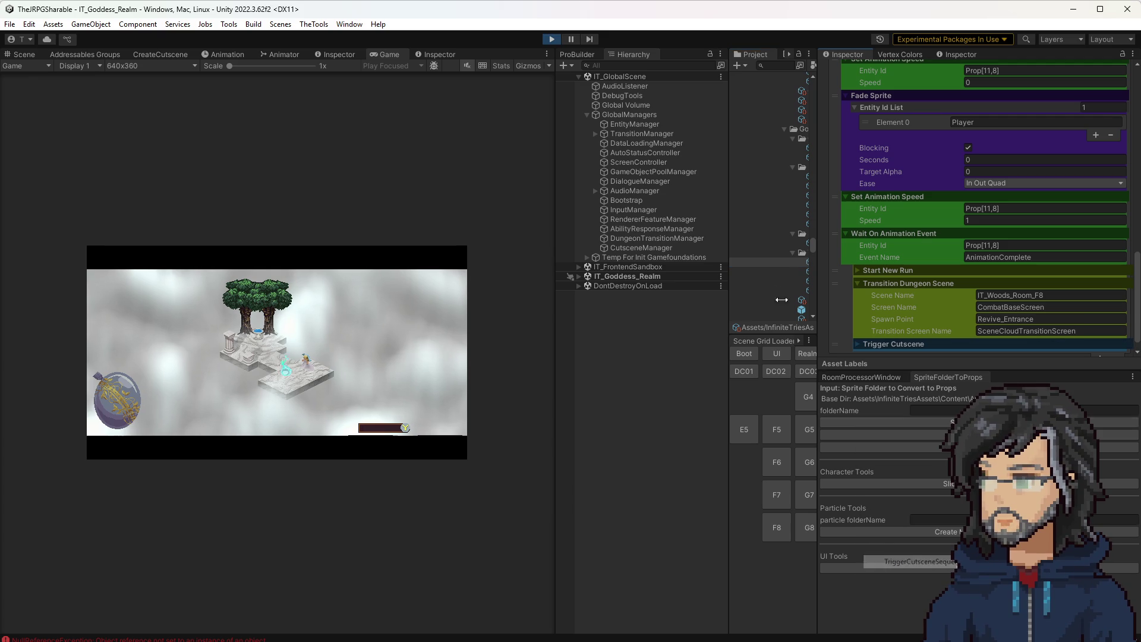
Step: Expand the Trigger Cutscene step and drag it up to sit just before Start New Run
mouse_move(835, 333)
mouse_down()
mouse_move(854, 118)
mouse_move(850, 339)
mouse_up()
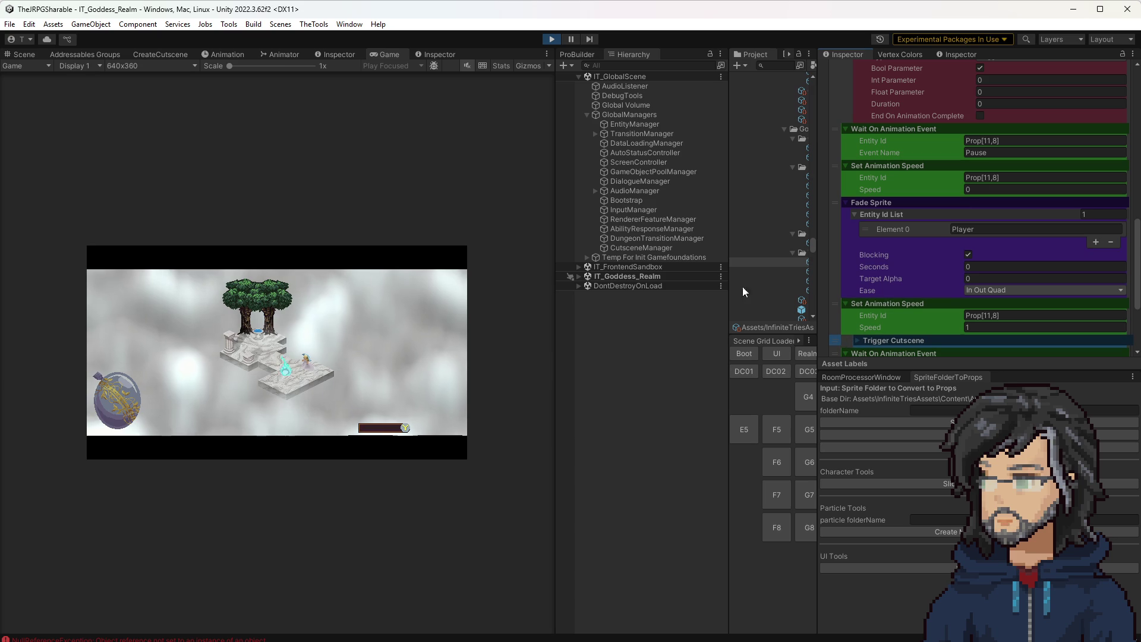
drag(729, 273, 622, 273)
scroll(873, 285, down, 3)
click(858, 244)
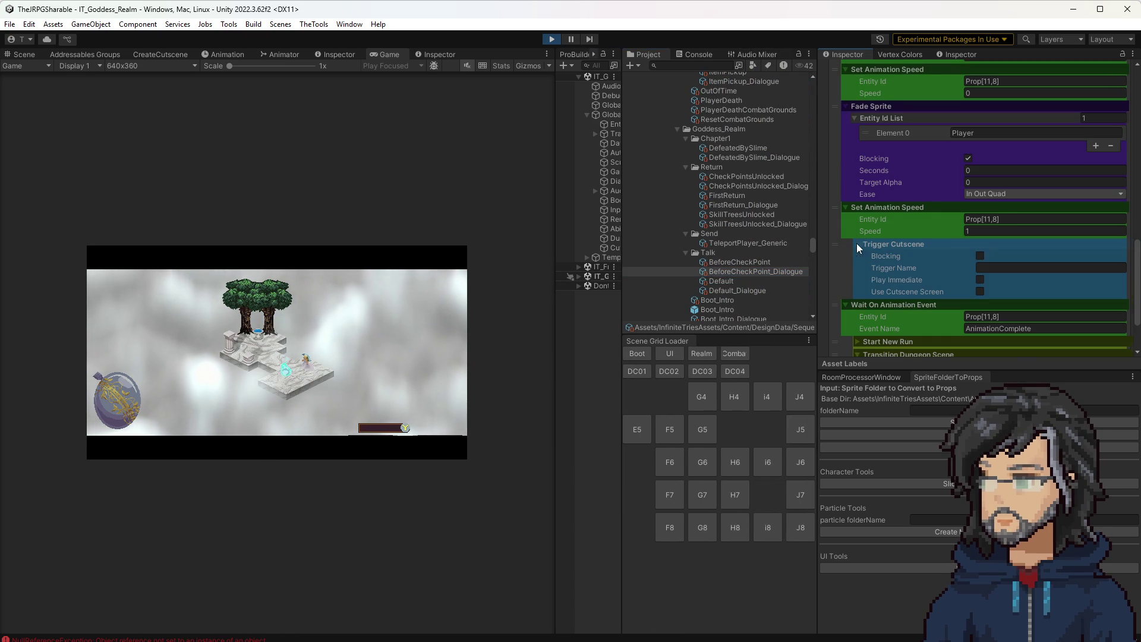
mouse_move(835, 244)
mouse_down()
mouse_move(833, 271)
mouse_move(840, 198)
mouse_move(842, 232)
mouse_move(844, 202)
mouse_move(893, 230)
mouse_move(820, 263)
mouse_up()
scroll(718, 290, down, 3)
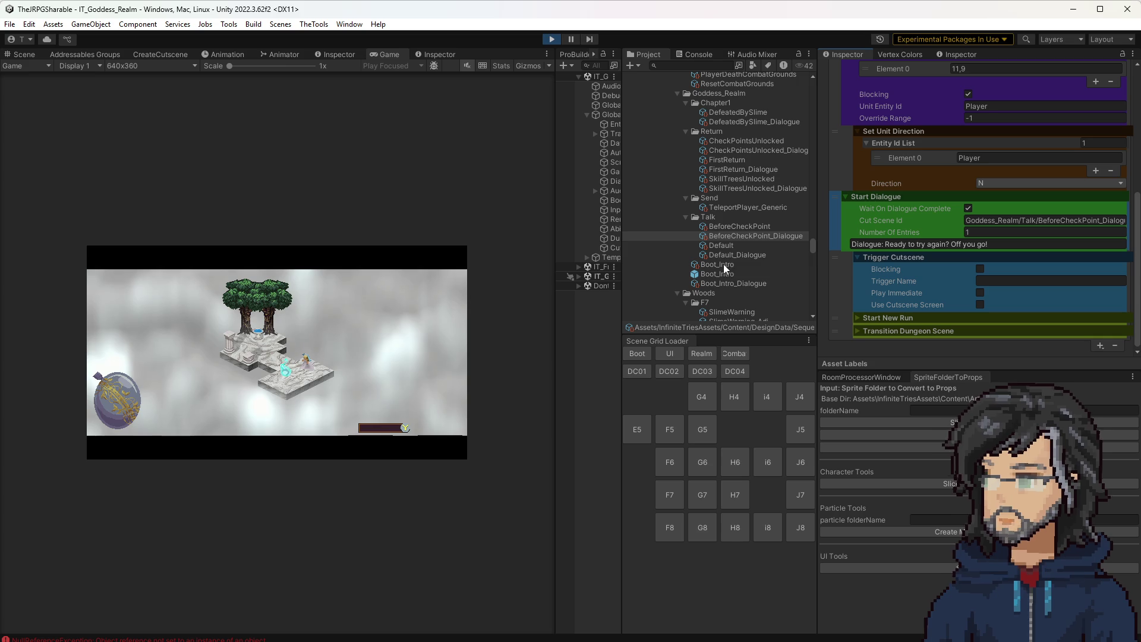
Step: Check Boot_Intro and FirstReturn for reference and copy FirstReturn's TeleportPlayer_Generic trigger name
click(716, 262)
scroll(956, 230, down, 10)
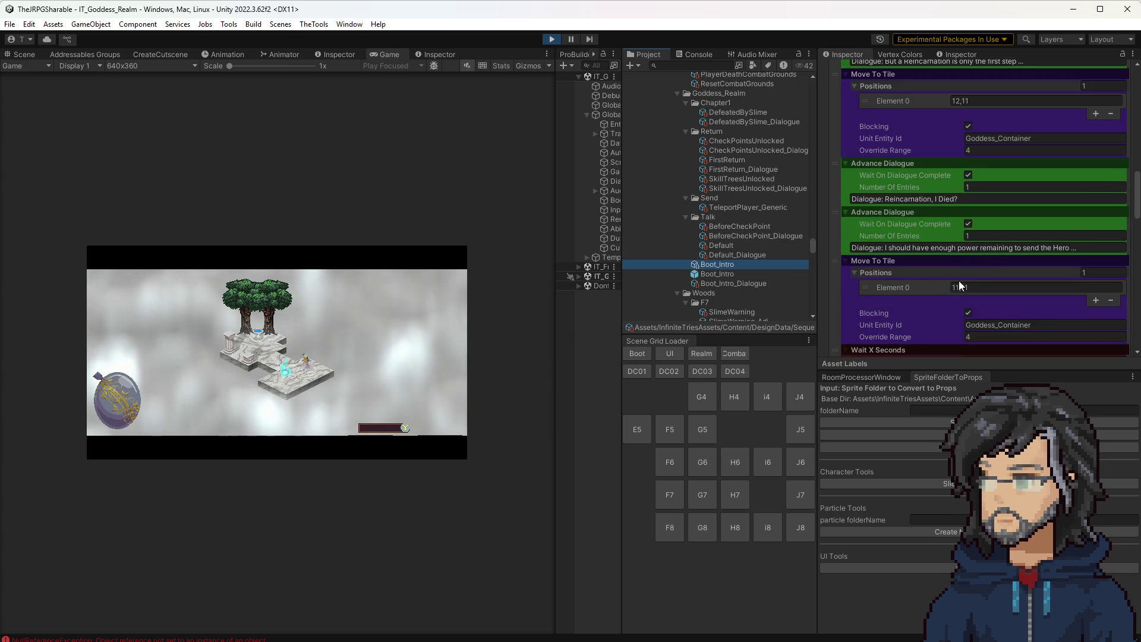
scroll(1039, 296, down, 10)
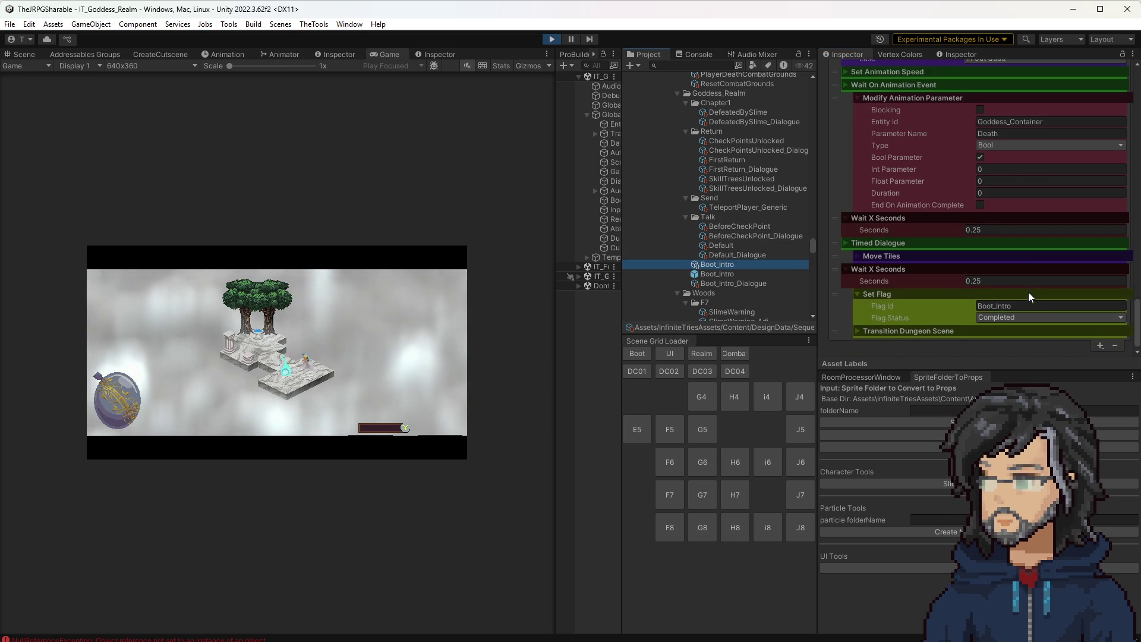
scroll(721, 255, up, 3)
click(727, 197)
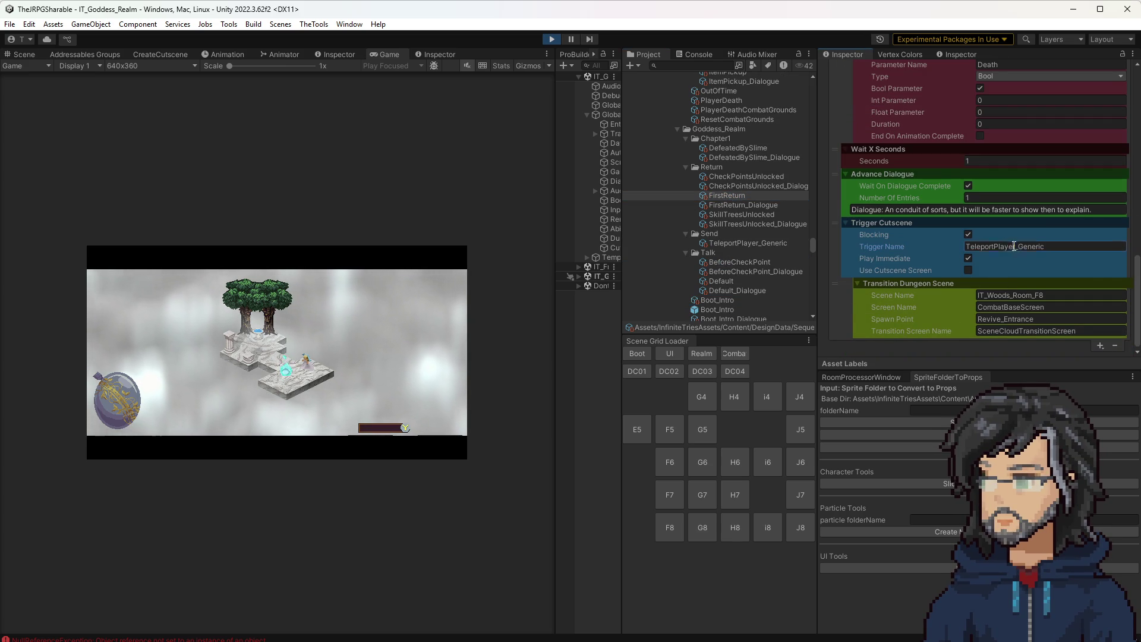
click(1015, 249)
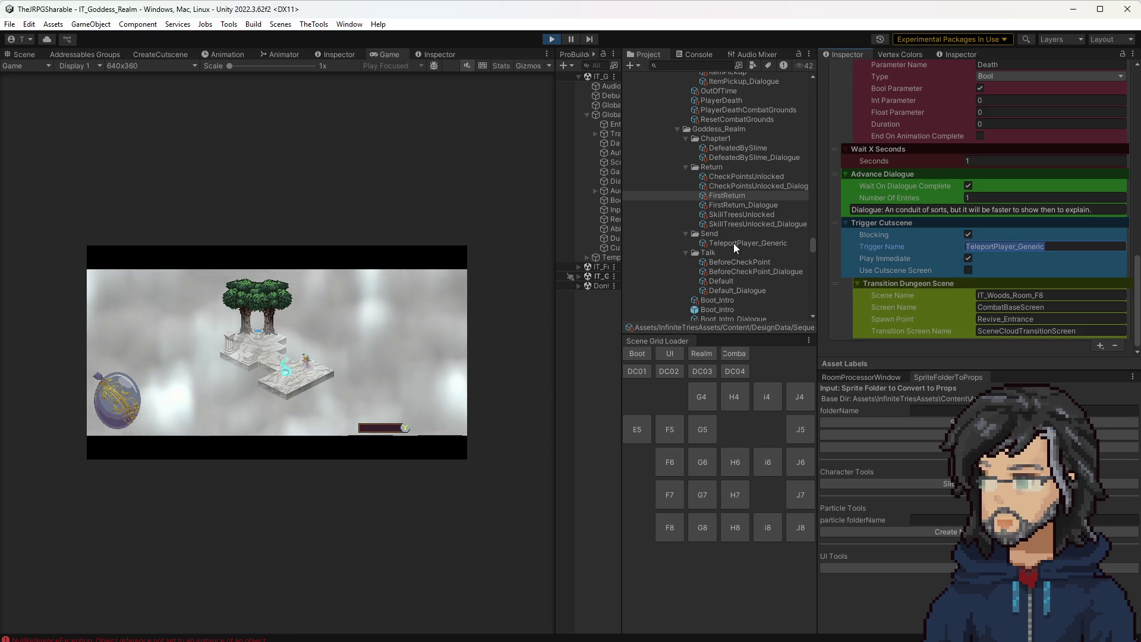
Step: On BeforeCheckPoint's Trigger Cutscene step, enable Blocking and Play Immediate and paste TeleportPlayer_Generic
click(731, 262)
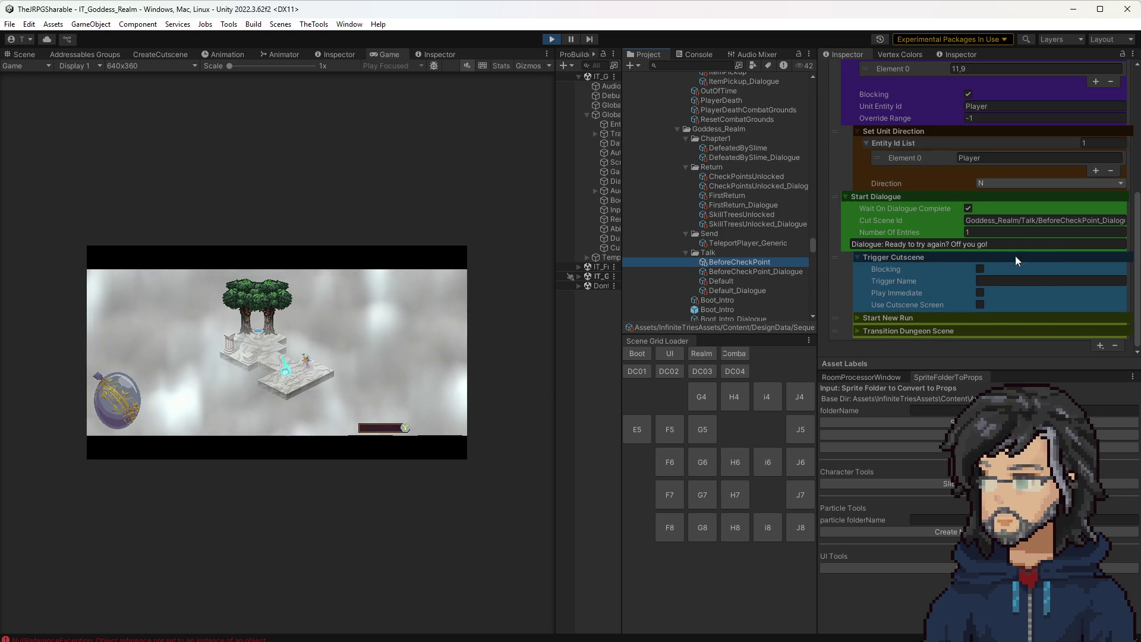
click(980, 269)
click(968, 293)
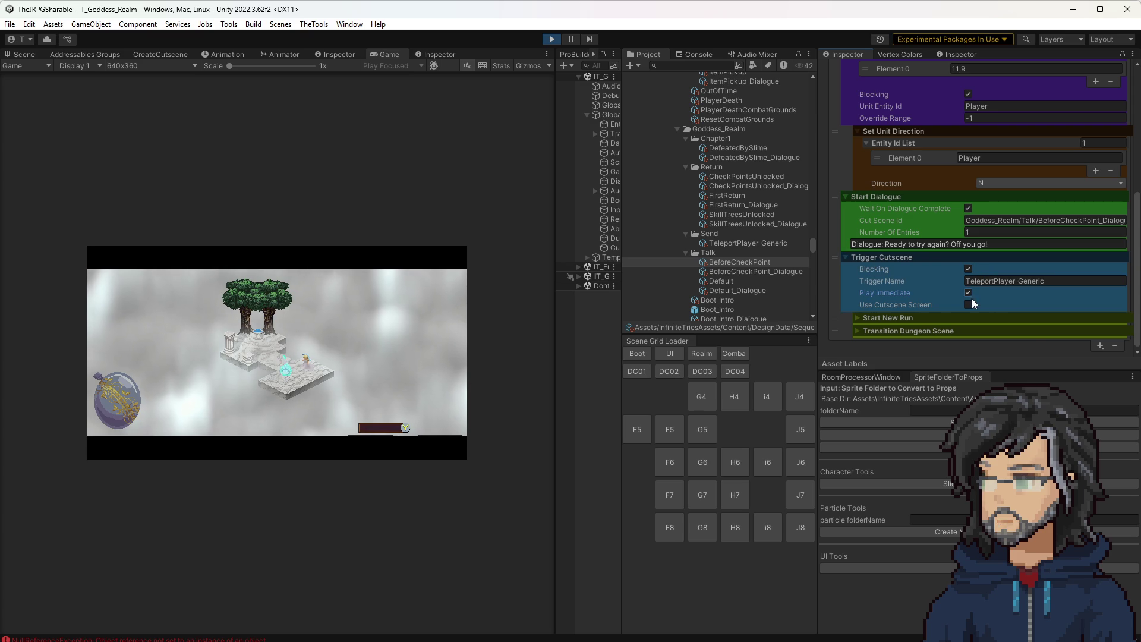
key(ctrl+s)
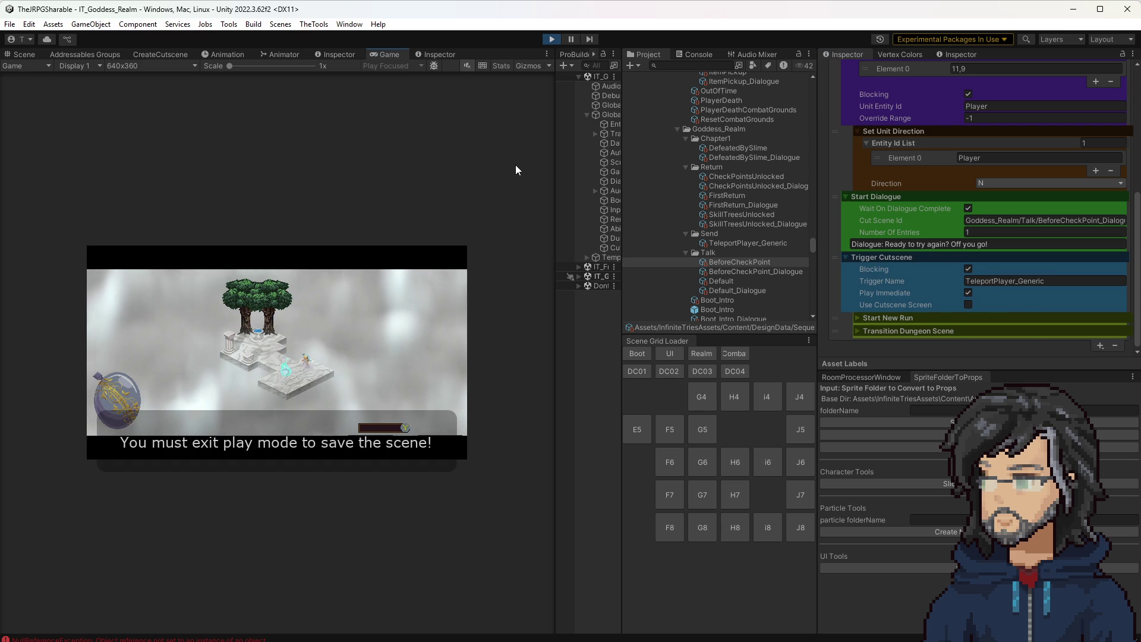
Step: Restart Play mode and enlarge the Game view for testing
click(552, 39)
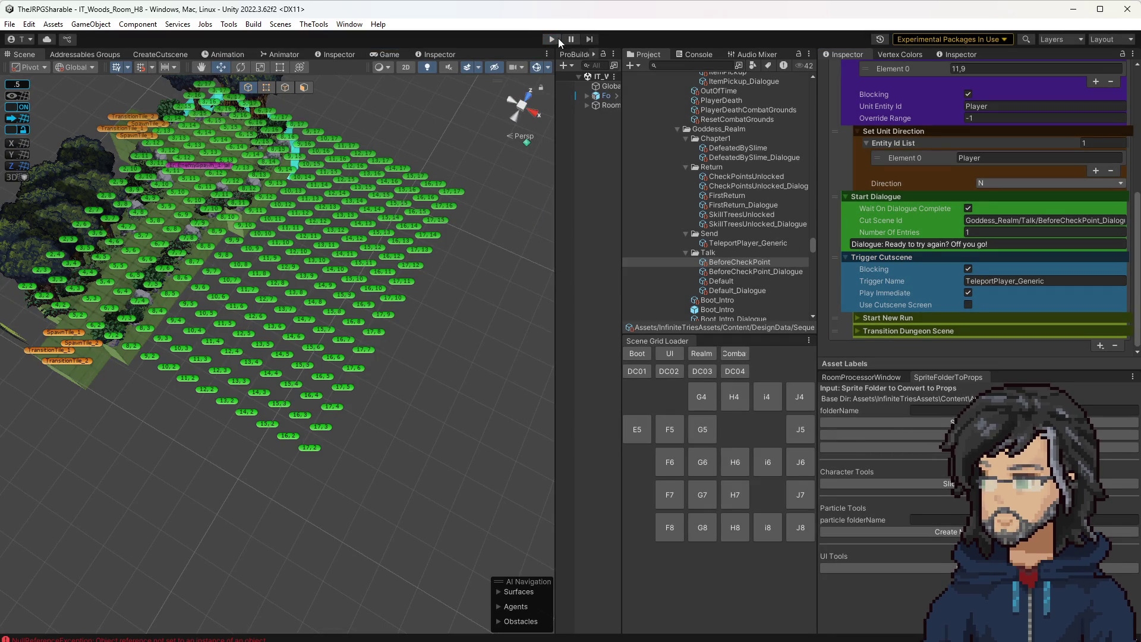
click(557, 35)
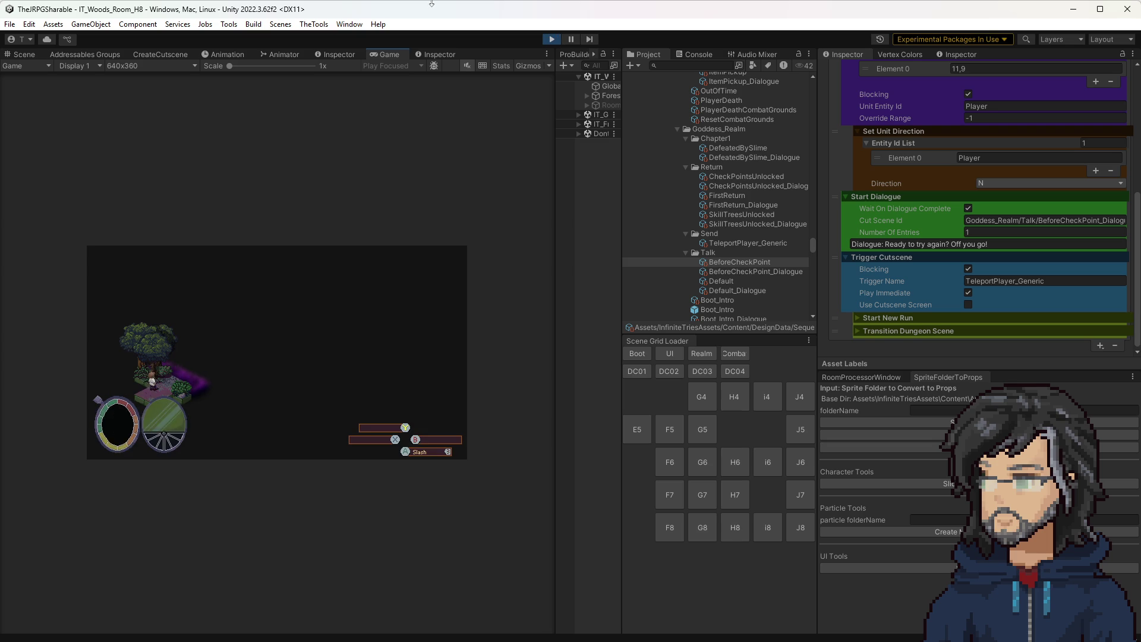
drag(555, 180, 772, 181)
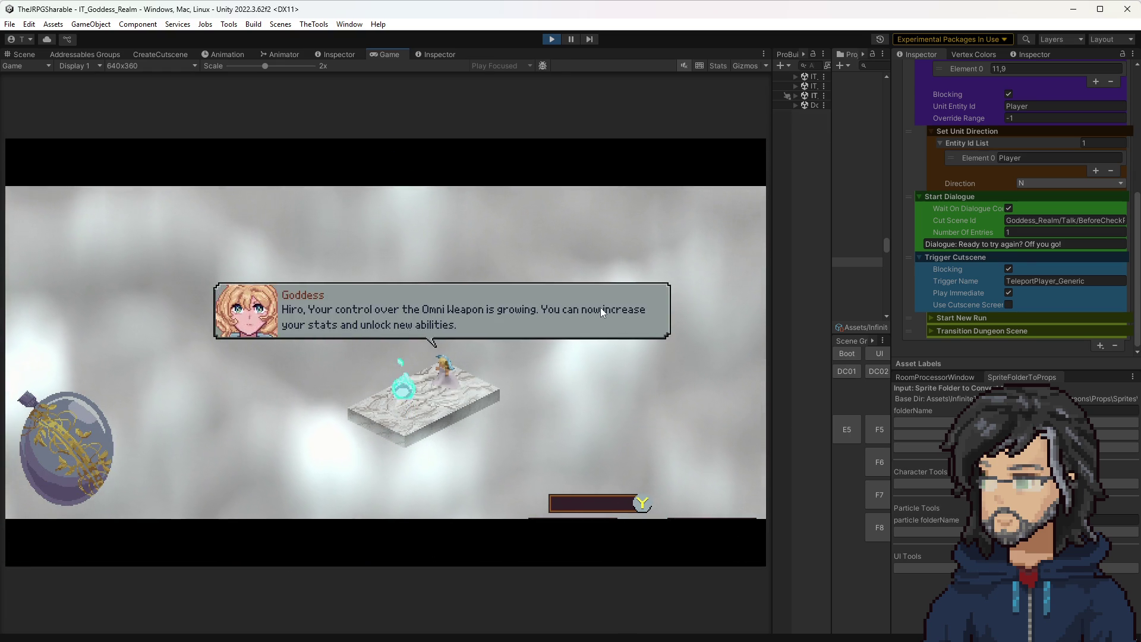
Step: Talk to the Goddess until her send-off teleports the player into IT_Woods_Room_F8, then shrink the Game view
click(602, 312)
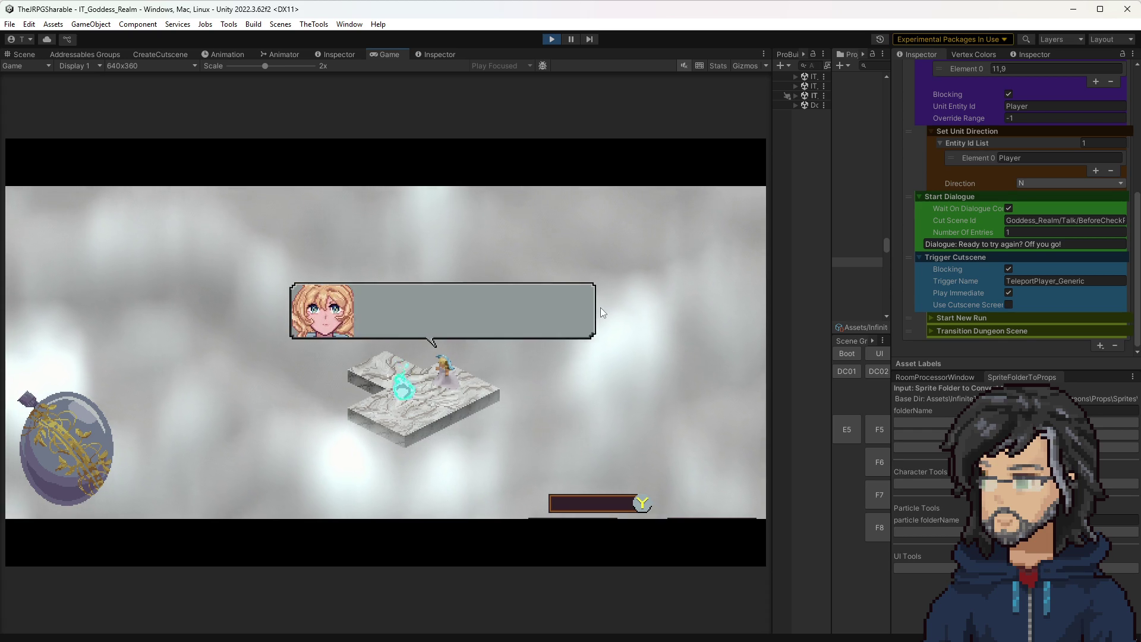
click(600, 308)
click(601, 308)
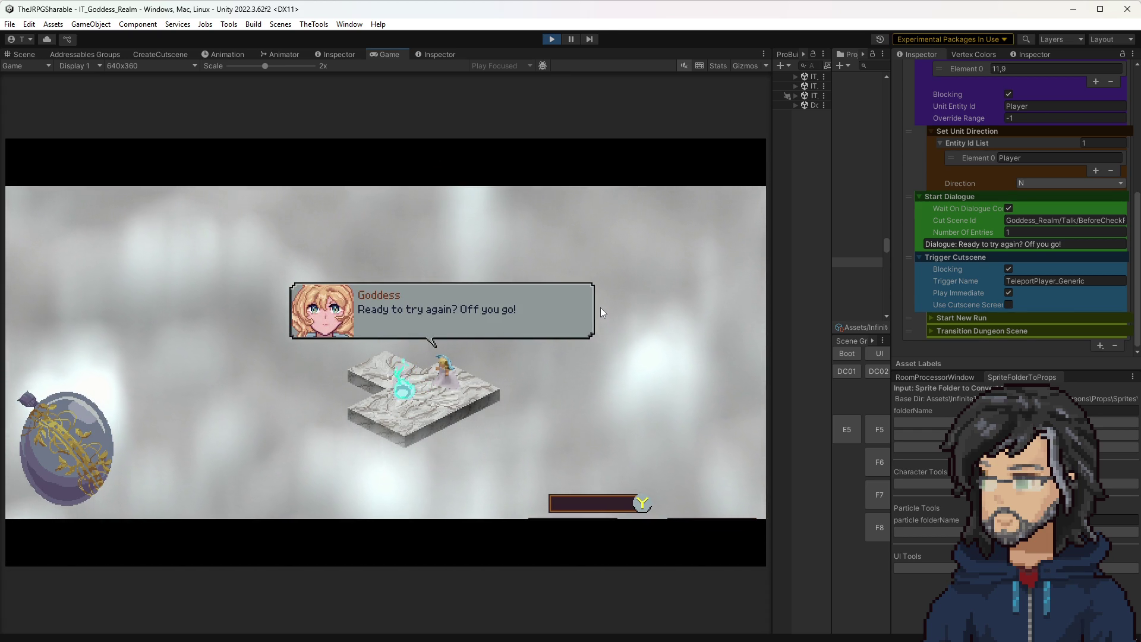
click(600, 308)
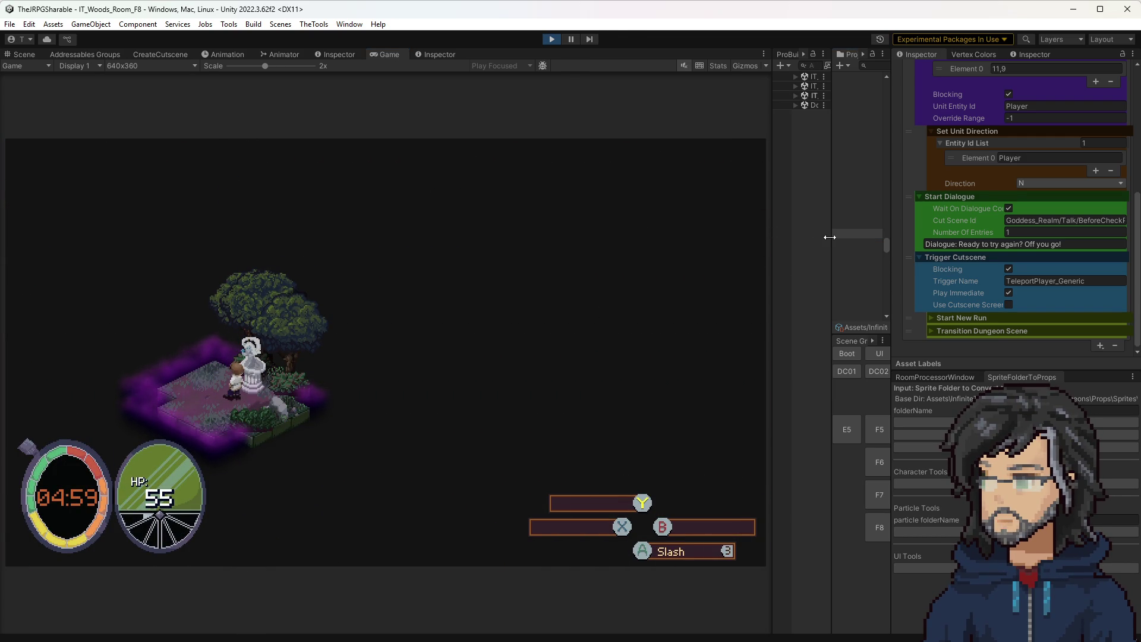
drag(831, 237, 705, 252)
scroll(820, 243, up, 3)
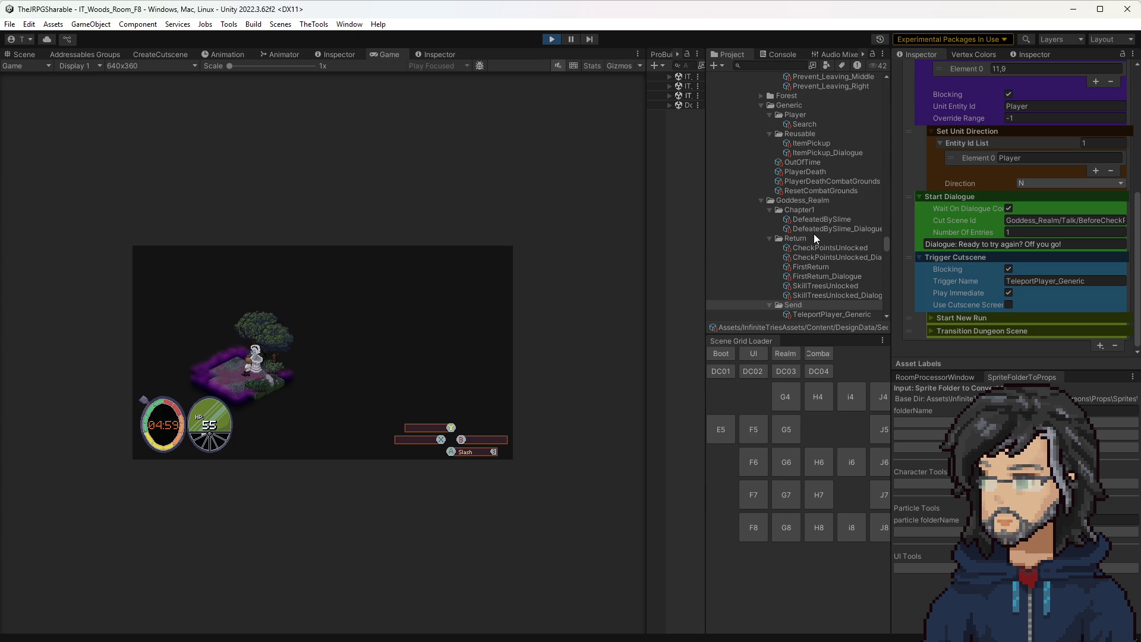
Step: Select CheckPointsUnlocked, stop Play mode, and load the Goddess_Realm scene to inspect its tiles
click(815, 248)
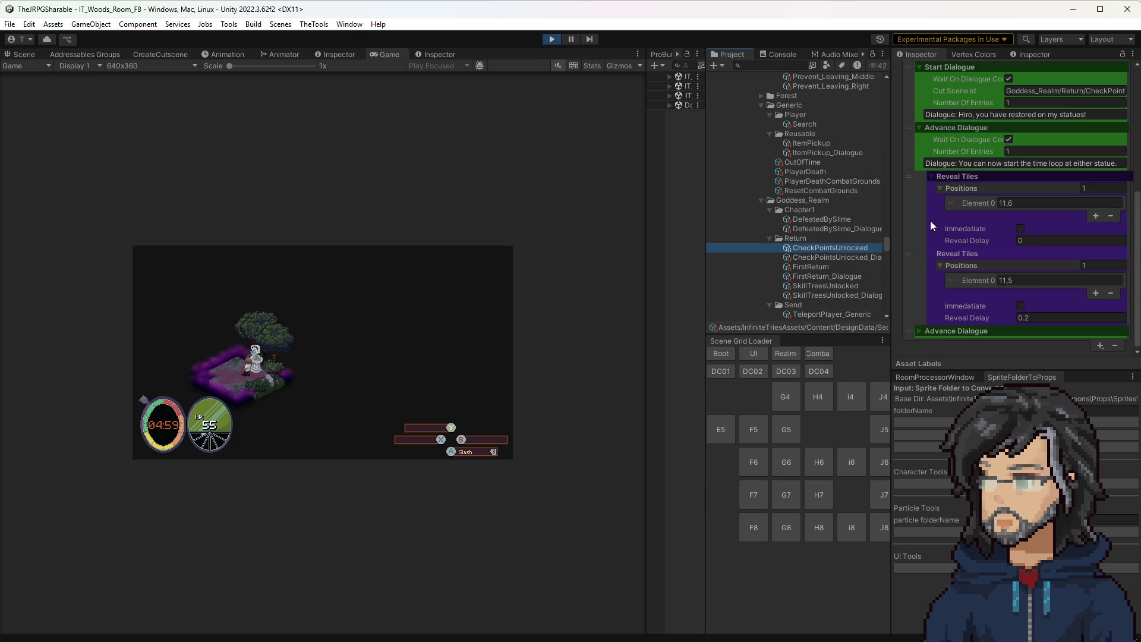
click(547, 44)
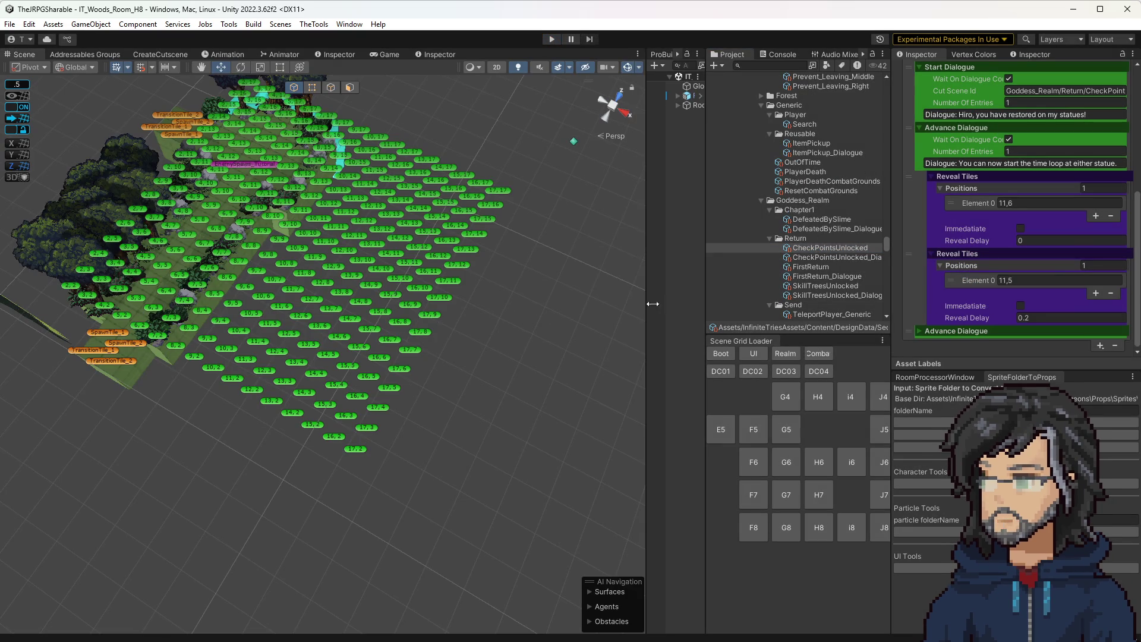
click(785, 353)
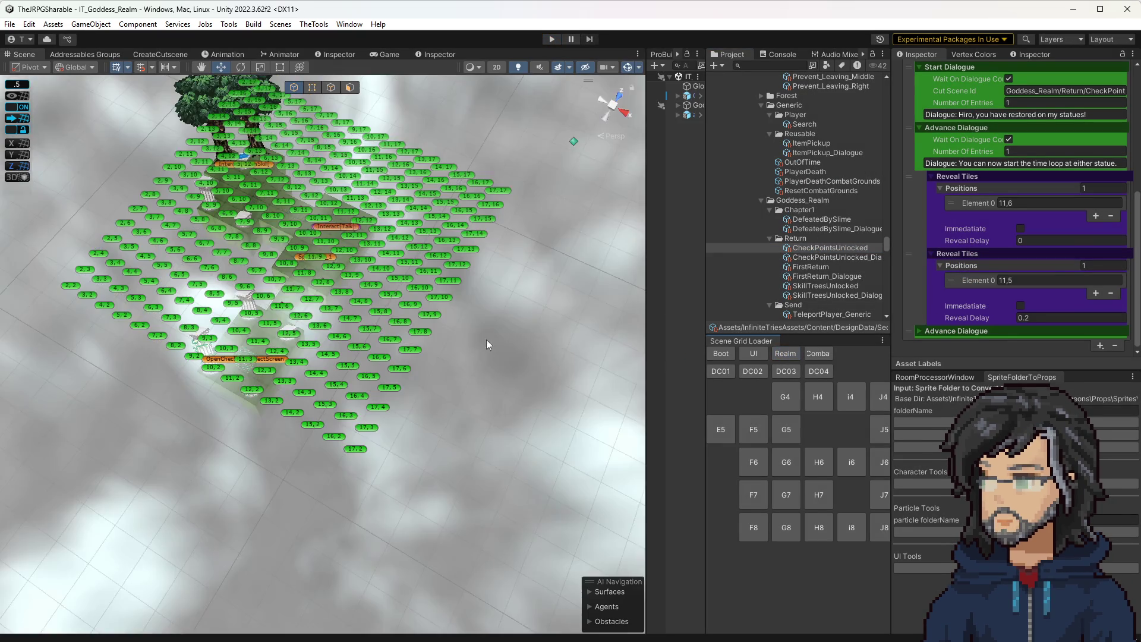
drag(489, 339, 268, 279)
scroll(268, 280, up, 5)
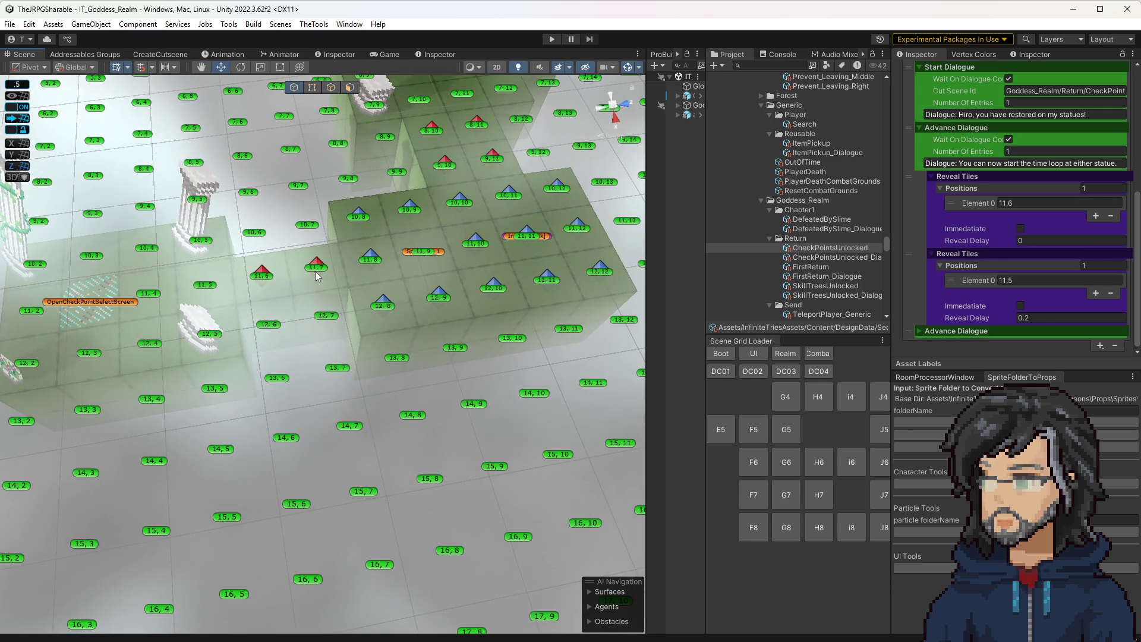
Step: Change the Reveal Tiles positions from 11,6 and 11,5 to 11,7 and 11,6
click(1020, 203)
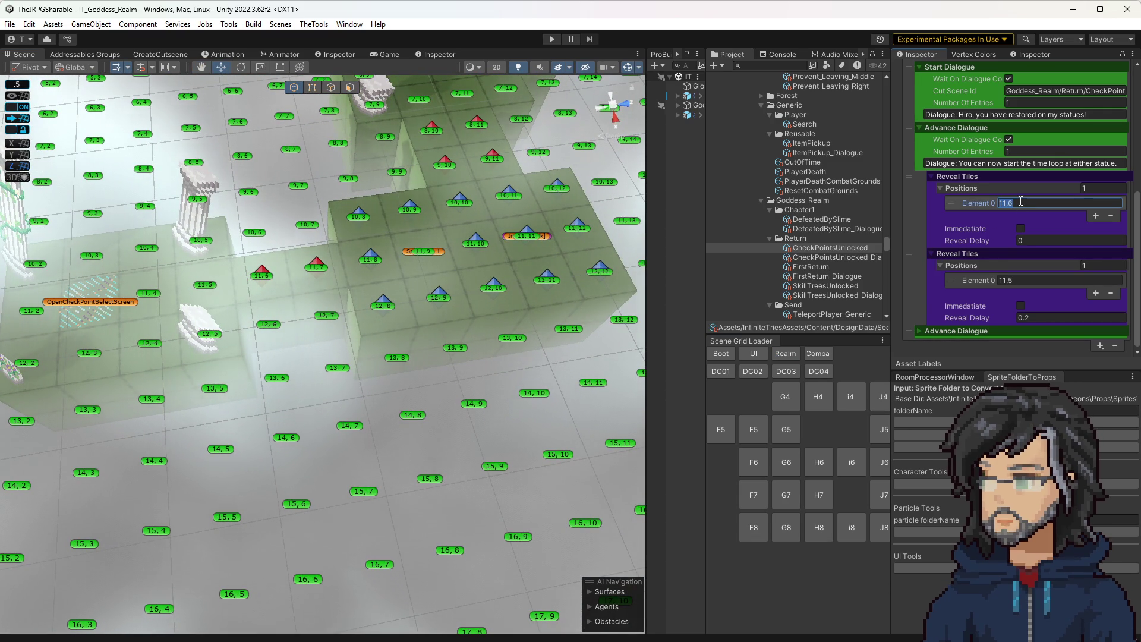
text(11)
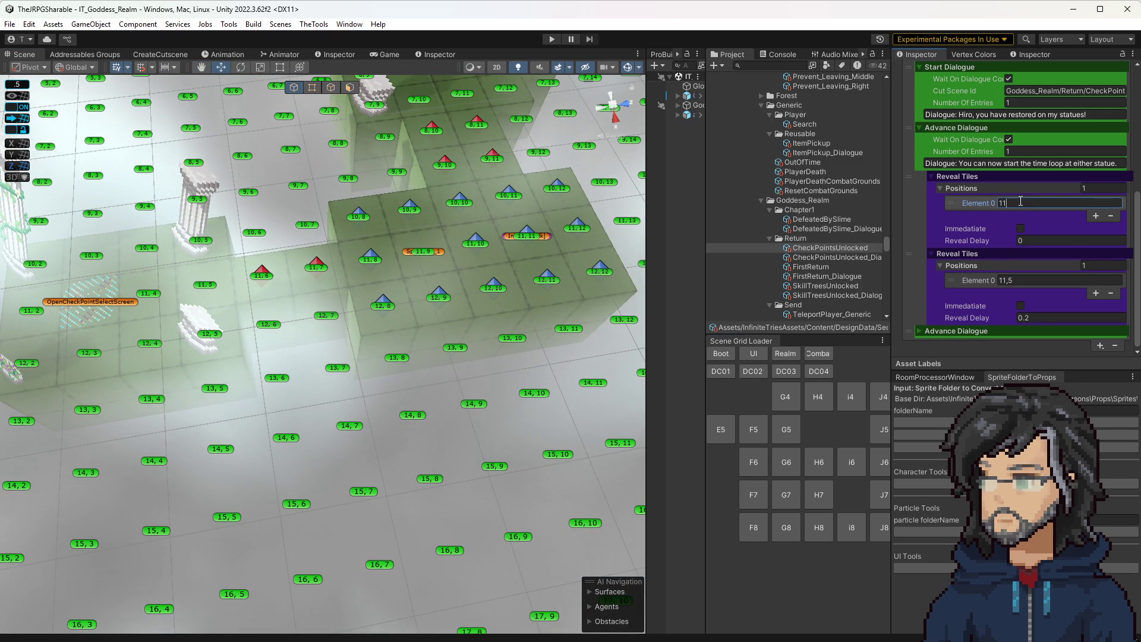
text(,7)
click(1021, 280)
text(,)
key(BackSpace)
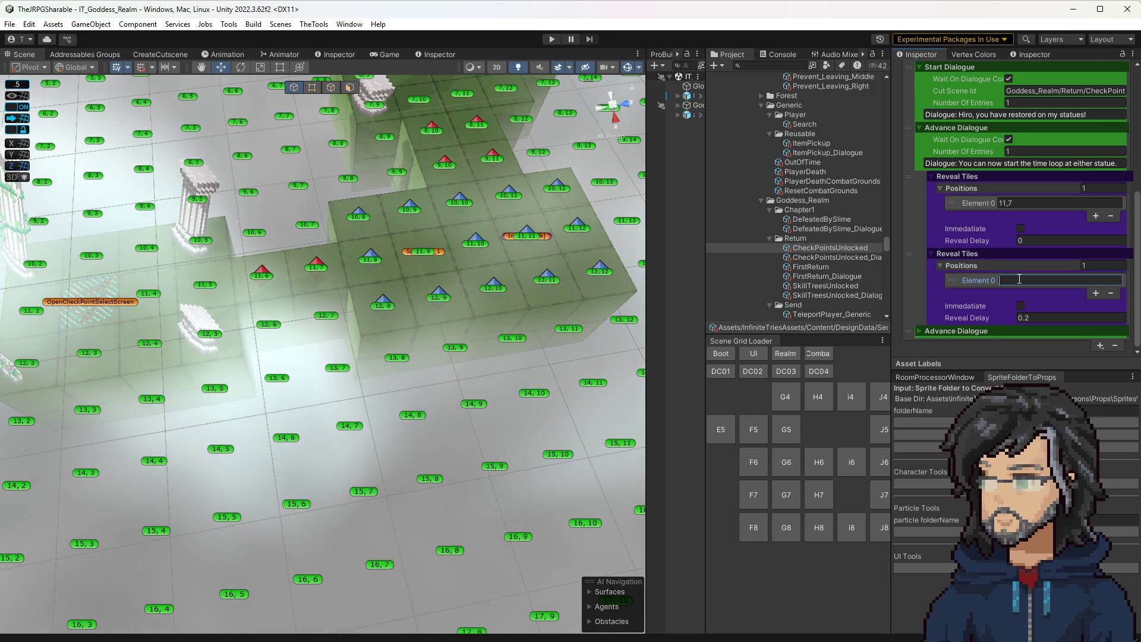
text(11,6)
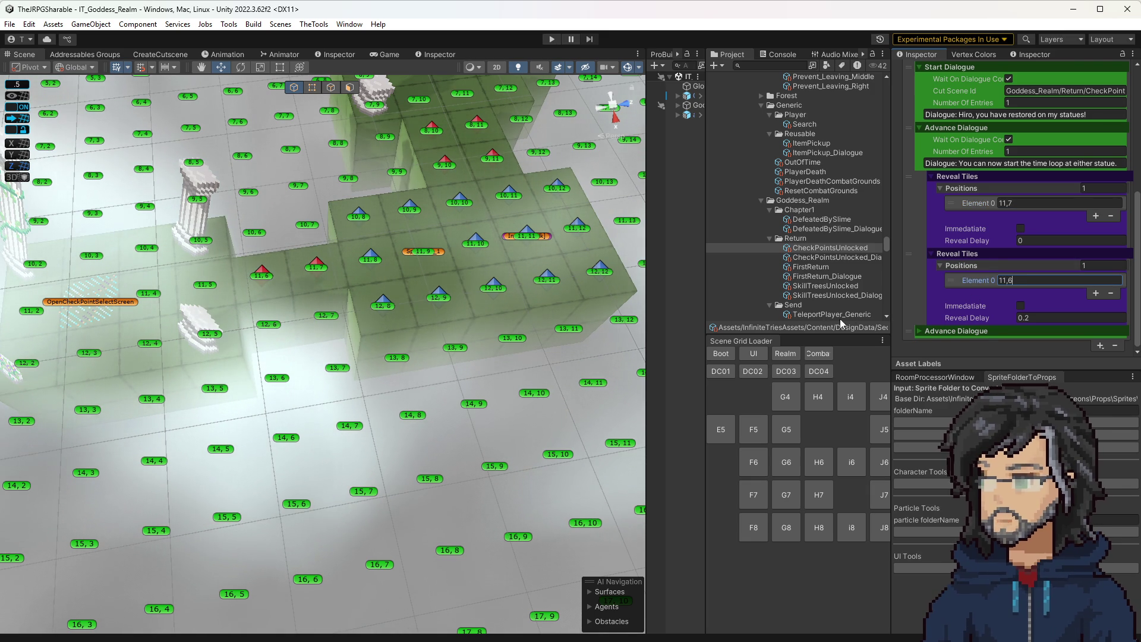
key(Return)
scroll(806, 290, down, 5)
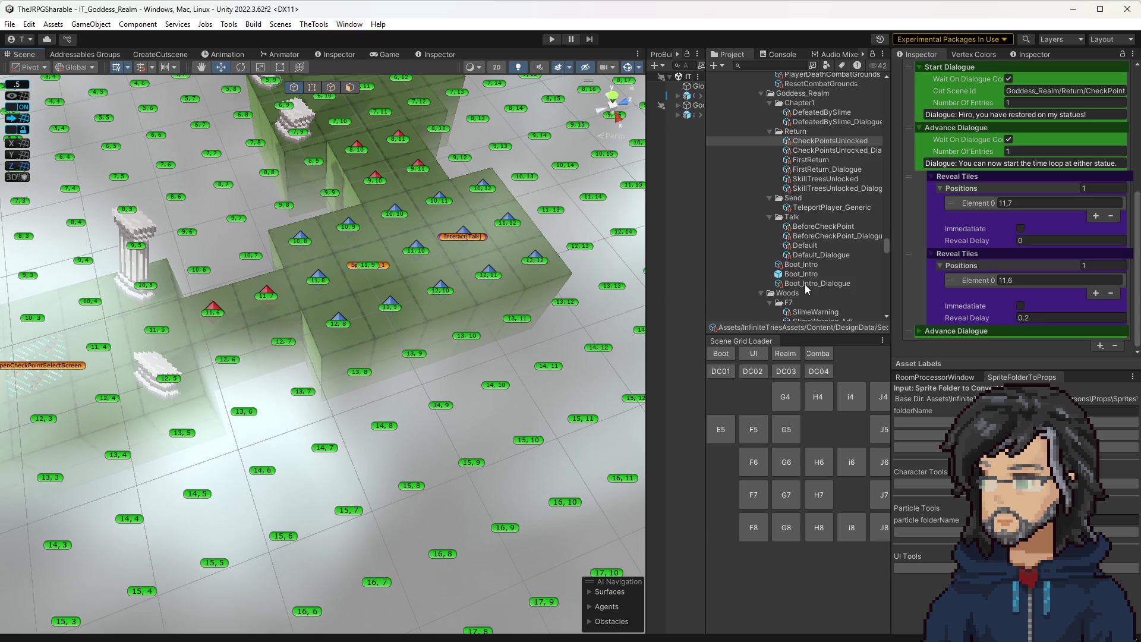
Step: Load the H8, H7, H6 and G6 woods rooms in turn from the Scene Grid Loader
mouse_move(517, 309)
mouse_down()
mouse_move(476, 261)
mouse_move(631, 334)
mouse_up()
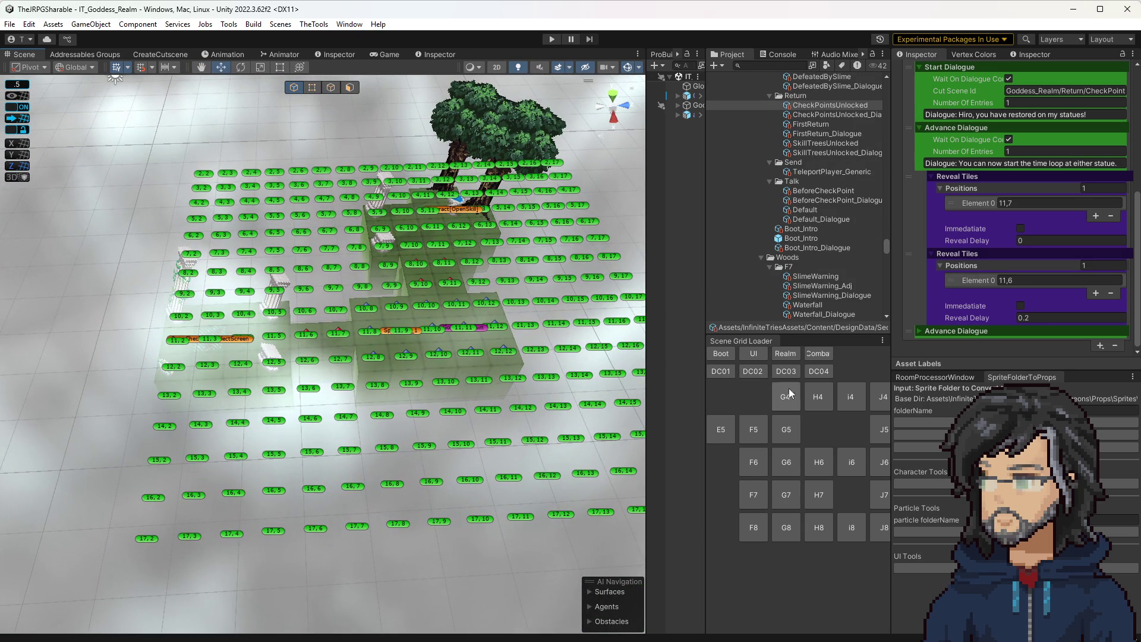
click(814, 528)
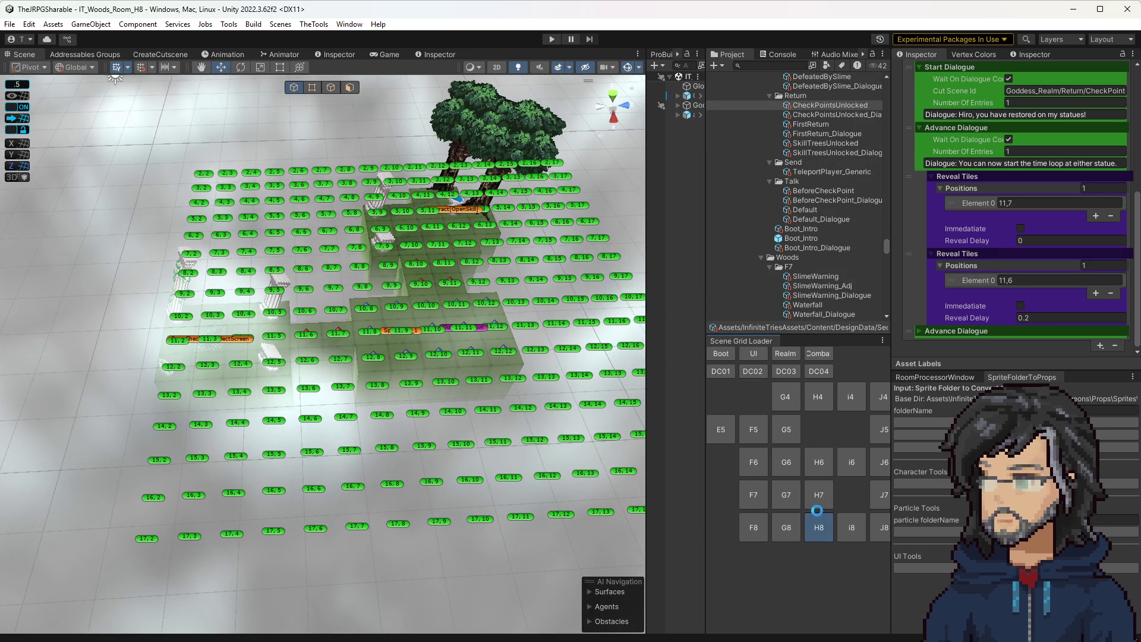
click(819, 495)
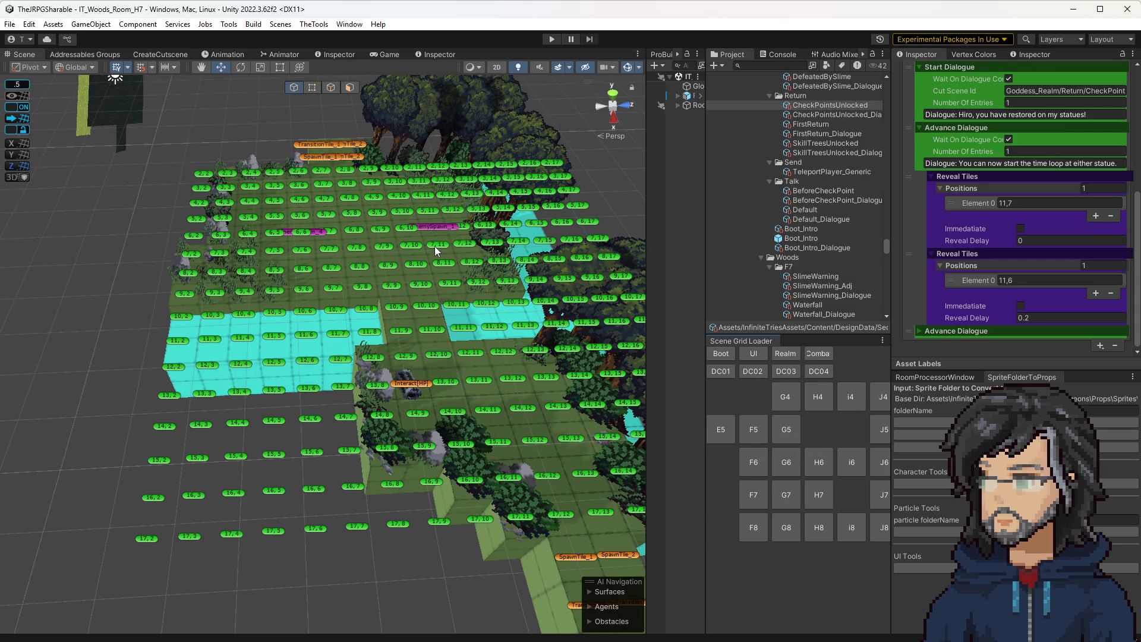
click(818, 462)
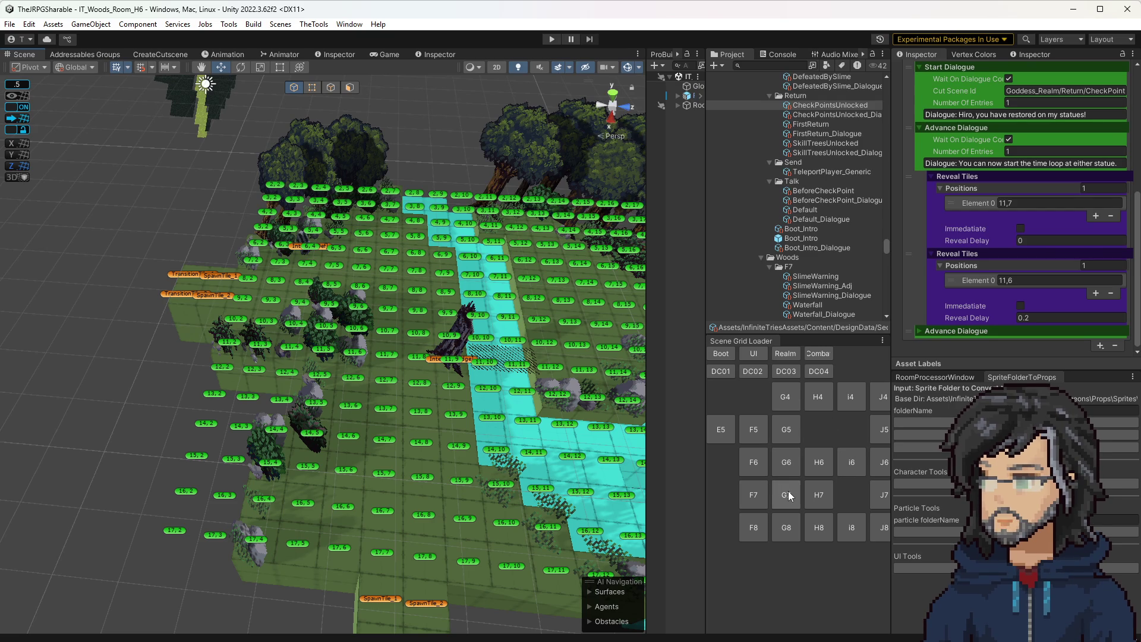
click(787, 464)
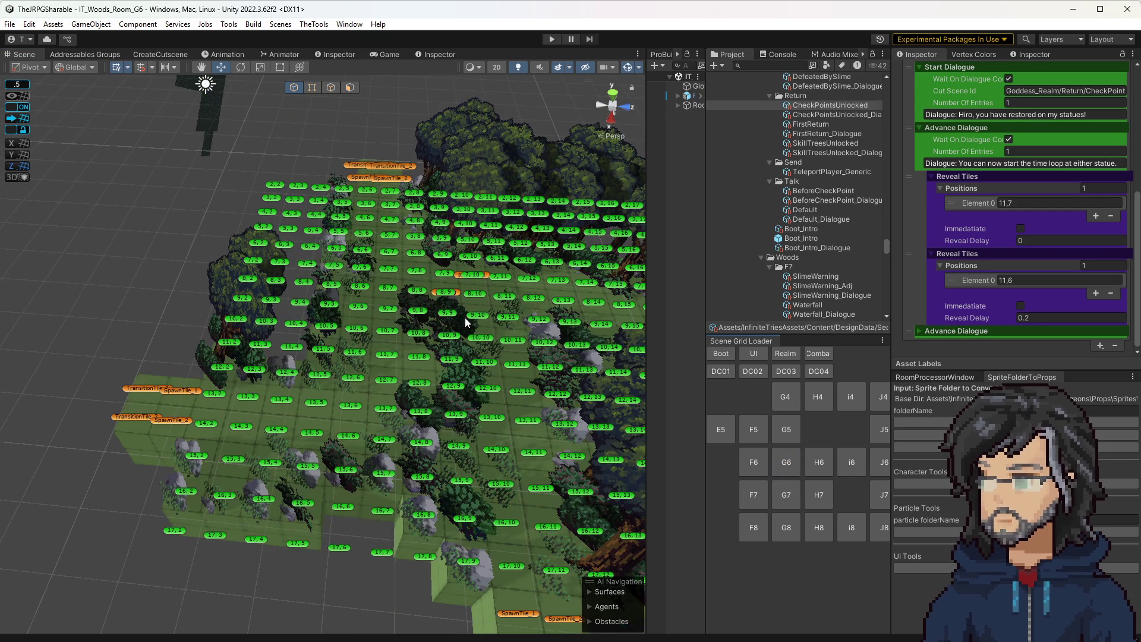
Step: Tilt the view down onto the G6 grid, then load the G7 and F8 woods rooms
mouse_move(288, 373)
alt+mouse_down()
mouse_move(501, 353)
mouse_move(392, 377)
alt+mouse_up()
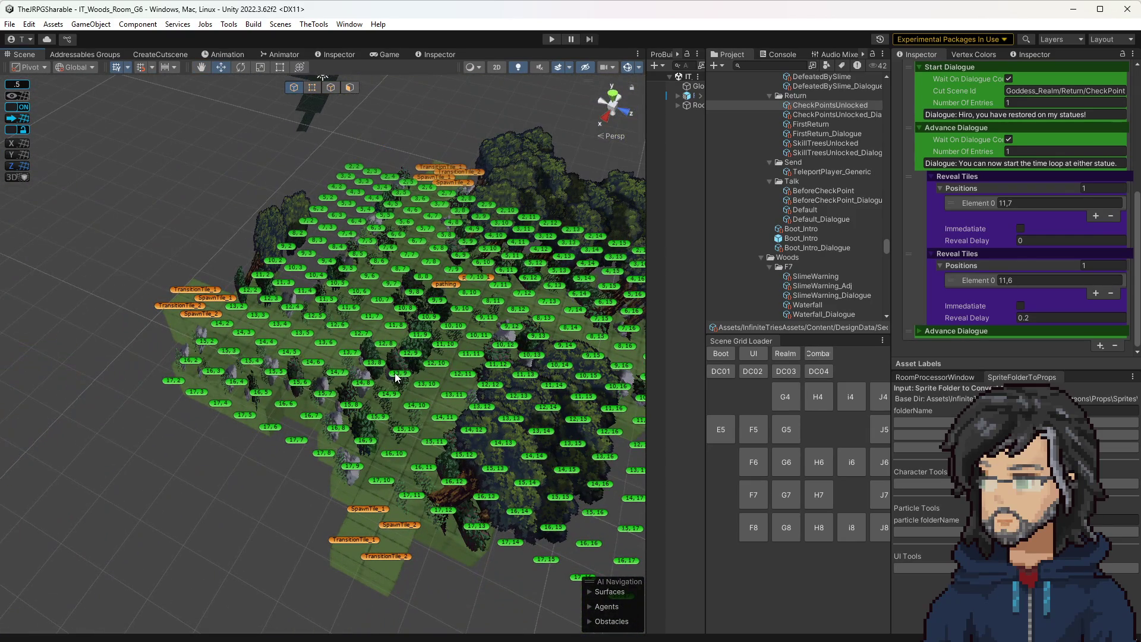
alt+drag(469, 360, 461, 387)
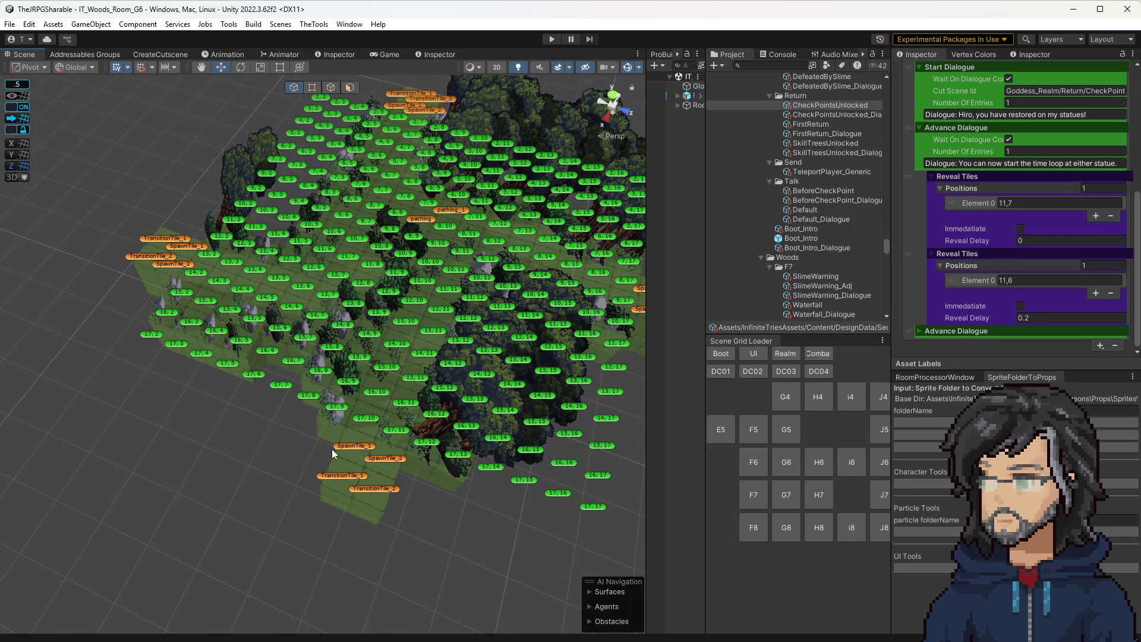
click(799, 494)
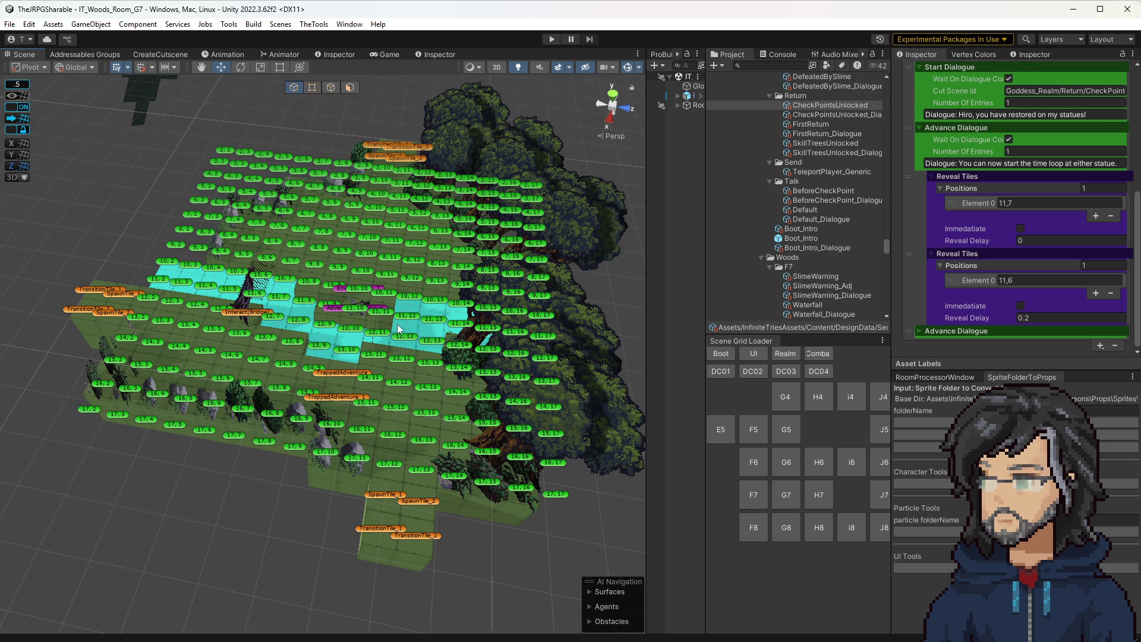
click(750, 528)
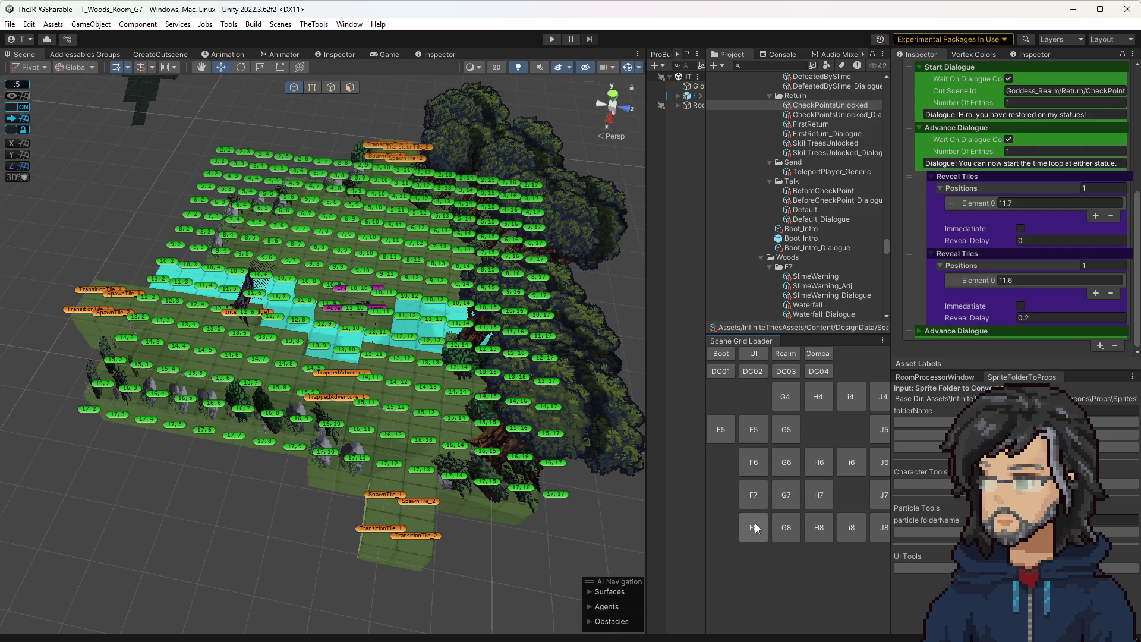
Step: Load the H6, i6 and G6 woods rooms in turn, ending with IT_Woods_Room_F6
click(819, 462)
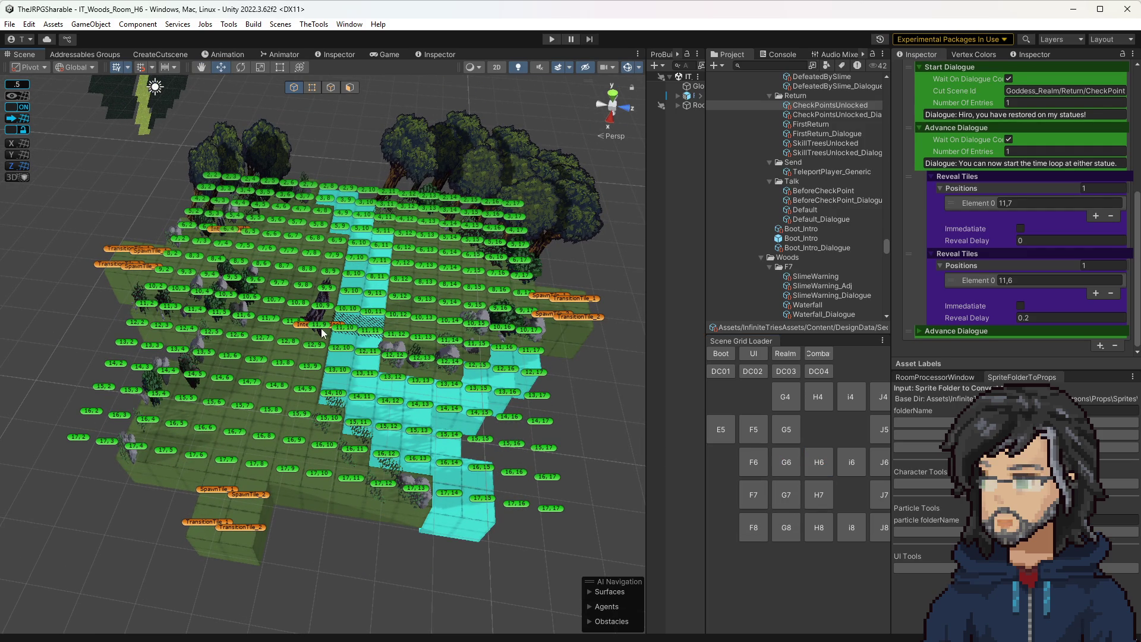
click(851, 462)
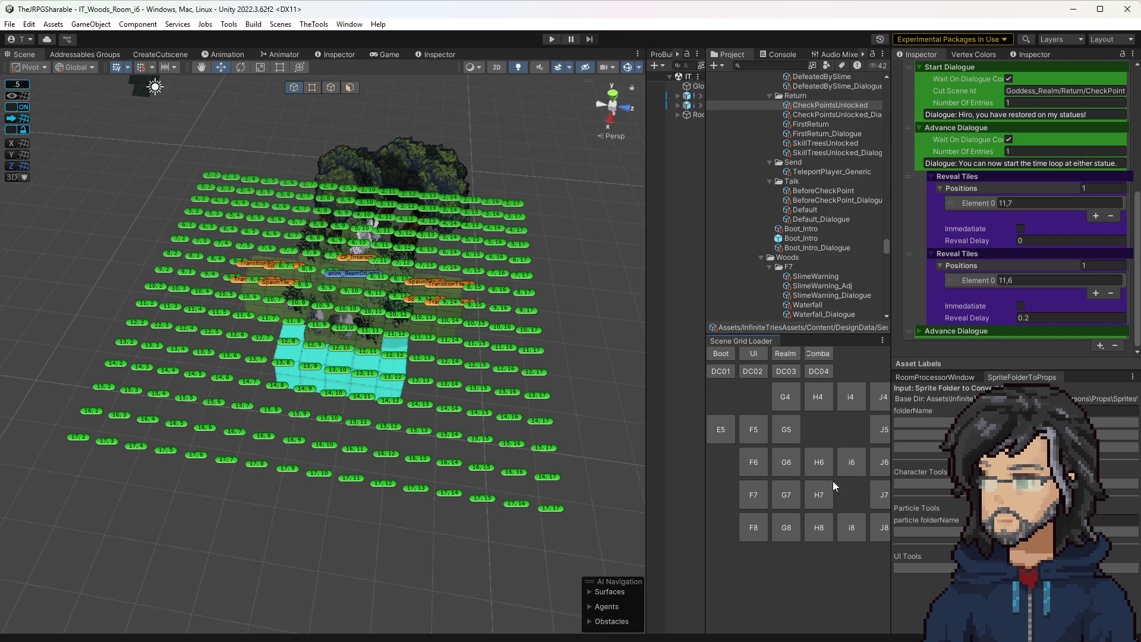
click(792, 465)
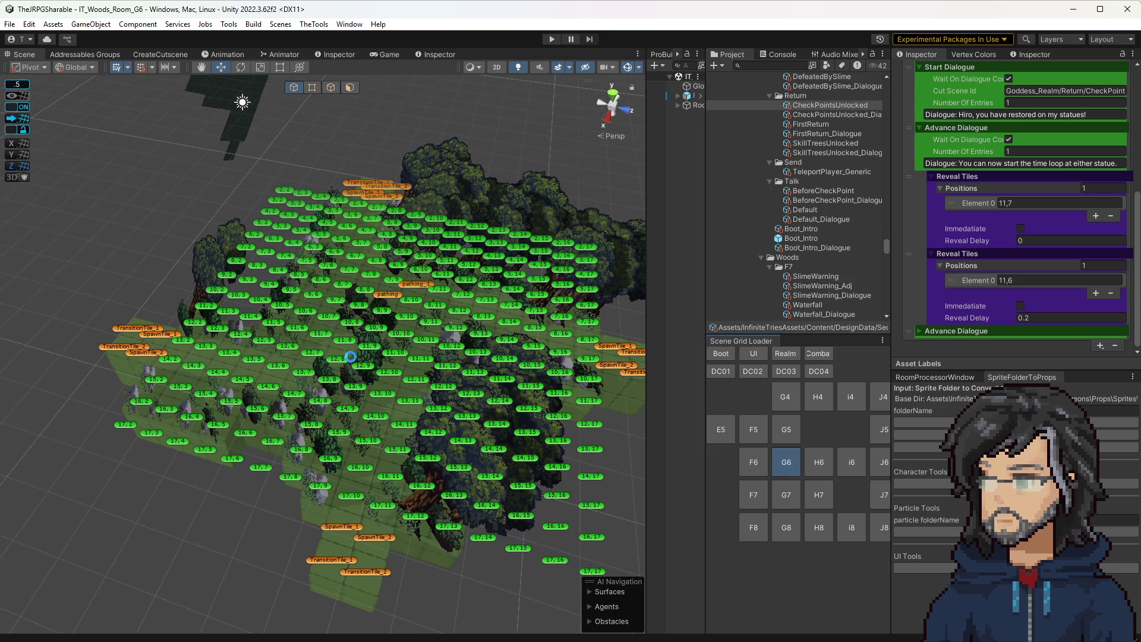
click(792, 441)
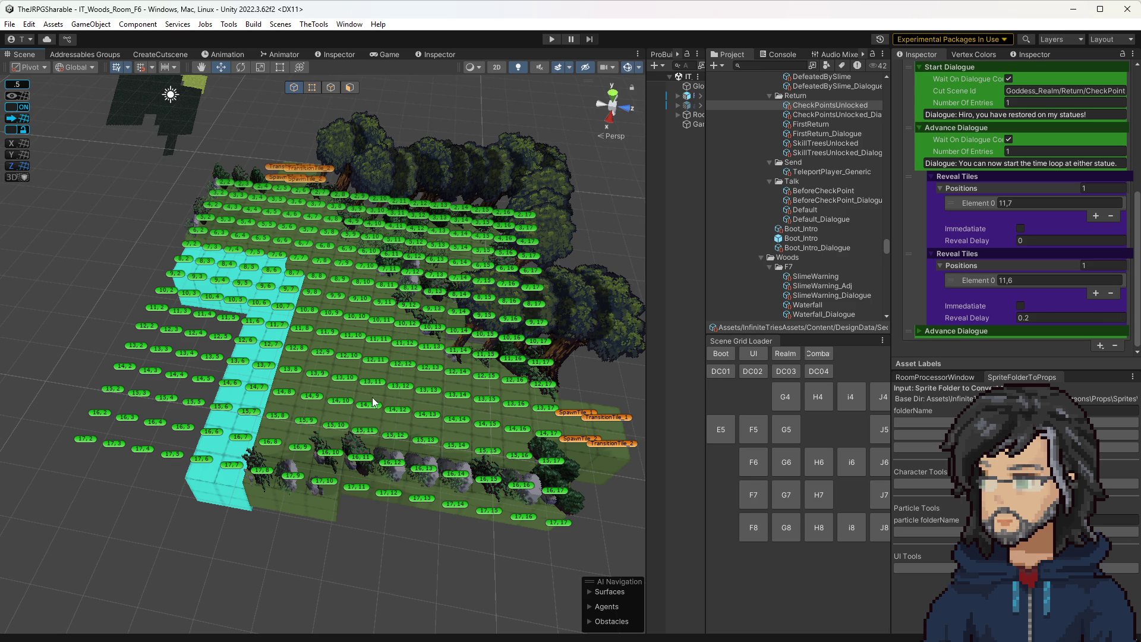
Step: Orbit to a top-down view of the tile grid while loading the G5, H6, G5 and G4 woods rooms
mouse_move(466, 388)
mouse_down()
mouse_move(493, 361)
mouse_move(489, 329)
mouse_up()
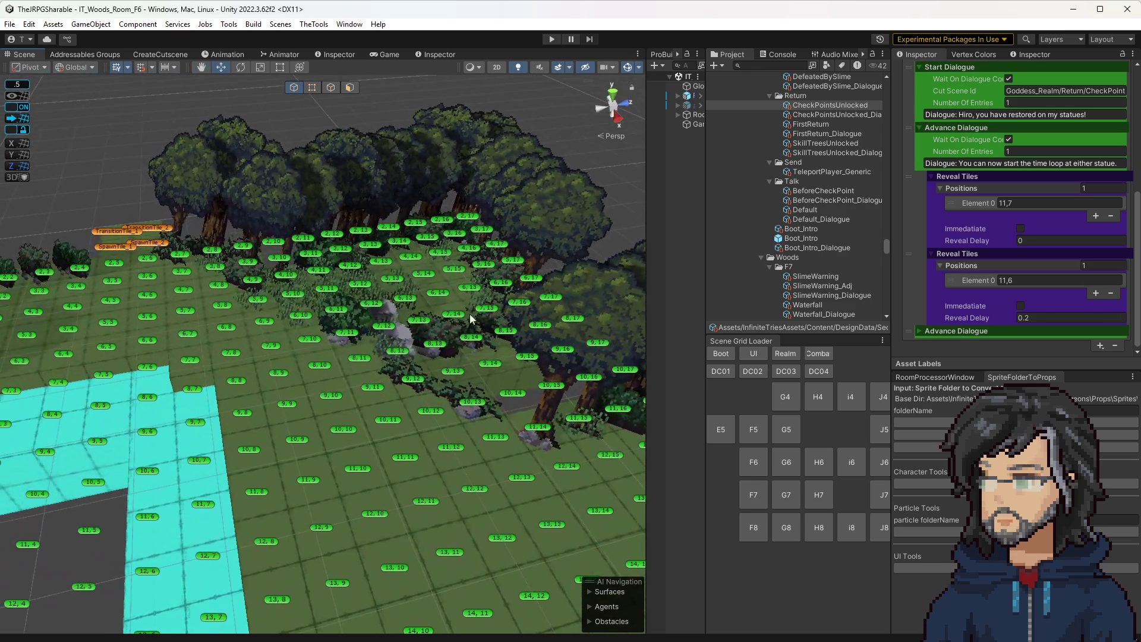
drag(463, 289, 462, 422)
click(785, 431)
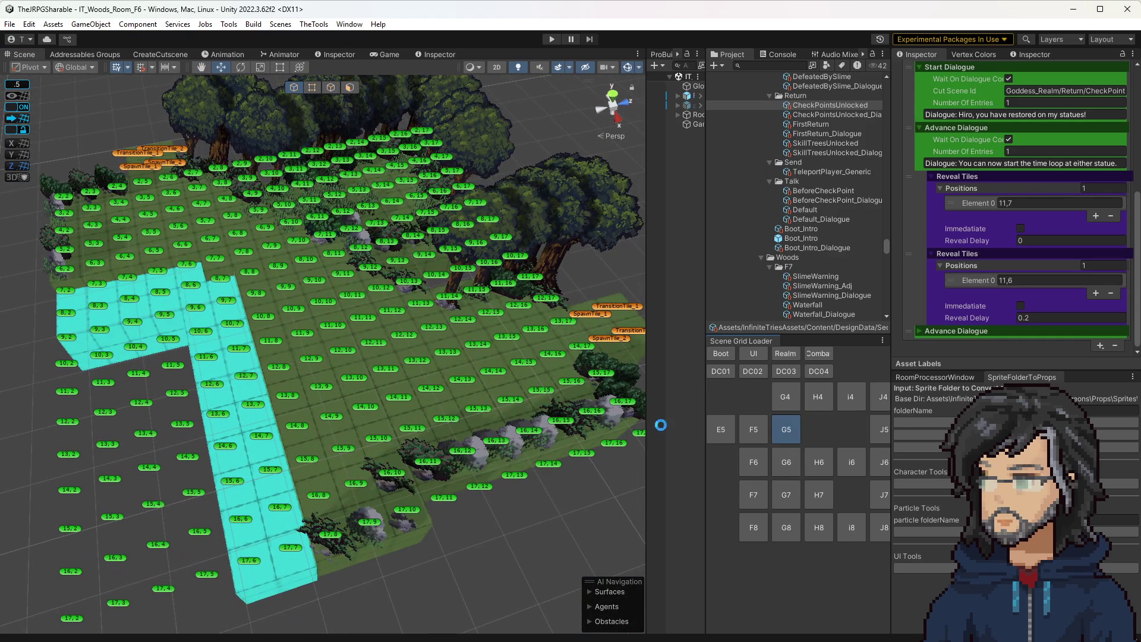
mouse_move(392, 371)
mouse_down()
mouse_move(369, 400)
mouse_move(363, 360)
mouse_up()
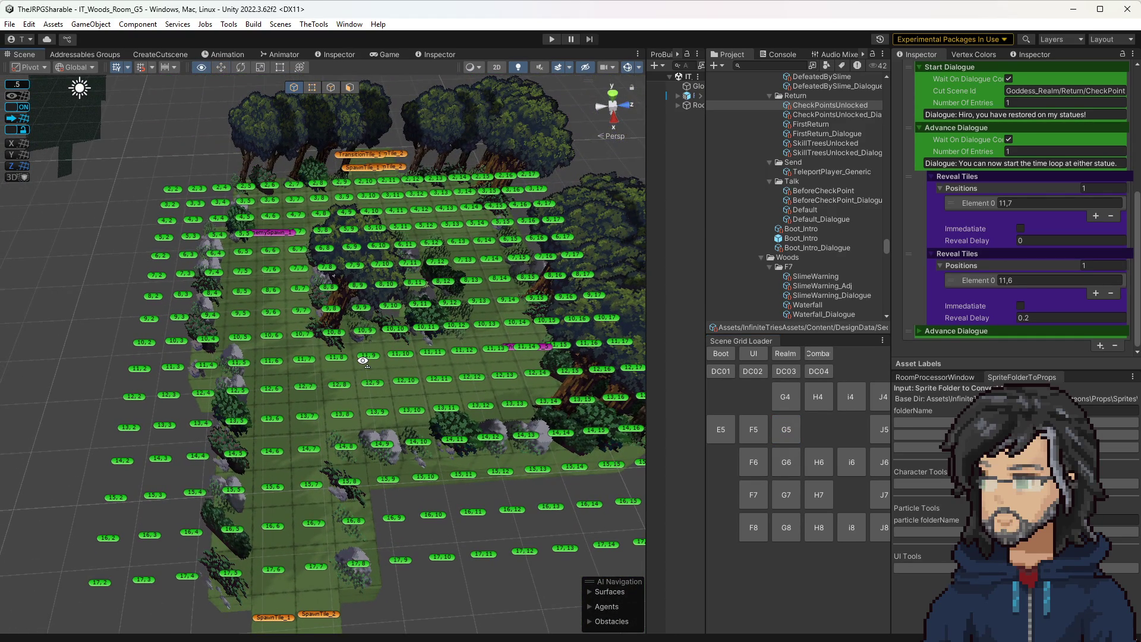
click(815, 457)
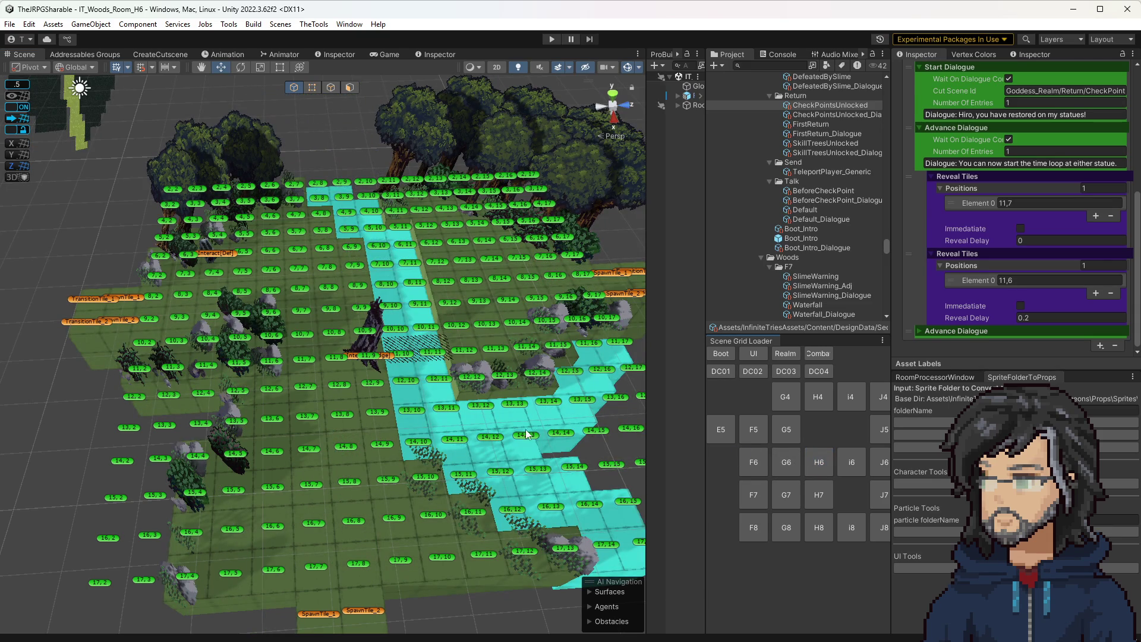
click(794, 437)
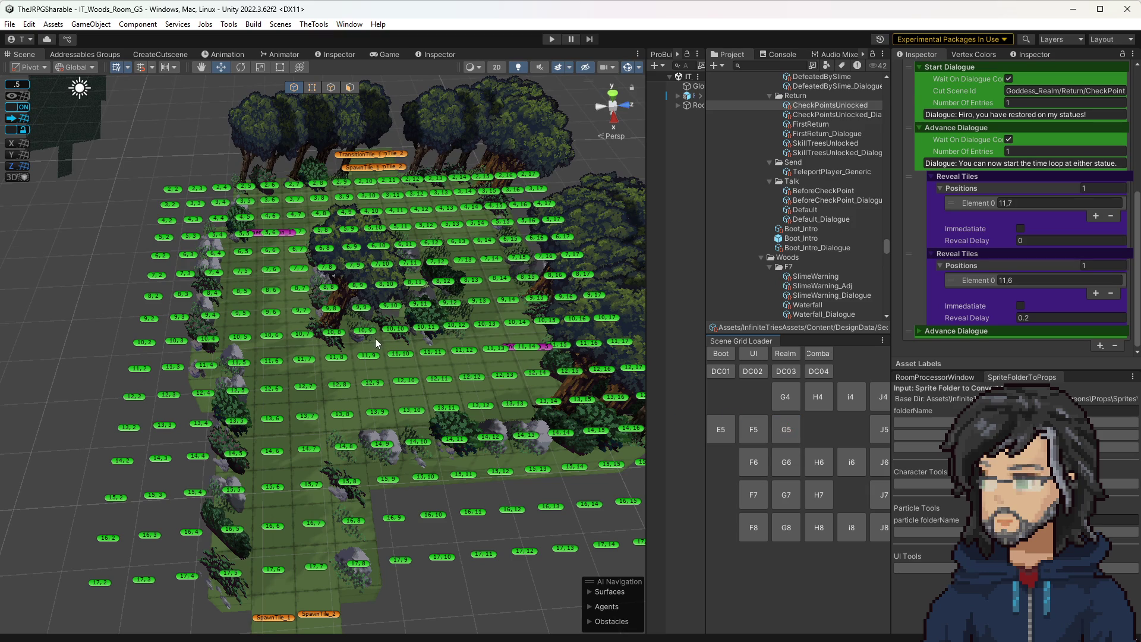
click(787, 397)
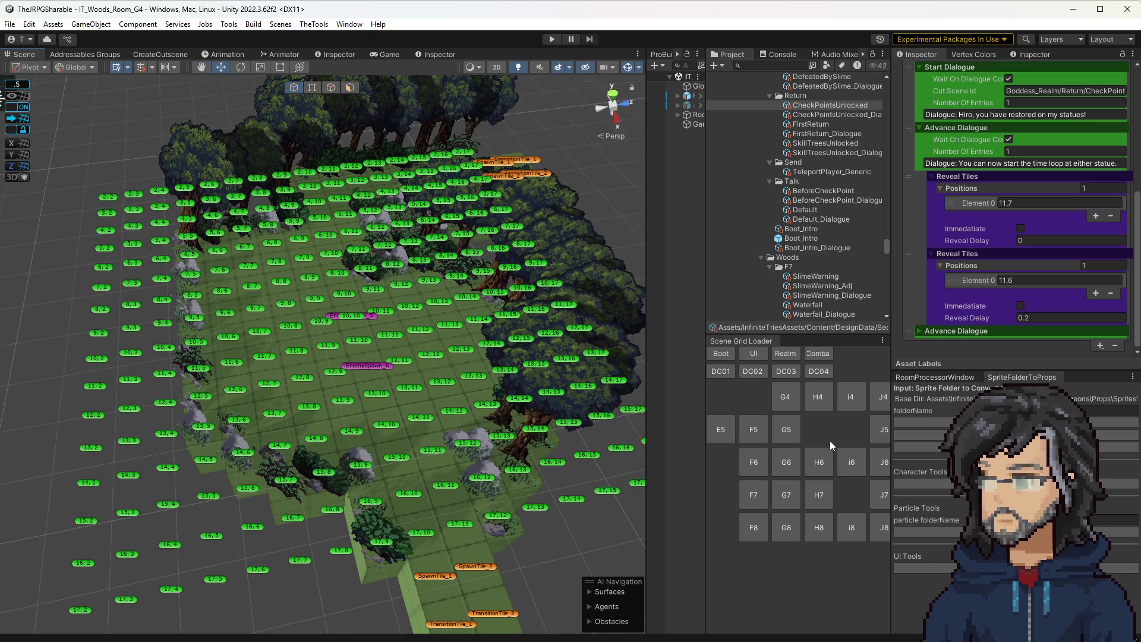
Step: Reload the H6 room, orbit toward it and select its Interact prop
click(824, 470)
drag(425, 373, 426, 344)
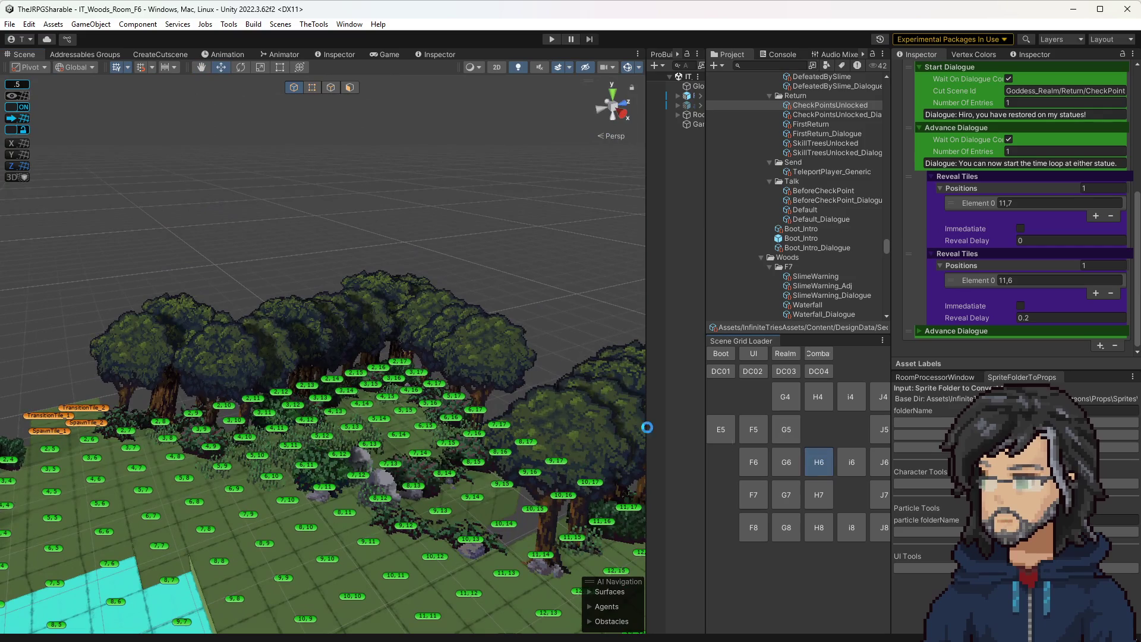
drag(267, 461, 279, 463)
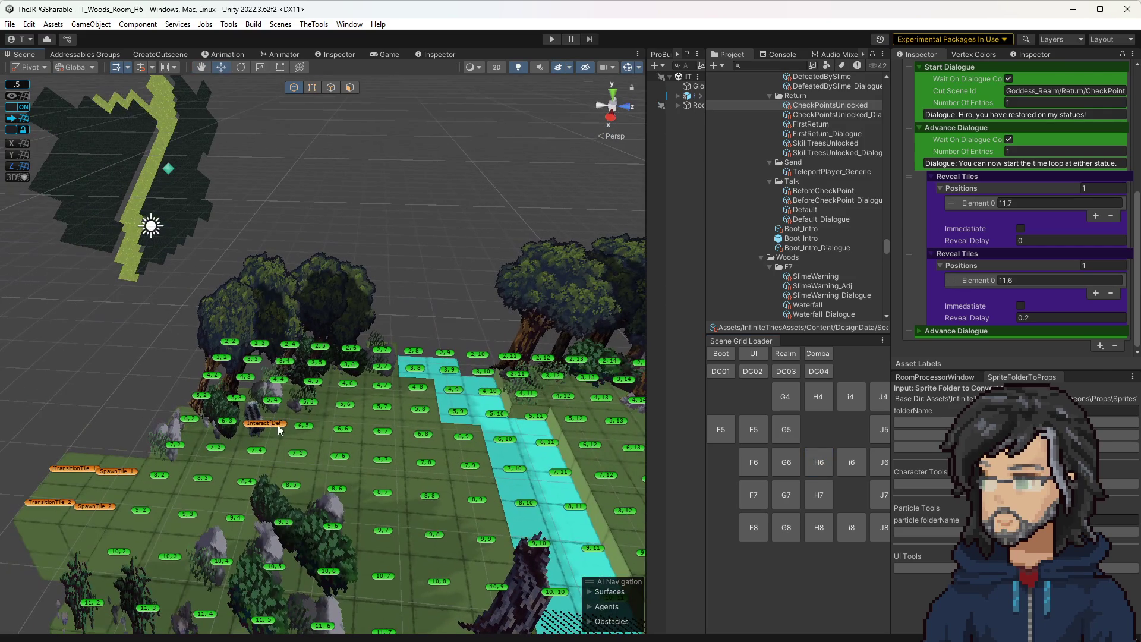
click(255, 424)
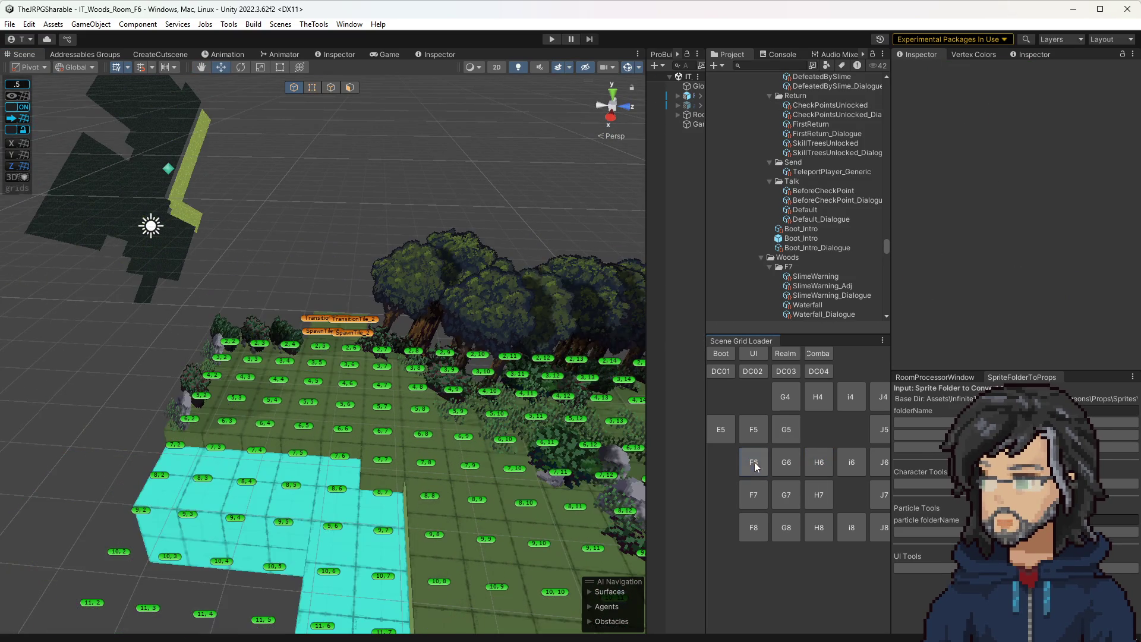
Step: Move the Interact[Def] prop near tile 4,15 and parent it under Room01
mouse_move(169, 413)
mouse_down()
mouse_move(536, 371)
mouse_move(548, 334)
mouse_up()
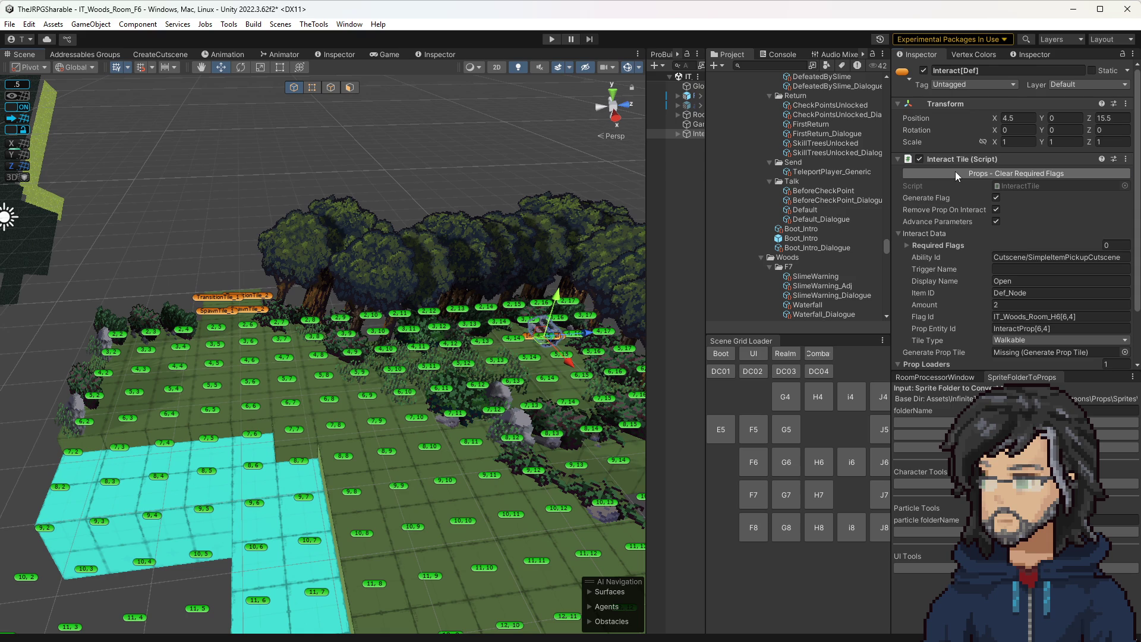
scroll(1003, 304, down, 3)
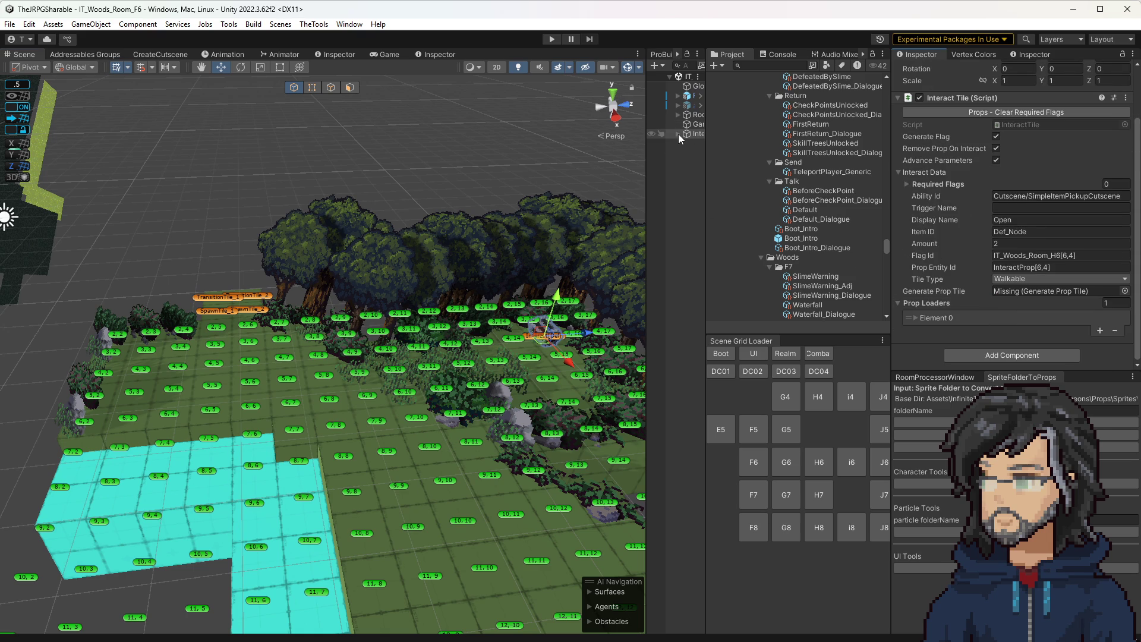
drag(647, 138, 548, 139)
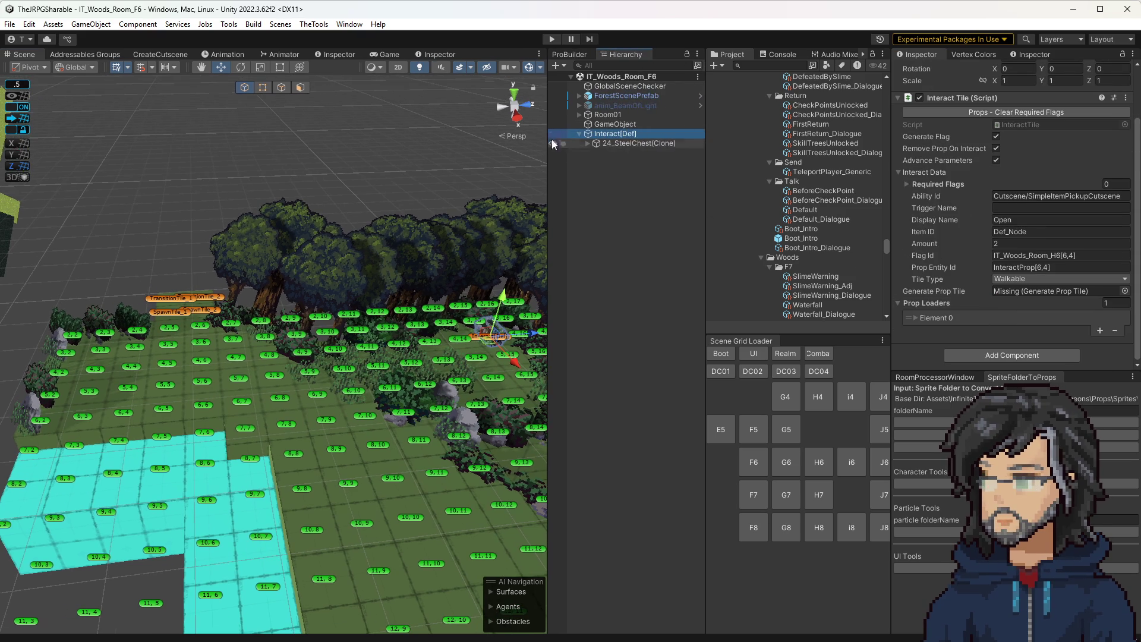
click(579, 114)
mouse_move(615, 390)
mouse_down()
mouse_move(629, 356)
mouse_move(607, 115)
mouse_up()
mouse_move(630, 321)
mouse_down()
mouse_move(1050, 302)
mouse_move(1055, 292)
mouse_up()
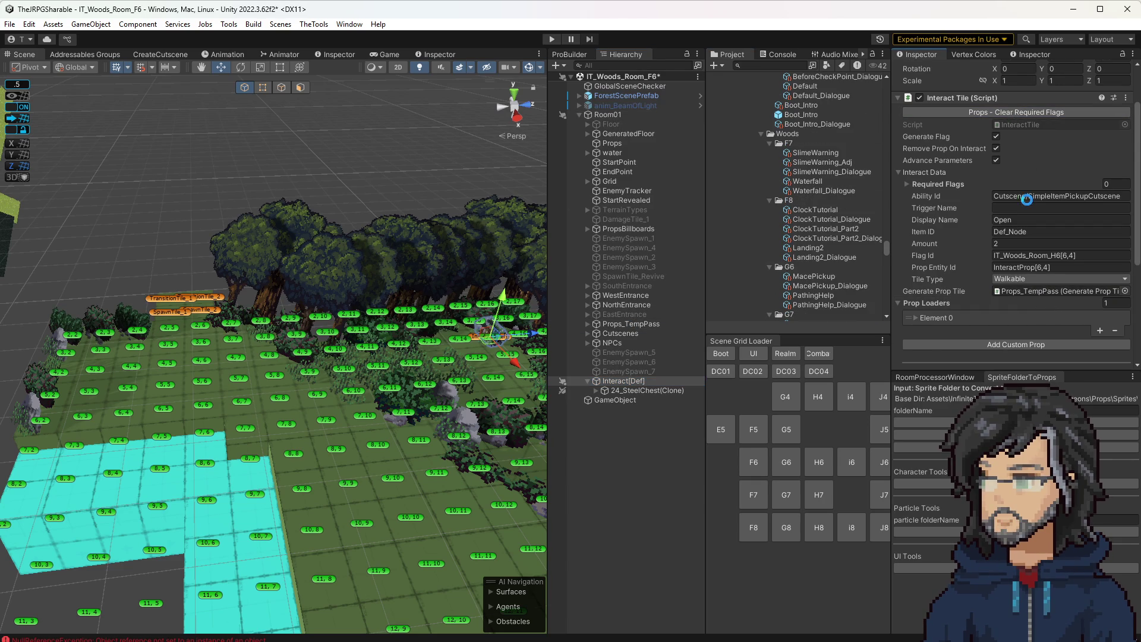
Step: Check the prop loader settings and select the _Node part of the Def_Node Item ID
click(924, 319)
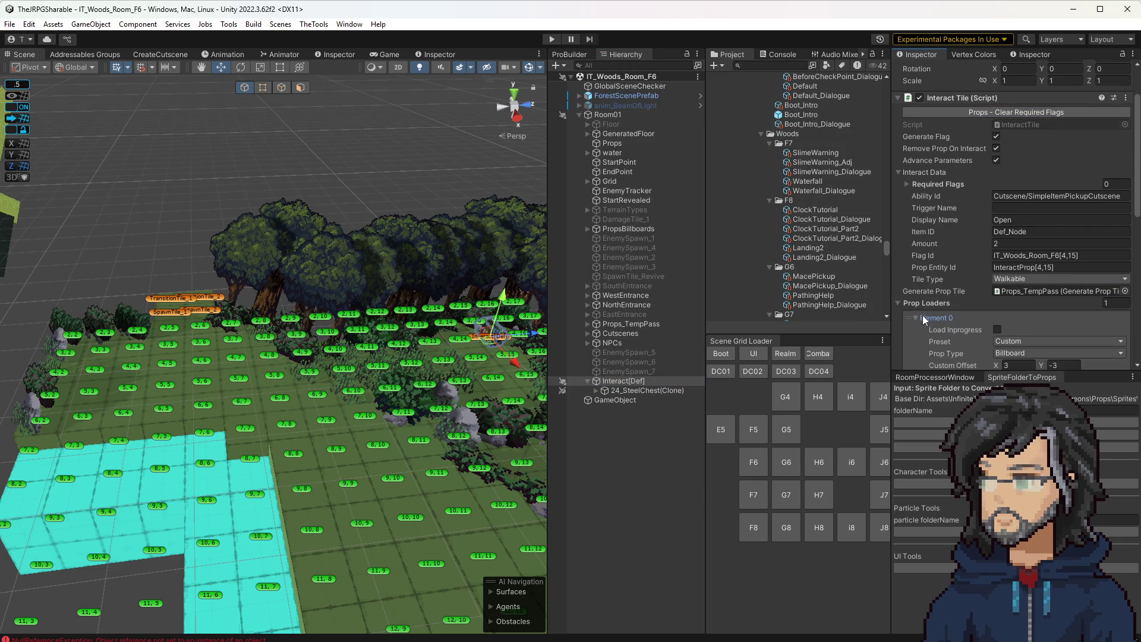
click(925, 319)
scroll(927, 321, down, 5)
scroll(937, 331, up, 5)
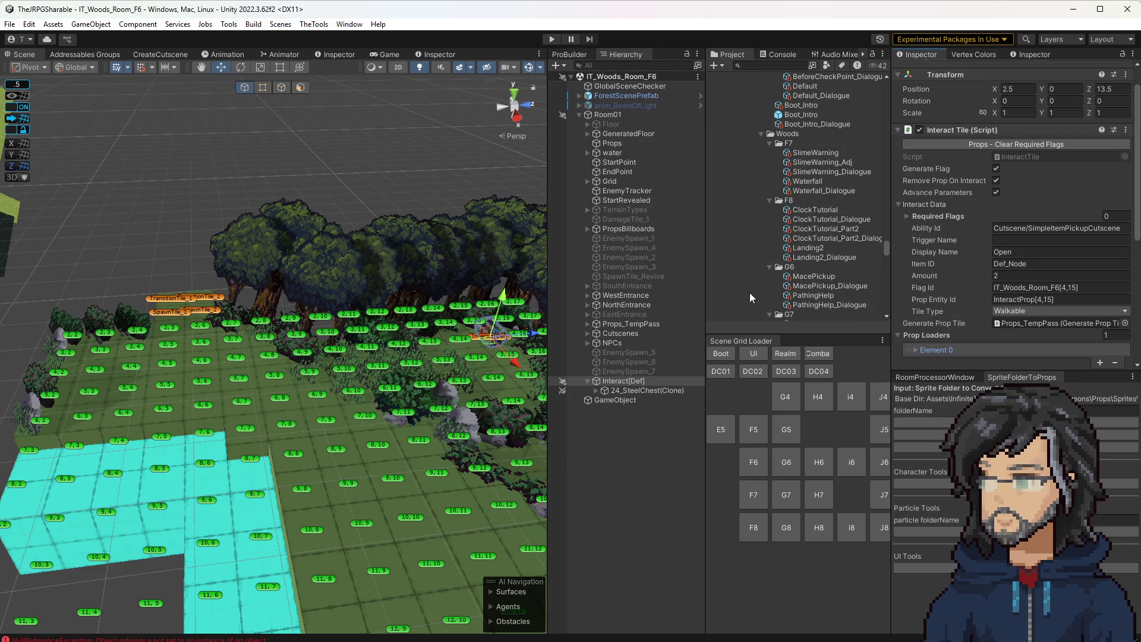
click(1025, 266)
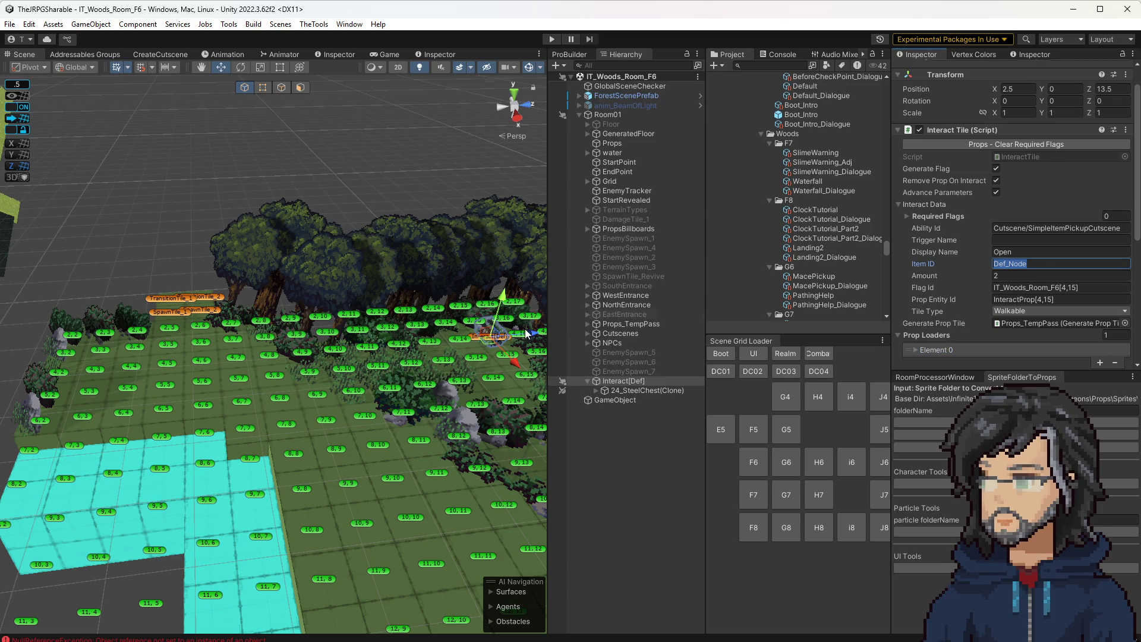
click(1004, 265)
drag(1009, 264, 1027, 263)
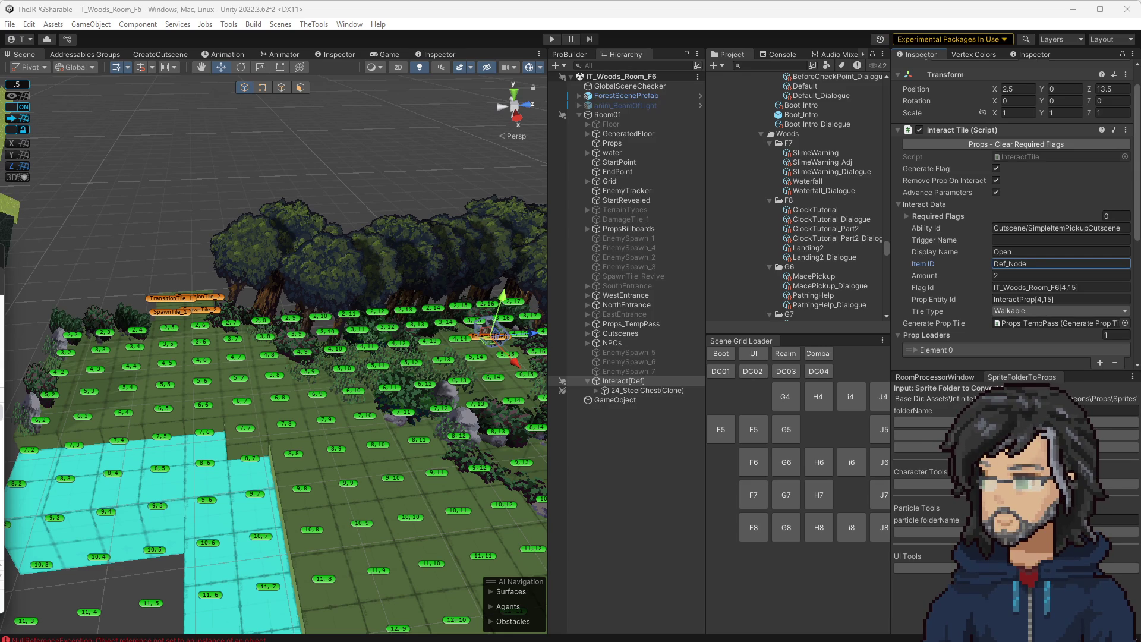
Step: Compare with the IT Game Data spreadsheet, then switch to Balsamiq Wireframes
key(alt+Tab)
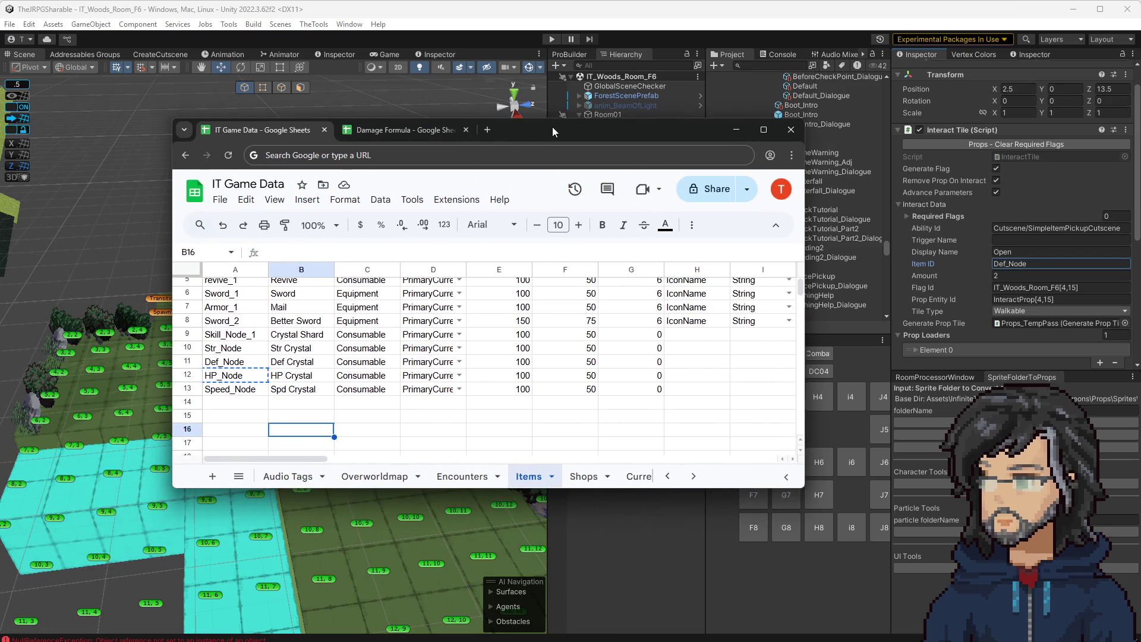
drag(553, 128, 593, 123)
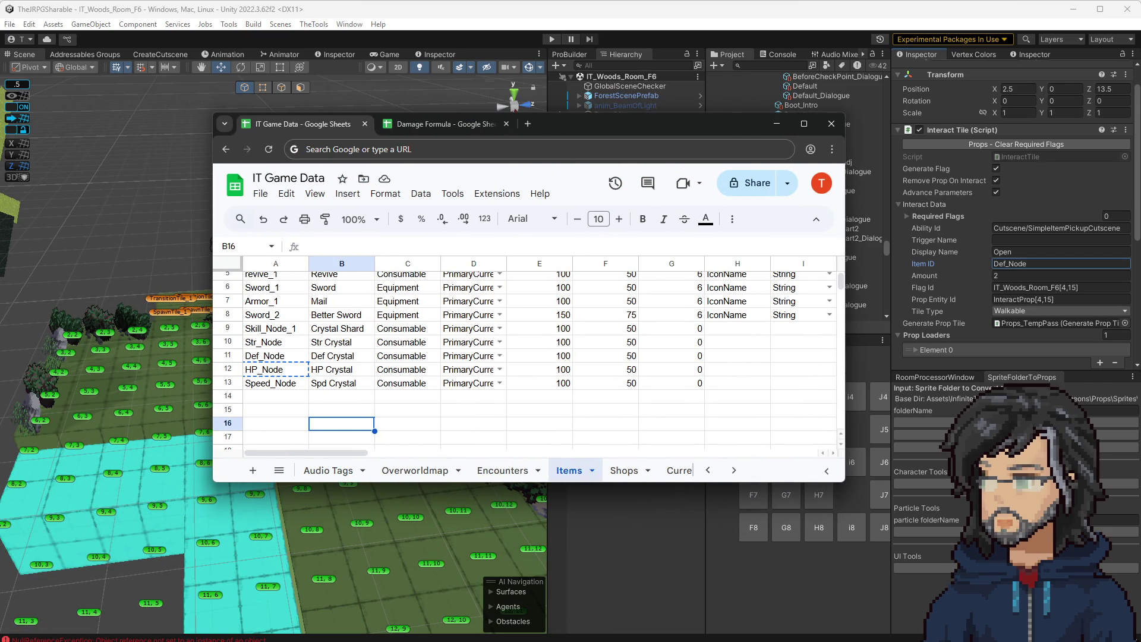
key(alt+Tab)
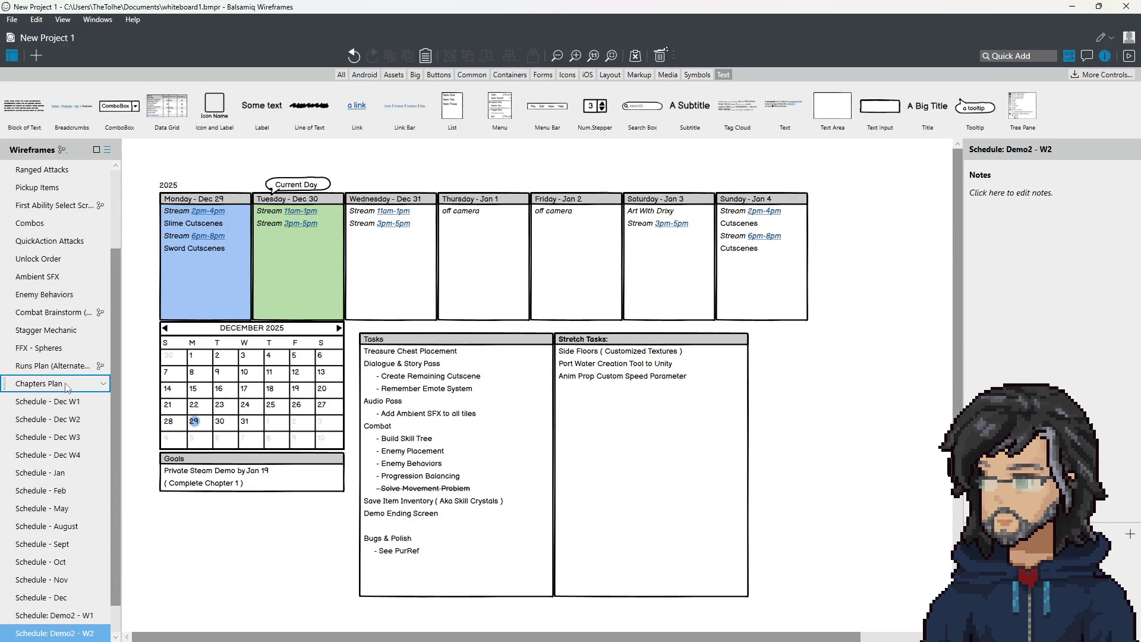
Step: Open the FFX - Spheres wireframe and select the Red Spheres and Key Spheres lists
click(67, 351)
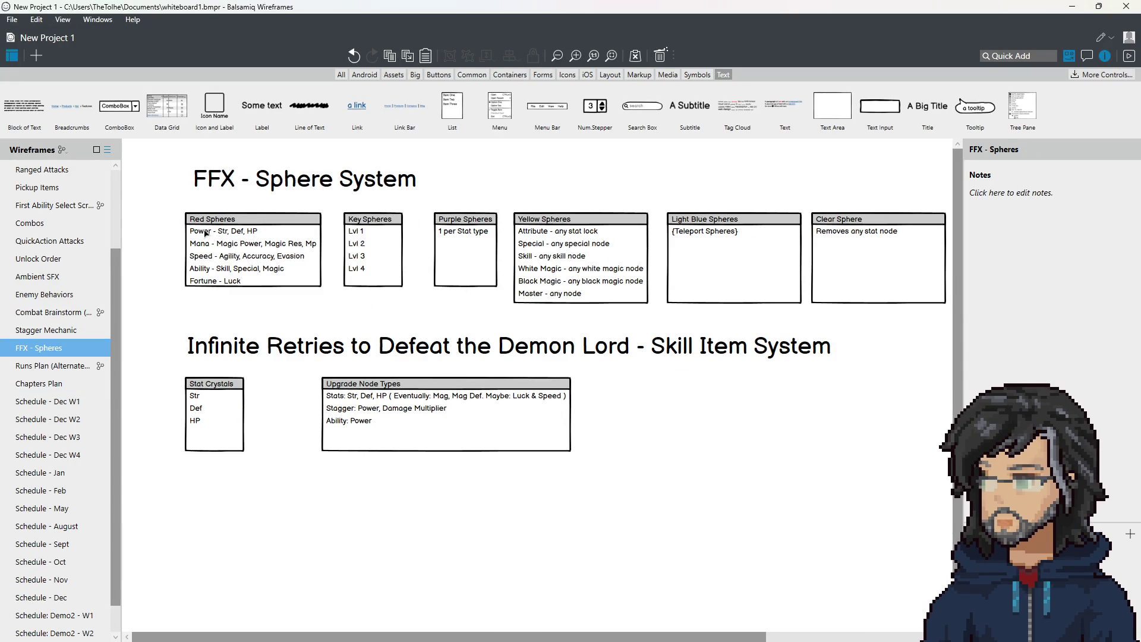
click(214, 234)
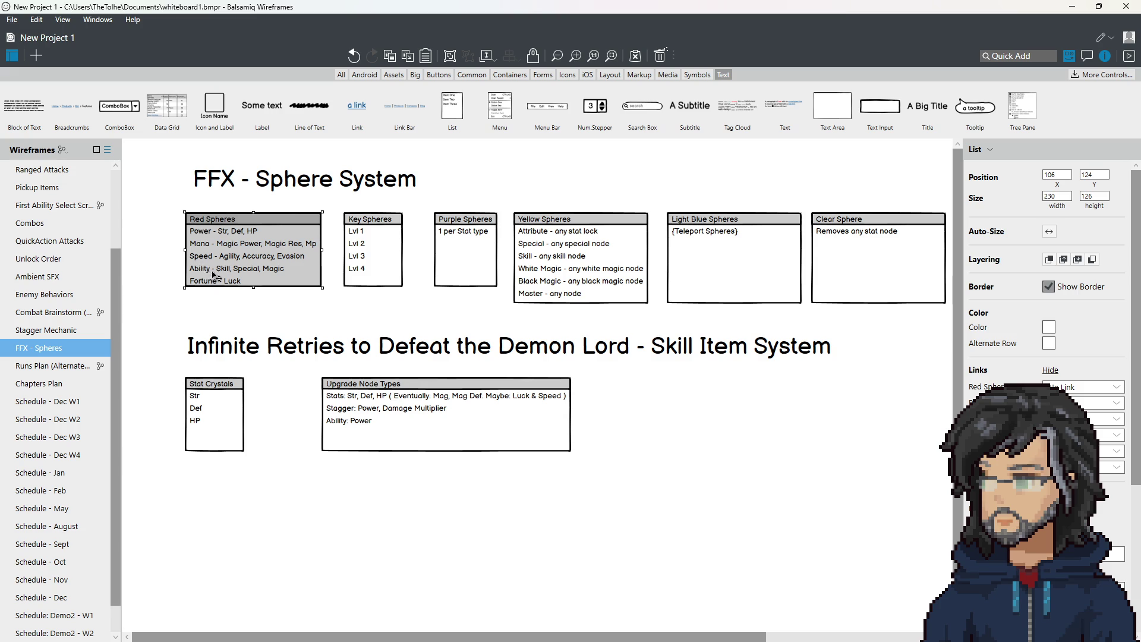
click(365, 244)
click(462, 249)
Step: Step through the sphere lists to the Clear Sphere list and back
click(583, 249)
click(719, 249)
click(864, 249)
click(696, 250)
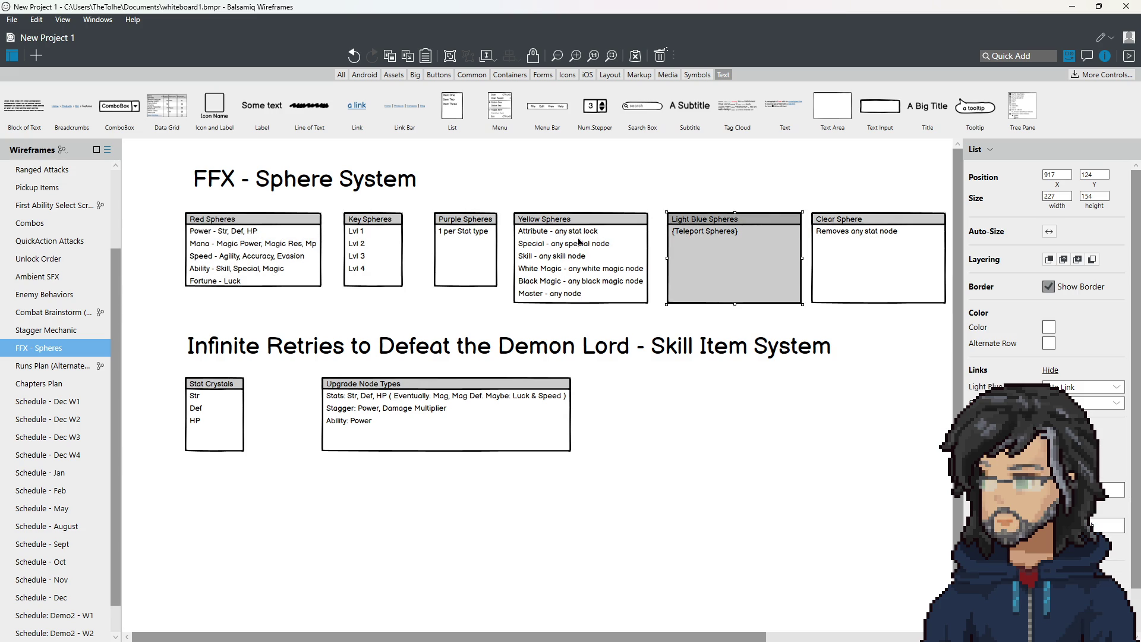
click(580, 243)
Step: Add Mag, Res, Spd and Lck entries to the Stat Crystals list, then select Upgrade Node Types
click(213, 420)
double_click(214, 421)
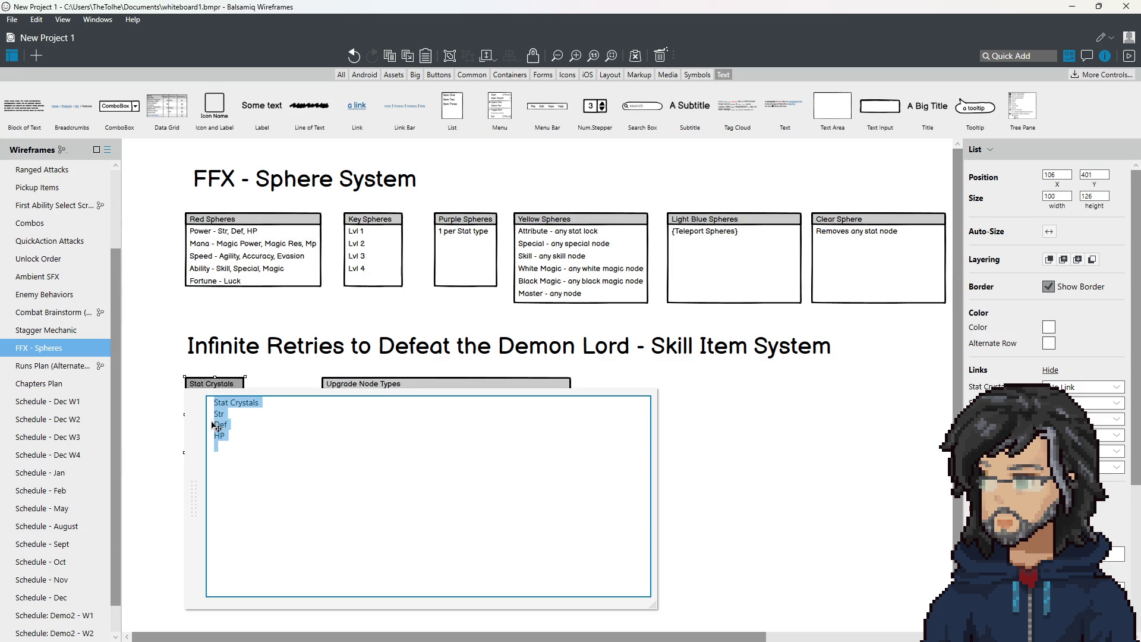
text(Mag)
key(Return)
text(Res)
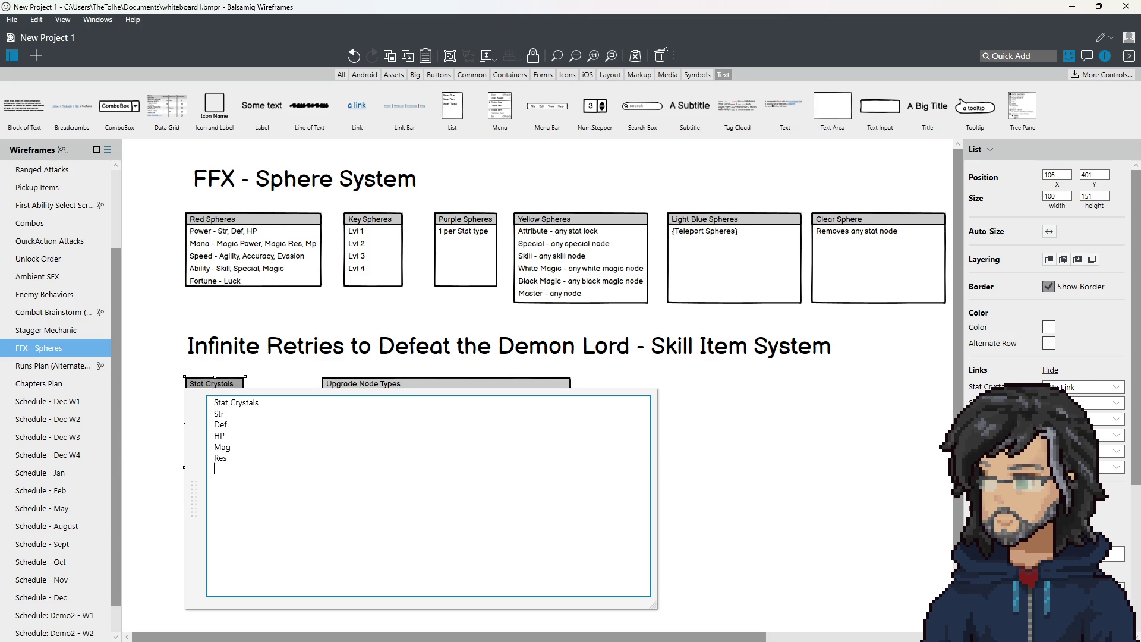
text( Spd)
key(Return)
text(Lck)
key(Return)
click(325, 258)
click(395, 419)
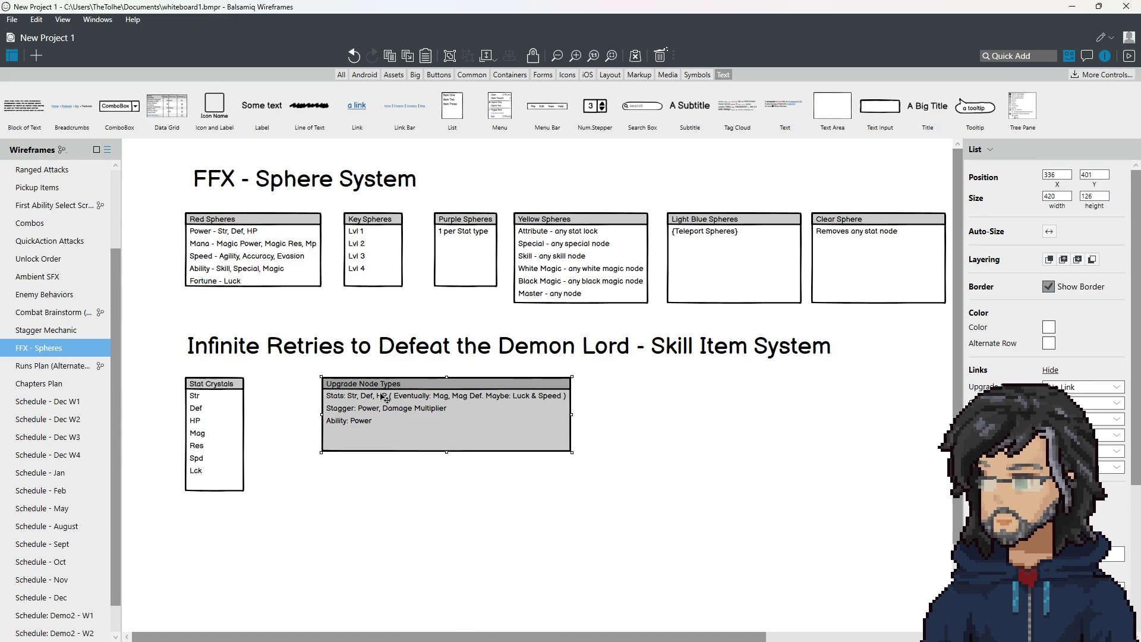
double_click(397, 423)
Step: Review the Stagger line, selecting Stagger, Power and Damage Multiplier in turn
click(389, 426)
double_click(389, 426)
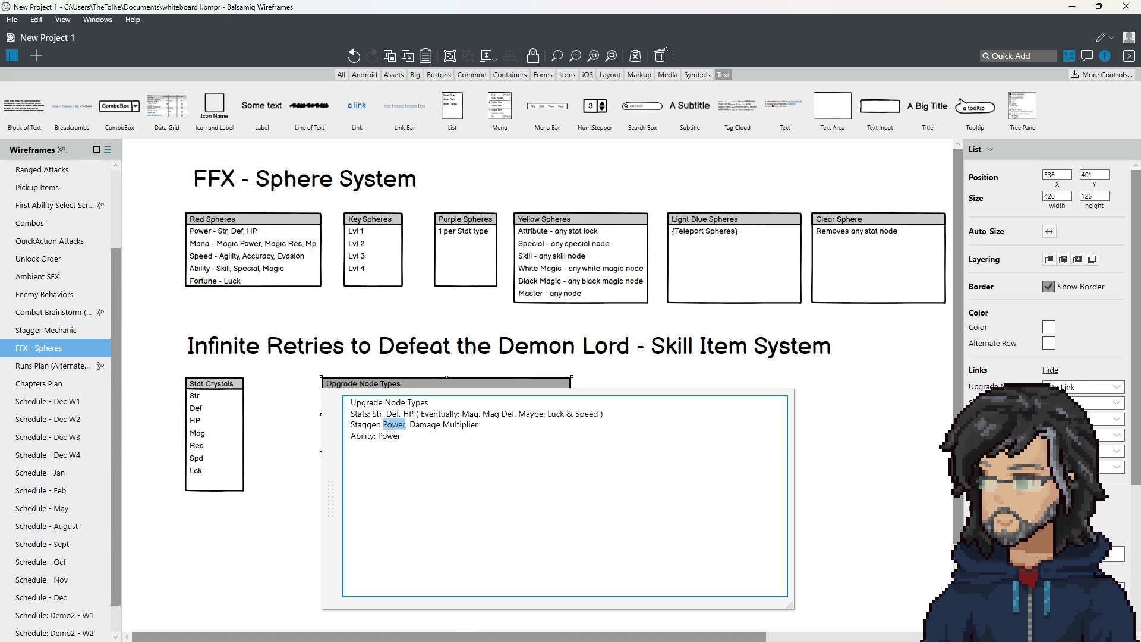
key(Home)
double_click(377, 427)
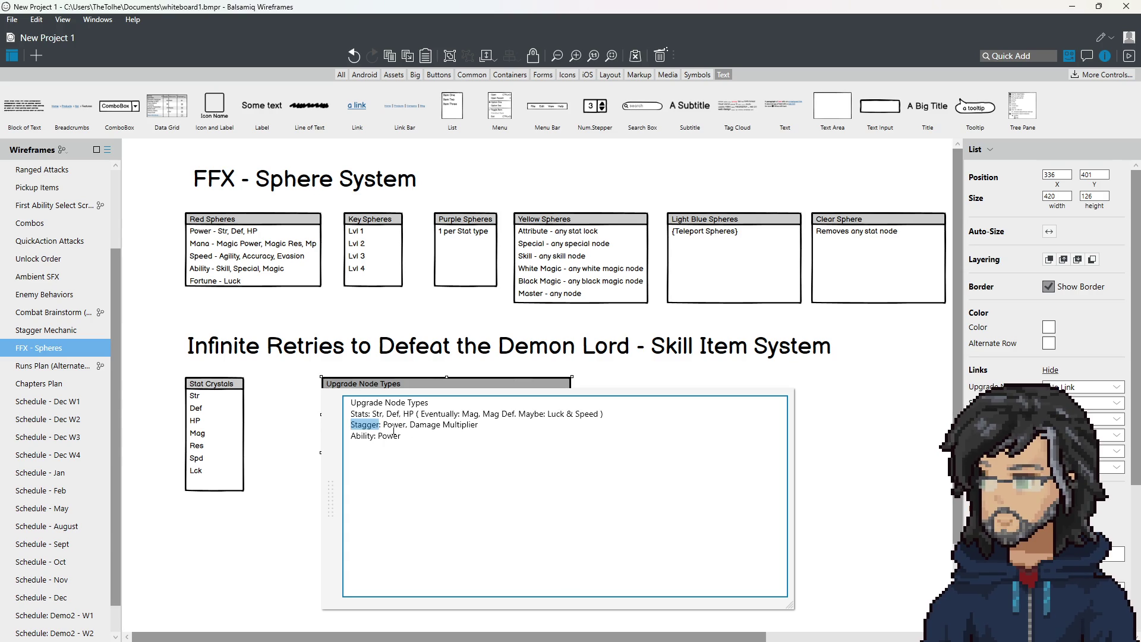
drag(372, 428, 381, 427)
double_click(394, 425)
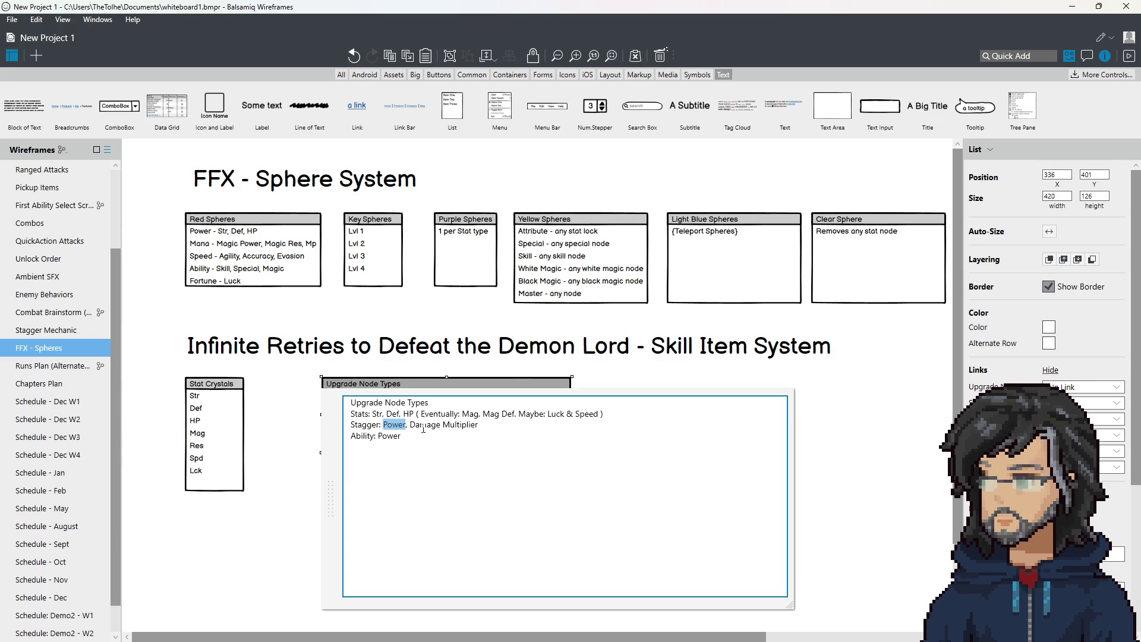
drag(412, 425, 487, 426)
Step: Review the Ability: Power line, then bring up the IT Game Data Items sheet
drag(402, 437, 377, 438)
click(394, 437)
mouse_move(420, 438)
mouse_down()
mouse_move(351, 437)
mouse_move(384, 435)
mouse_up()
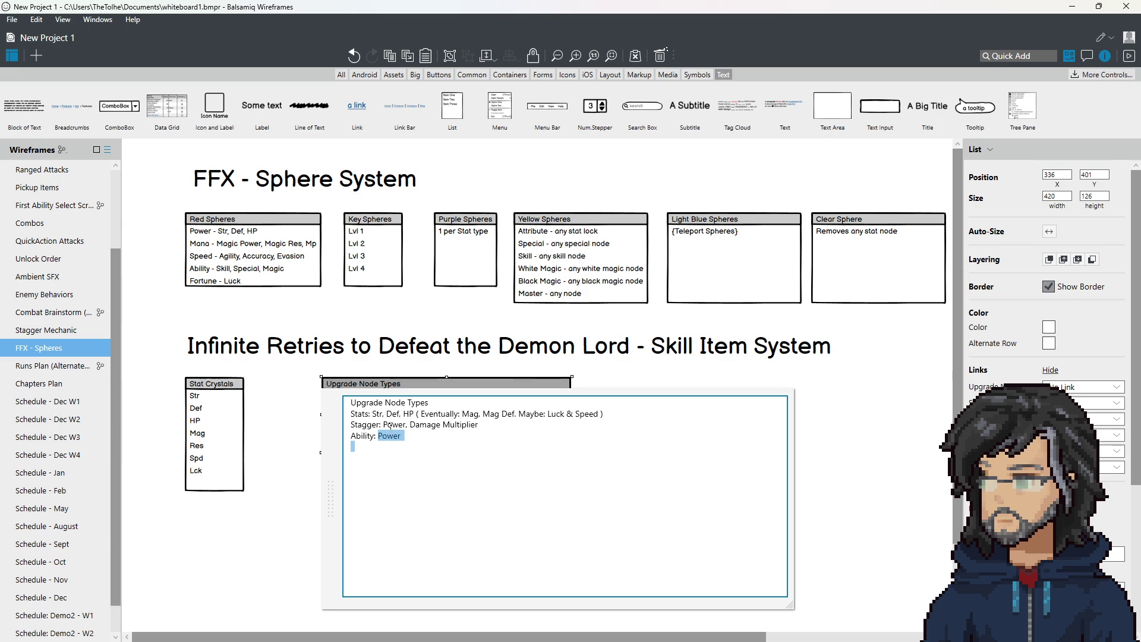
click(380, 413)
drag(401, 437, 351, 437)
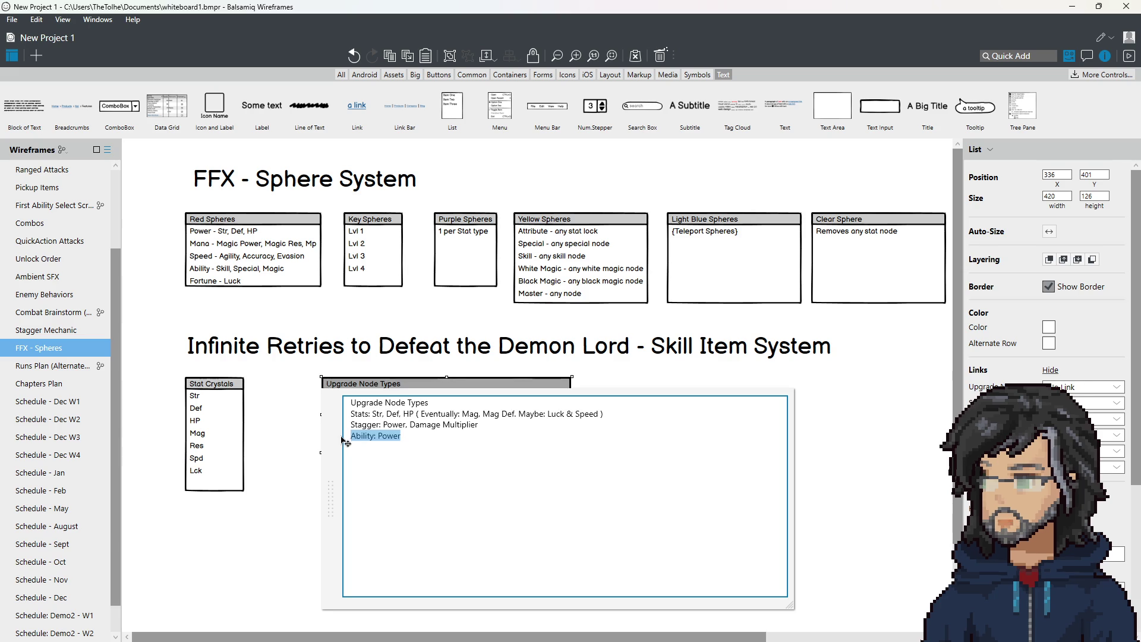
double_click(392, 440)
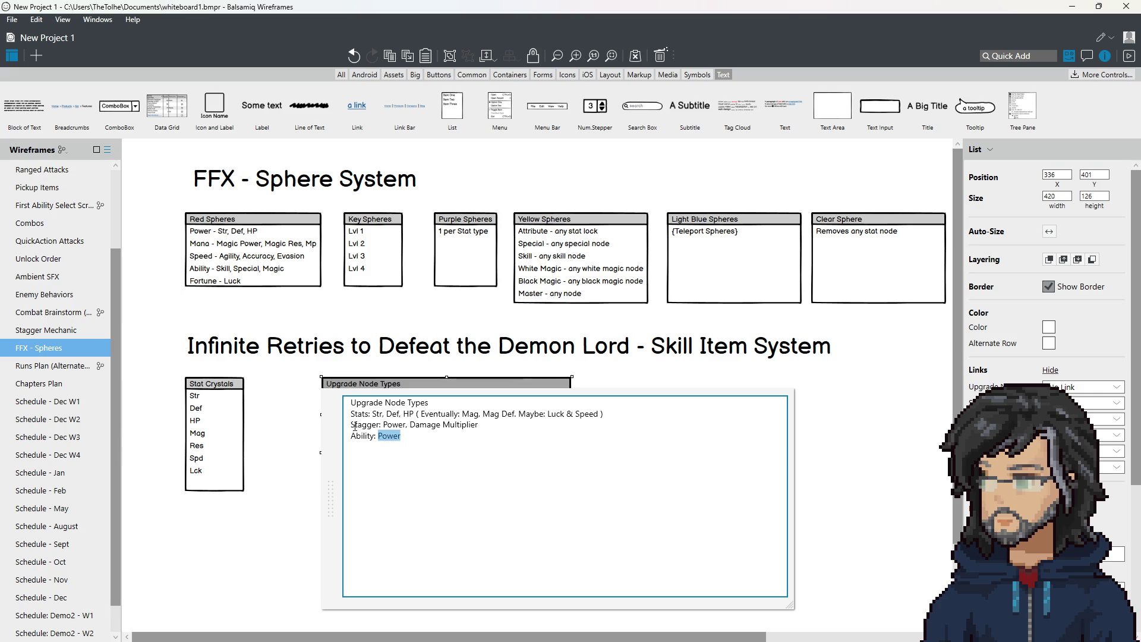
drag(352, 425, 429, 437)
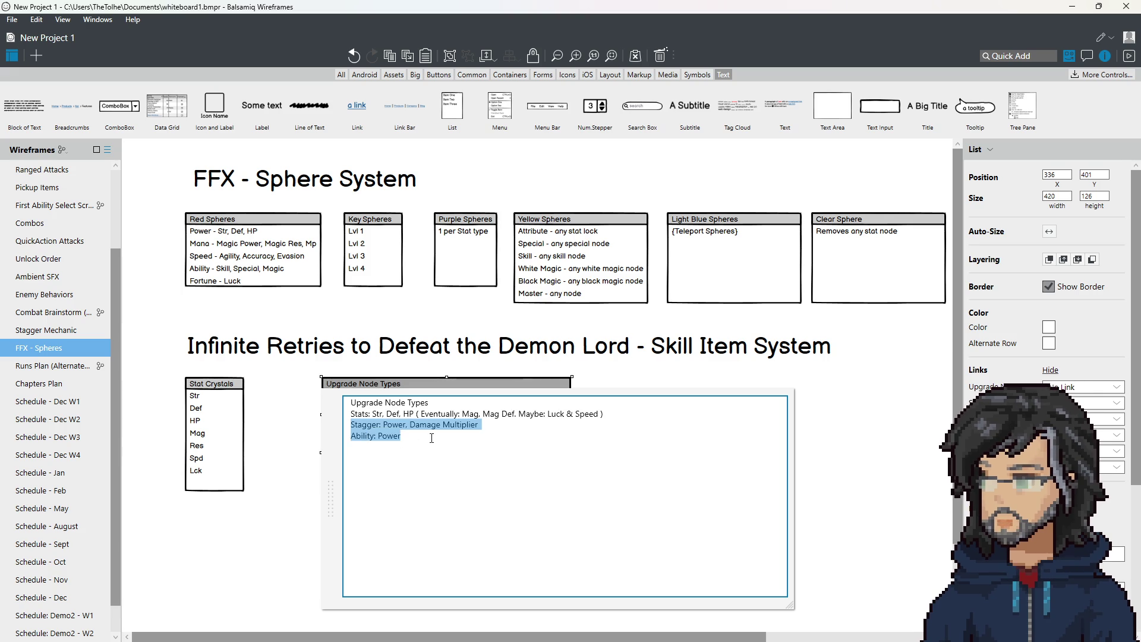
click(419, 437)
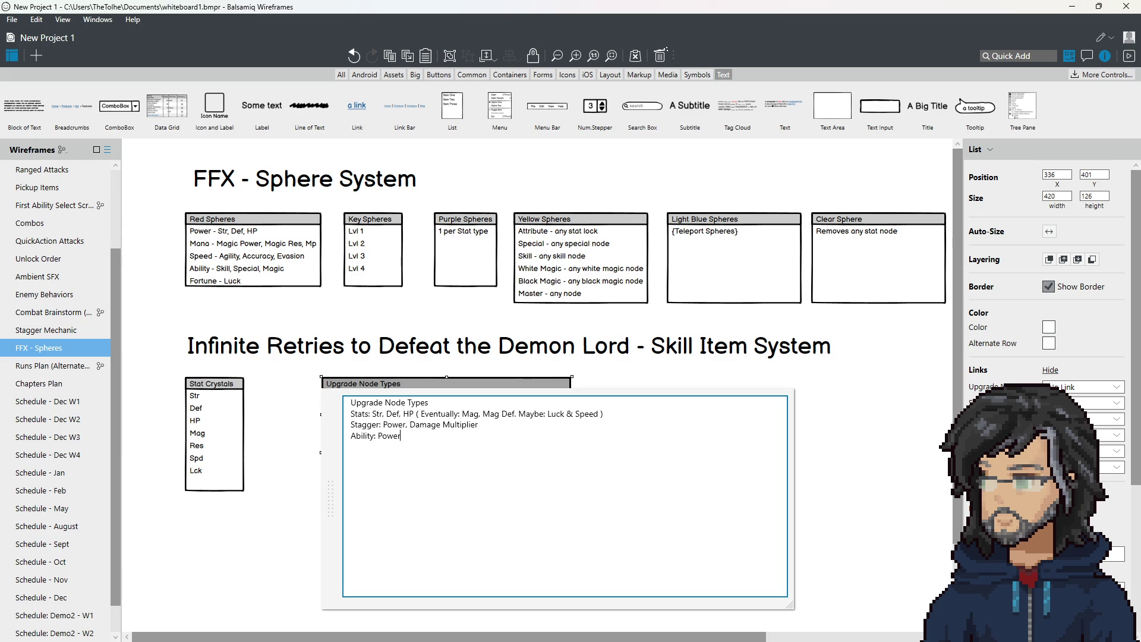
key(alt+Tab)
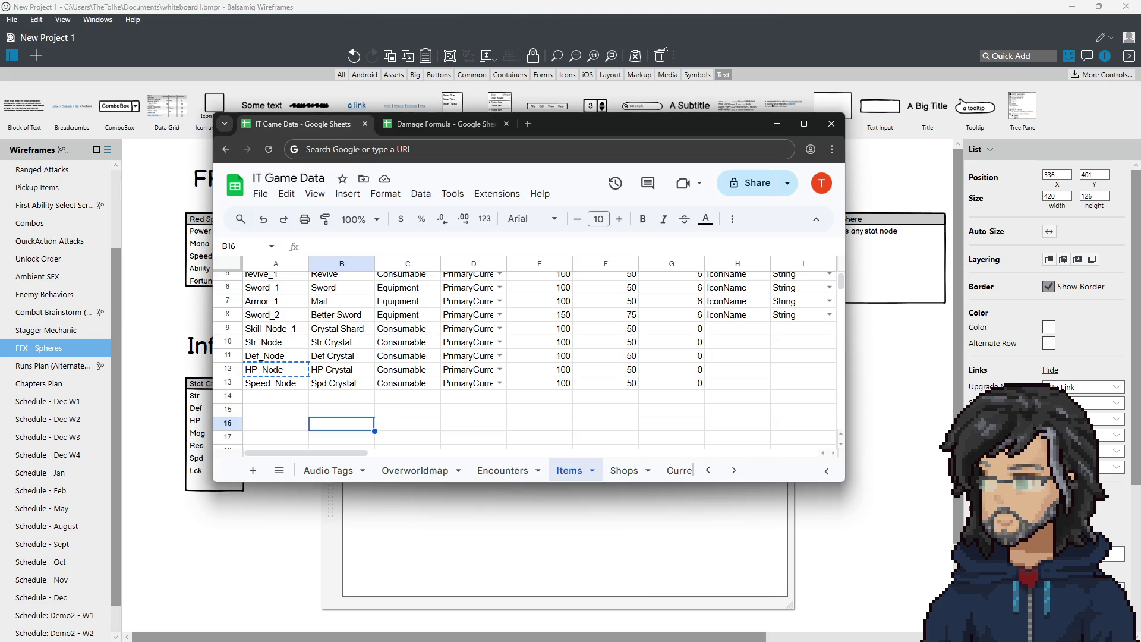
Step: Enter StaggerPow_Node as the new ID in cell A14 below Speed_Node
click(284, 399)
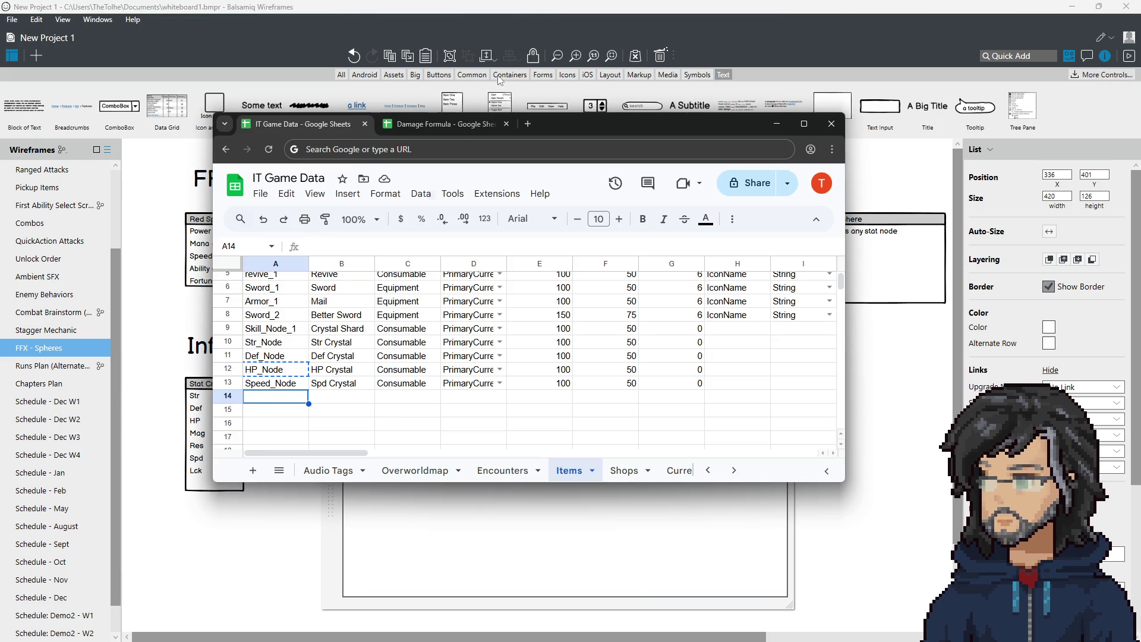
drag(600, 121, 883, 105)
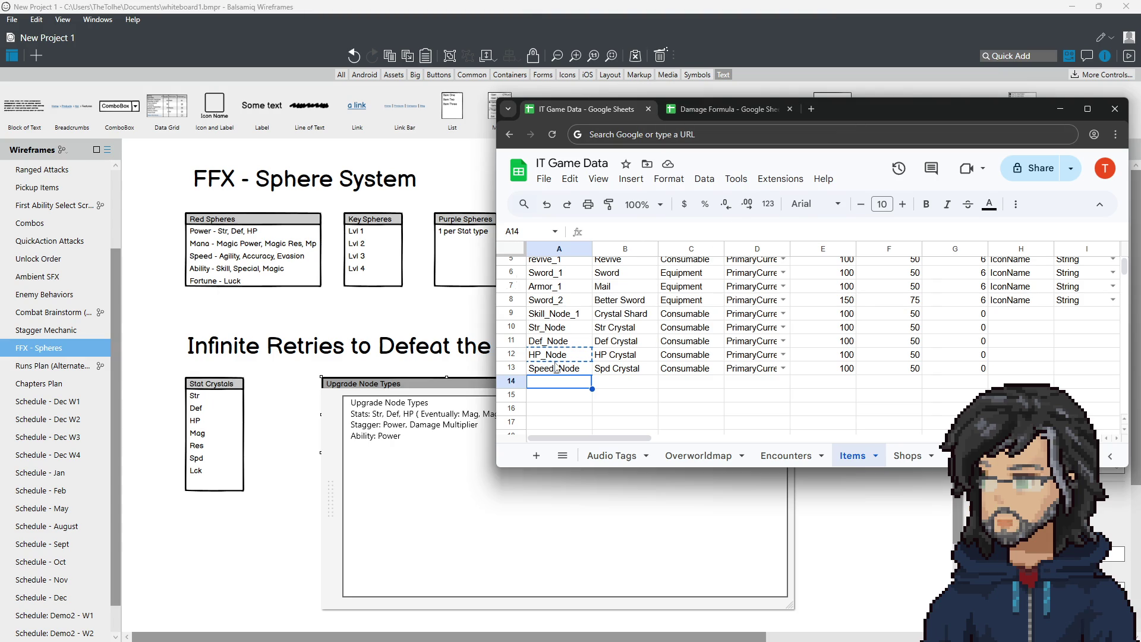
double_click(580, 380)
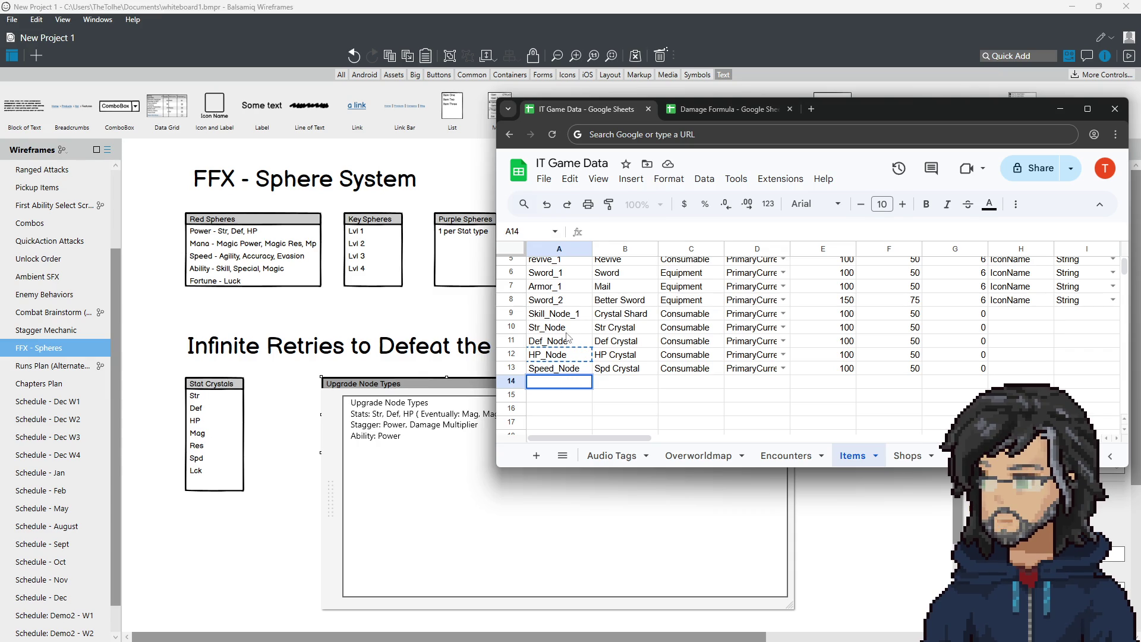
text(StaggerPow_Node)
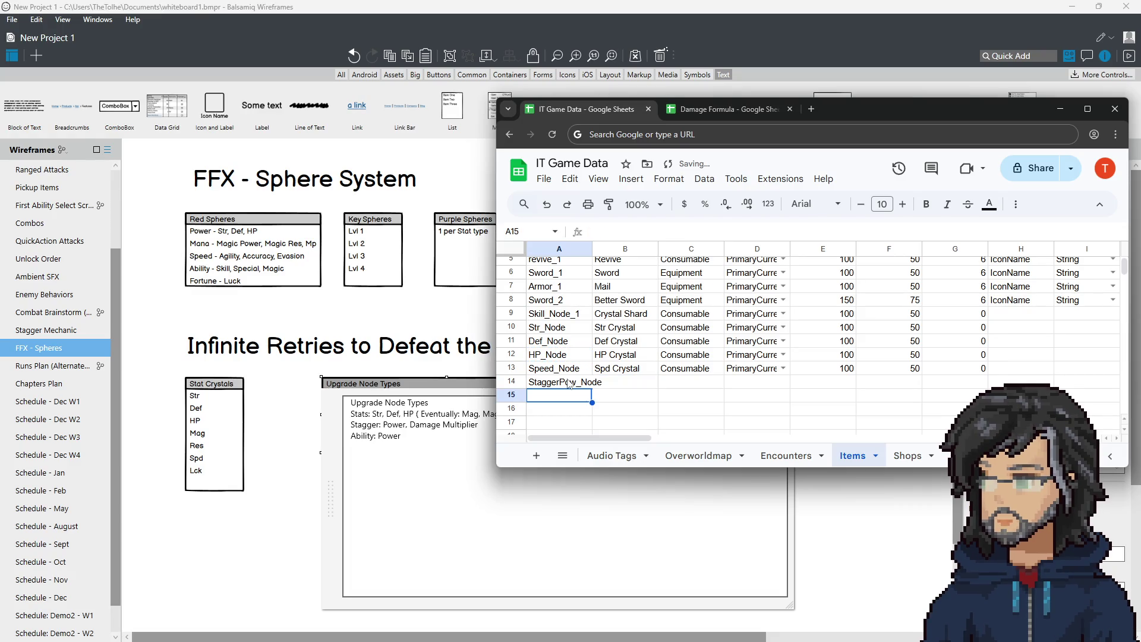
click(617, 372)
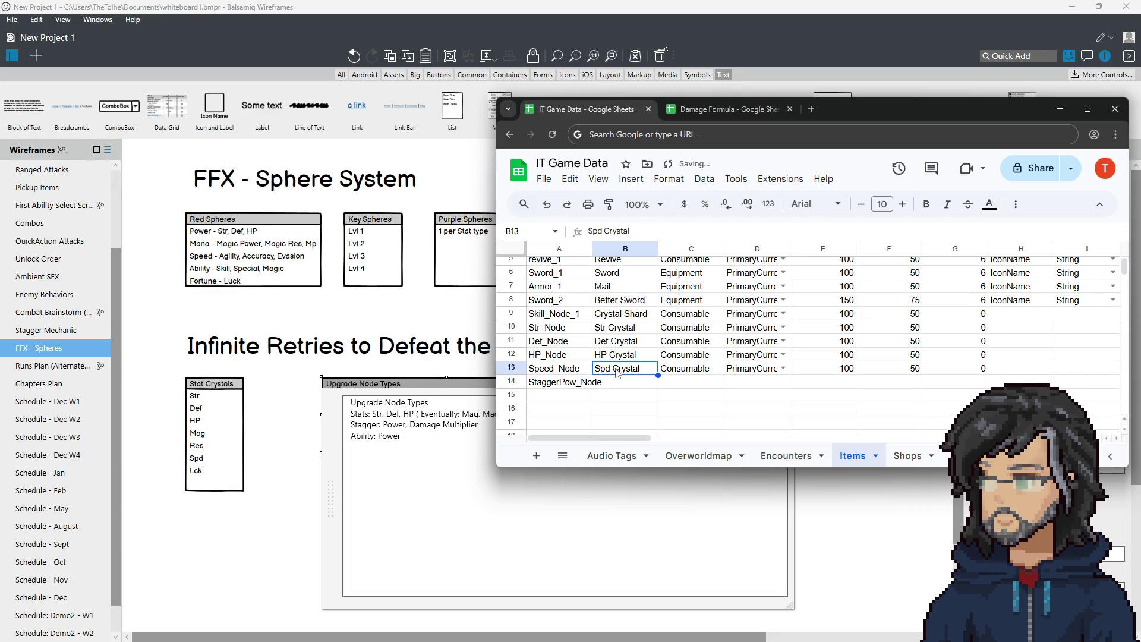
click(634, 385)
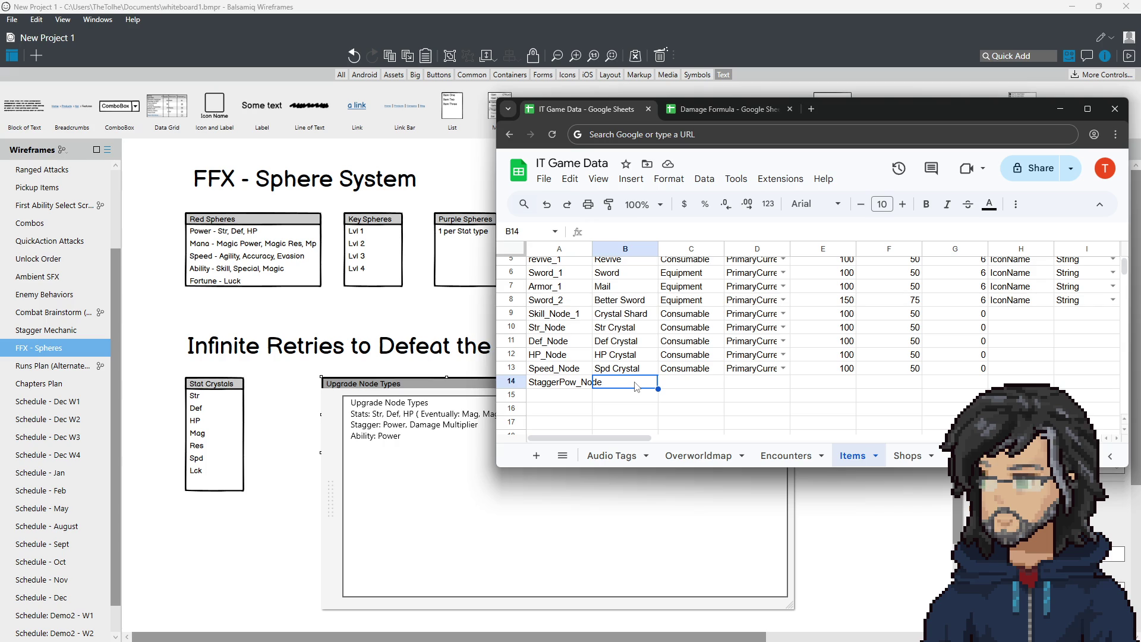
key(Left)
Step: Enter Ability_Node in A14 and AbilityCrystal in B14
text(A)
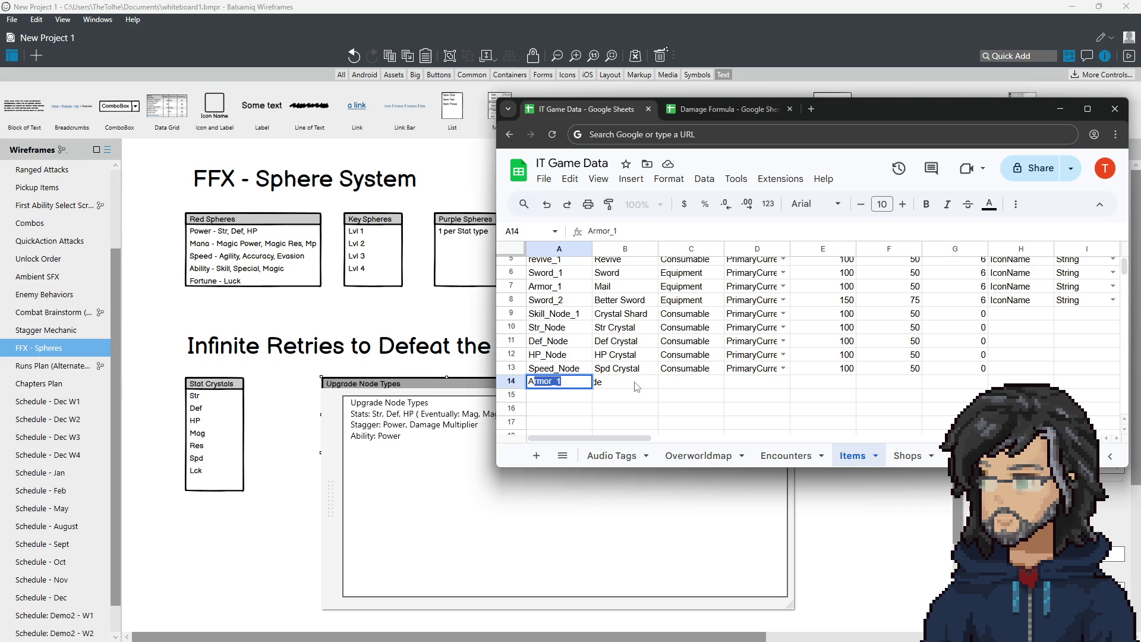
text(nily_Node)
key(Tab)
text(AbilityCrystals)
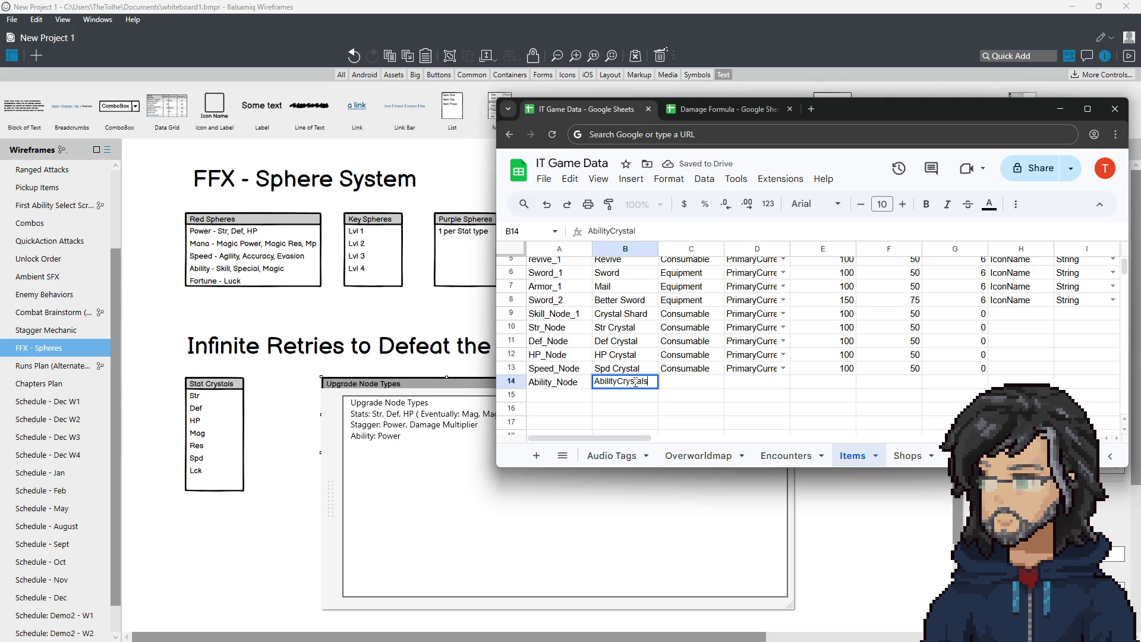
key(Return)
Step: Copy the Consumable type from C13 into C14
click(682, 385)
click(688, 370)
key(ctrl+c)
click(686, 385)
key(ctrl+v)
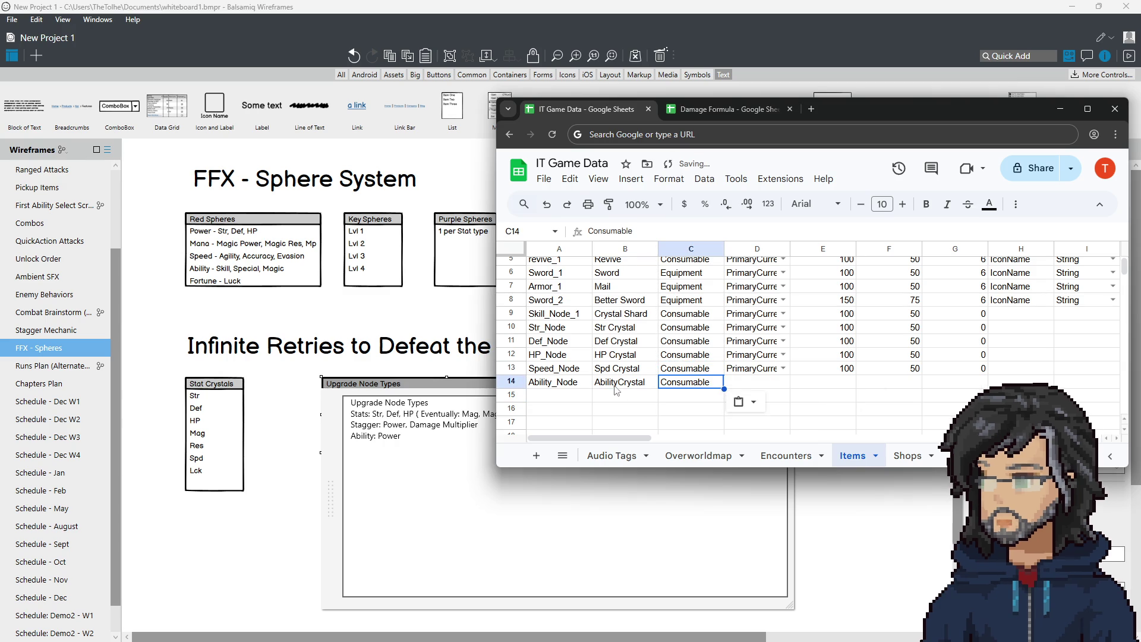
click(565, 387)
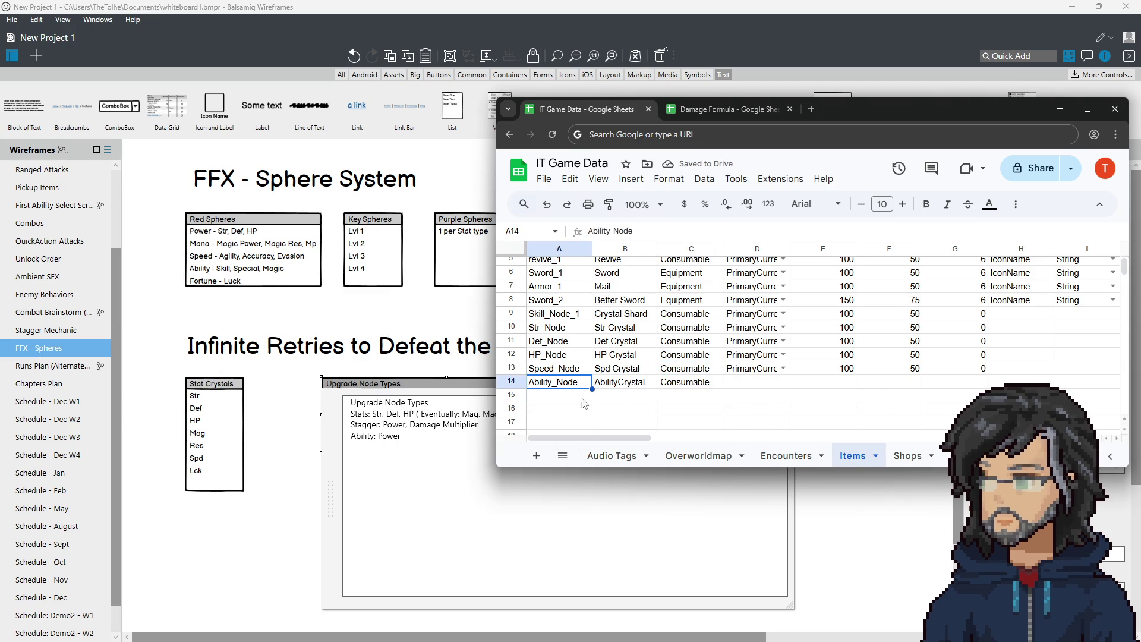
key(Right)
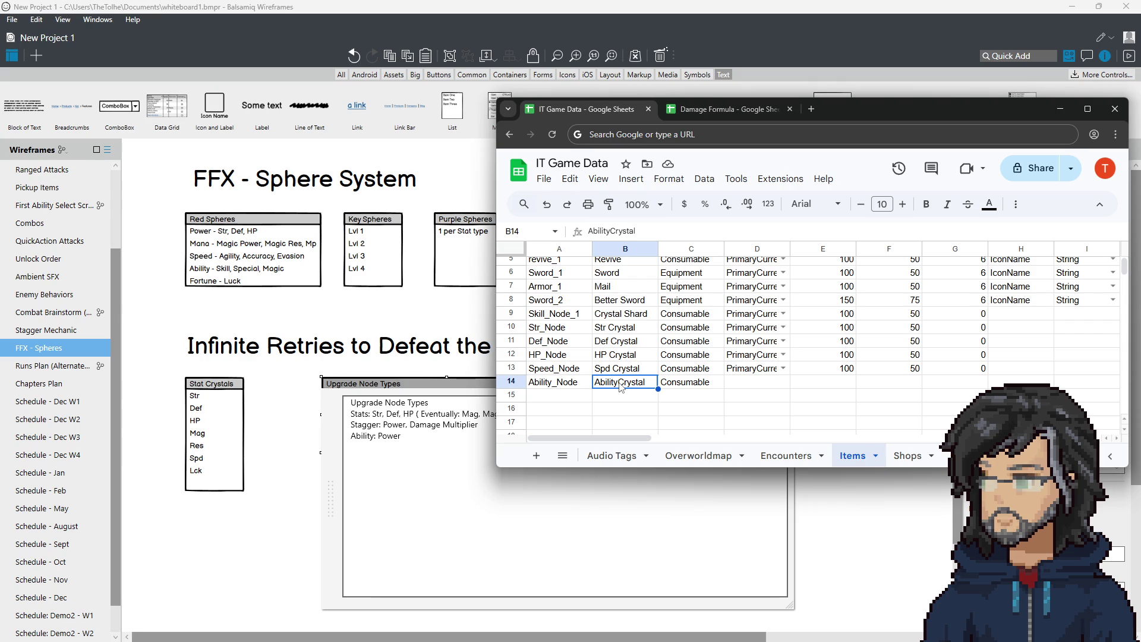
Step: Set A14 to StaggerPow_Node and add DamageMultipler_Node and Power_Node in A15 and A16
click(567, 388)
text(S)
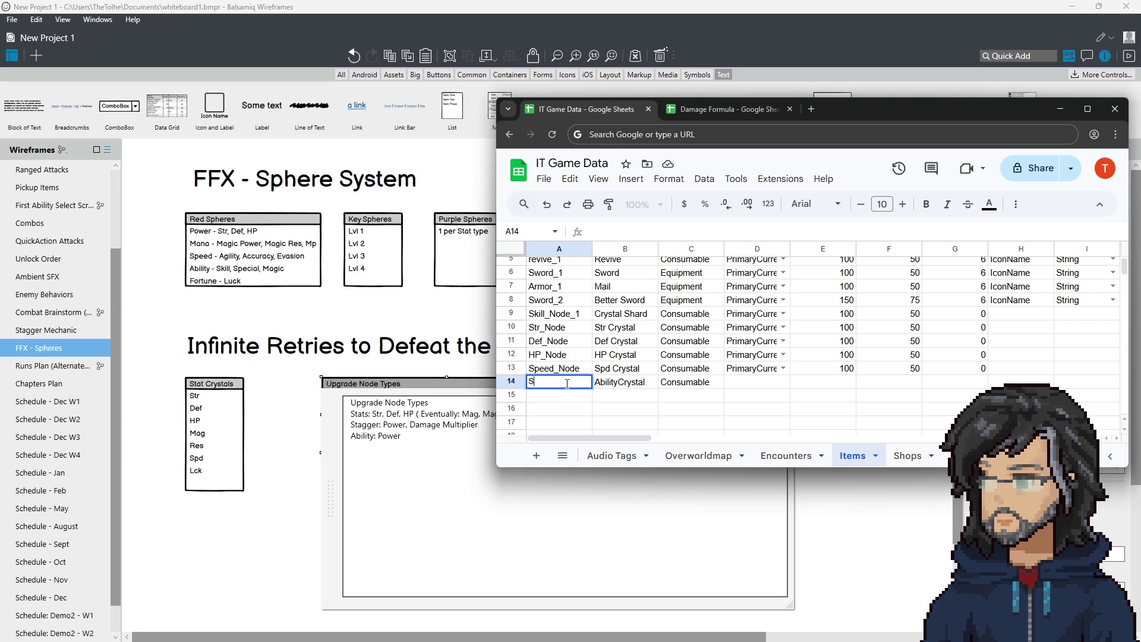
text(taggerPow_N)
text(ode)
key(Return)
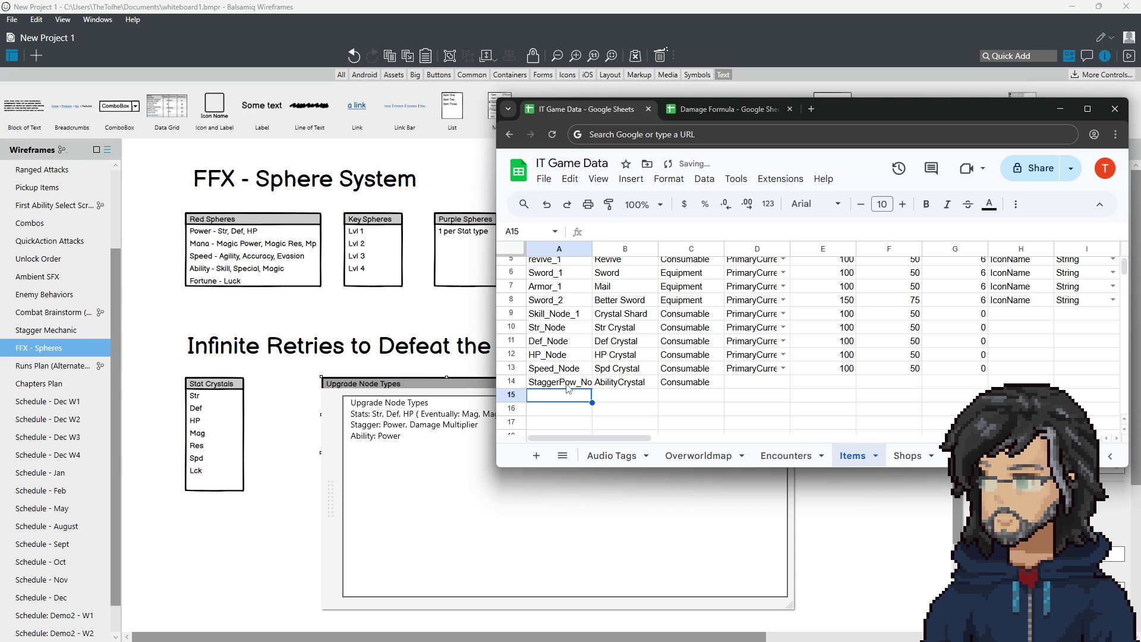
text(Dama)
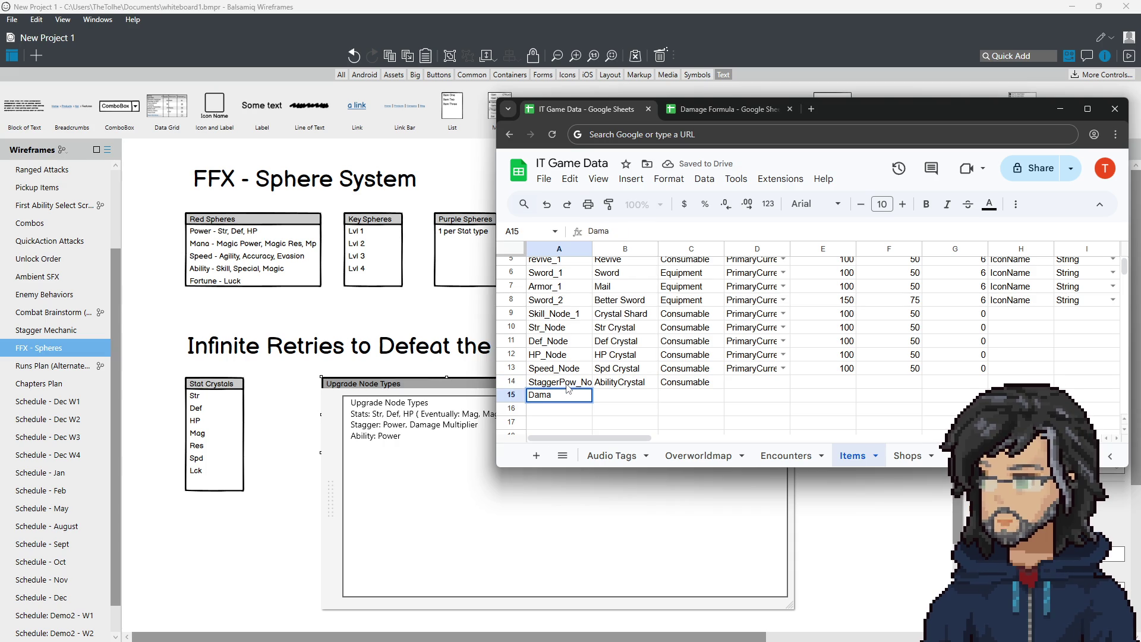
text(geMultipl)
text(er_Node)
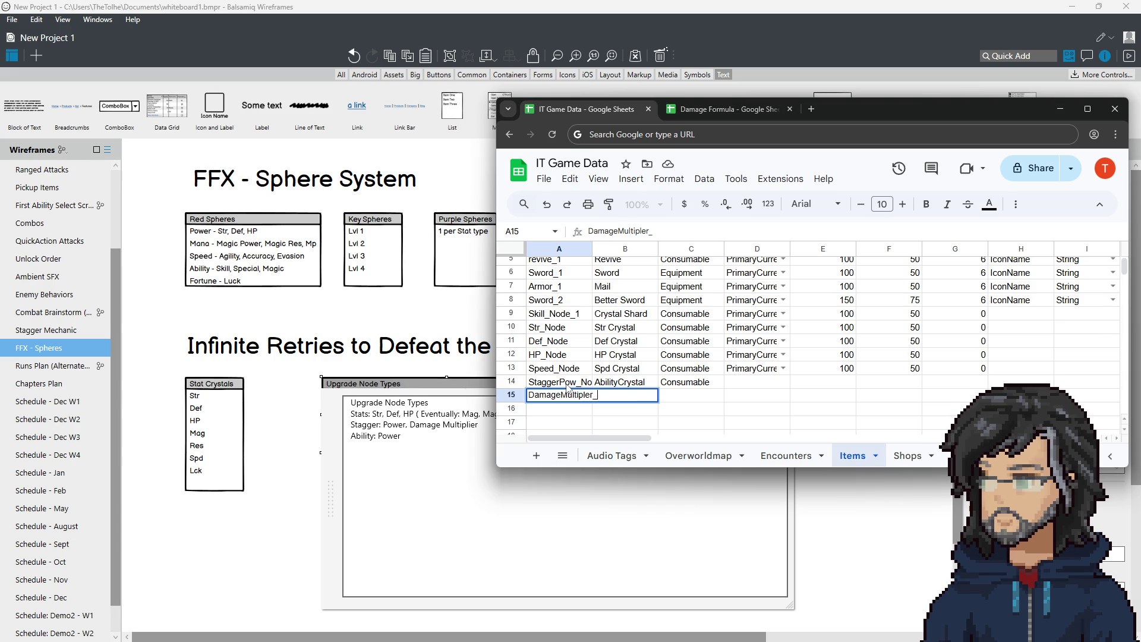
key(Return)
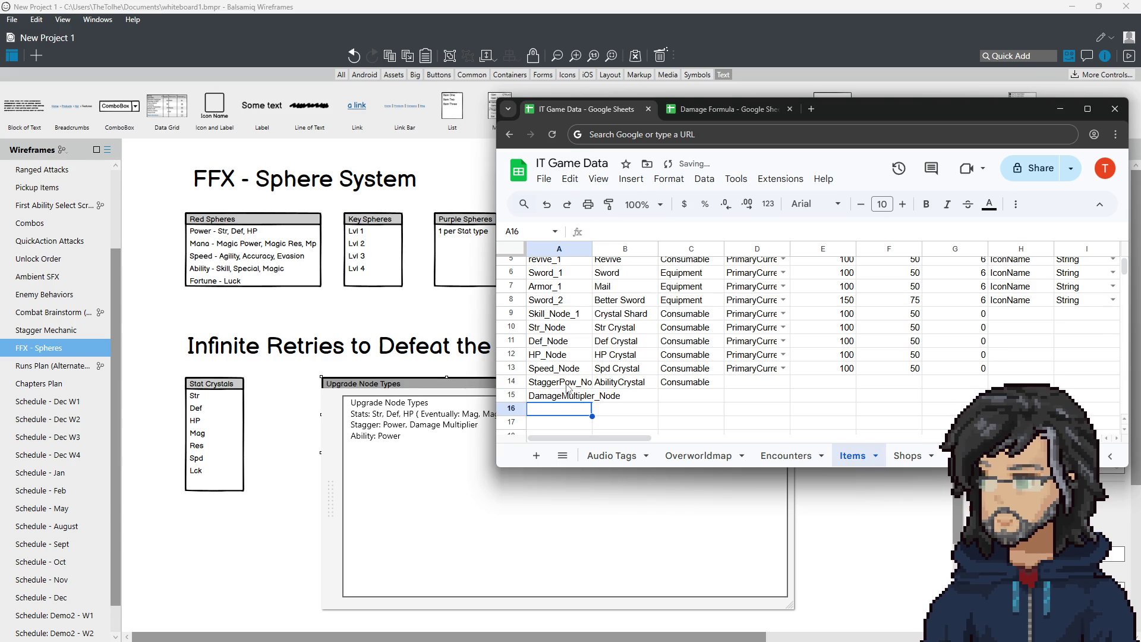
text(Power)
text(_BN)
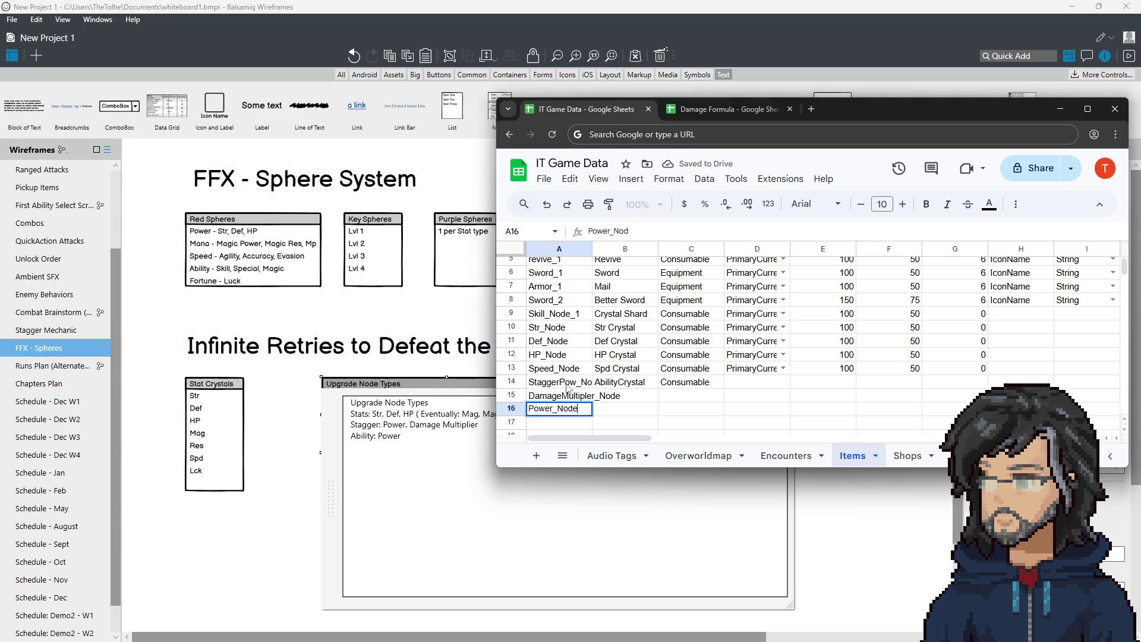
key(Tab)
key(Up)
key(Up)
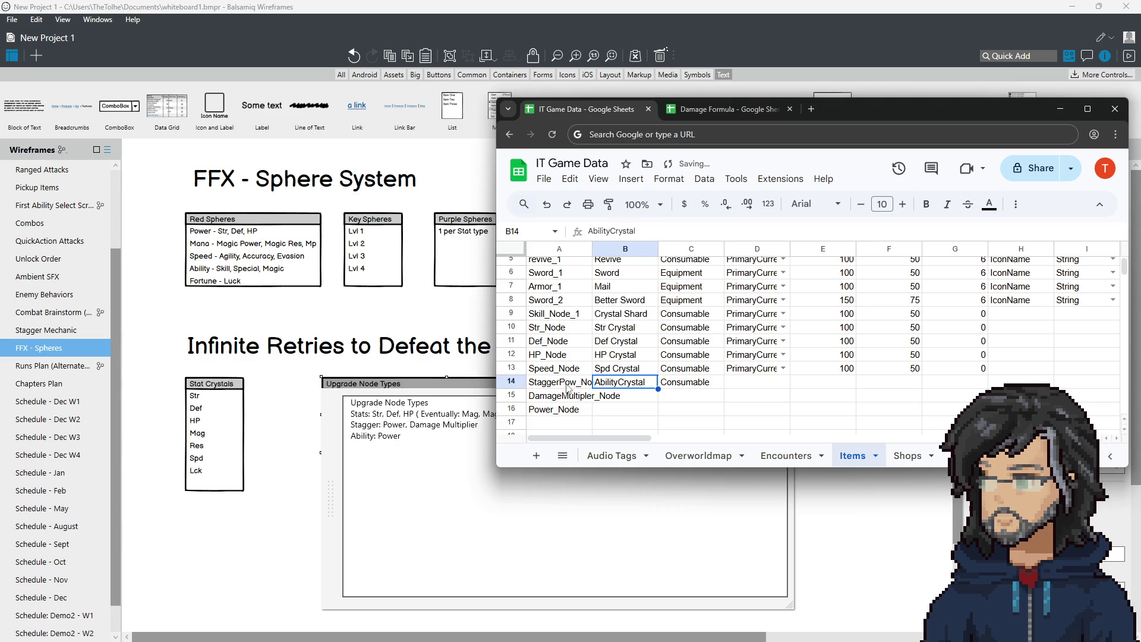
Step: Copy the crystal name into B15 and B16, renaming B15 to Impact Crystal
key(ctrl+c)
key(Down)
key(shift+Down)
key(ctrl+v)
key(shift+Up)
key(F2)
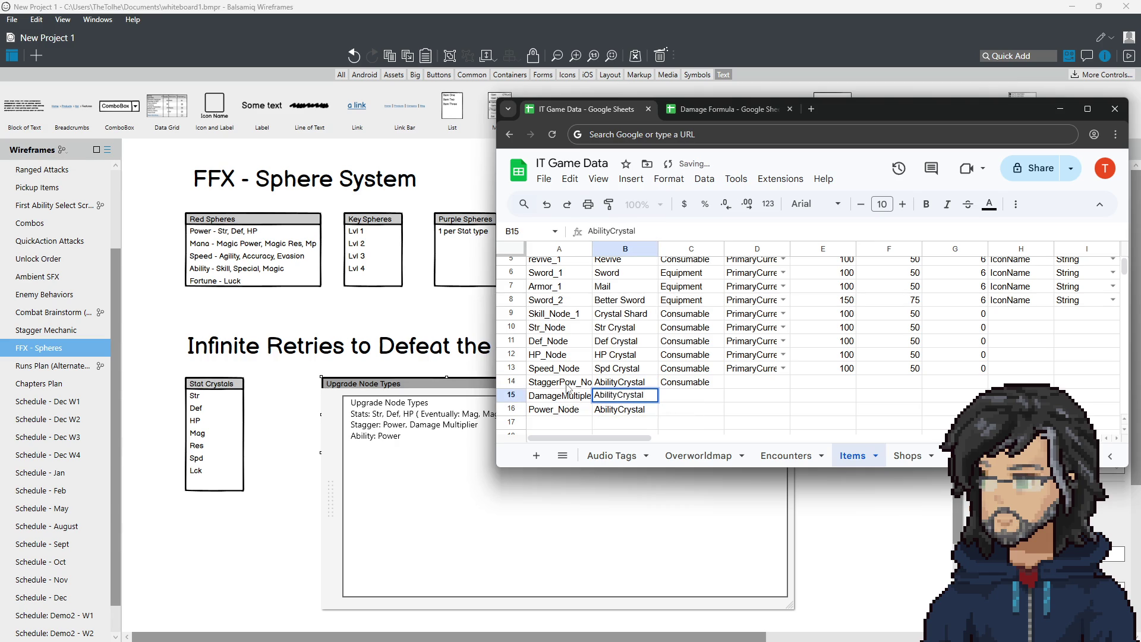
key(Left)
key(Left)
key(Left)
key(BackSpace)
key(BackSpace)
key(BackSpace)
key(BackSpace)
text(Impact)
key(Return)
Step: Rename B16 to Power Crystal and B14 to Stagger Crystal
key(F2)
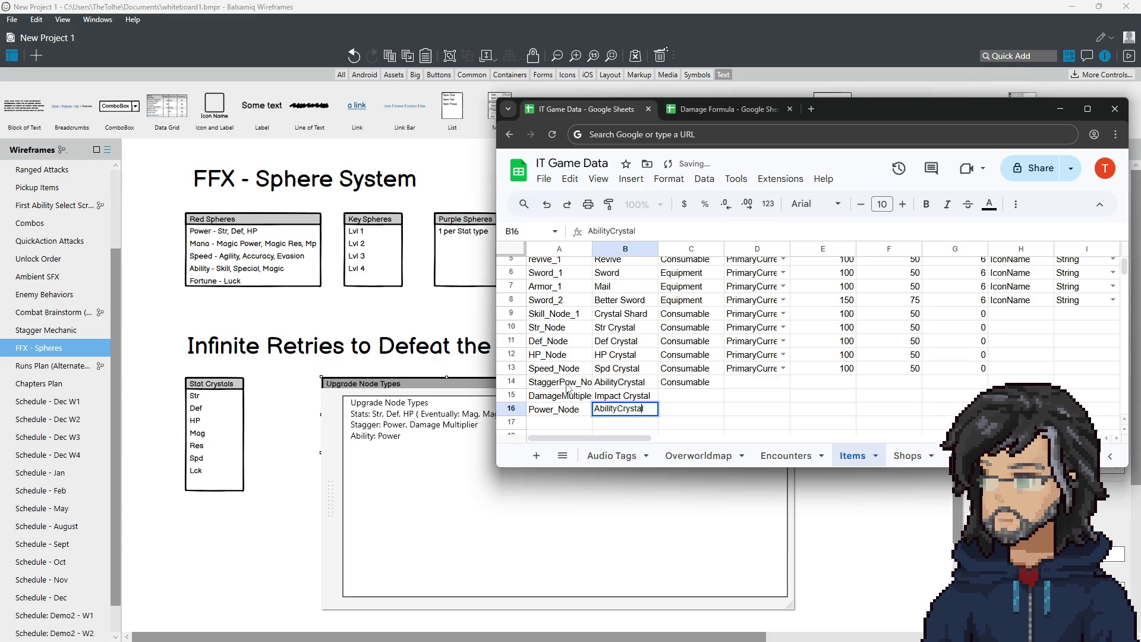
key(Left)
key(Left)
key(Left)
key(BackSpace)
key(BackSpace)
key(BackSpace)
key(BackSpace)
key(BackSpace)
text(Power)
key(Return)
key(Up)
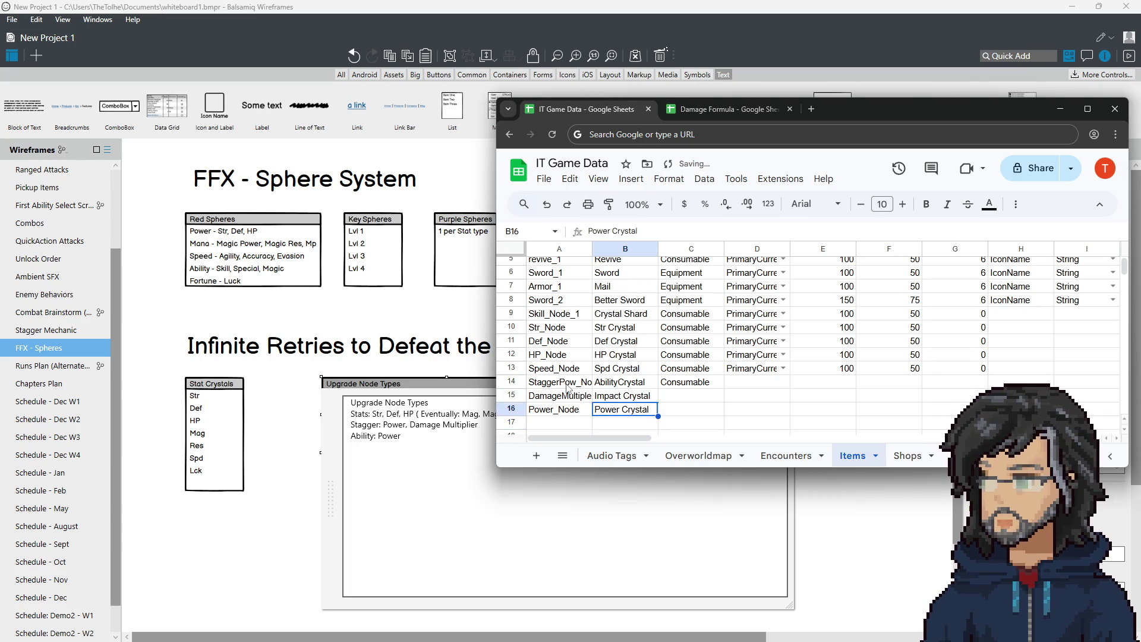
key(Up)
key(Up)
key(F2)
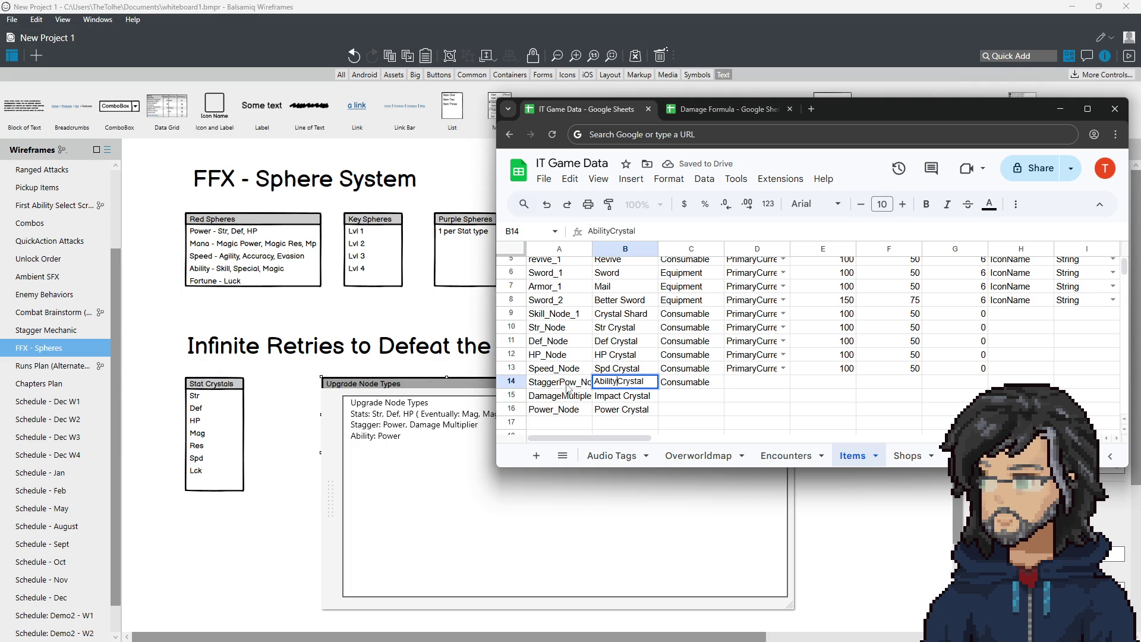
key(Left)
key(Left)
key(Left)
key(BackSpace)
key(BackSpace)
key(BackSpace)
key(BackSpace)
key(BackSpace)
text(Stagger)
key(Return)
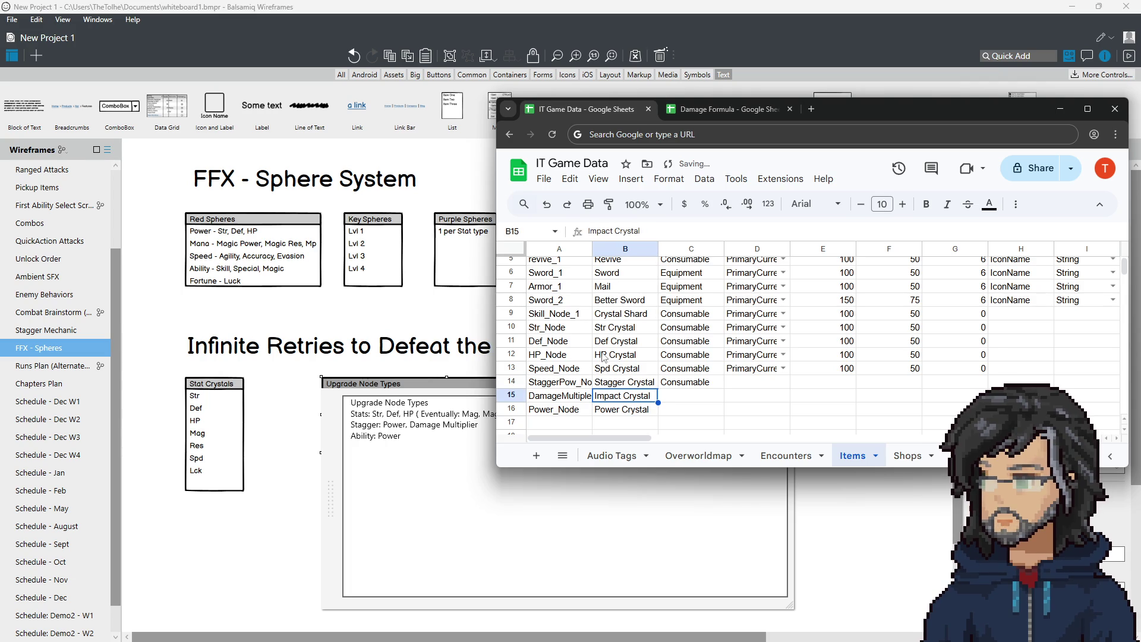
click(636, 387)
Step: Copy the Consumable tag from C14 into C15:C16
click(700, 387)
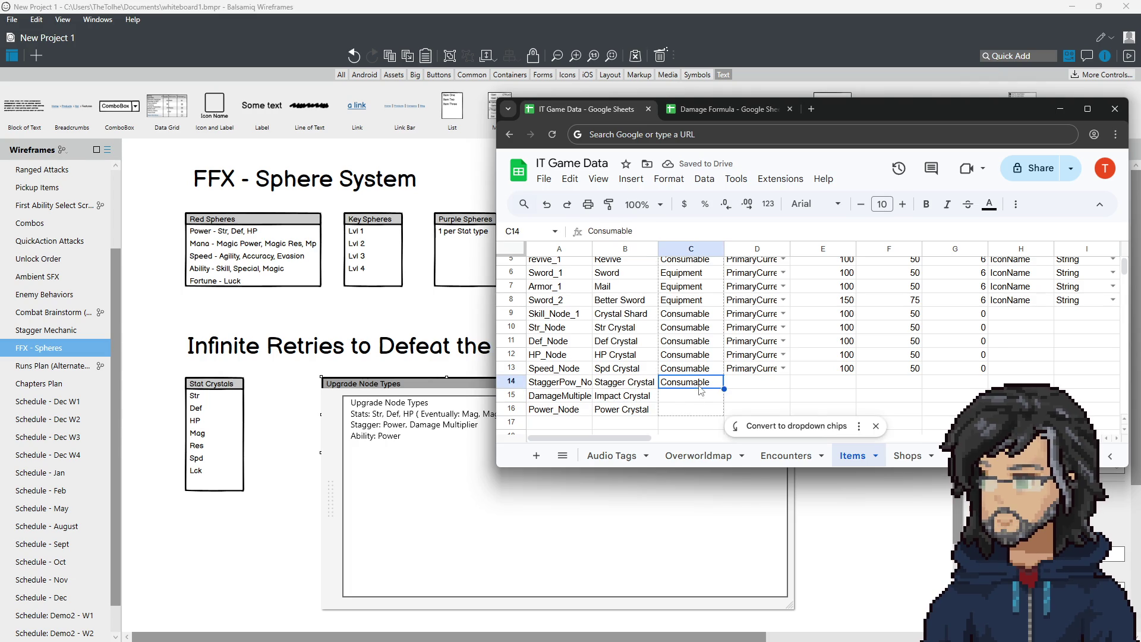
key(ctrl+c)
click(684, 395)
key(ctrl+v)
click(683, 408)
key(ctrl+v)
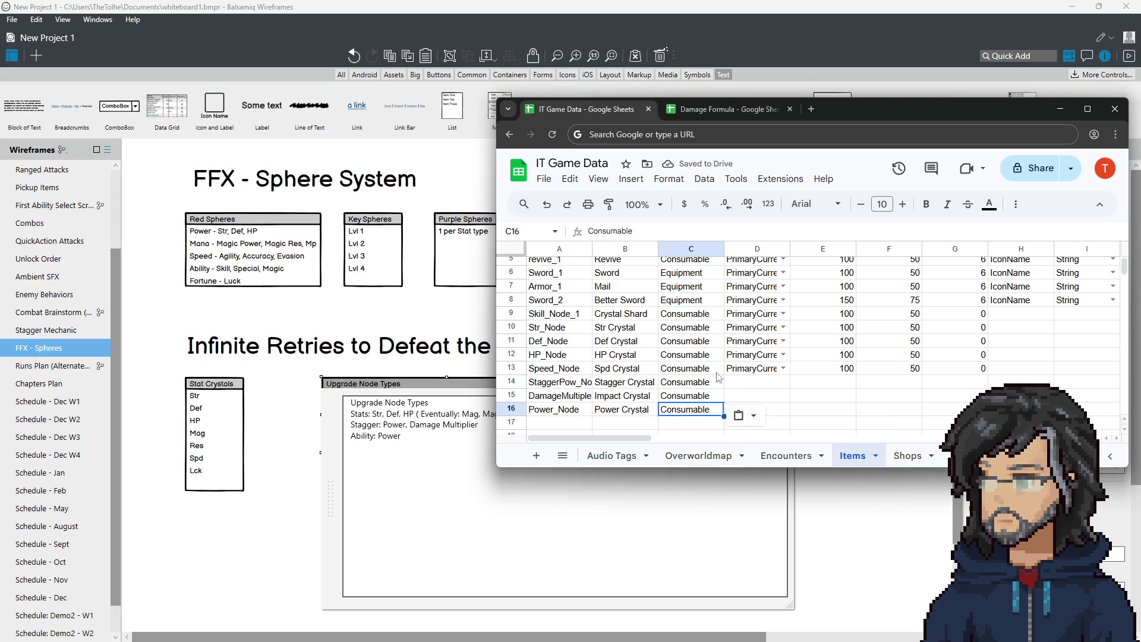
Step: Fill D14:D16 with PrimaryCurrency copied from D13
click(752, 369)
key(ctrl+c)
click(758, 382)
key(ctrl+v)
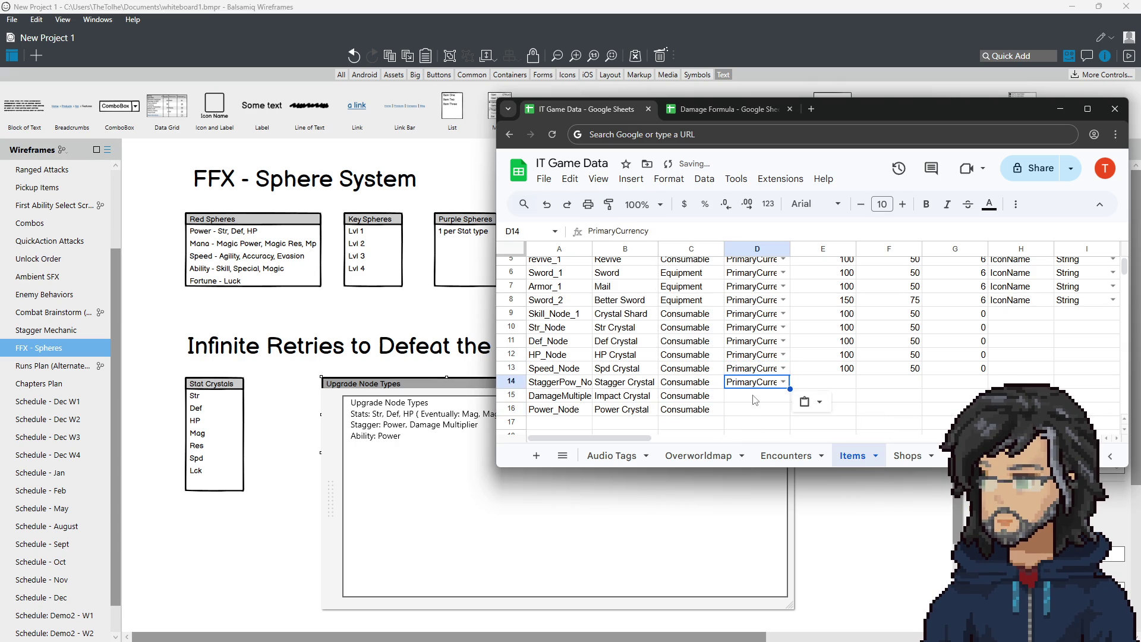
click(756, 395)
key(ctrl+v)
click(756, 409)
key(ctrl+v)
Step: Copy row 13's cost 100, sell 50 and 0 static props into rows 14–16
click(827, 370)
drag(826, 368, 957, 368)
key(ctrl+c)
click(826, 382)
key(ctrl+v)
click(826, 396)
key(ctrl+v)
click(830, 410)
key(ctrl+v)
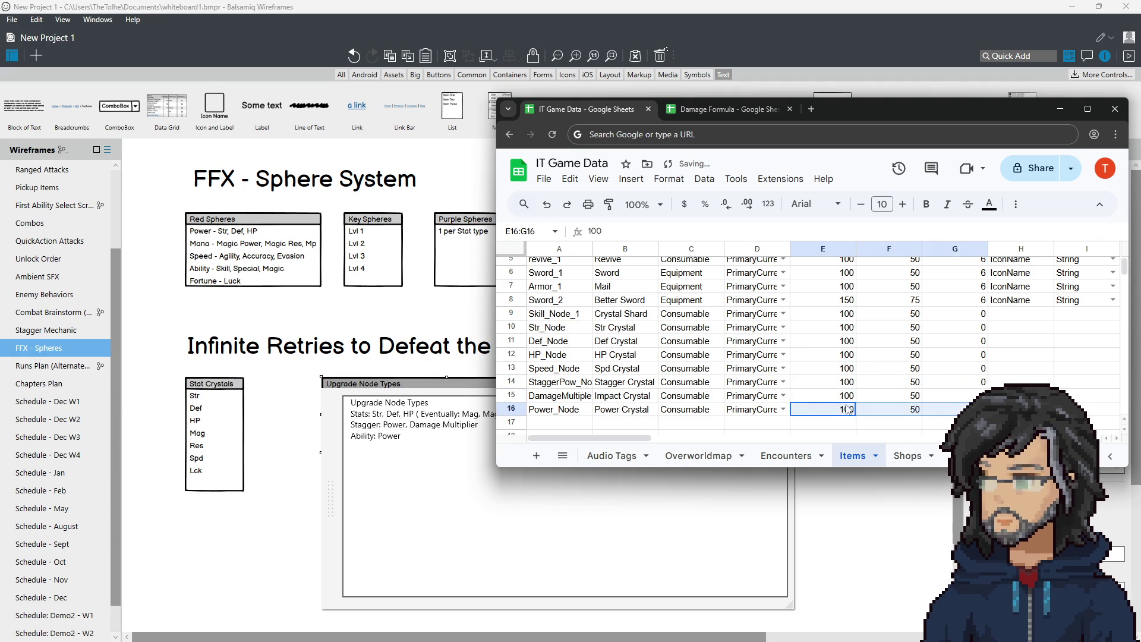
click(885, 341)
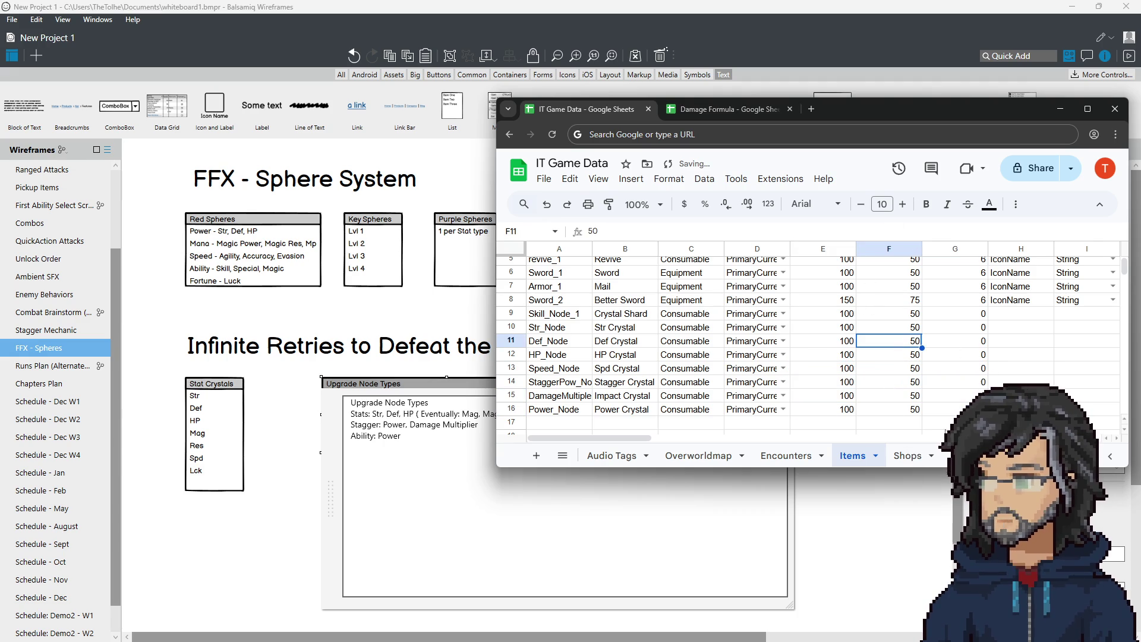
Step: Review node item rows A9:G16 and the Item Cost and Sell headers, then move Chrome aside
mouse_move(634, 438)
mouse_down()
mouse_move(881, 436)
mouse_move(565, 435)
mouse_up()
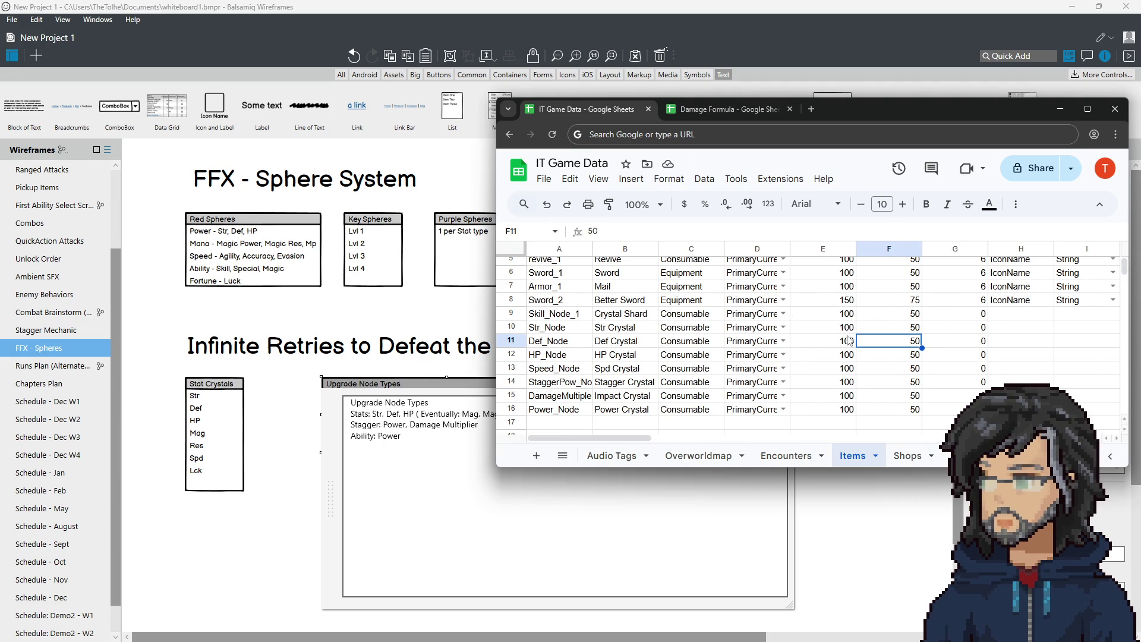
mouse_move(559, 314)
mouse_down()
mouse_move(889, 410)
mouse_move(955, 410)
mouse_up()
scroll(912, 373, up, 2)
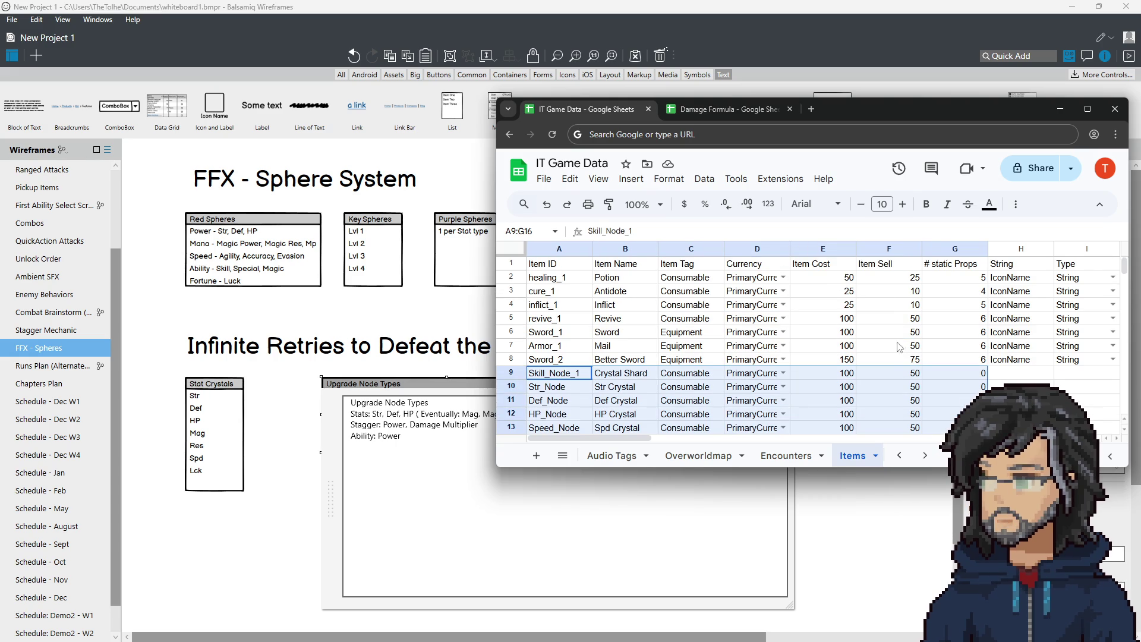
click(819, 269)
click(888, 267)
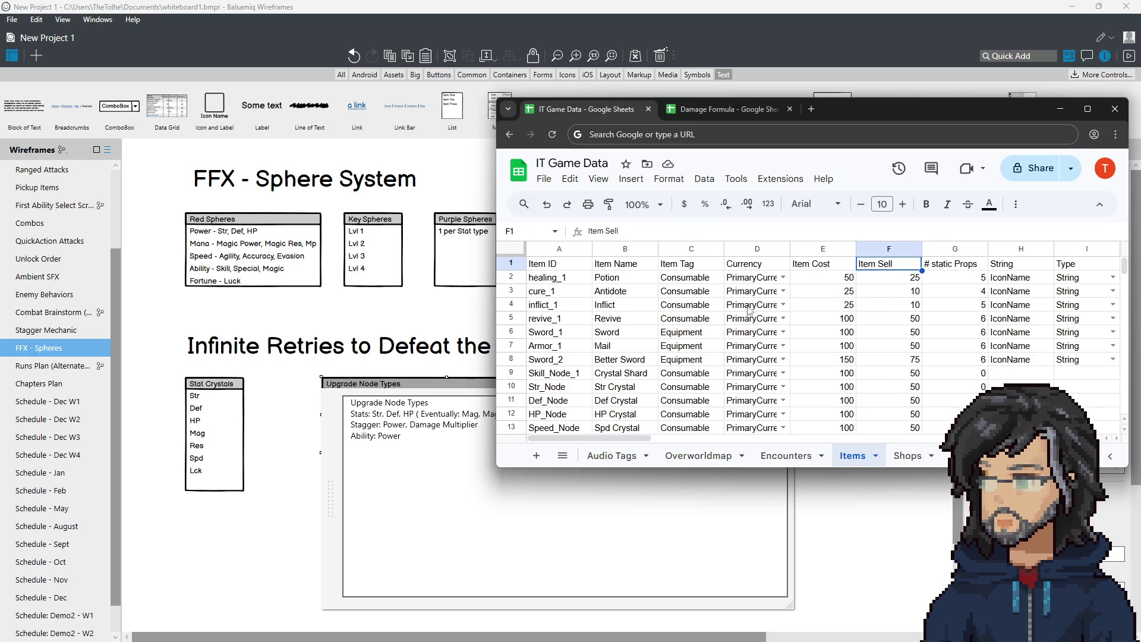
scroll(740, 318, down, 5)
scroll(738, 317, up, 5)
mouse_move(868, 112)
mouse_down()
mouse_move(571, 144)
mouse_move(0, 148)
mouse_up()
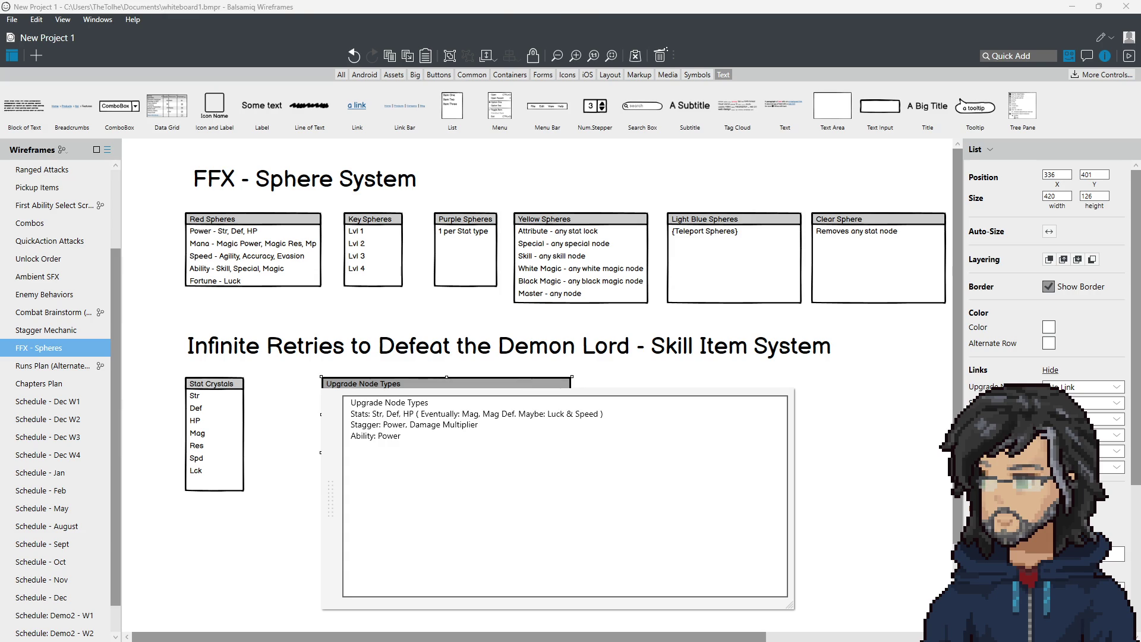
Step: Return to the Unity Editor and bring up the TheTools menu
key(alt+Tab)
click(315, 25)
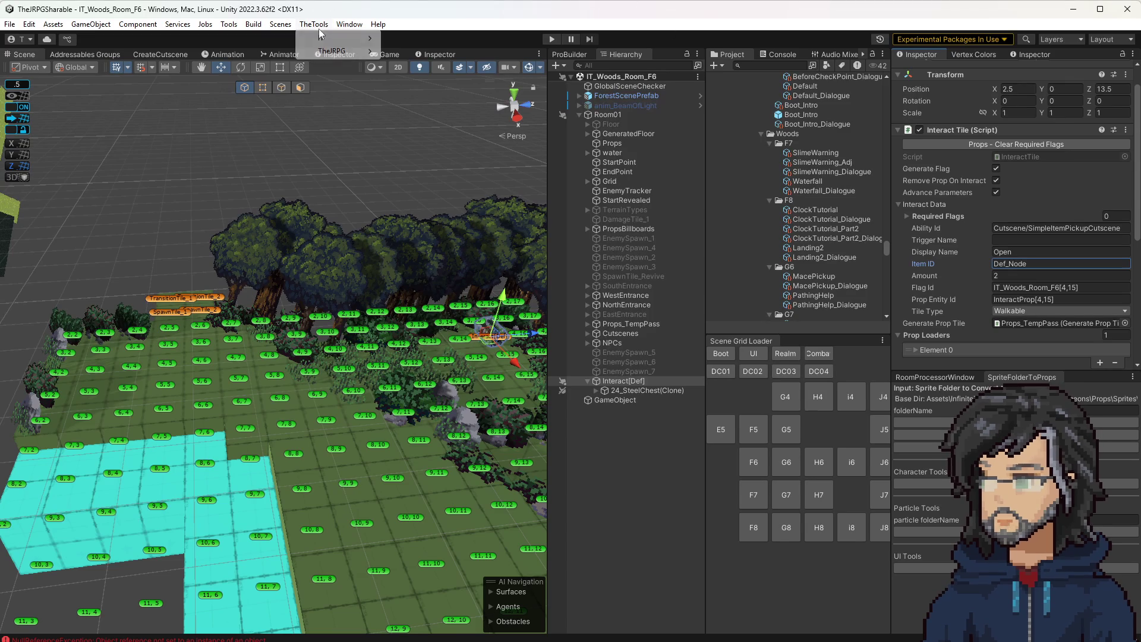
Step: Run the TheTools > IT > Parser command to import the sheet data
mouse_move(333, 37)
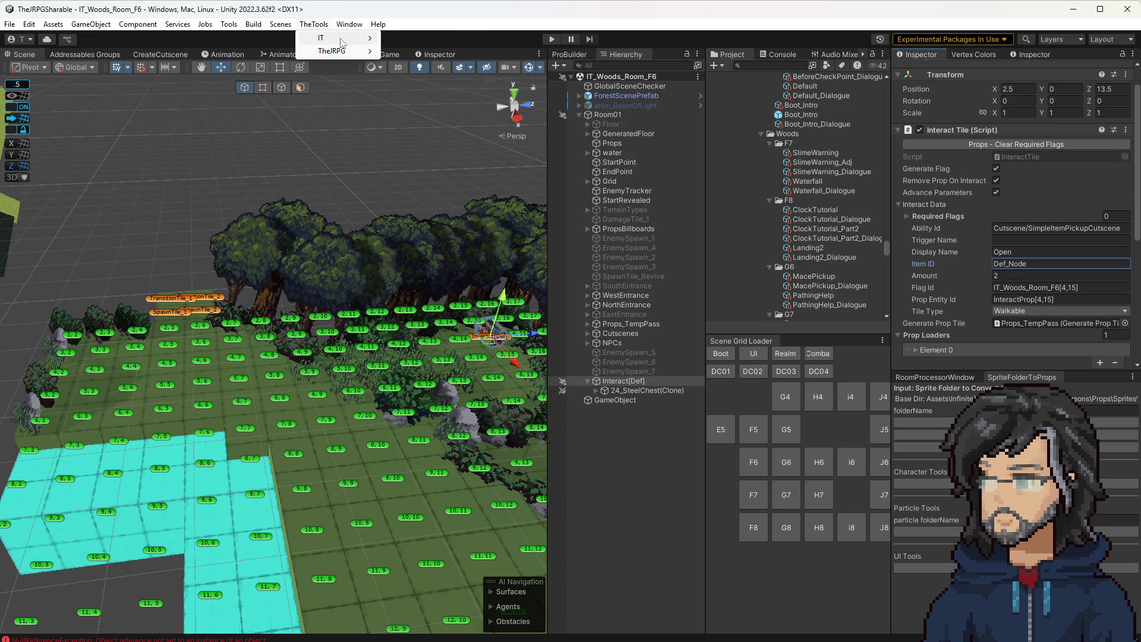
mouse_move(416, 78)
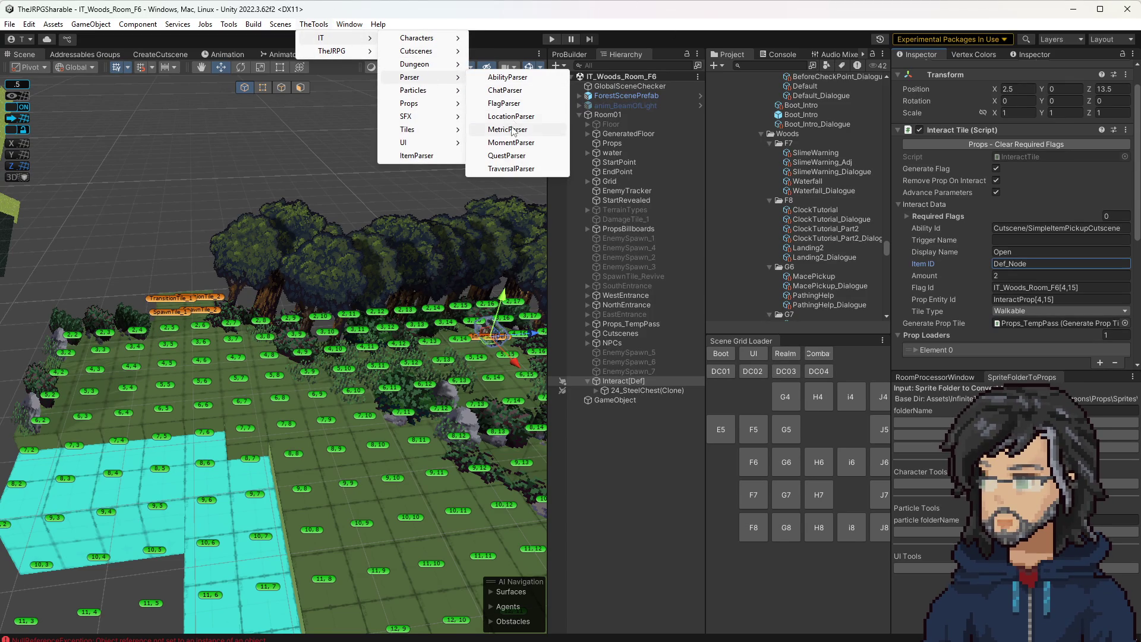
click(493, 166)
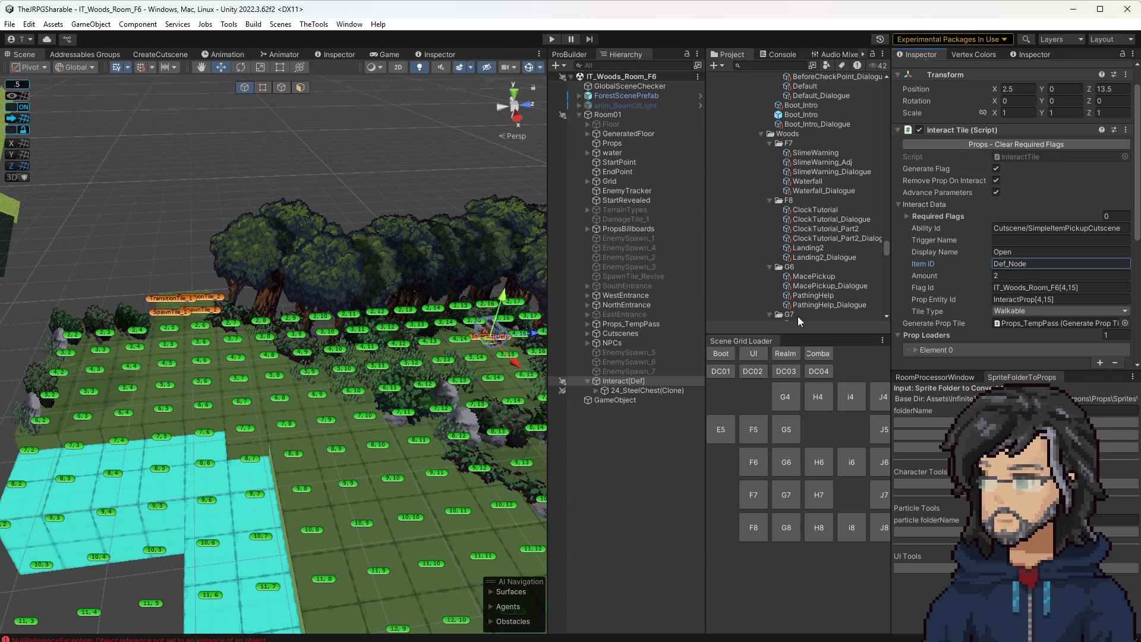
Step: Check Stagger Crystal in the Game Foundation Inventory window, then close it
click(351, 24)
mouse_move(416, 145)
click(543, 163)
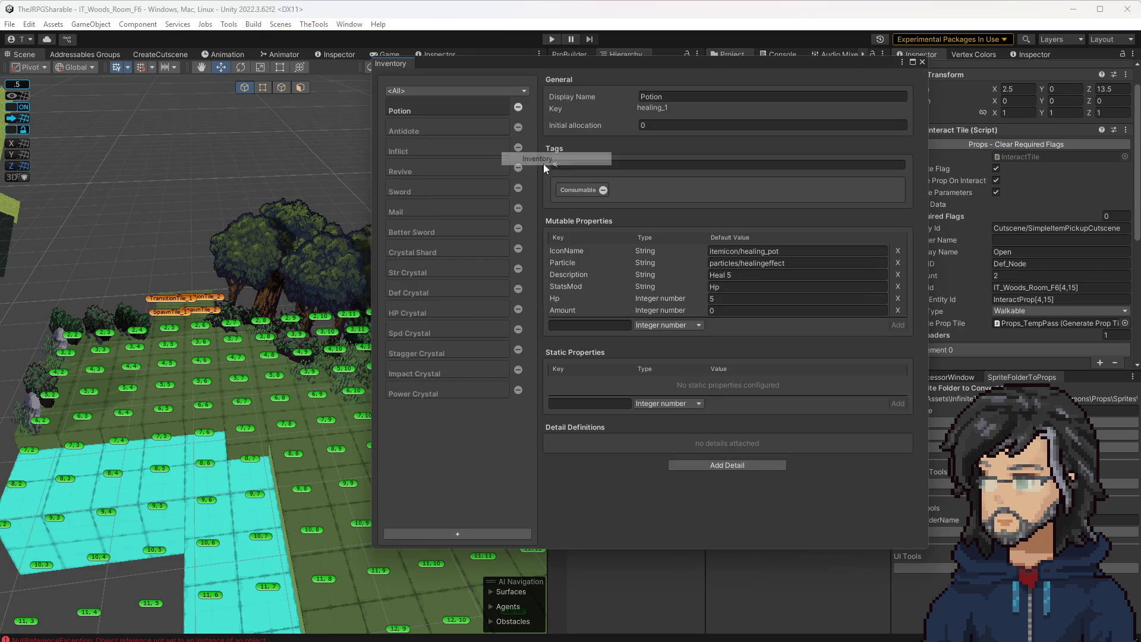
click(437, 353)
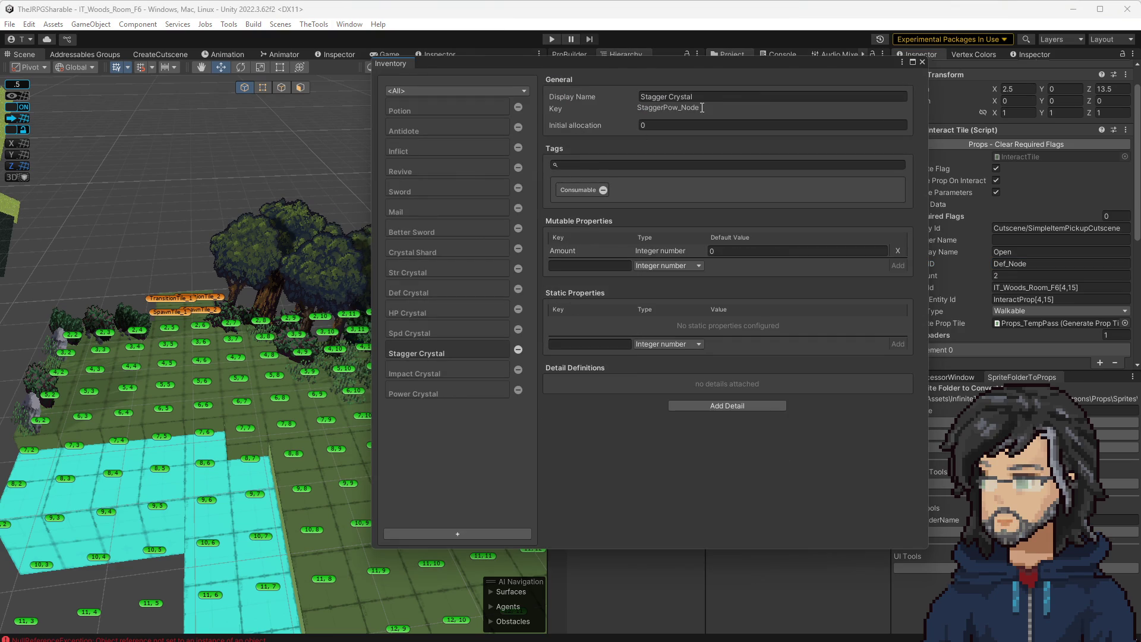
click(921, 61)
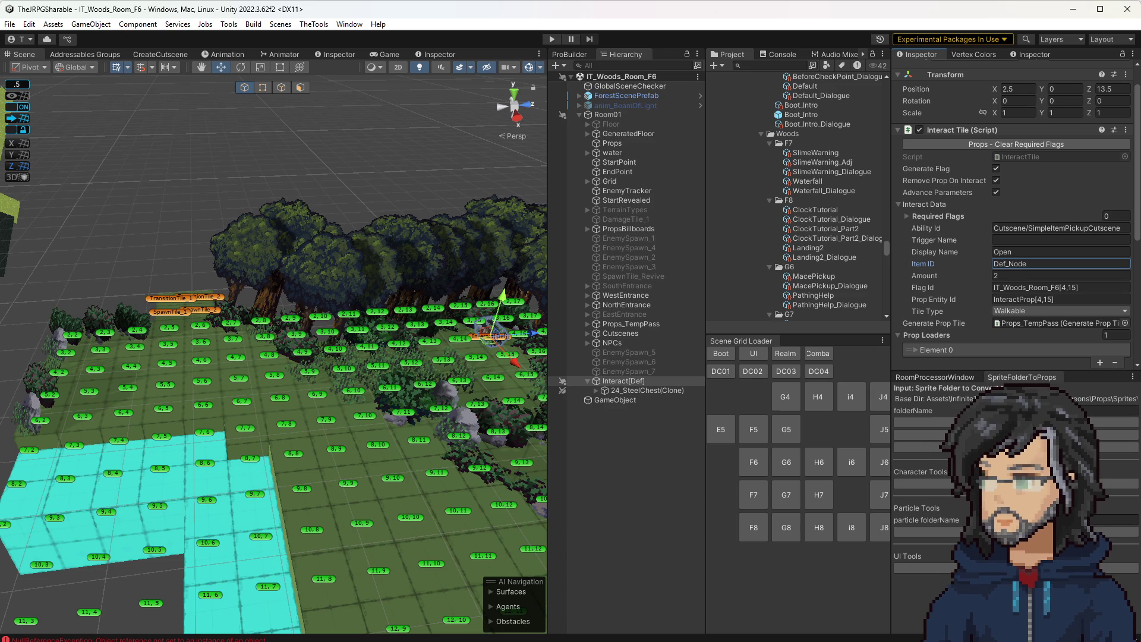
Step: Open AbilityImprovementNode.cs in Visual Studio via a code search for 'node ab'
key(alt+Tab)
click(449, 254)
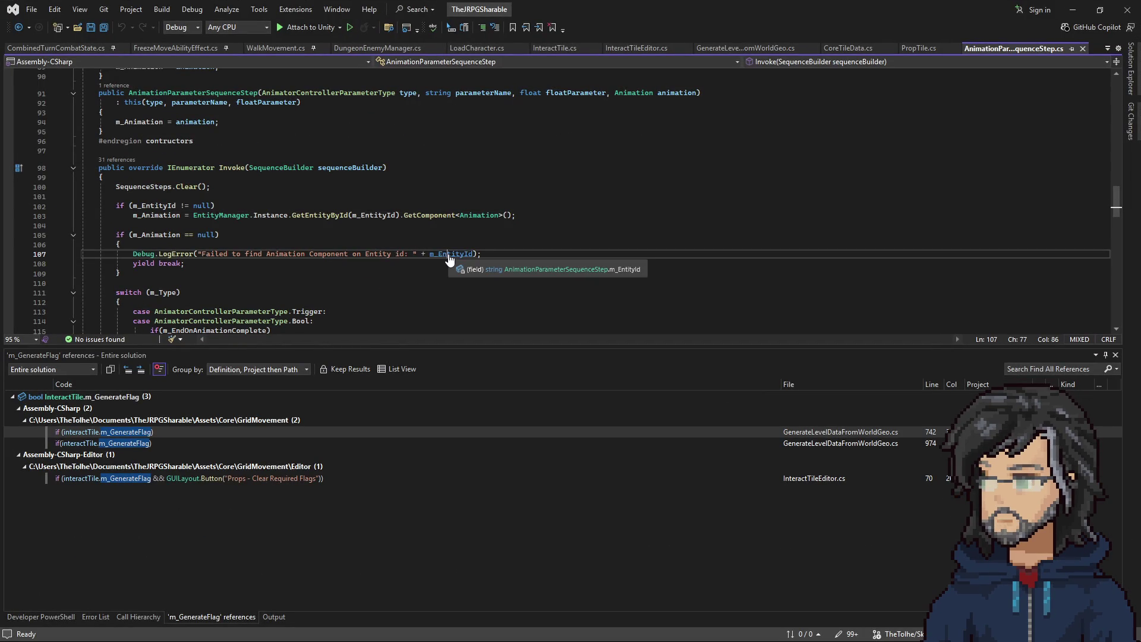
key(ctrl+t)
text(node ab)
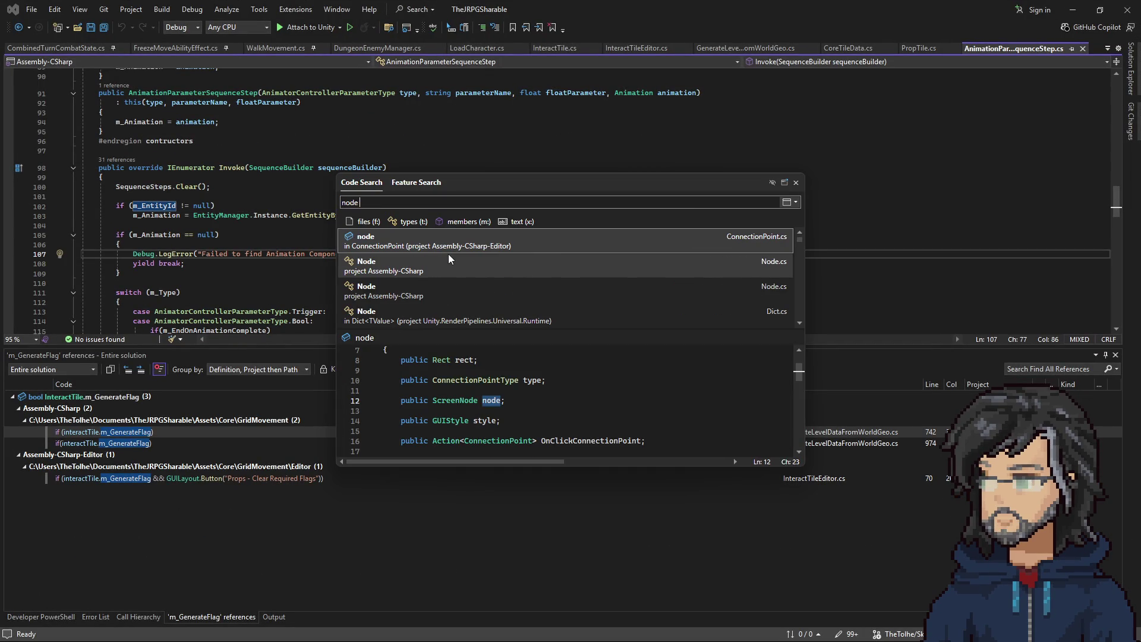
click(448, 254)
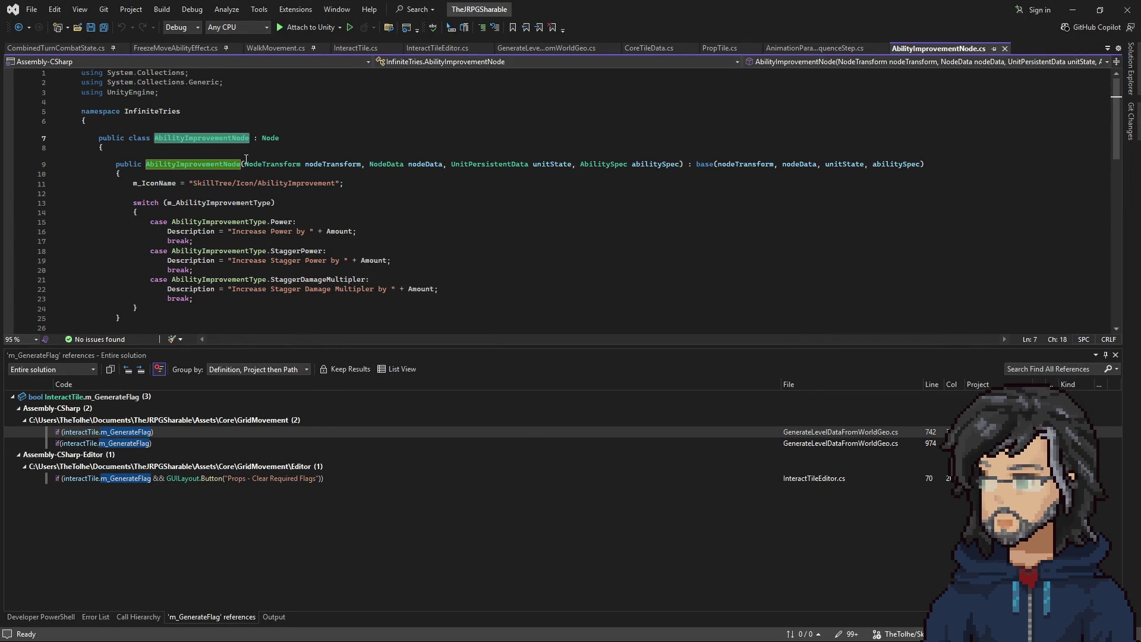
scroll(328, 218, down, 5)
scroll(328, 218, down, 8)
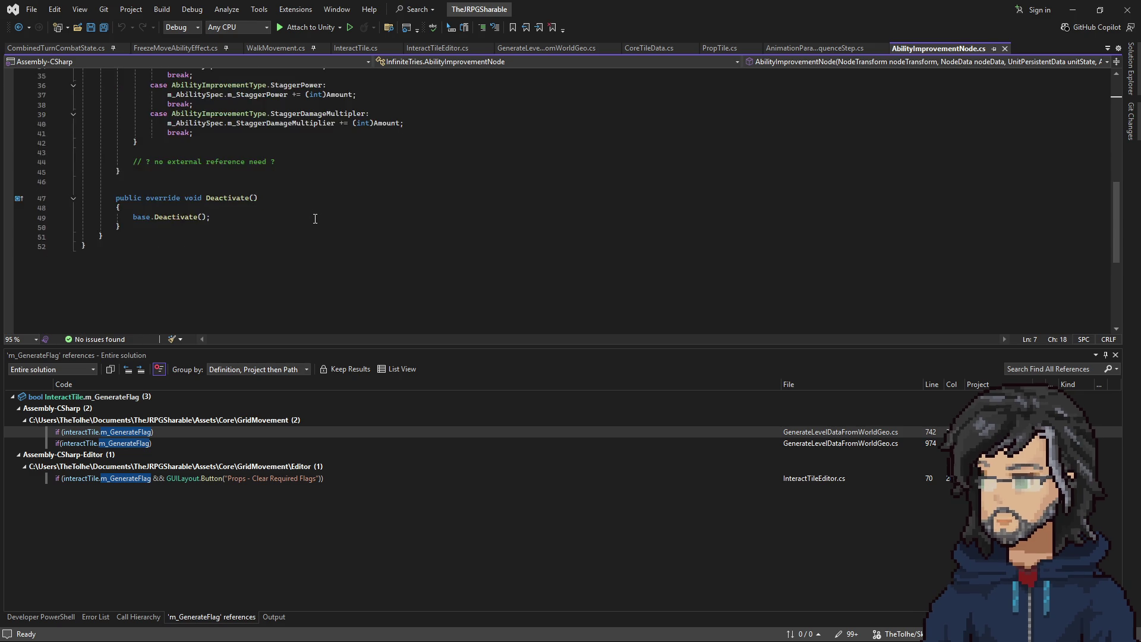
scroll(321, 221, up, 12)
scroll(321, 221, up, 1)
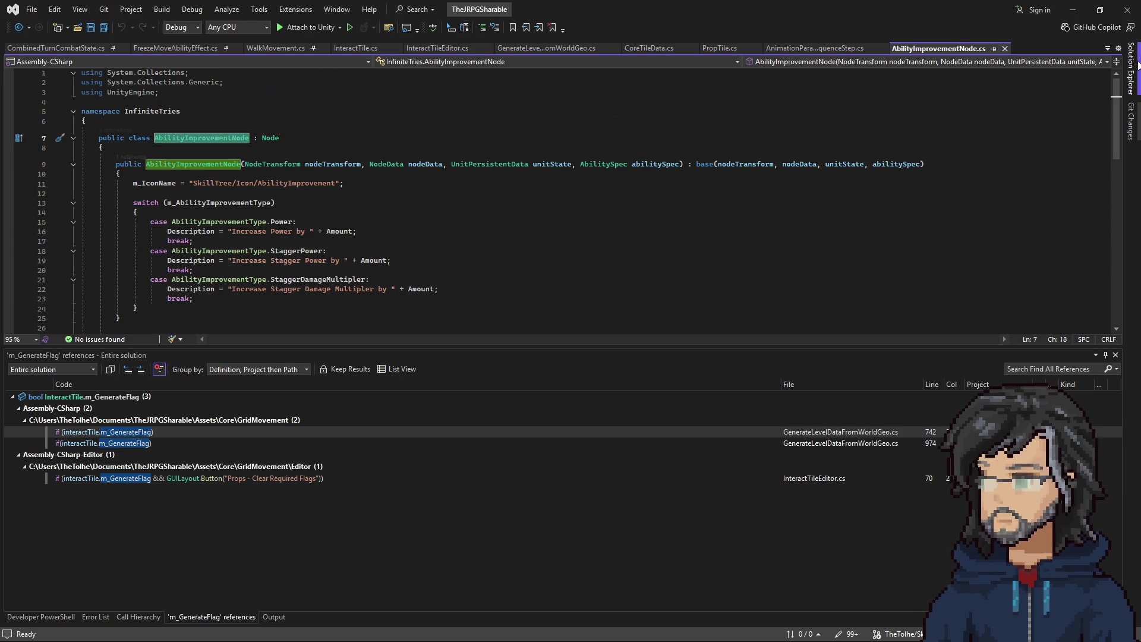
mouse_move(1131, 68)
scroll(1070, 297, down, 4)
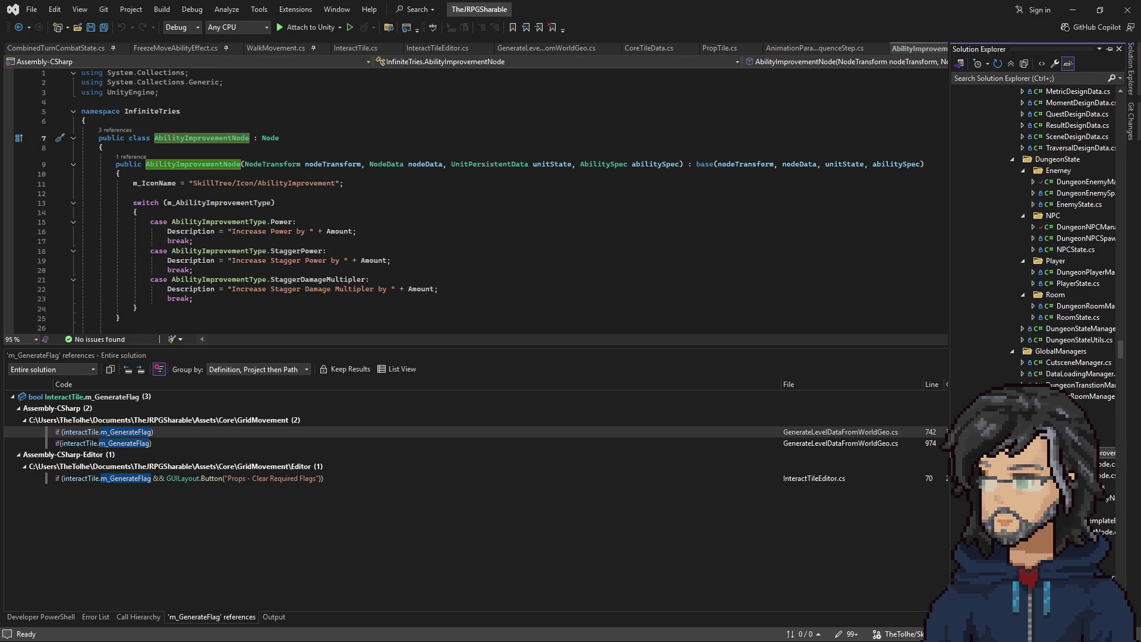
Step: Open StatNode.cs from Solution Explorer and look through it
click(1081, 509)
scroll(329, 226, down, 2)
scroll(309, 220, up, 2)
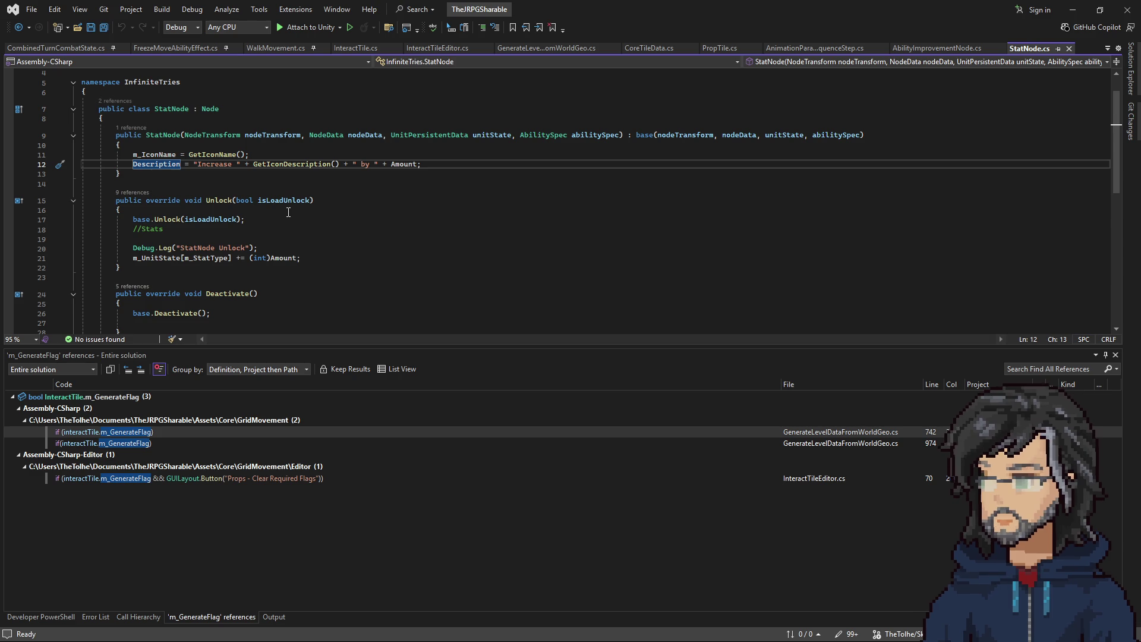
scroll(289, 213, down, 2)
scroll(292, 211, up, 3)
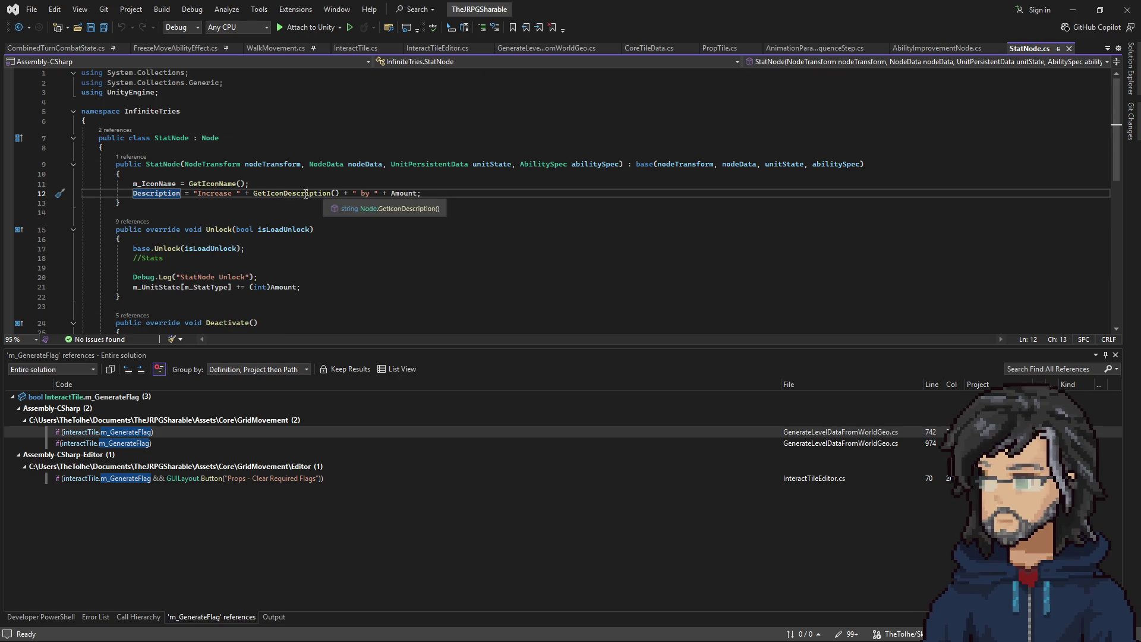
Step: Go to the Node class definition and scroll down to GetStatRequiredItem
right_click(214, 139)
click(249, 199)
scroll(291, 235, down, 1)
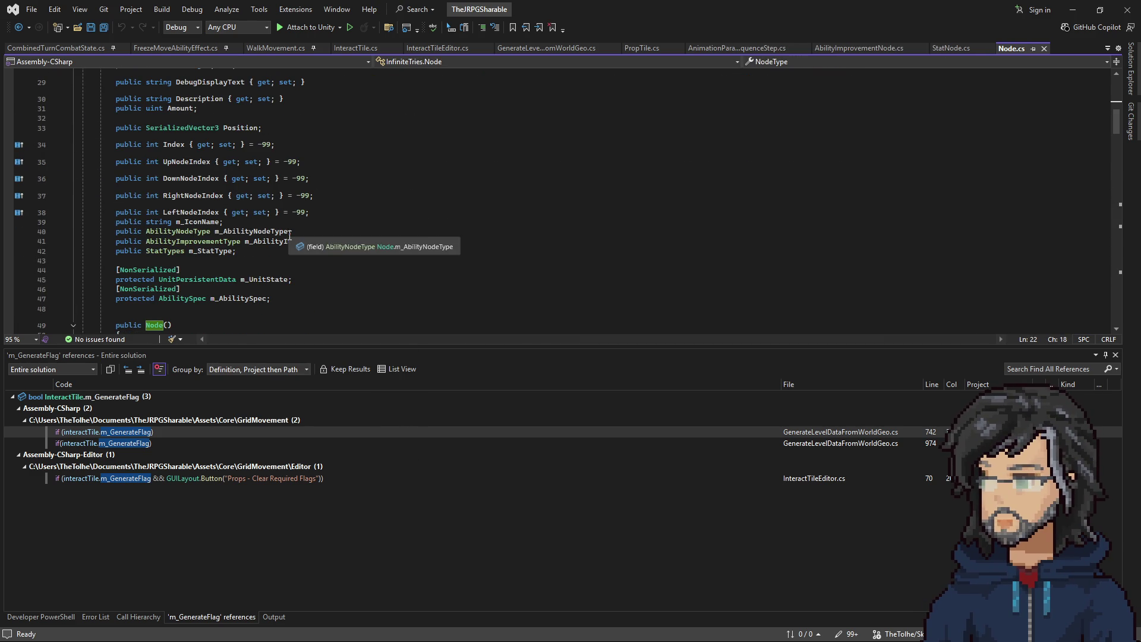
scroll(261, 241, down, 4)
scroll(259, 242, down, 14)
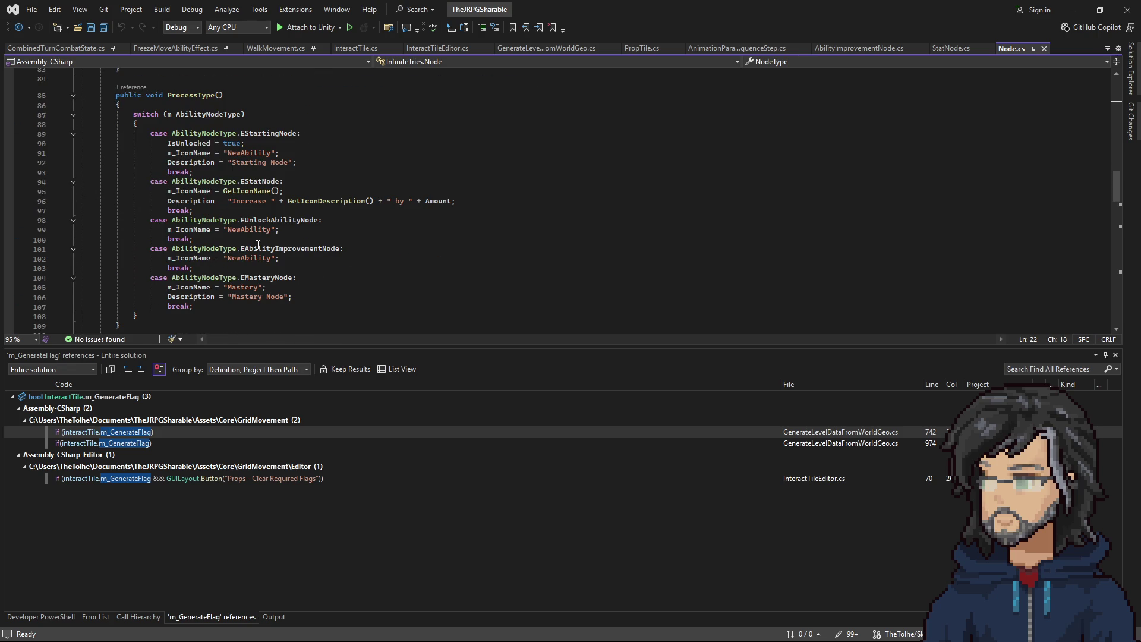
scroll(259, 244, down, 16)
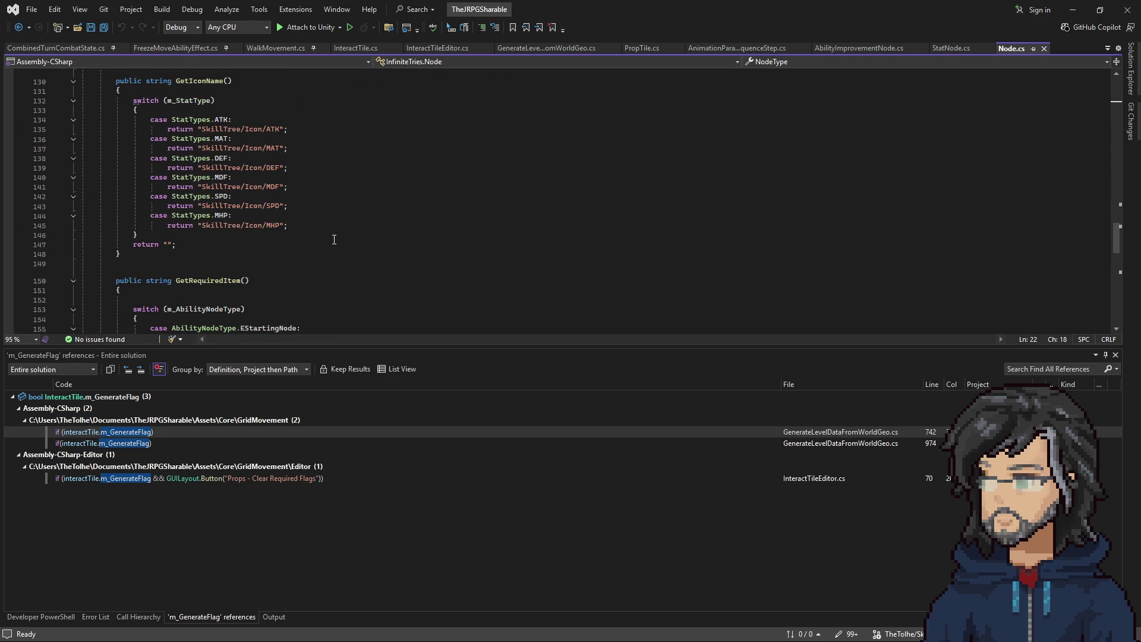
scroll(332, 240, down, 7)
scroll(329, 239, down, 5)
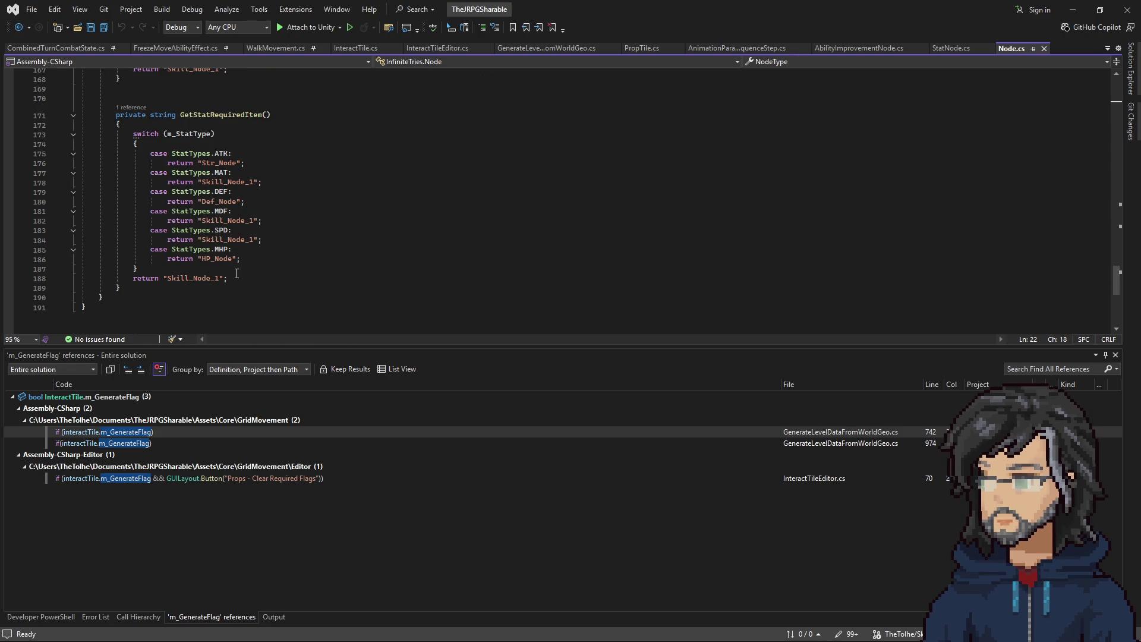
Step: Jump to where GetStatRequiredItem is called and add a line under the EAbilityImprovementNode case
click(262, 114)
click(130, 108)
double_click(185, 75)
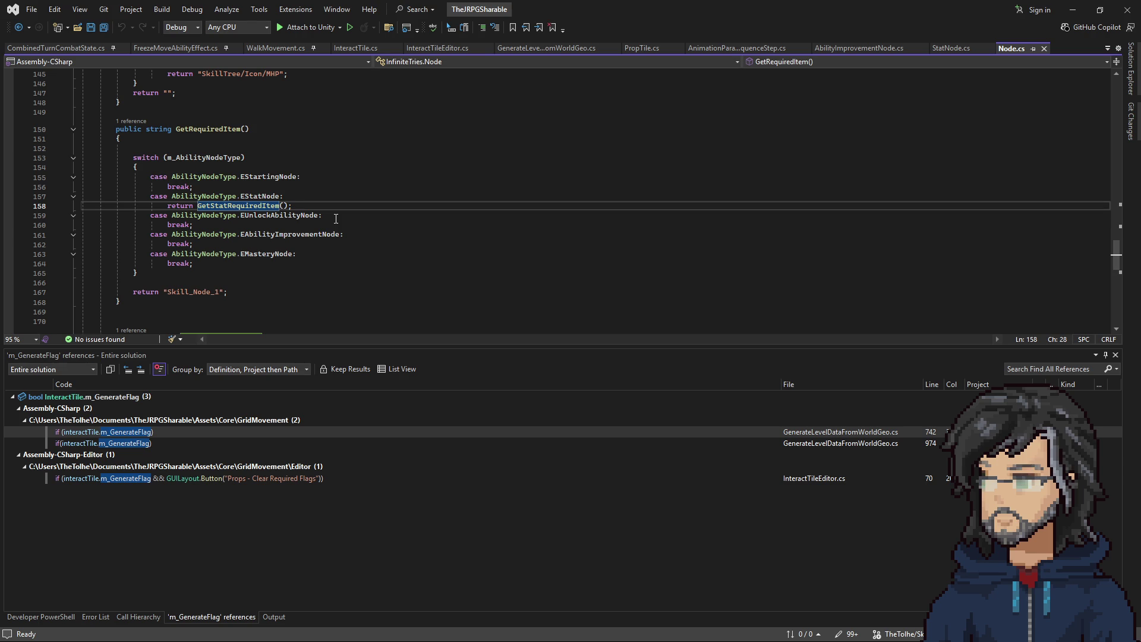
click(360, 236)
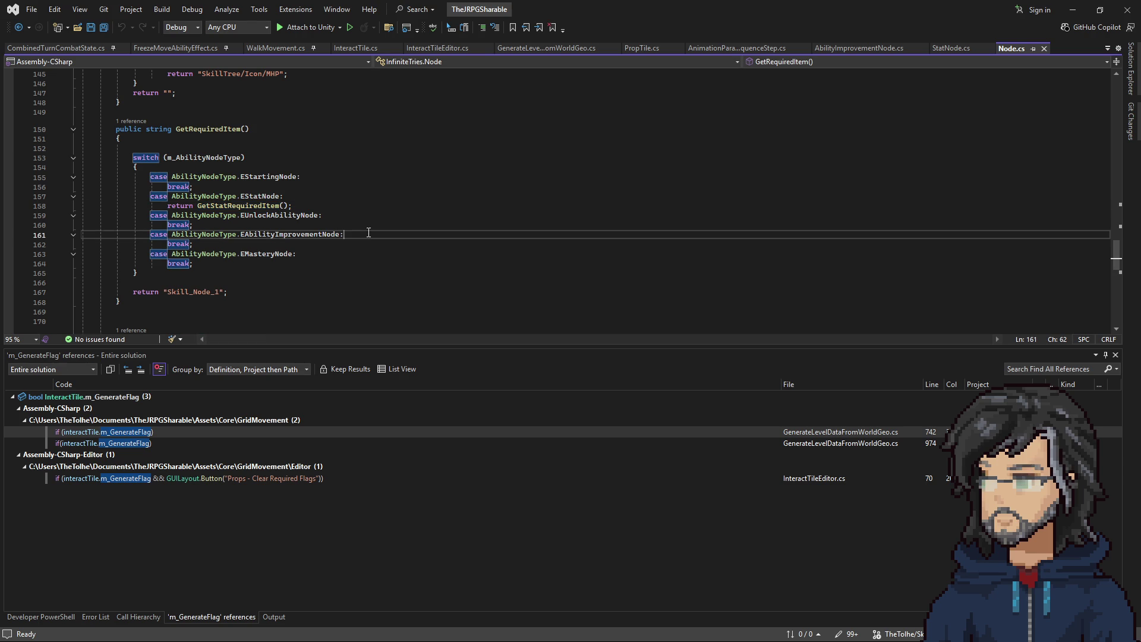
key(Return)
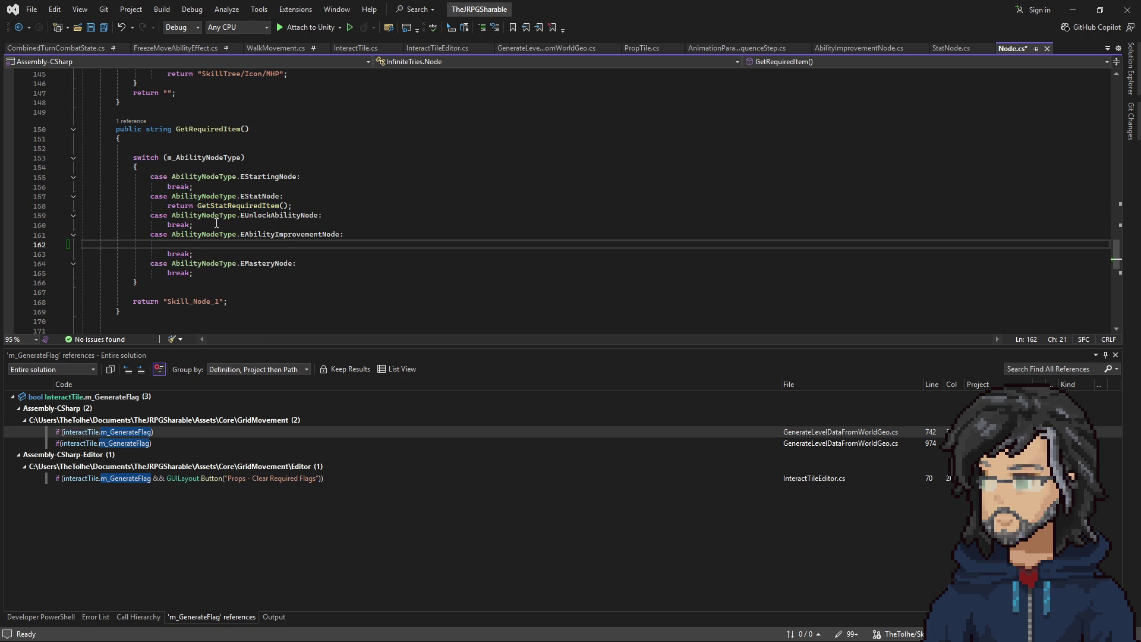
Step: Type 'return' on the new line, then select the whole GetRequiredItem method
scroll(216, 223, up, 1)
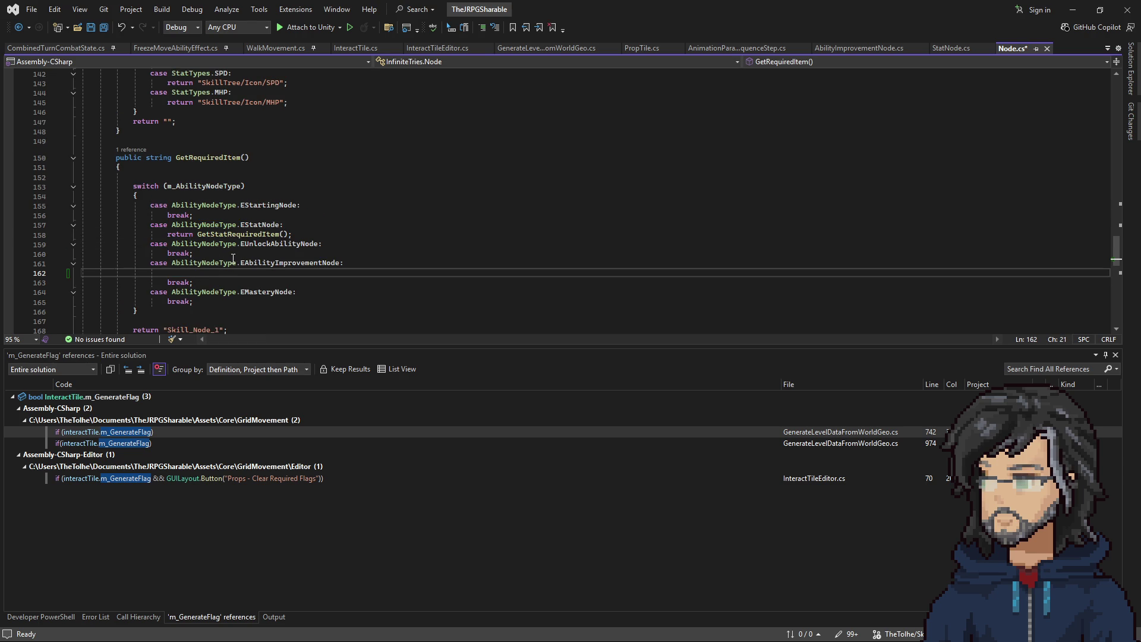
scroll(246, 235, up, 10)
scroll(247, 246, up, 7)
scroll(250, 247, down, 17)
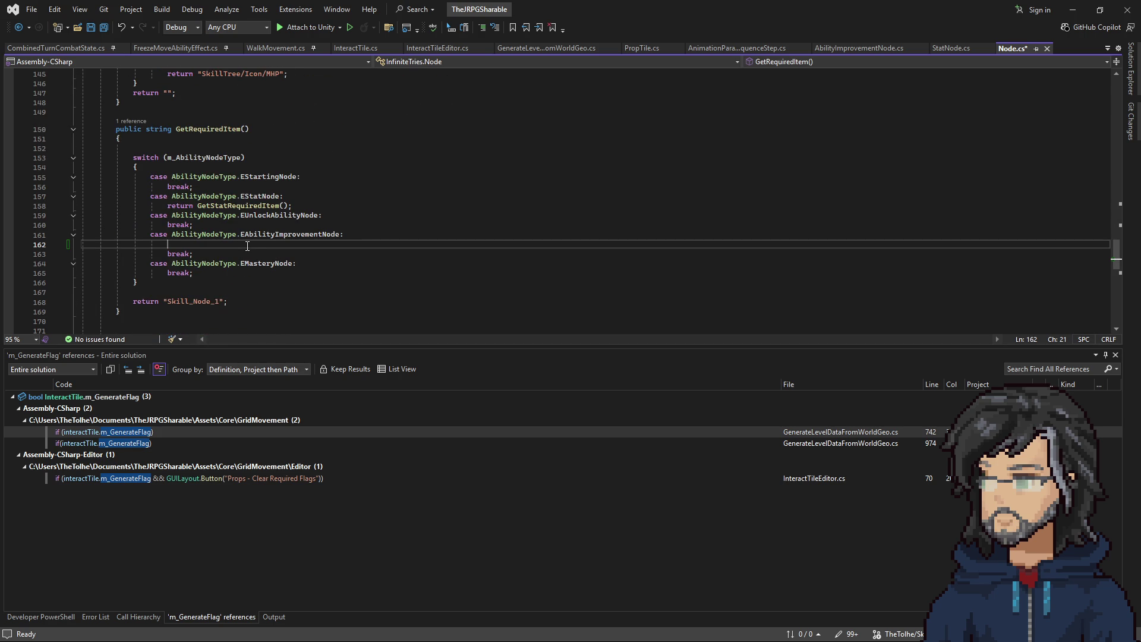
scroll(247, 246, up, 20)
scroll(298, 236, up, 12)
scroll(290, 225, down, 17)
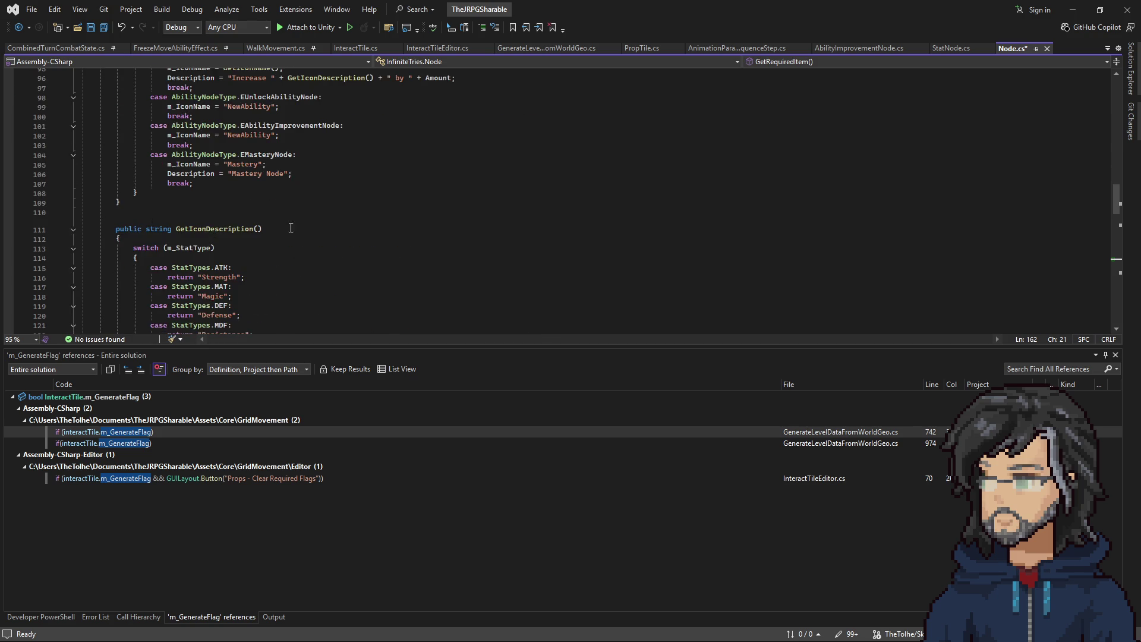
scroll(288, 221, down, 8)
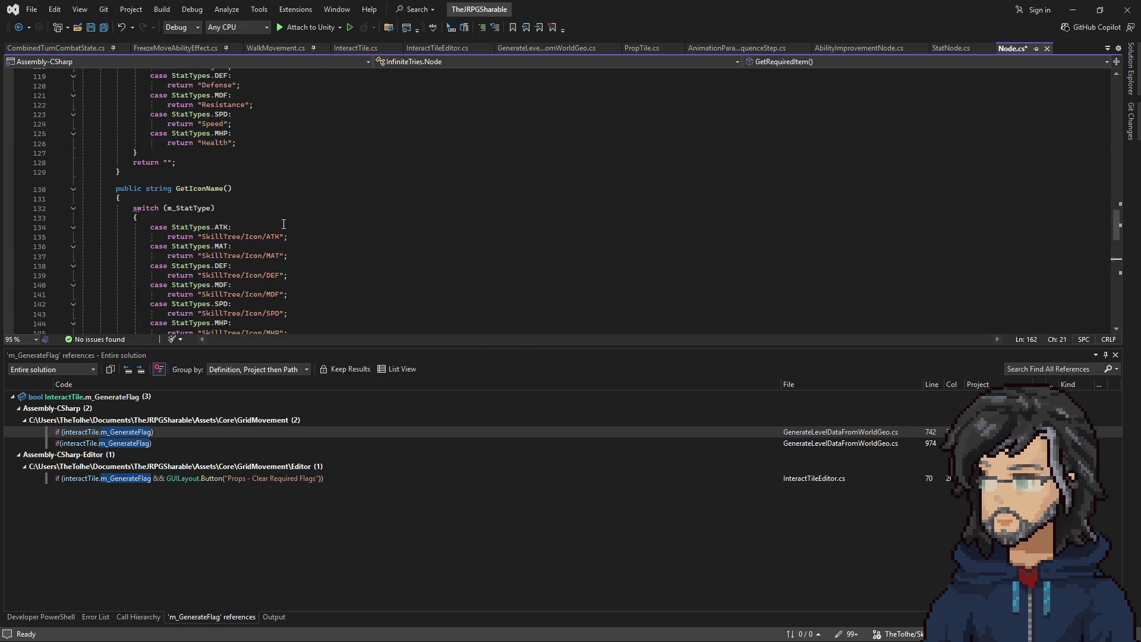
scroll(263, 217, down, 5)
scroll(263, 212, up, 4)
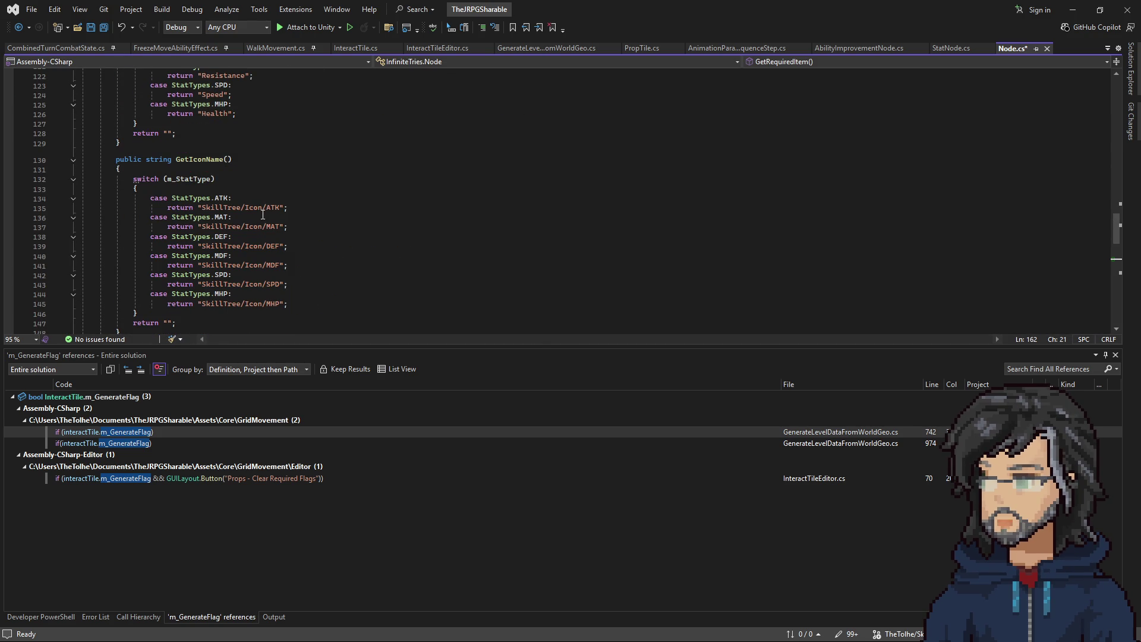
scroll(263, 216, down, 5)
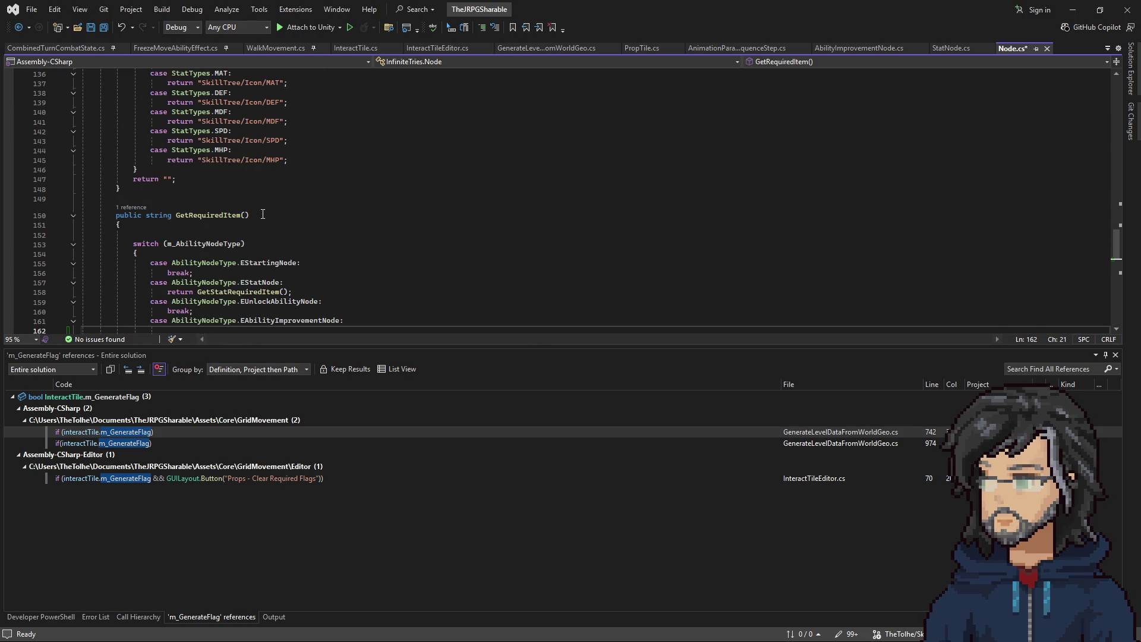
scroll(262, 214, down, 5)
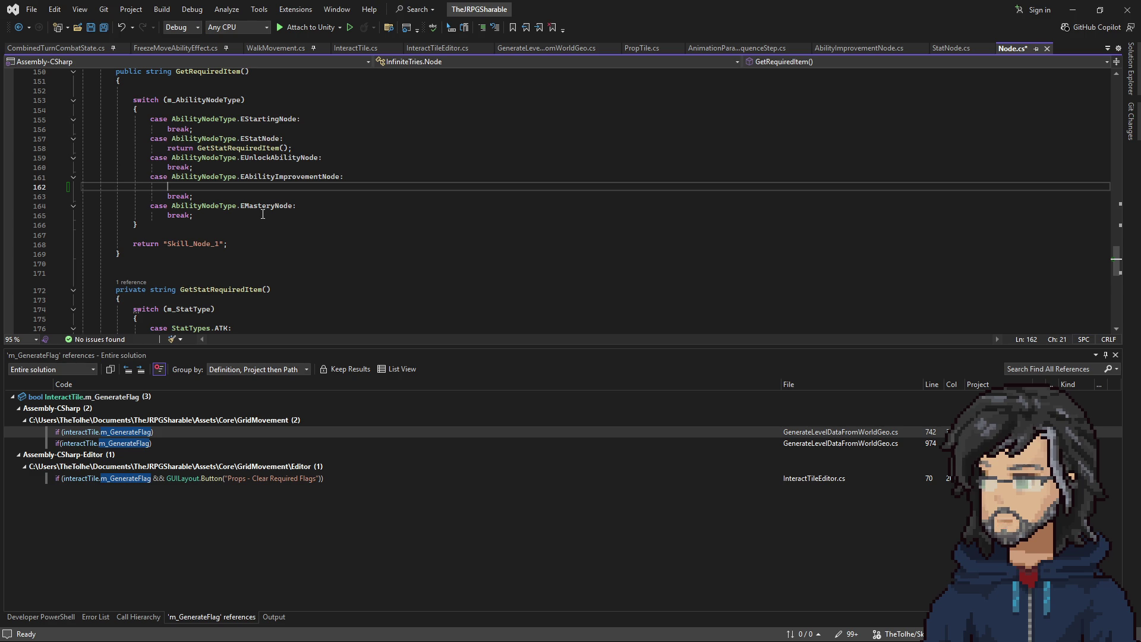
text(return)
scroll(145, 259, up, 2)
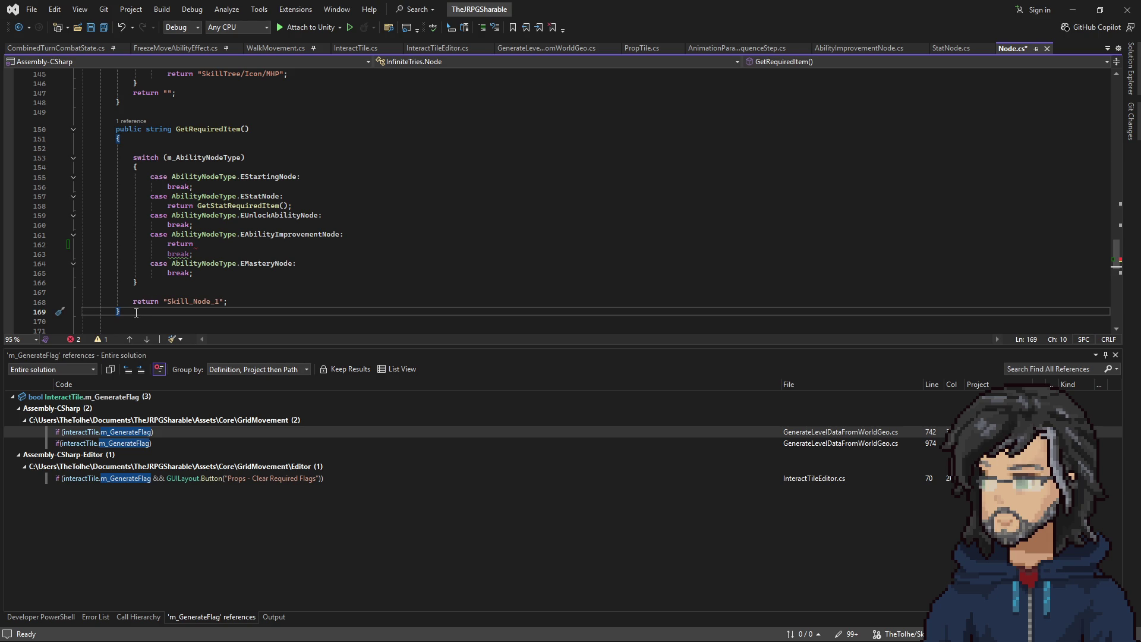
mouse_move(137, 311)
mouse_down()
mouse_move(143, 184)
mouse_move(161, 118)
mouse_up()
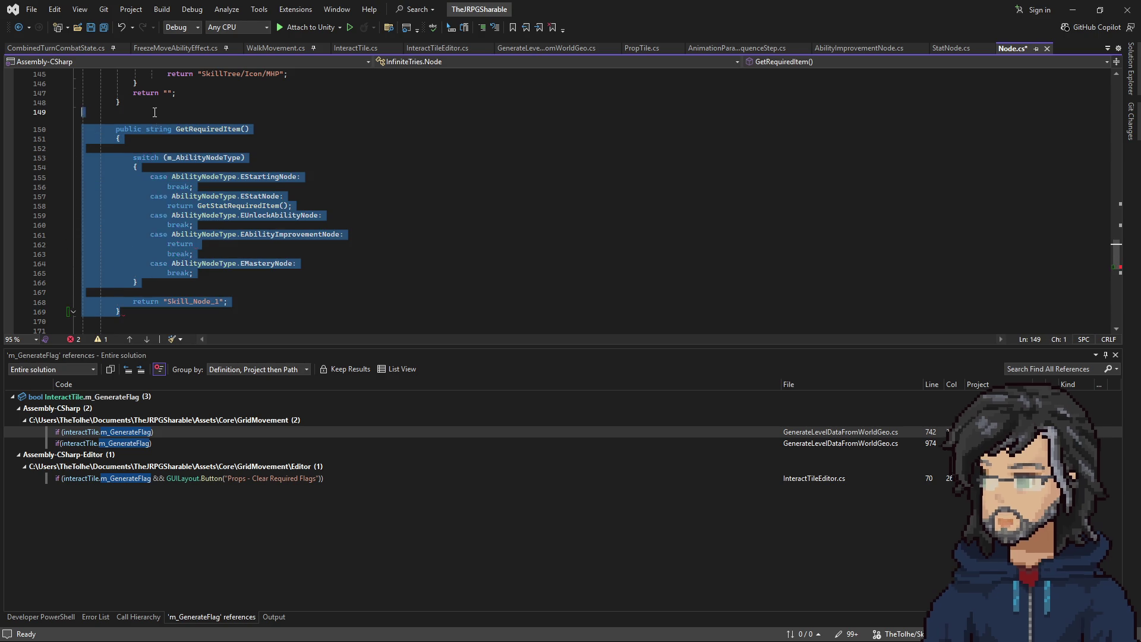
Step: Delete the unfinished return line from GetRequiredItem
key(Escape)
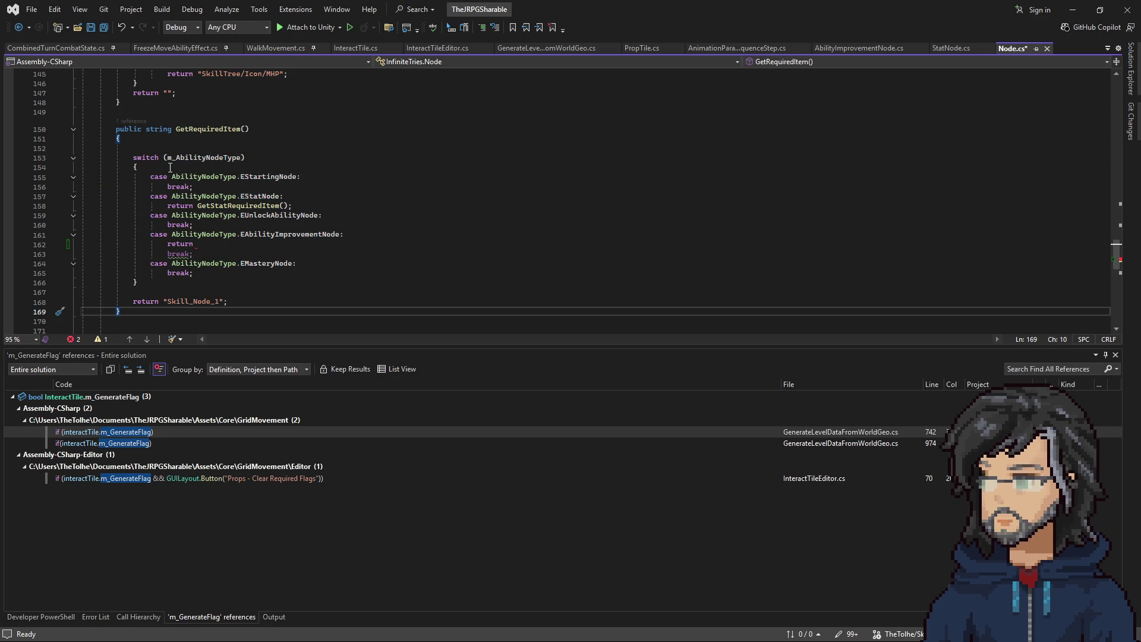
scroll(170, 165, down, 4)
scroll(189, 165, up, 4)
key(ctrl+minus)
key(ctrl+minus)
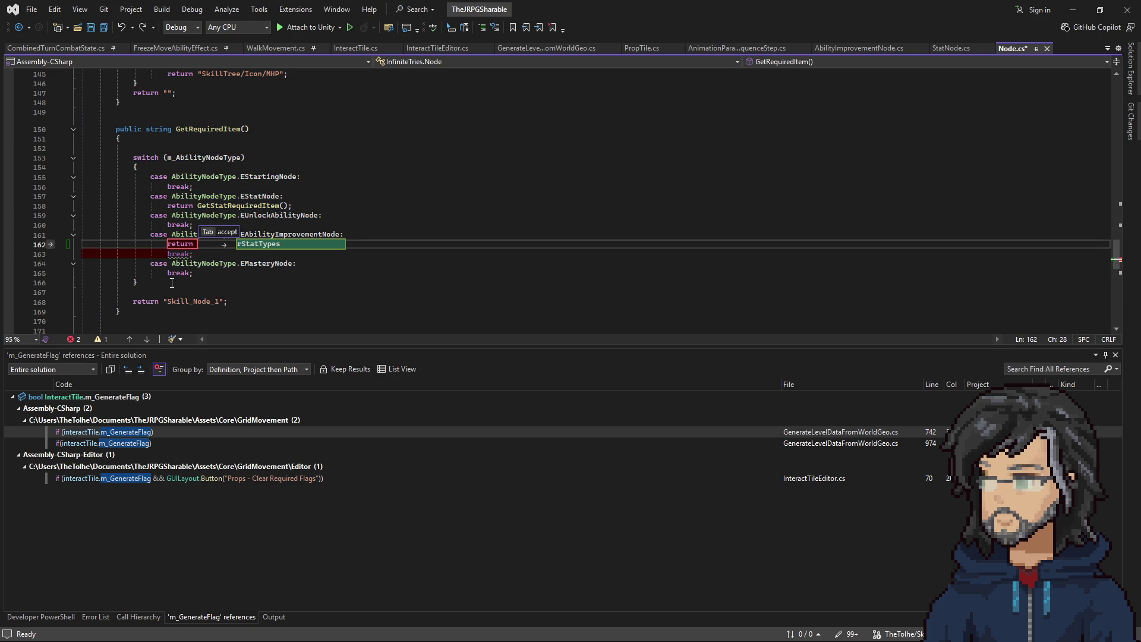
click(227, 280)
drag(198, 244, 24, 250)
key(BackSpace)
key(BackSpace)
Step: Add the 'virtual' modifier before 'string' in the GetRequiredItem declaration, correcting the typo
click(171, 129)
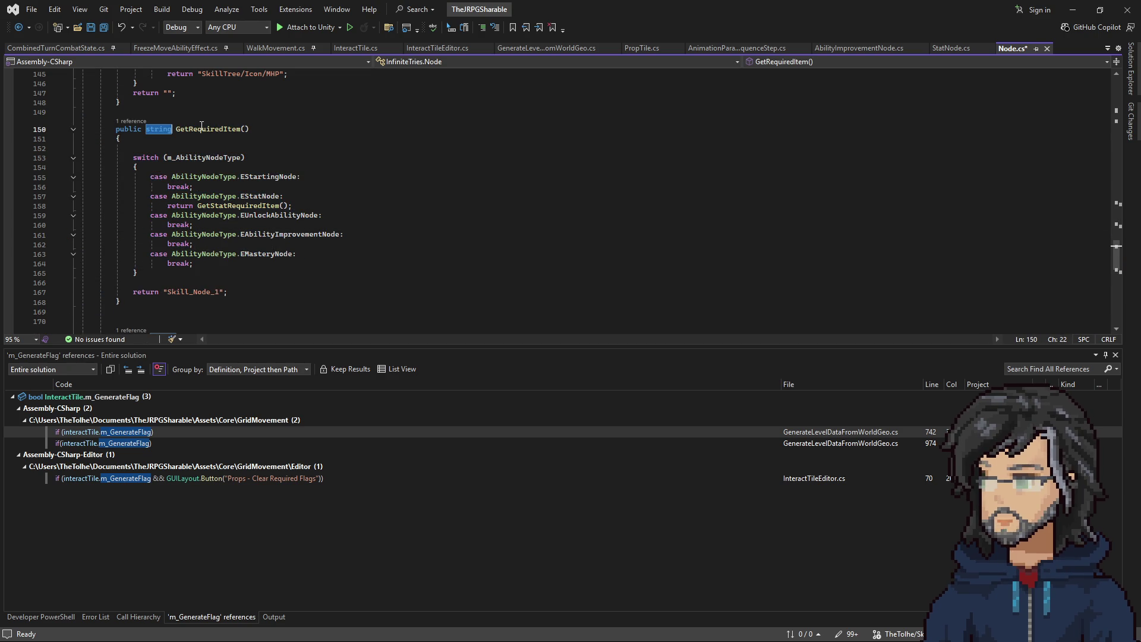
click(132, 121)
click(146, 130)
text(virutal)
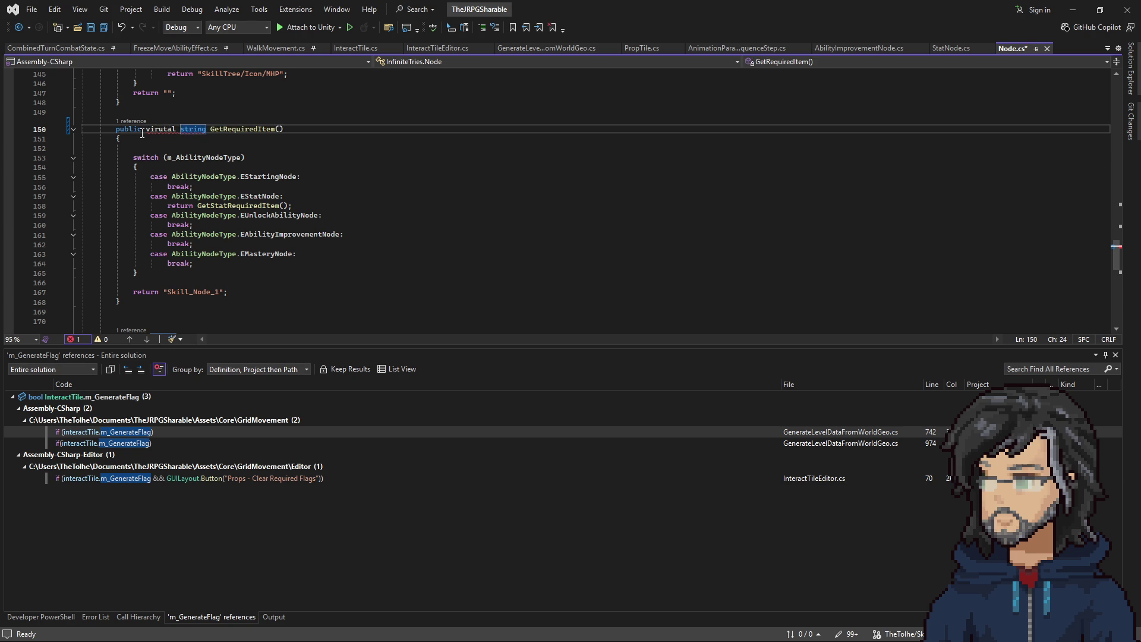
right_click(166, 130)
key(Escape)
key(Left)
key(BackSpace)
key(BackSpace)
key(BackSpace)
text(tual)
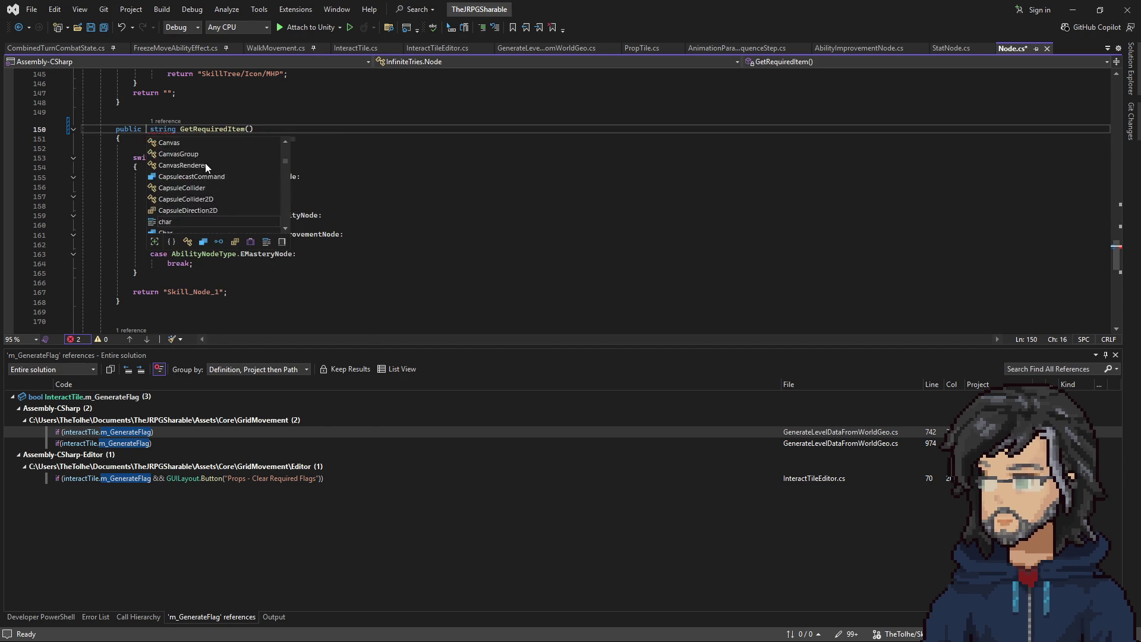
key(Escape)
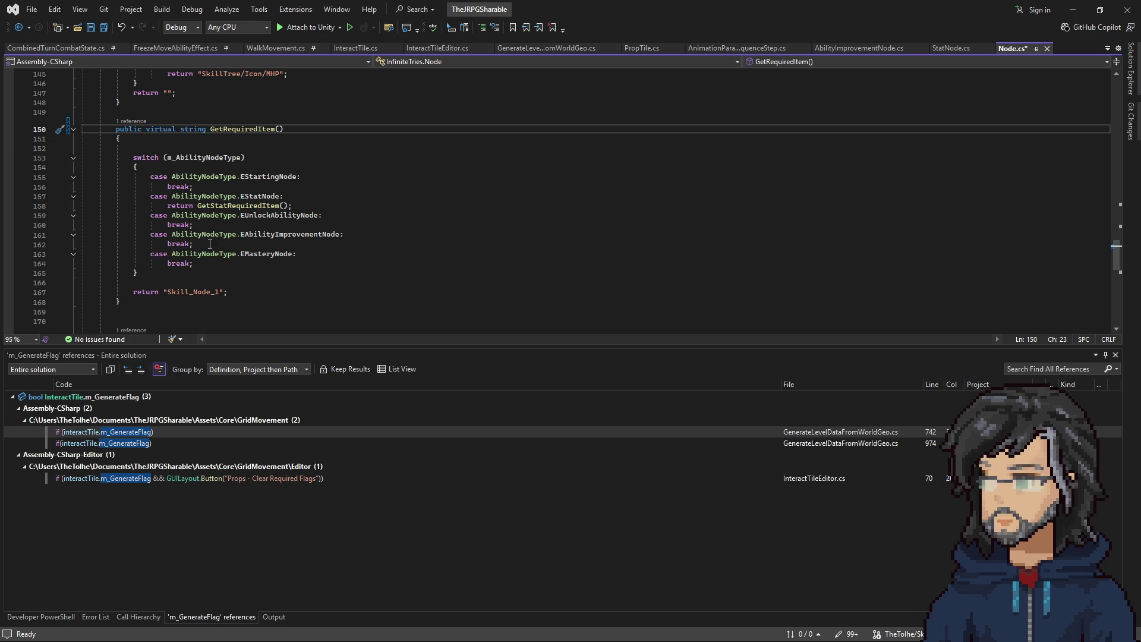
Step: Save Node.cs and select the whole GetRequiredItem method
click(377, 158)
key(ctrl+s)
mouse_move(1136, 62)
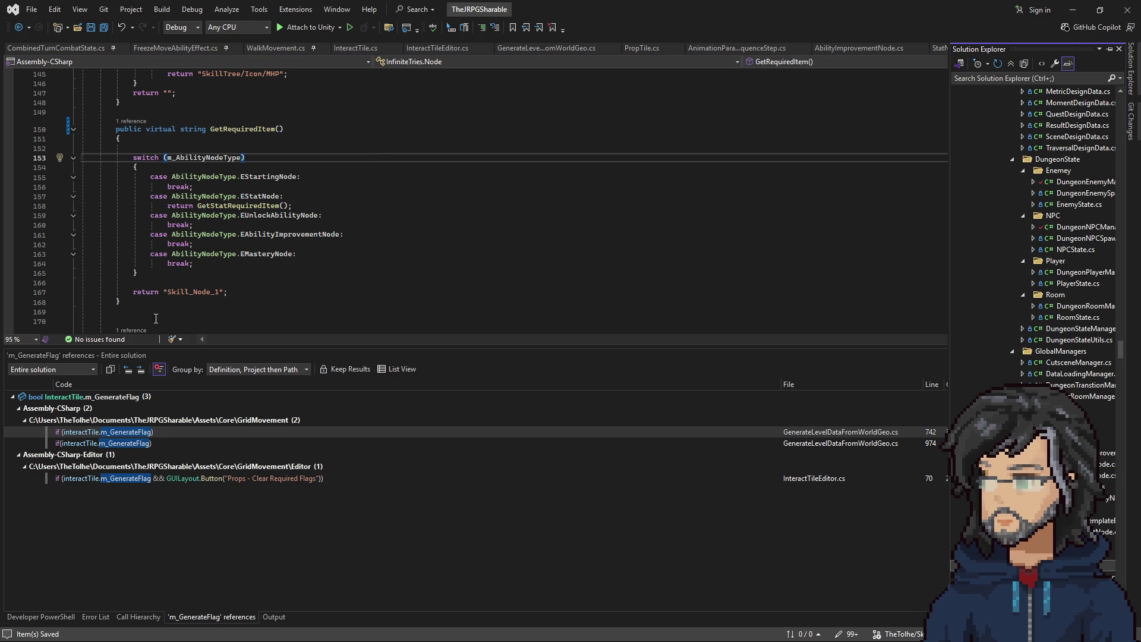
mouse_move(158, 314)
mouse_down()
mouse_move(178, 157)
mouse_move(211, 115)
mouse_up()
key(ctrl+c)
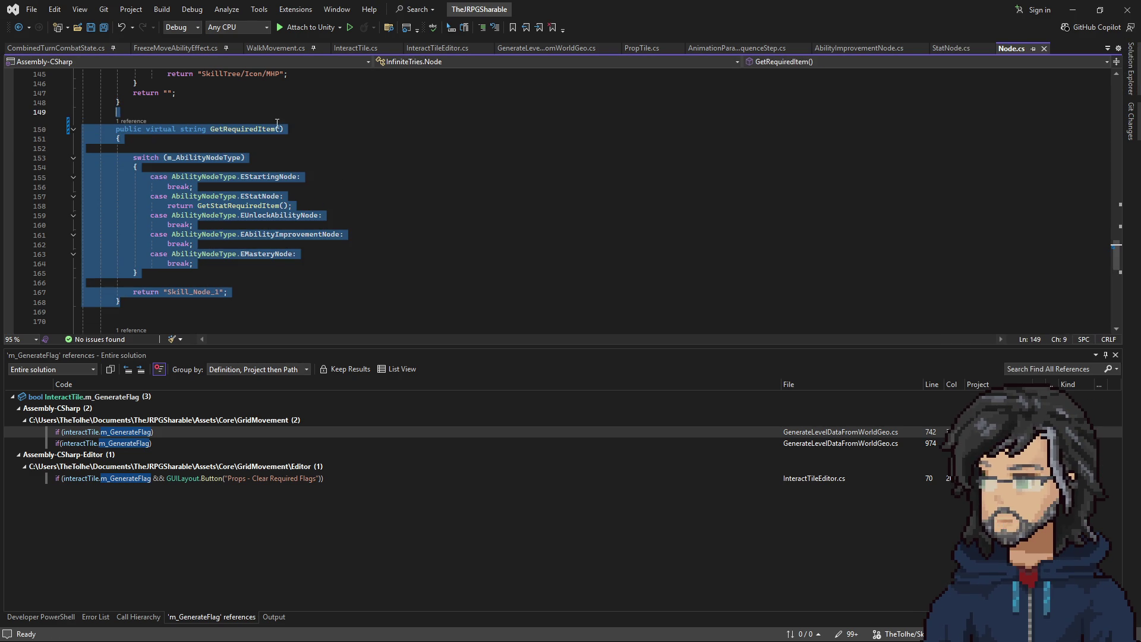
Step: Open AbilityImprovementNode.cs and paste the GetRequiredItem method below Unlock
click(1135, 90)
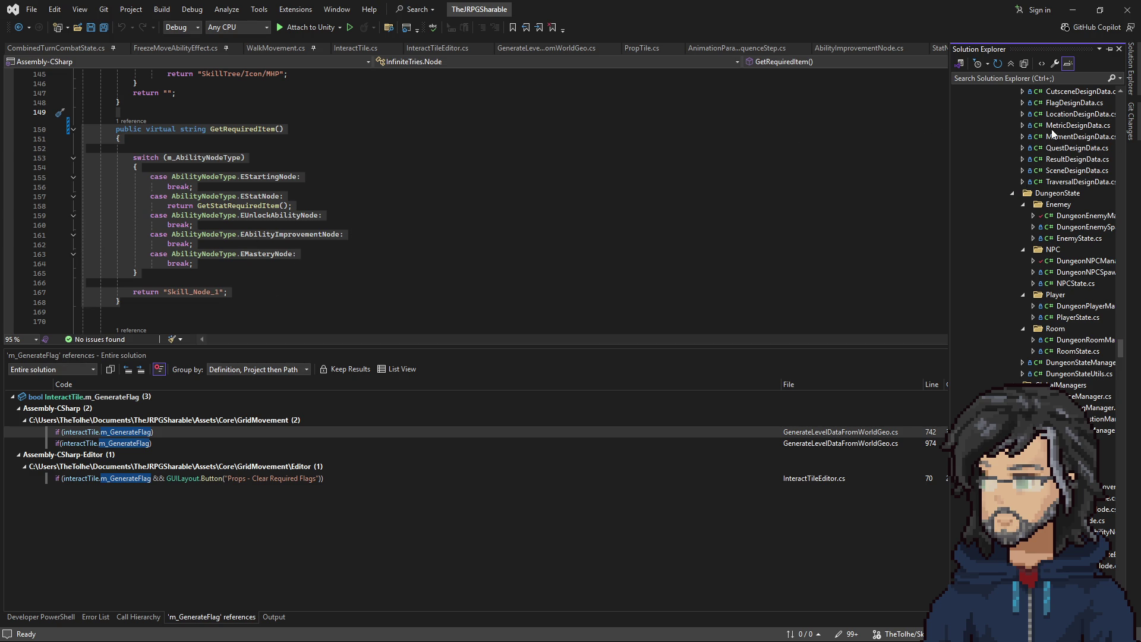
scroll(1064, 237, down, 4)
double_click(1087, 352)
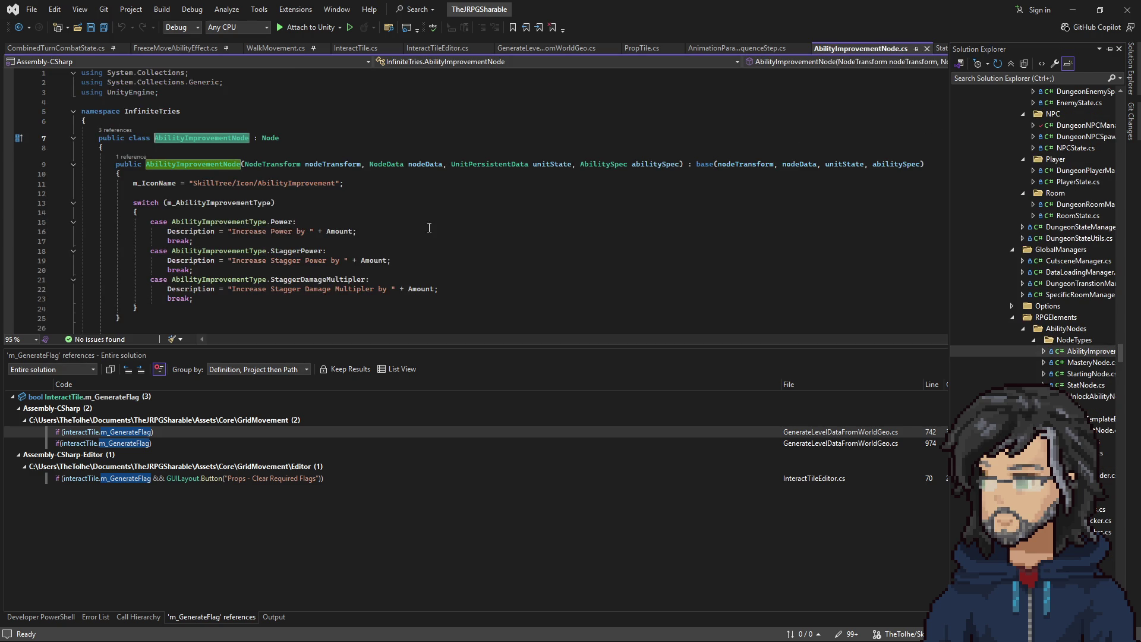
scroll(231, 180, down, 8)
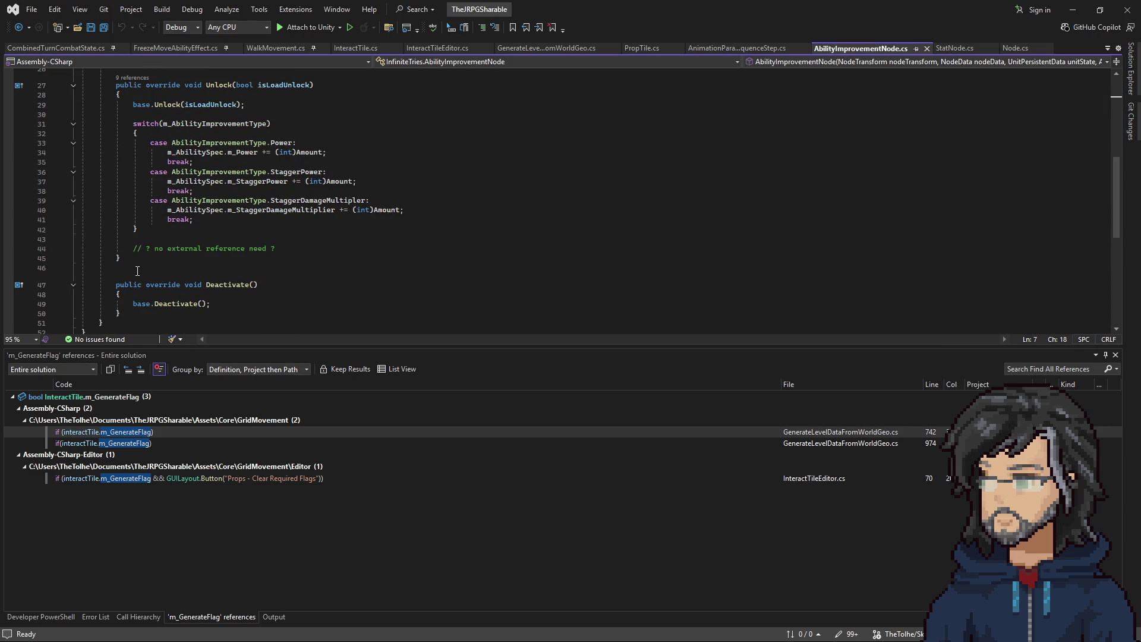
click(135, 261)
key(ctrl+v)
Step: Make the pasted method an override and swap in the AbilityImprovementType switch
double_click(169, 167)
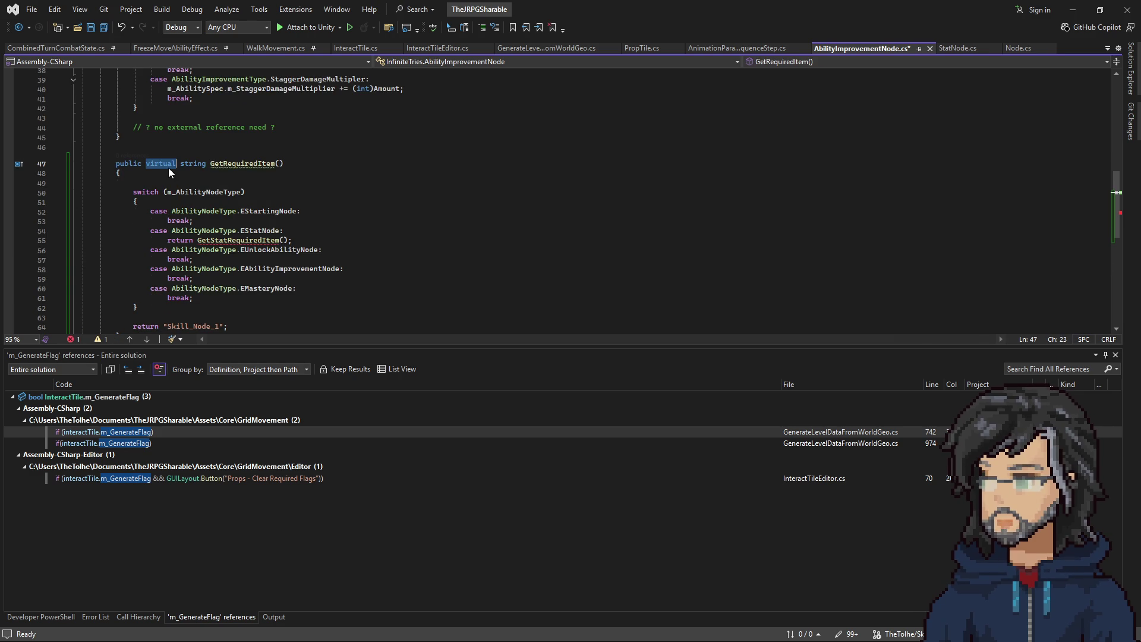
text(override)
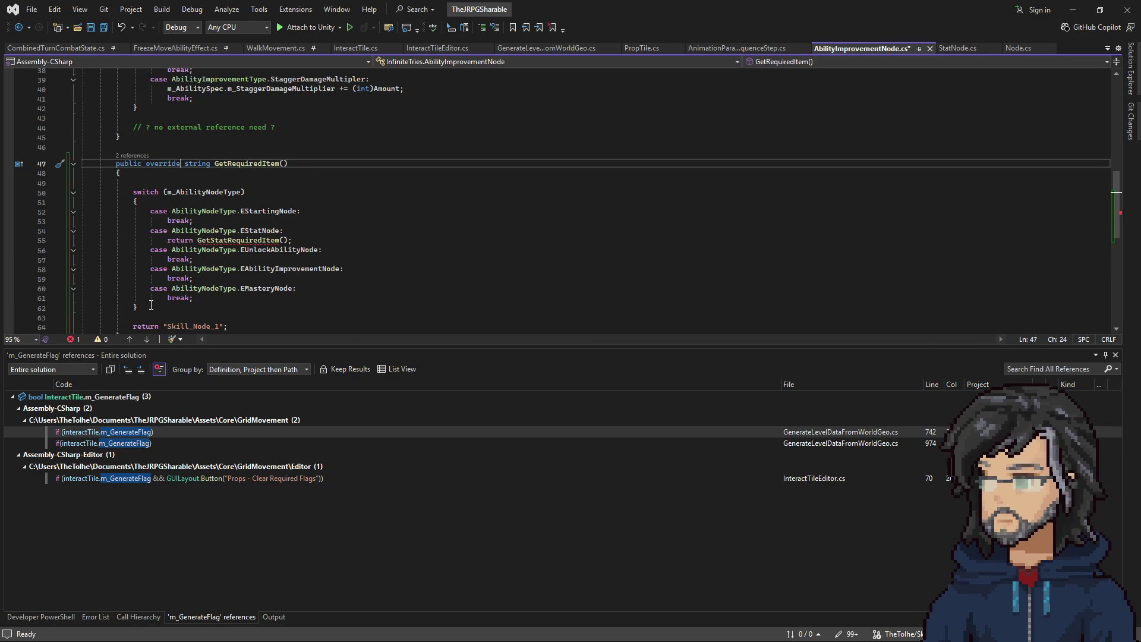
drag(139, 308, 172, 185)
scroll(231, 214, up, 4)
mouse_move(139, 223)
mouse_down()
mouse_move(179, 196)
mouse_move(182, 109)
mouse_up()
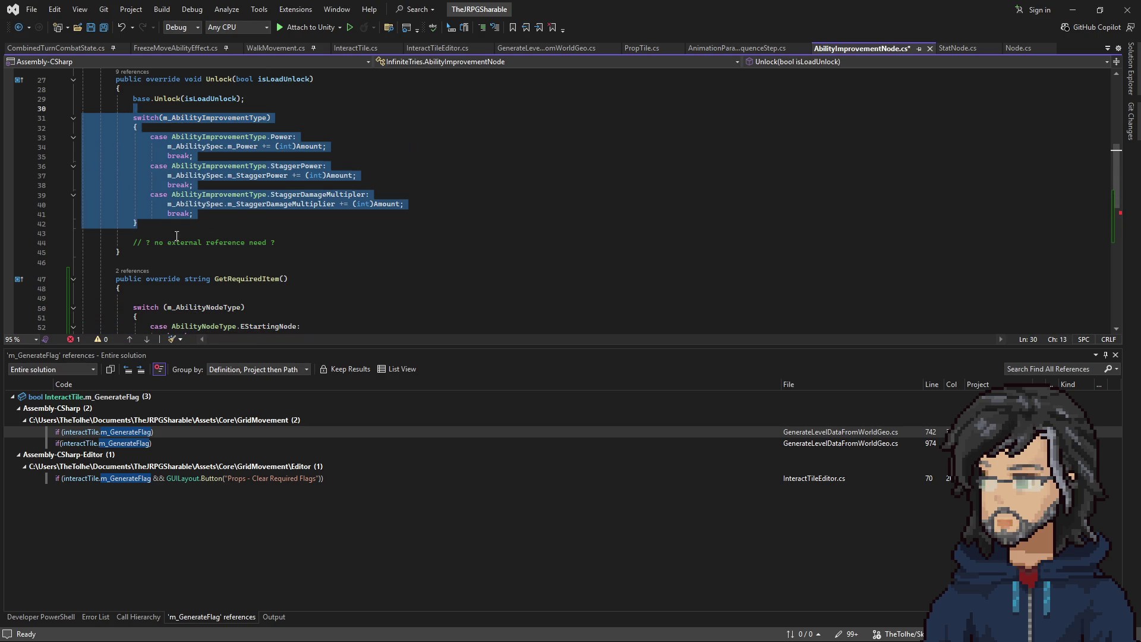
scroll(177, 235, down, 5)
mouse_move(153, 283)
mouse_down()
mouse_move(152, 184)
mouse_move(177, 165)
mouse_up()
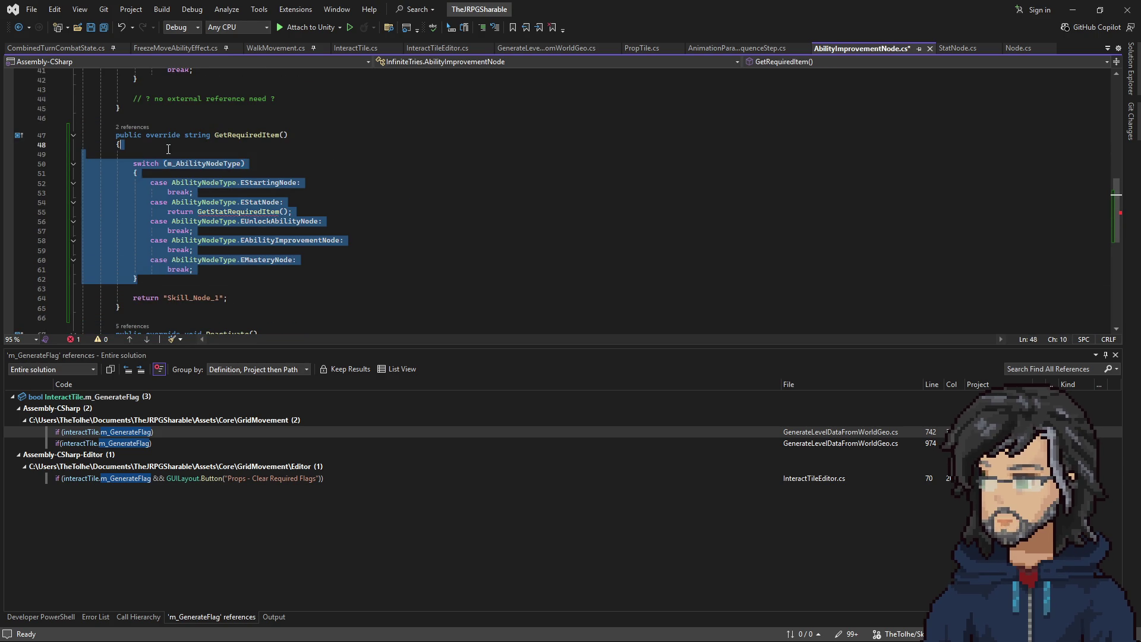
text(switch (m_AbilityImprovementType)             {                 case AbilityImprovementType.Power:                     m_AbilitySpec.m_Power += (int)Amount;                     break;                 case AbilityImprovementType.StaggerPower:                     m_AbilitySpec.m_StaggerPower += (int)Amount;                     break;                 case AbilityImprovementType.StaggerDamageMultipler:                     m_AbilitySpec.m_StaggerDamageMultiplier += (int)Amount;                     break;             })
Step: Make the Power case return "StaggerPow_Node" and remove its break line
mouse_move(327, 183)
mouse_down()
mouse_move(152, 174)
mouse_move(167, 183)
mouse_up()
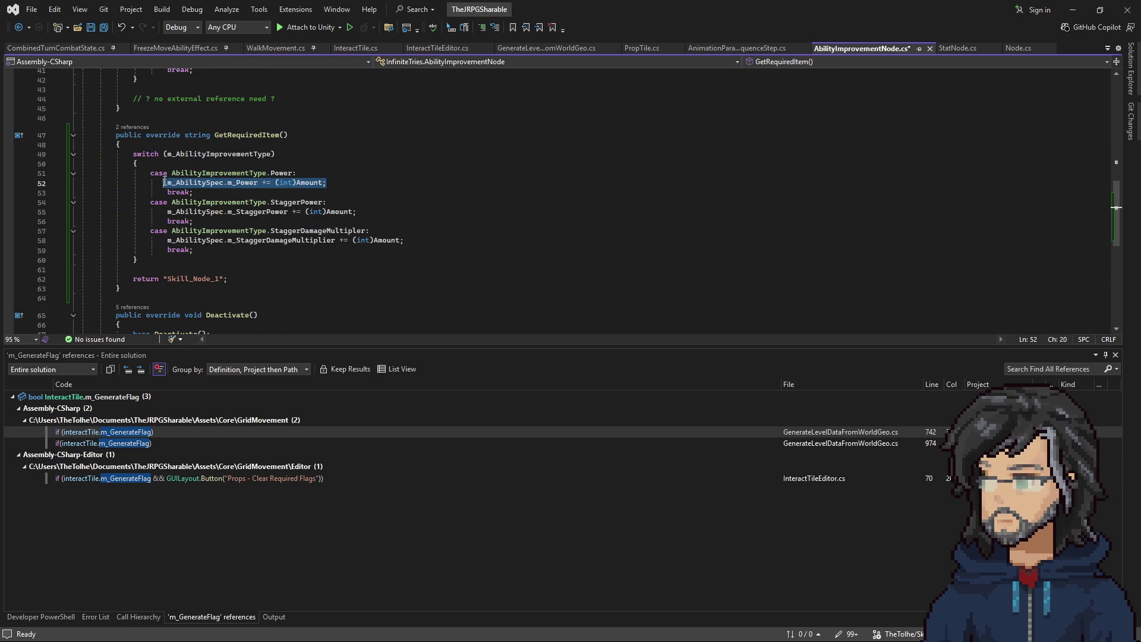
text(return)
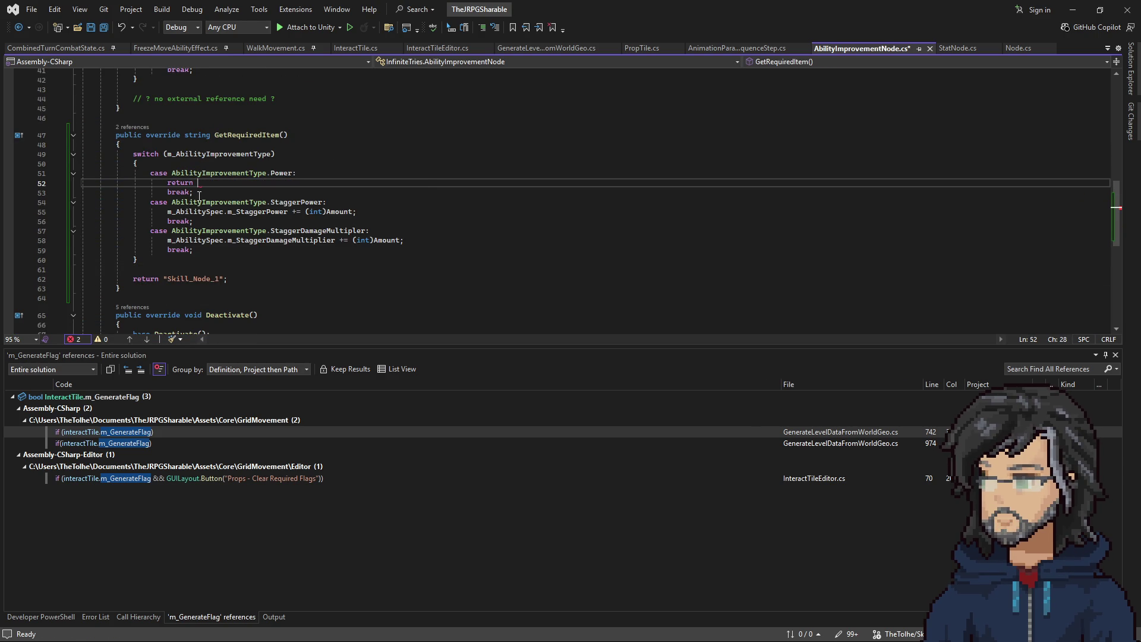
text( "";)
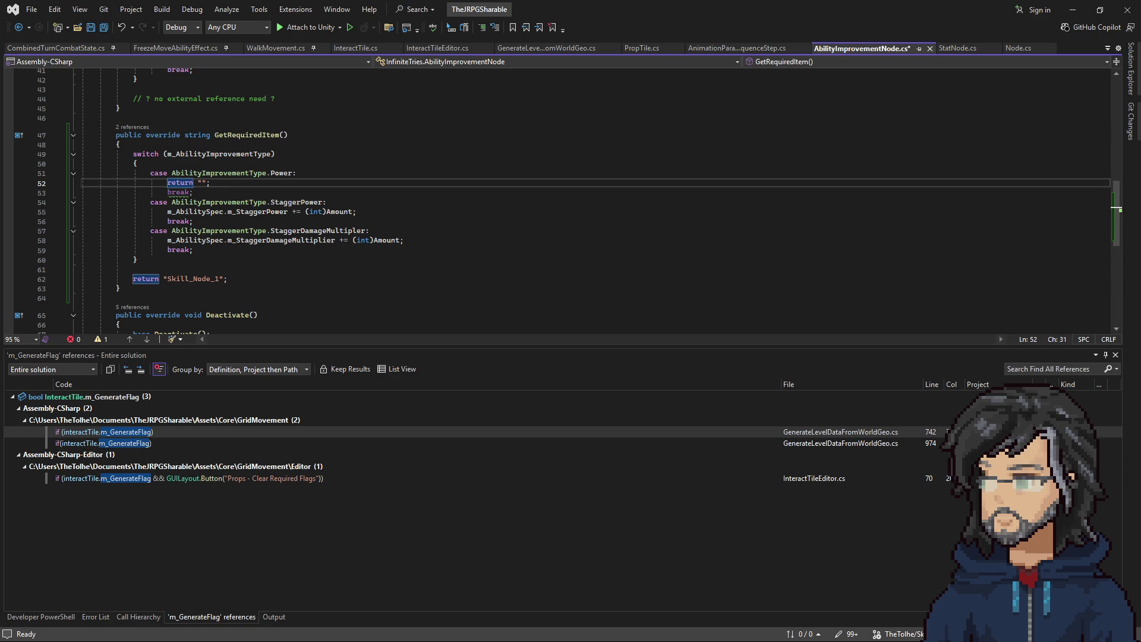
key(alt+Tab)
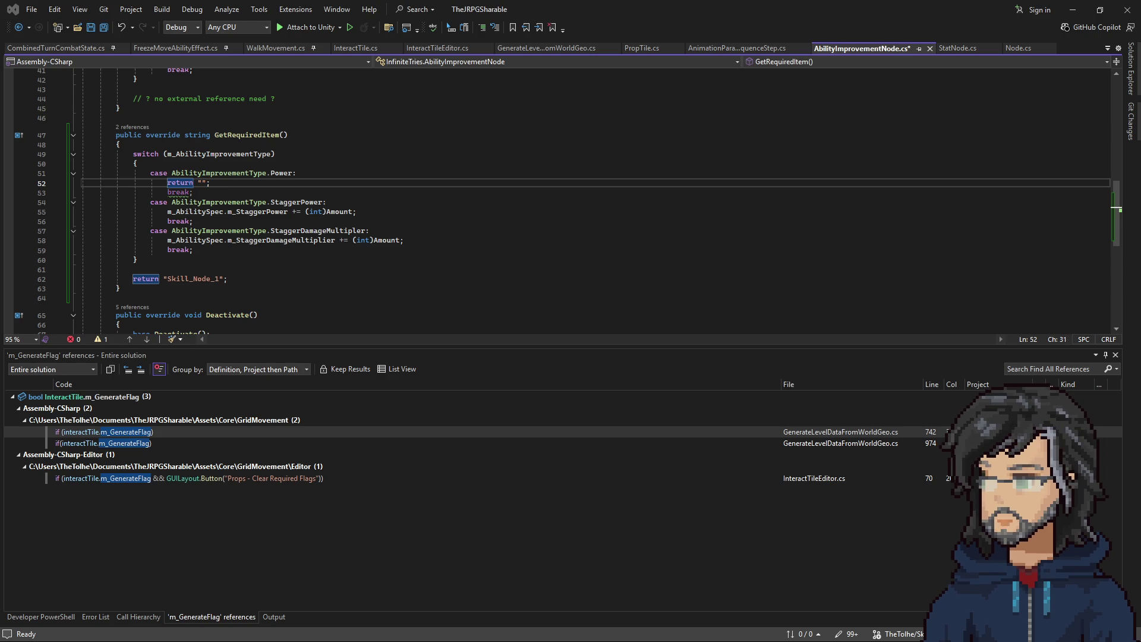
click(200, 183)
key(ctrl+v)
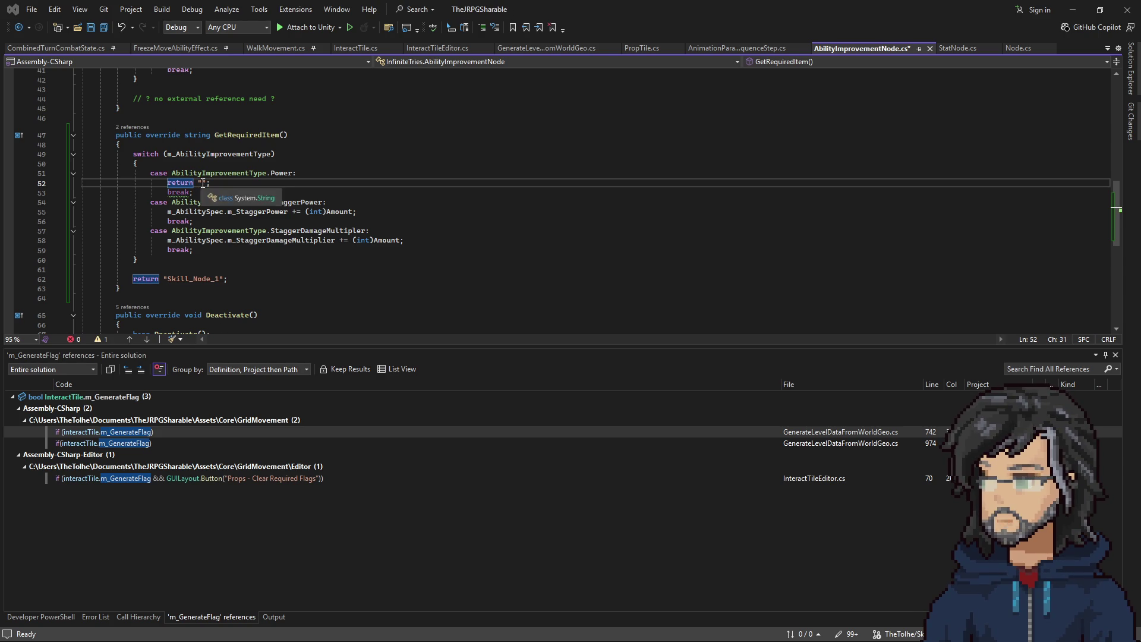
drag(277, 192, 276, 183)
key(BackSpace)
text(StaggerPow_Node)
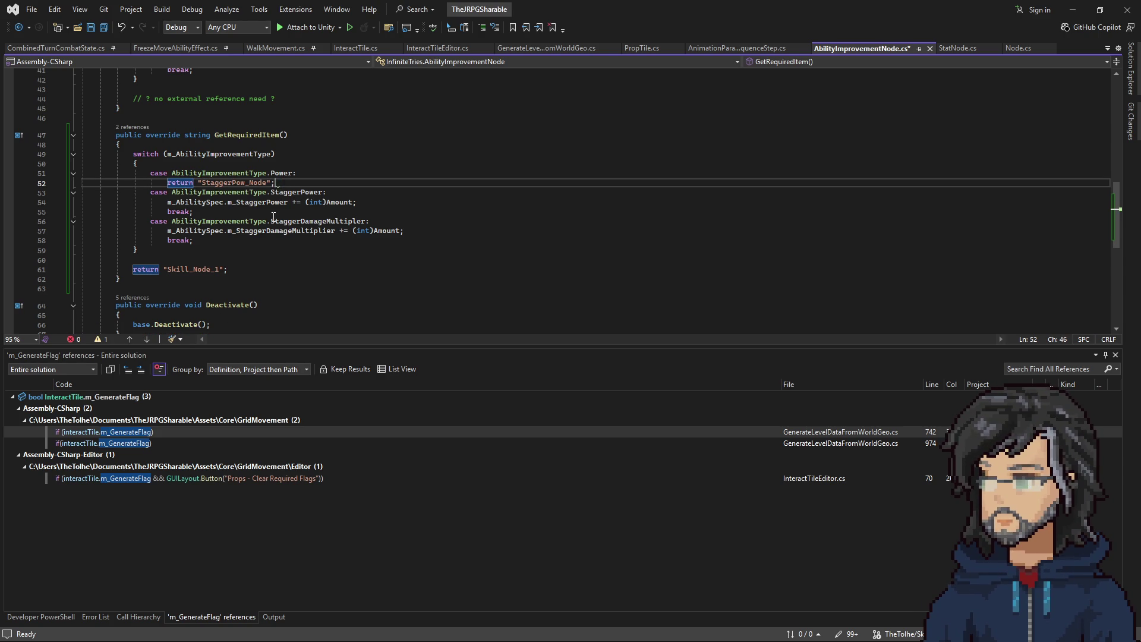
Step: Make the StaggerPower case return DamageMultipler_Node instead of its stat increase
key(shift+Home)
key(ctrl+c)
key(Down)
key(Down)
key(End)
key(shift+Home)
key(ctrl+v)
key(alt+Tab)
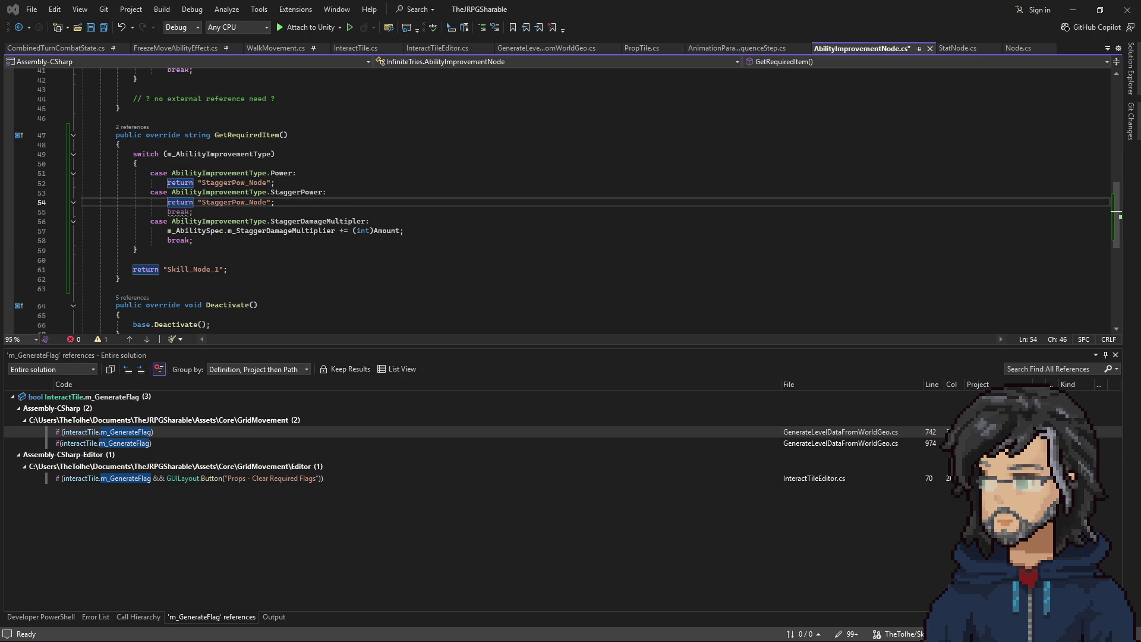
double_click(233, 202)
key(ctrl+v)
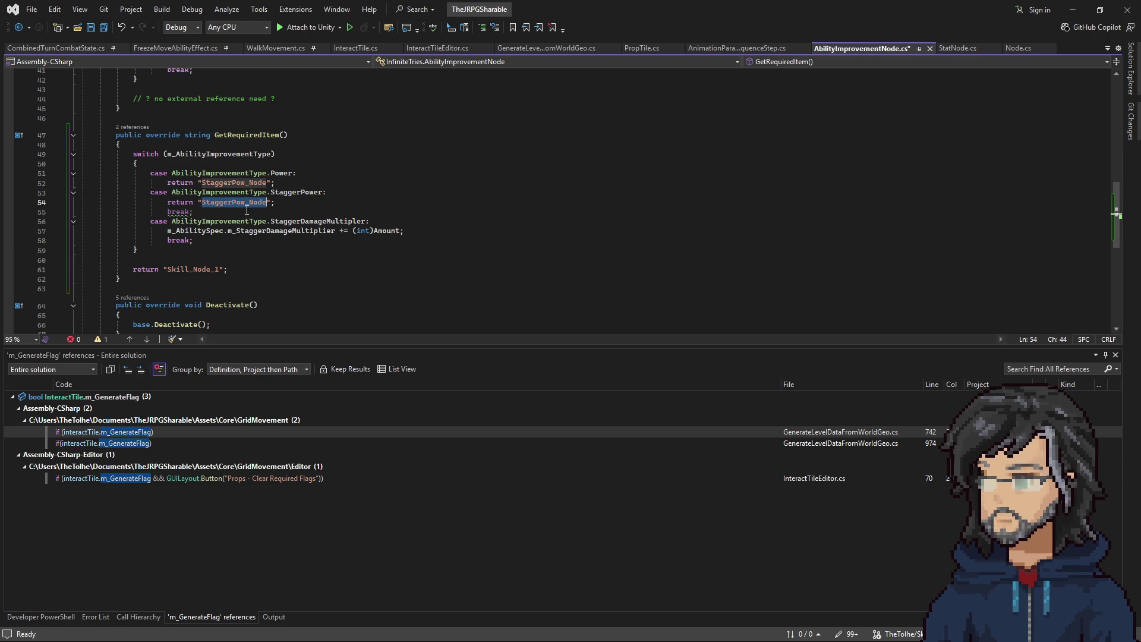
Step: Replace the StaggerDamageMultipler case's m_AbilitySpec line and break with a return statement
key(Down)
key(Down)
key(End)
key(shift+Down)
key(Delete)
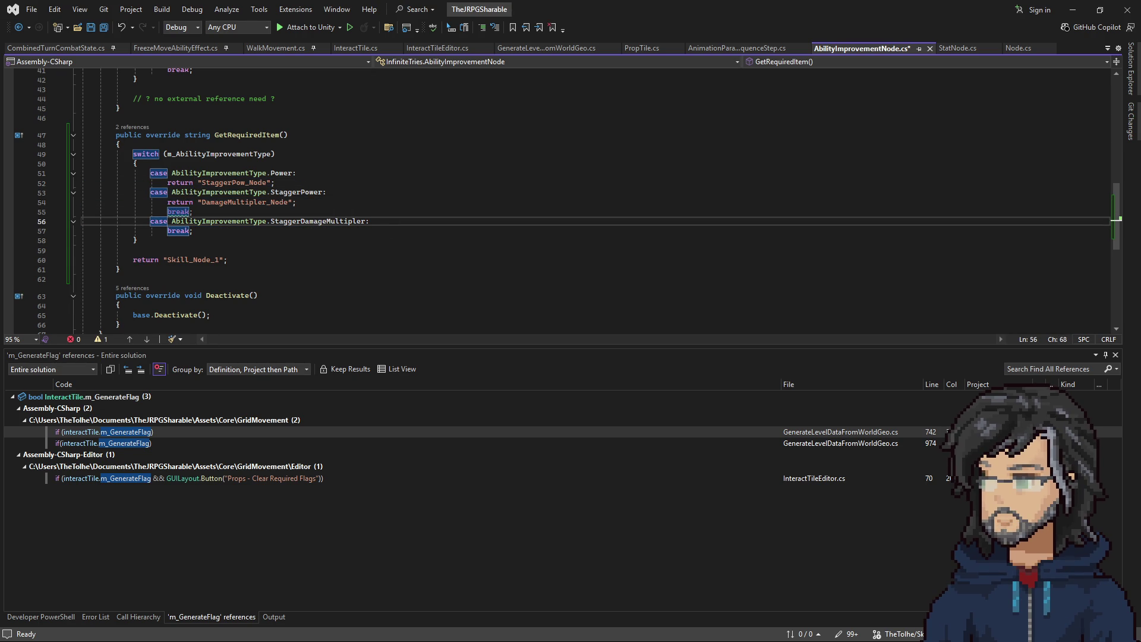
key(alt+Tab)
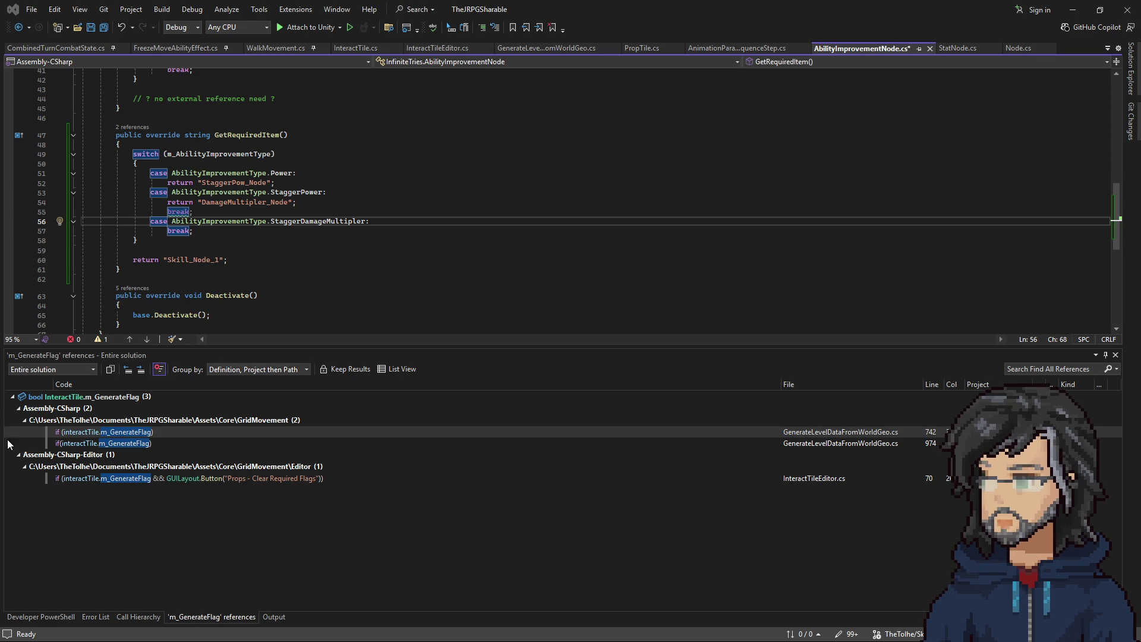
click(324, 201)
click(374, 221)
key(shift+Down)
key(ctrl+v)
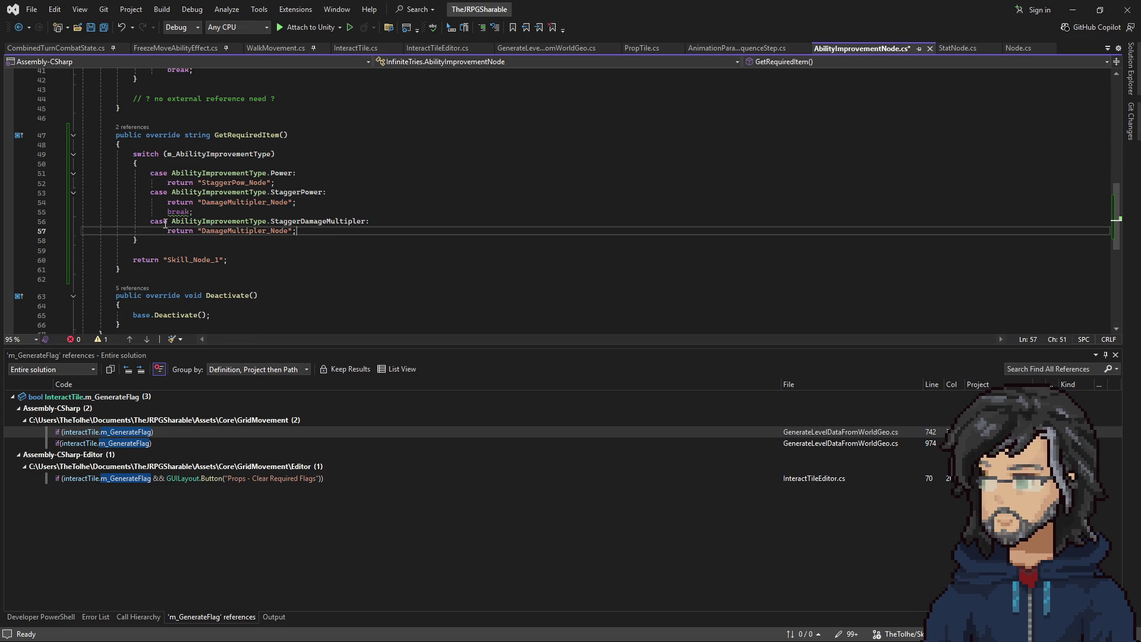
Step: Delete the leftover break, make the last case return Power_Node, and save the script
click(293, 203)
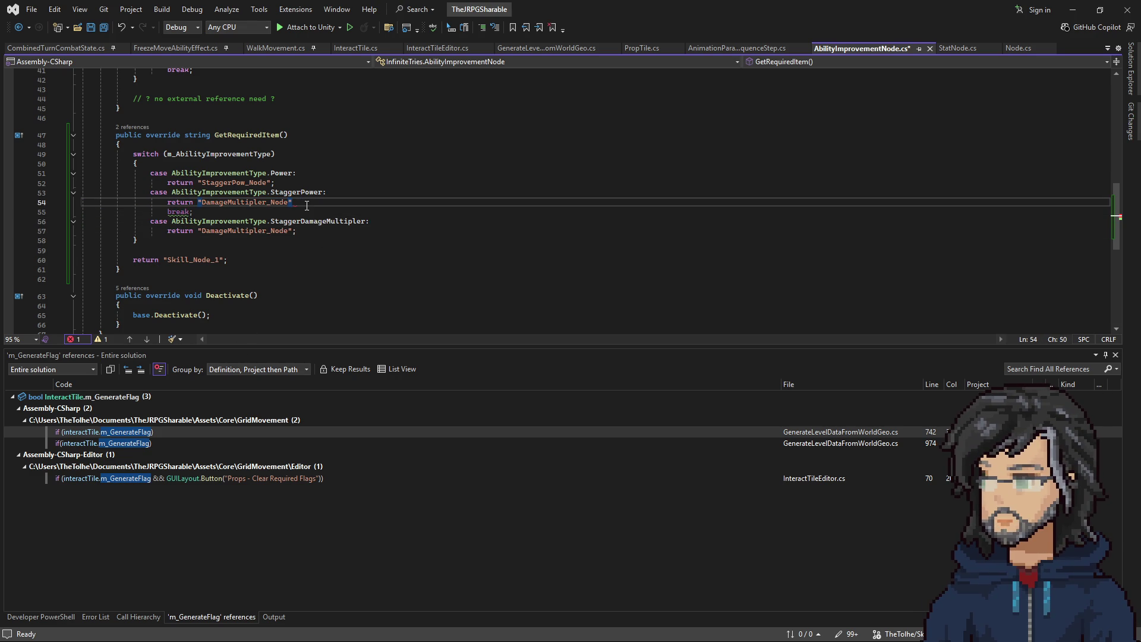
key(shift+Down)
key(Delete)
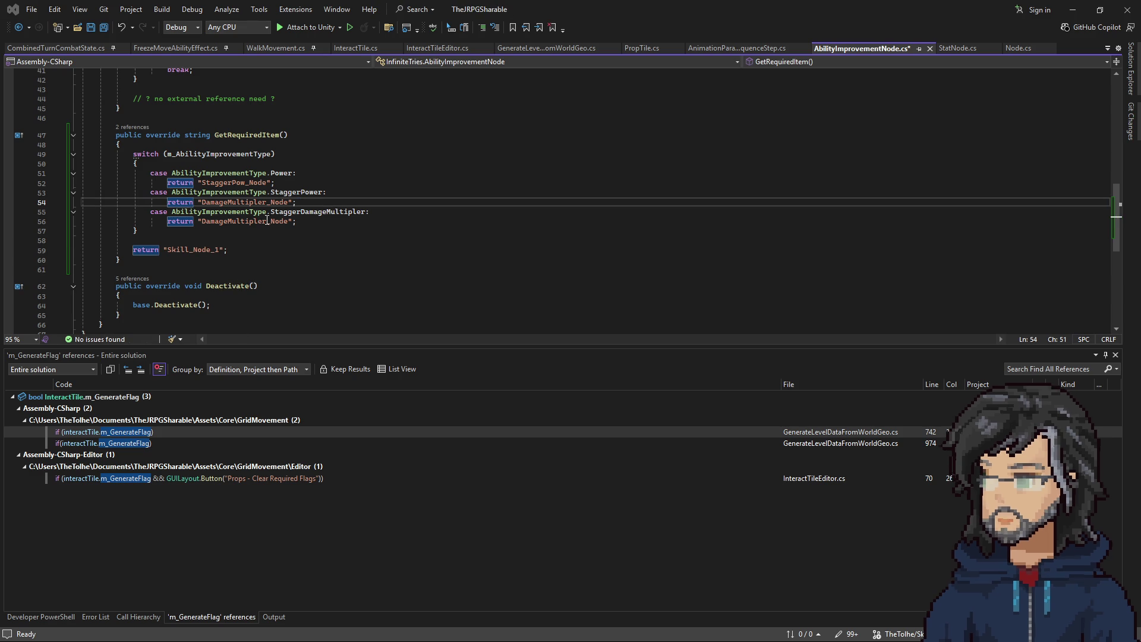
double_click(244, 221)
text(Power_Node)
key(Down)
key(ctrl+s)
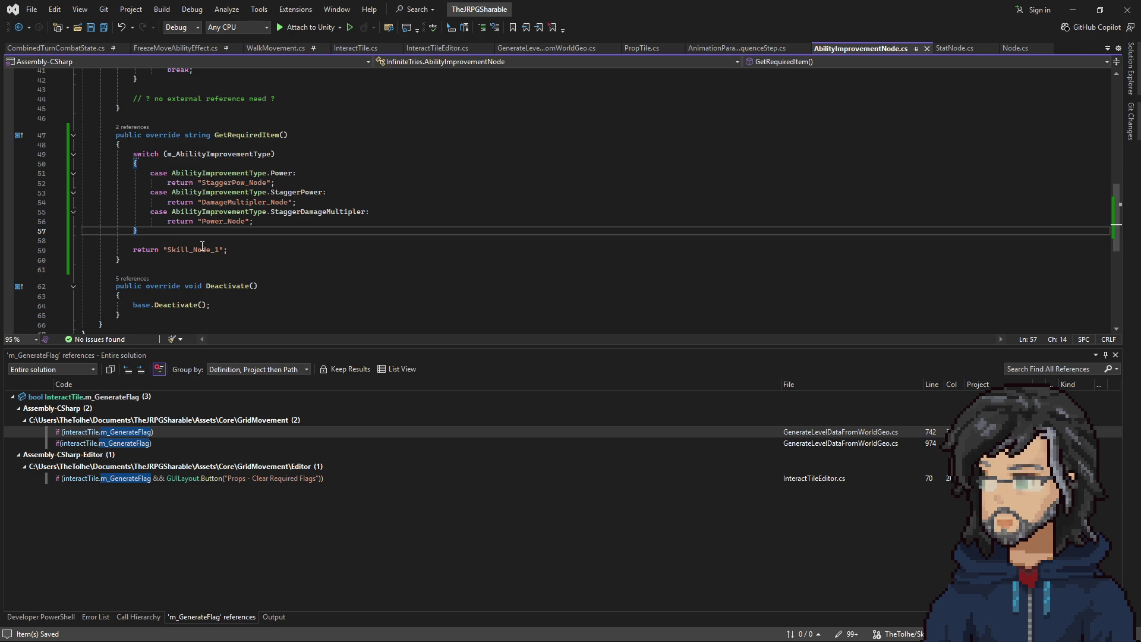
Step: Review the rewritten switch and GetRequiredItem's references, then minimize Visual Studio
mouse_move(271, 222)
mouse_down()
mouse_move(119, 145)
mouse_move(133, 171)
mouse_up()
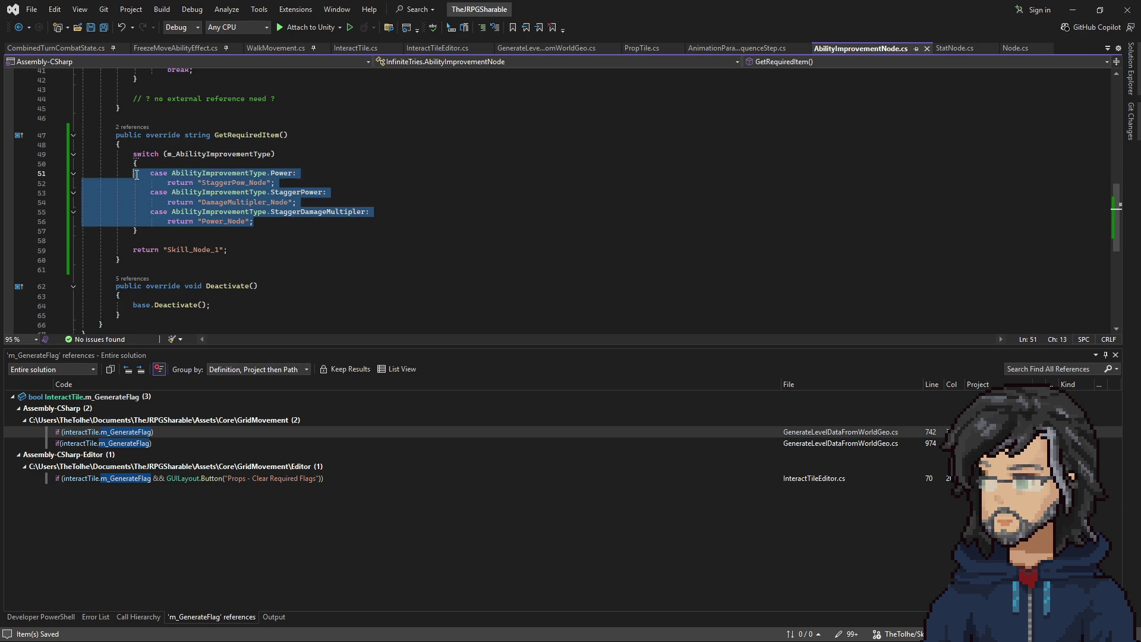
scroll(307, 257, up, 9)
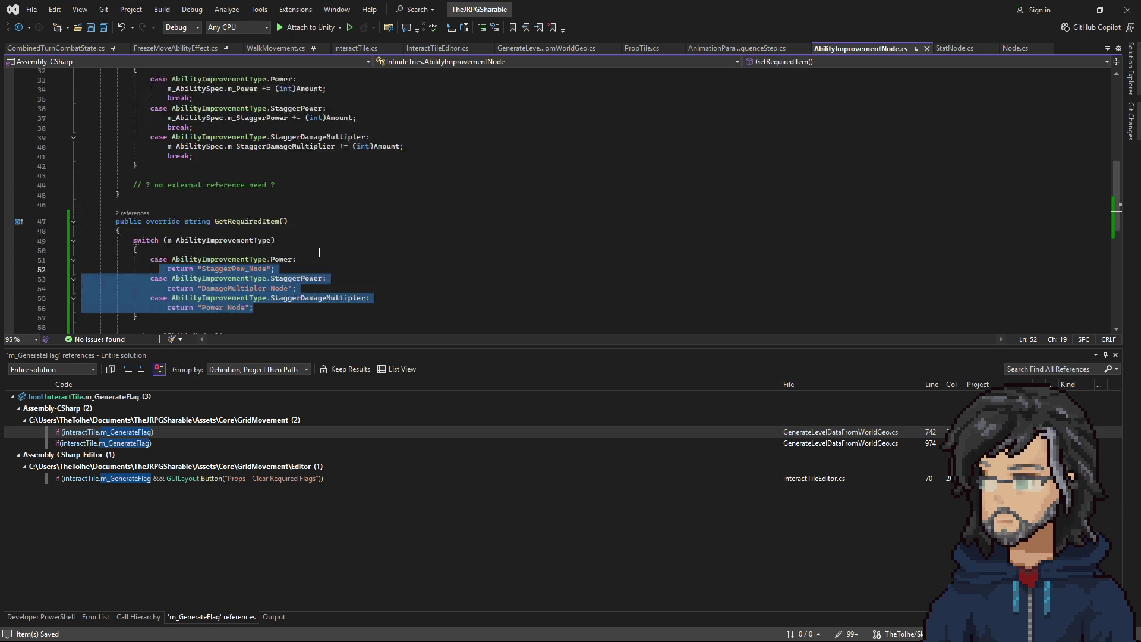
scroll(306, 256, down, 10)
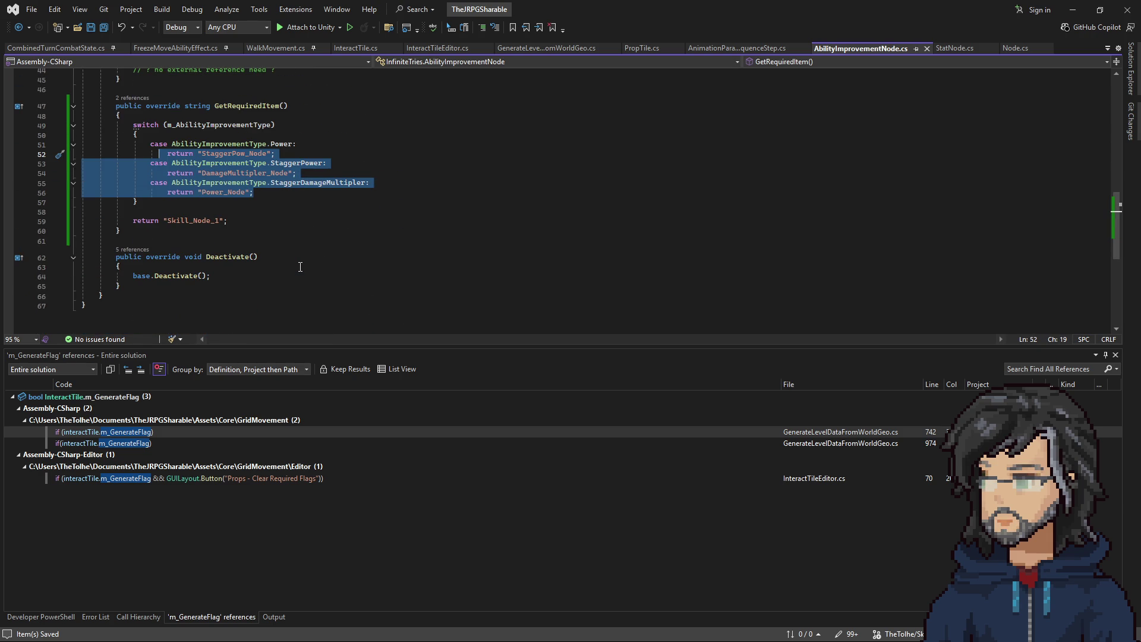
mouse_move(254, 192)
mouse_down()
mouse_move(83, 160)
mouse_move(56, 139)
mouse_move(58, 153)
mouse_up()
click(279, 183)
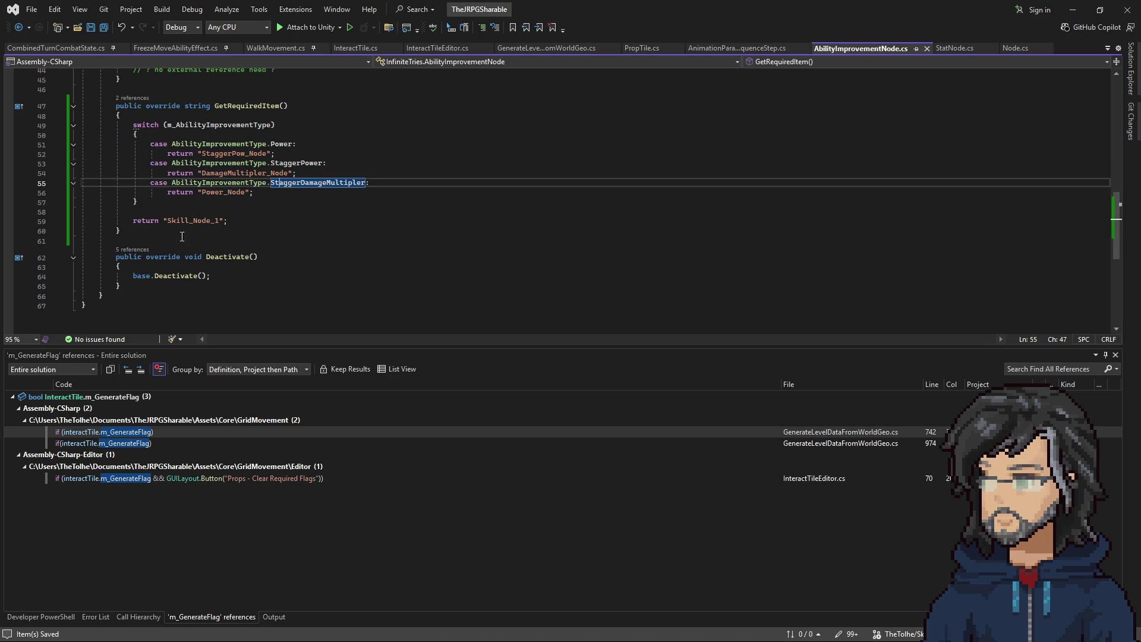
click(193, 211)
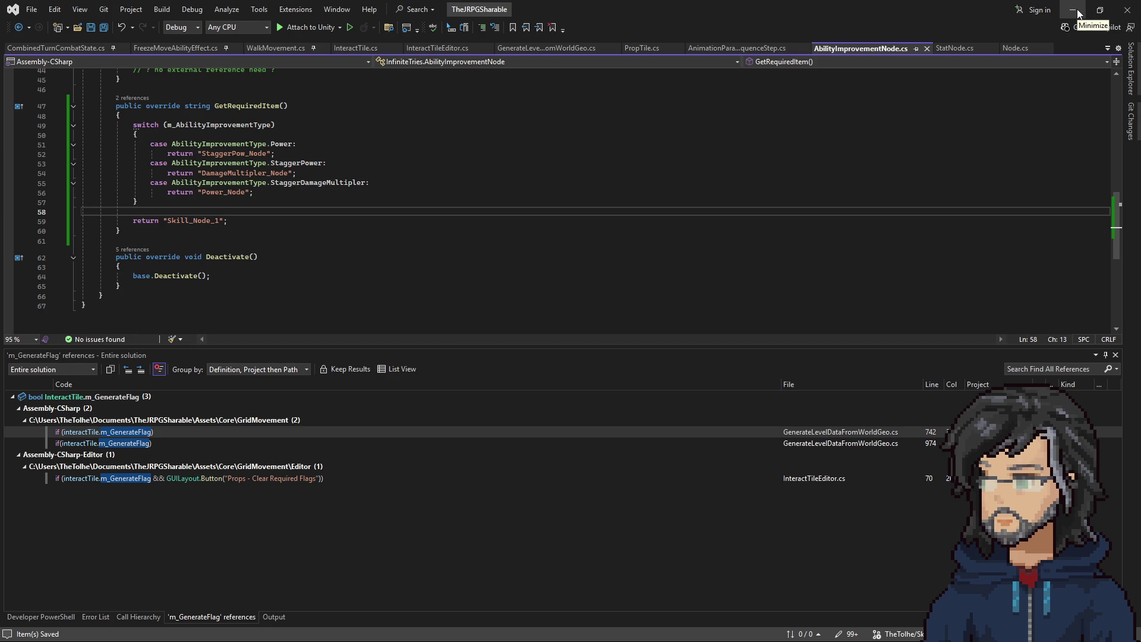
click(140, 99)
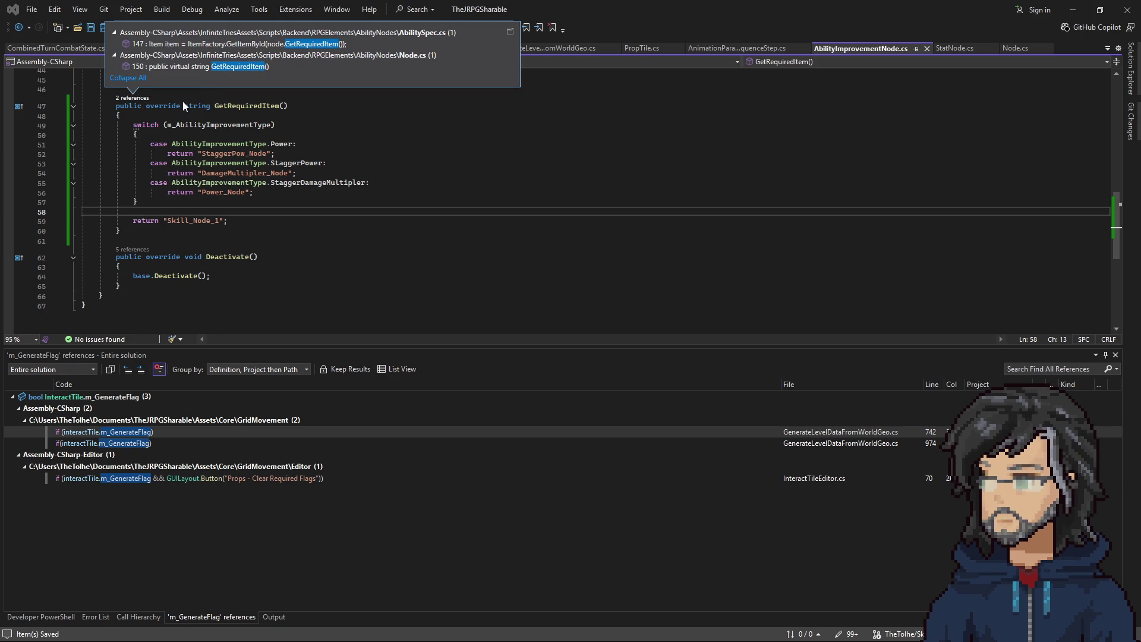
click(225, 118)
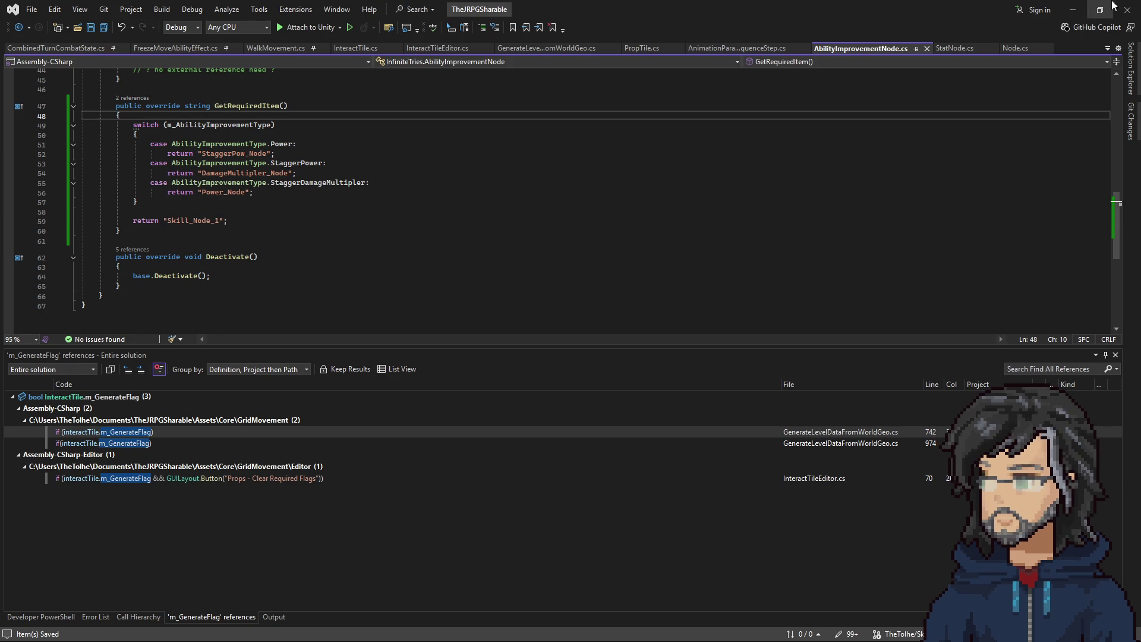
click(1072, 10)
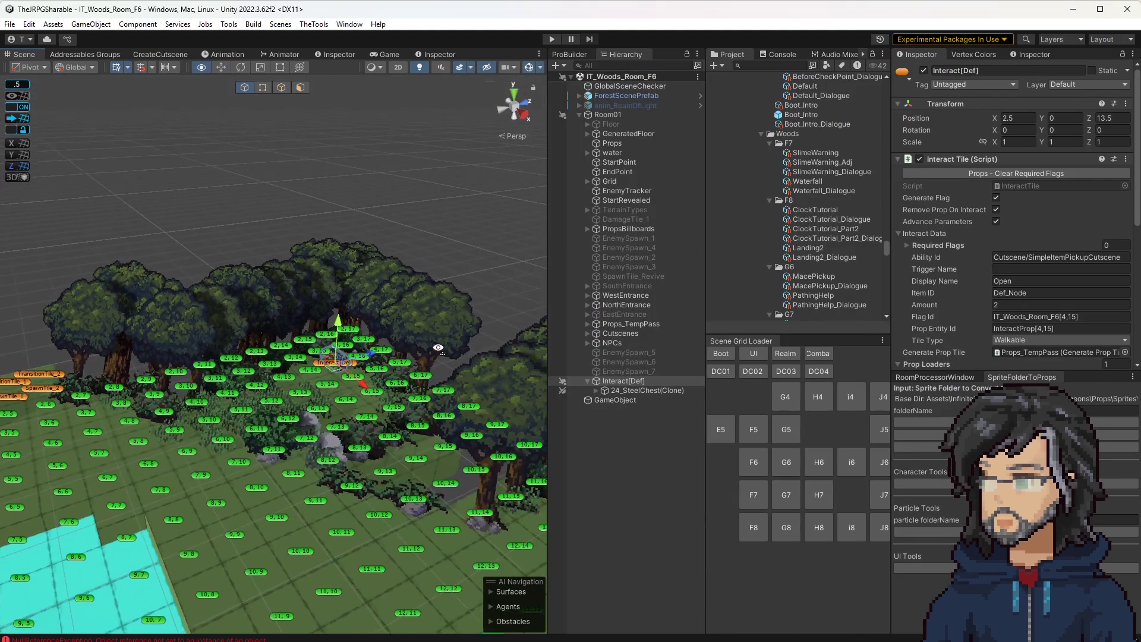
Step: Set Interact[Def]'s Item ID to StaggerPow_Node and Amount to 1, then start Play
scroll(438, 349, up, 5)
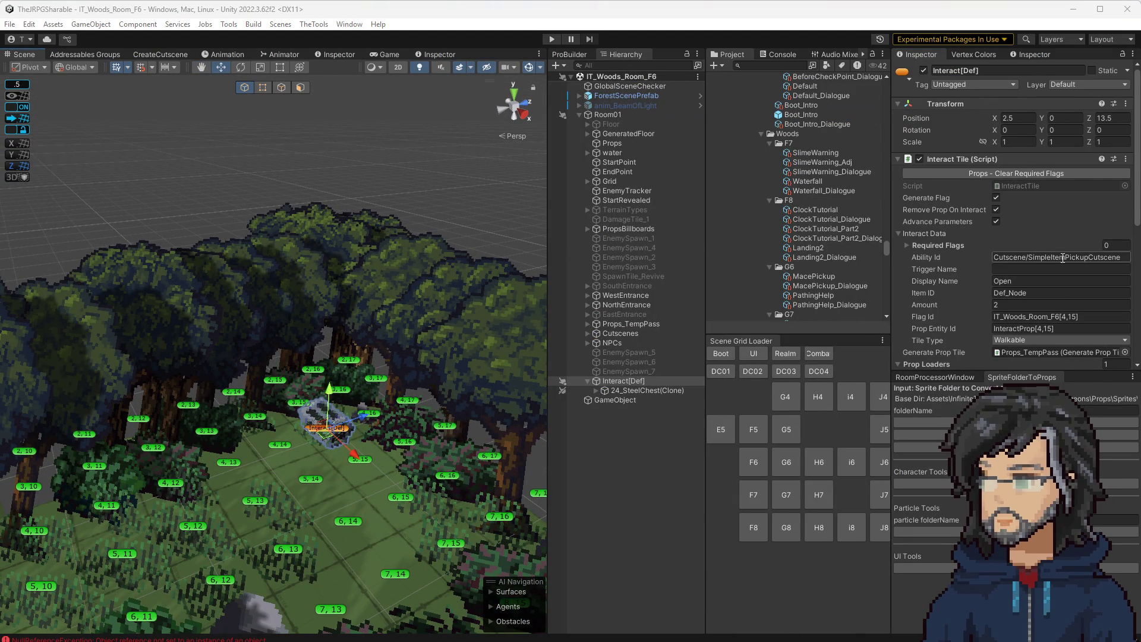
click(1030, 295)
text(StaggerPow_Node)
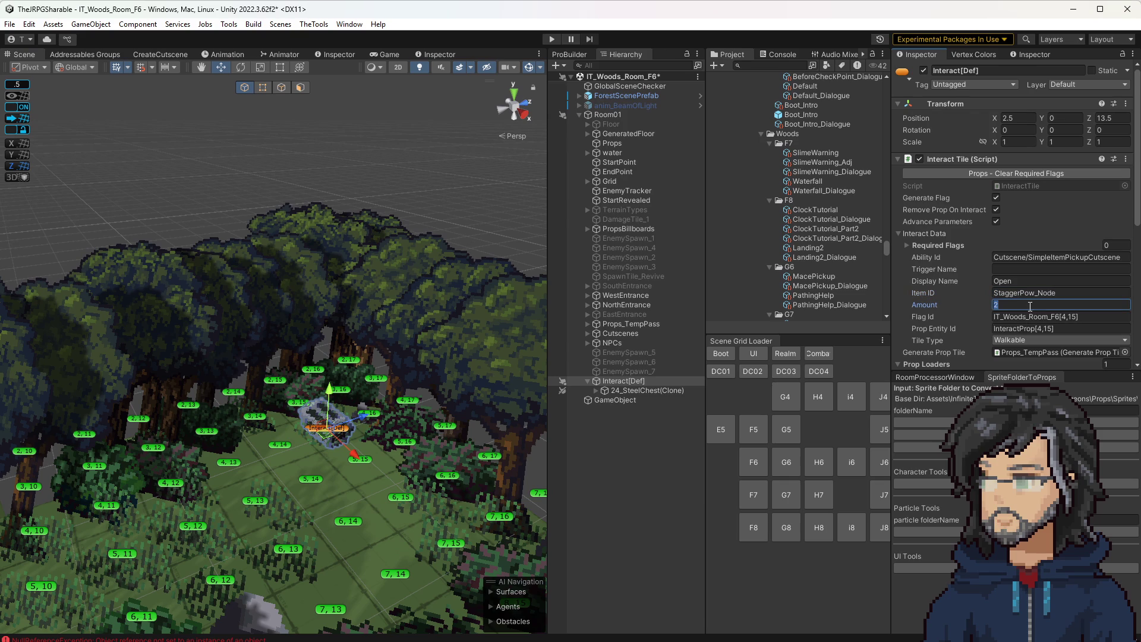
text(1)
mouse_move(402, 478)
mouse_down()
mouse_move(364, 344)
mouse_move(324, 330)
mouse_up()
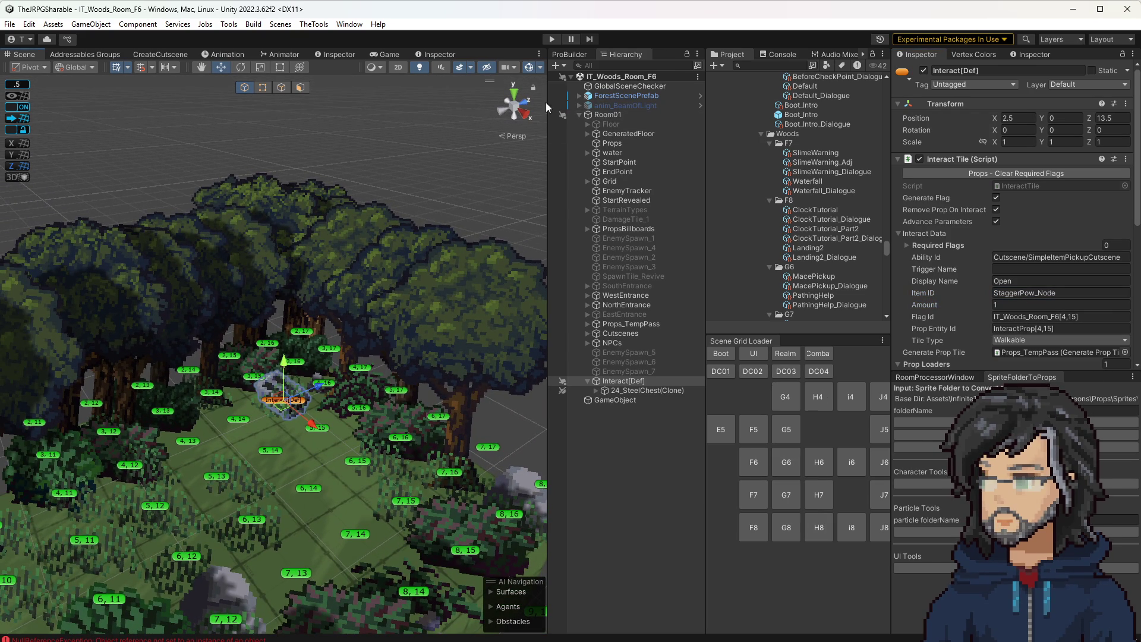
click(550, 40)
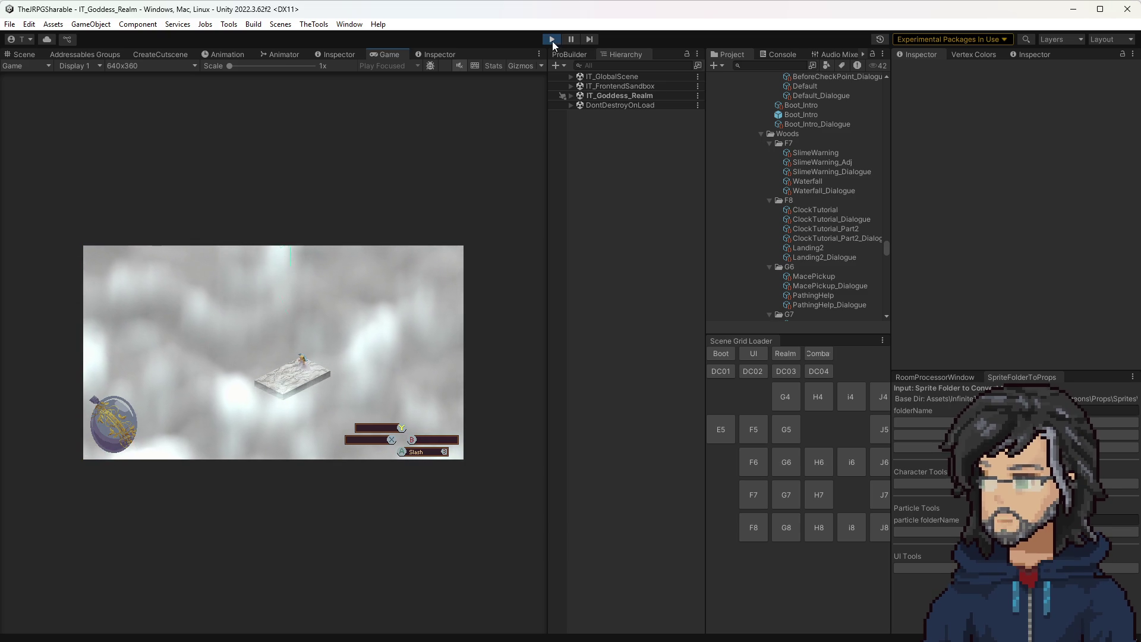
Step: Stop the game and inspect F6's existing spawners EnemySpawn_1, 5, 6 and 7
key(ctrl+p)
drag(332, 416, 392, 517)
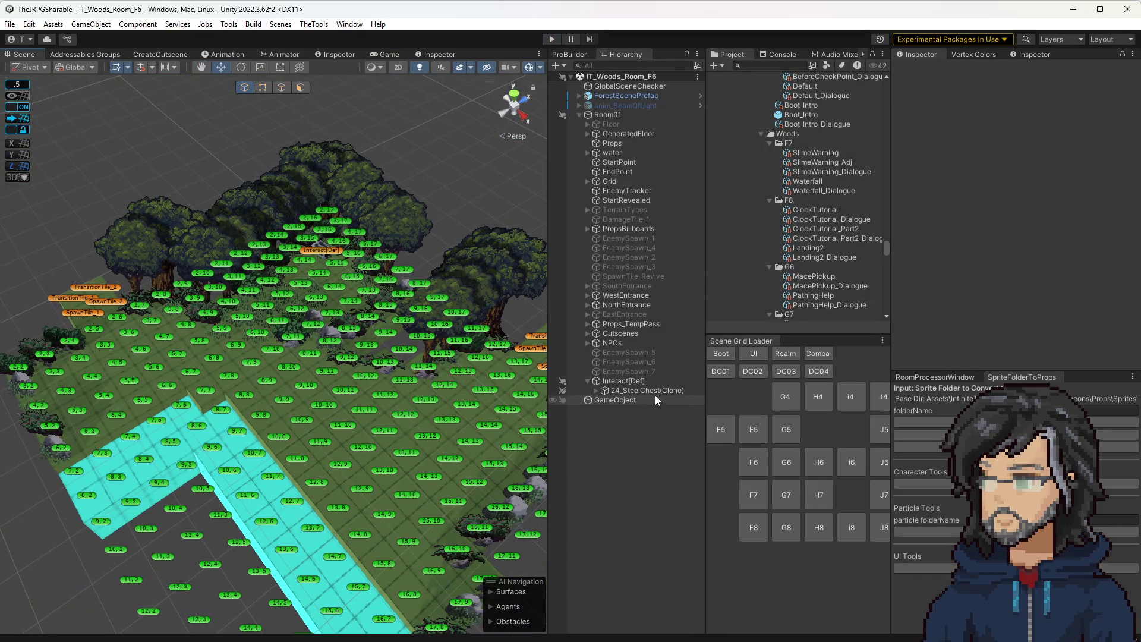
click(641, 237)
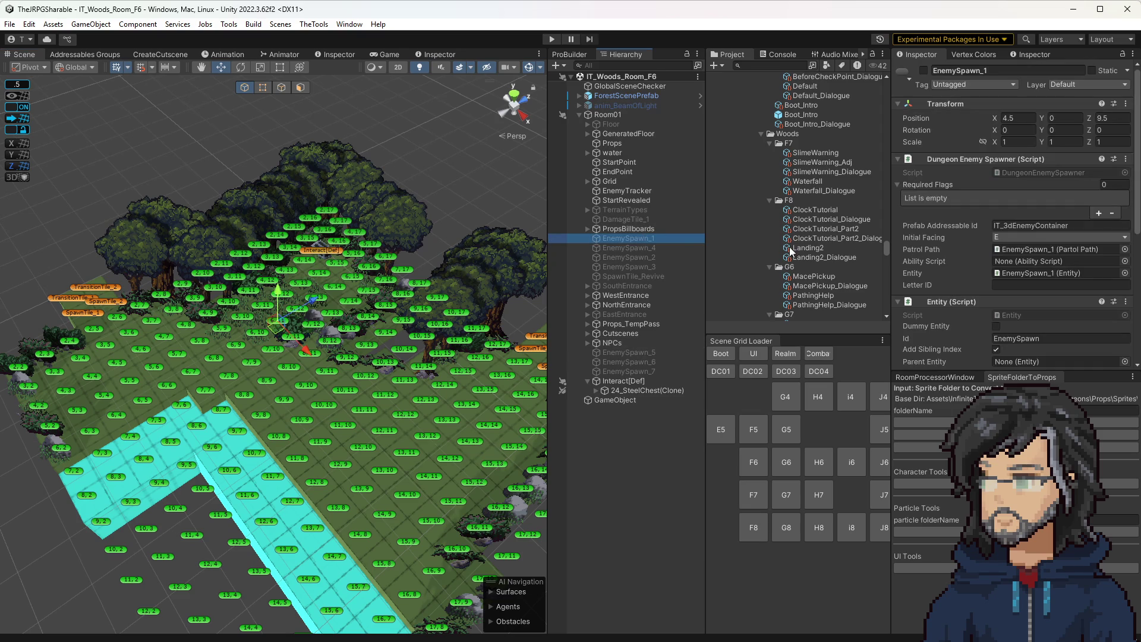
click(633, 349)
click(634, 362)
click(634, 371)
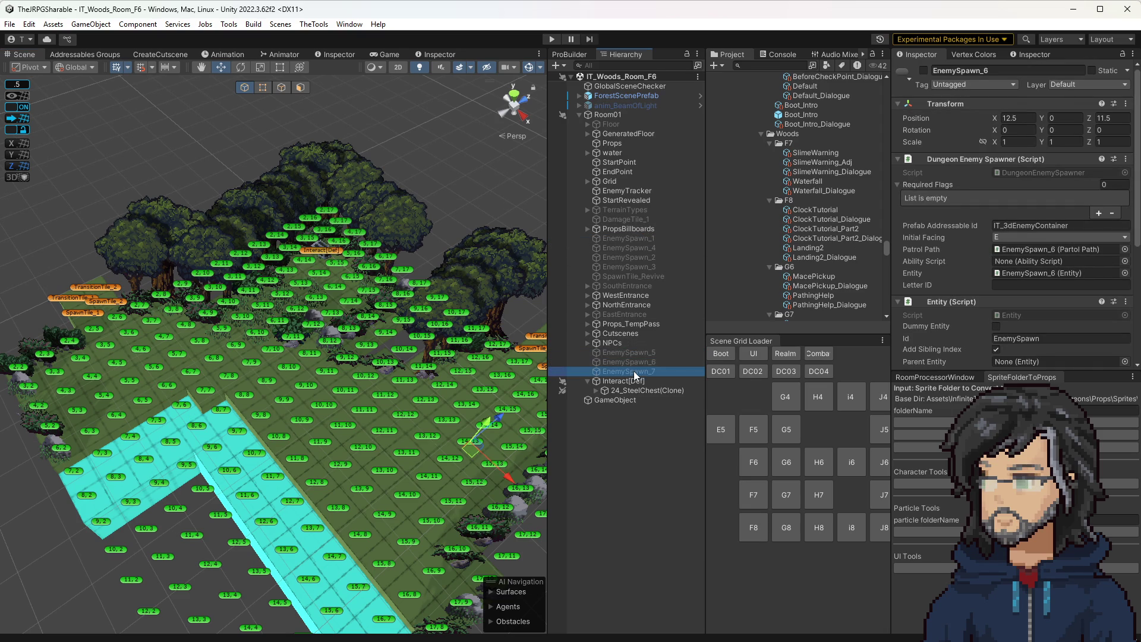
Step: Copy H8's EnemySpawn_1 into F6's Room01 and delete the empty GameObject
click(832, 528)
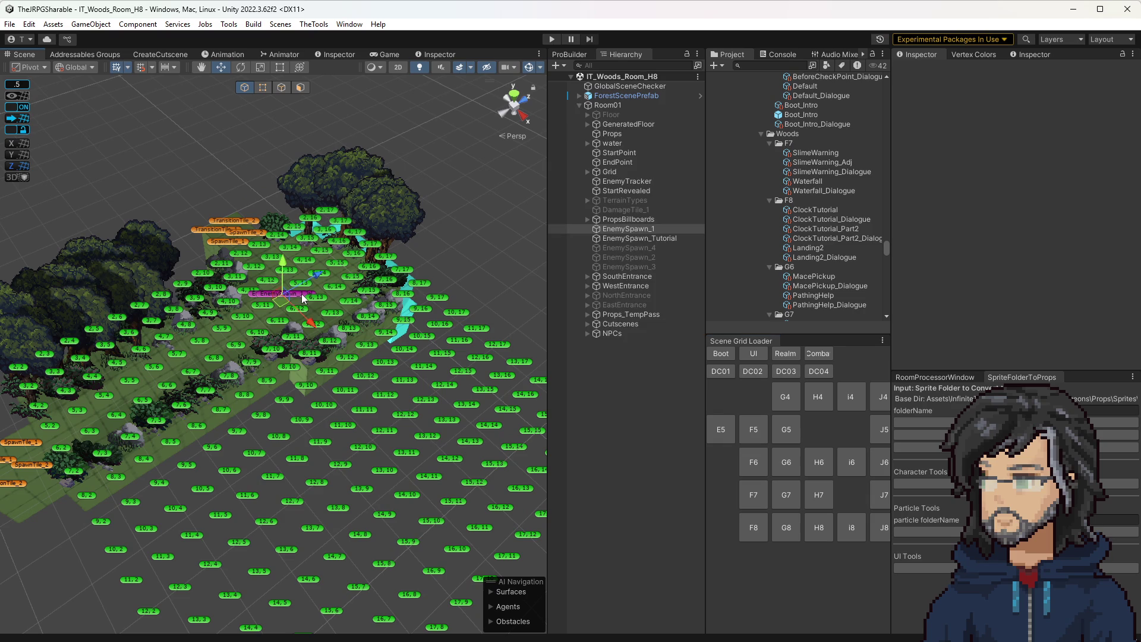
click(303, 297)
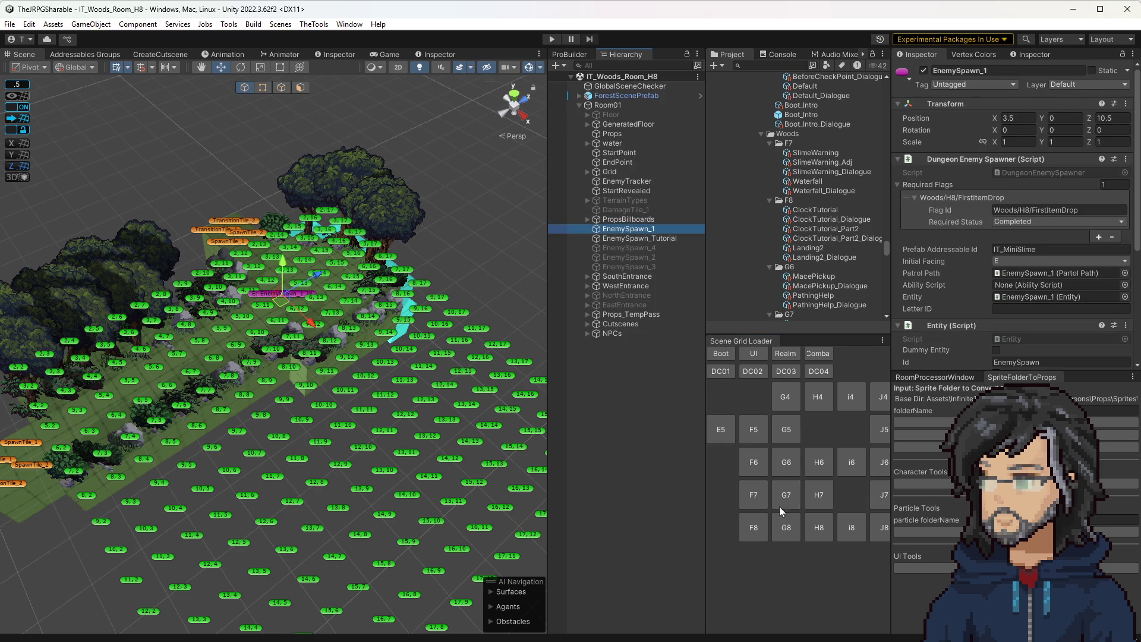
click(753, 461)
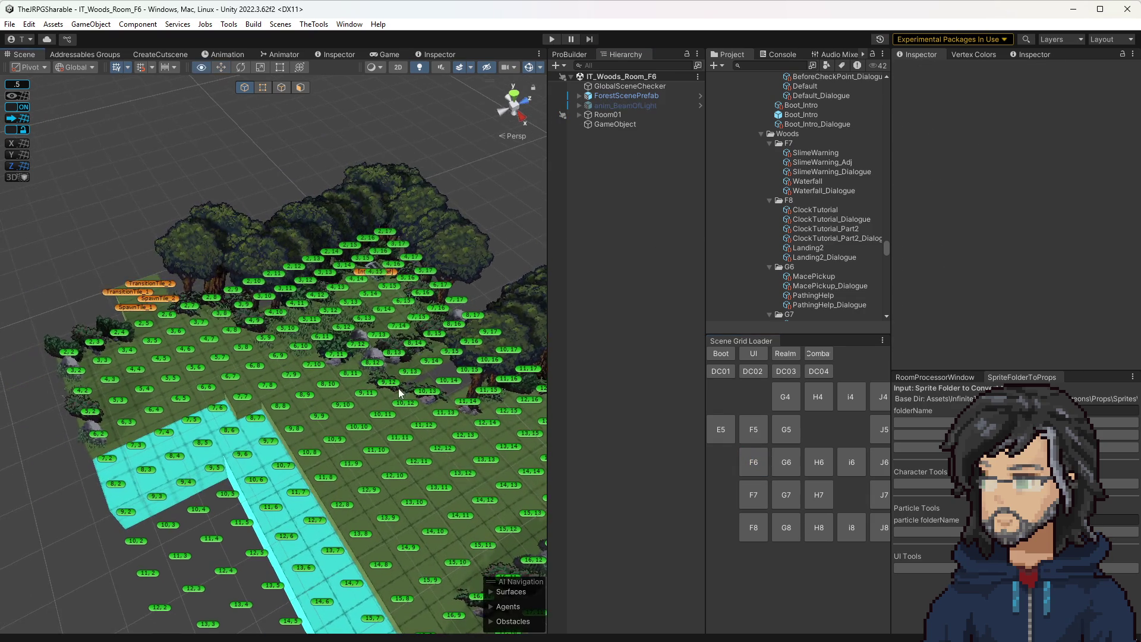
click(591, 123)
key(Delete)
click(597, 116)
key(ctrl+shift+v)
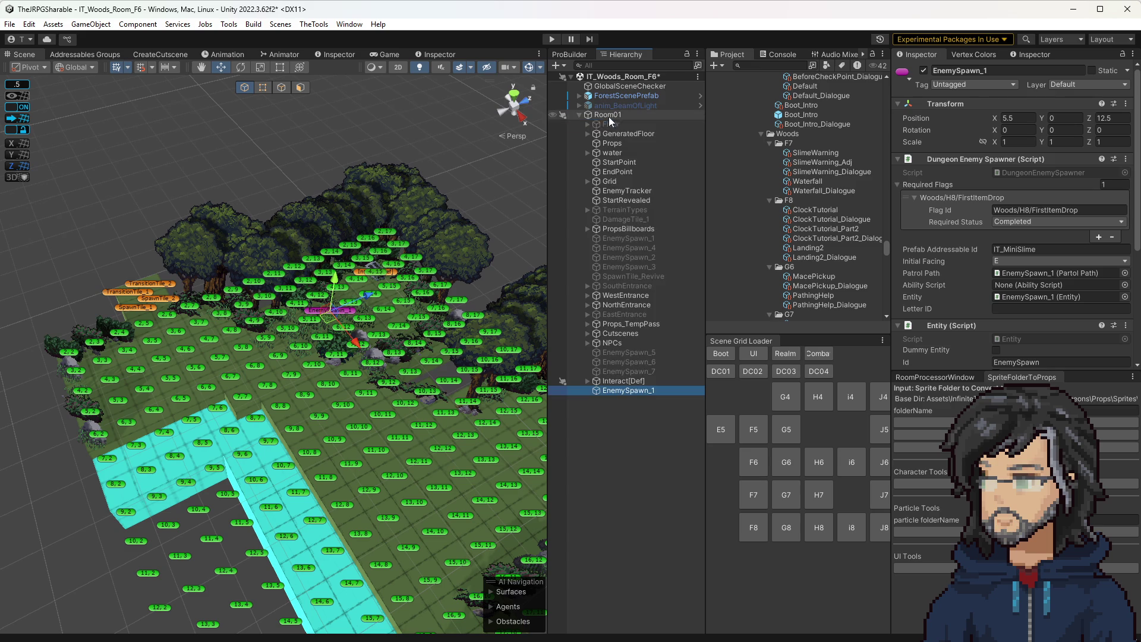
Step: Delete the old EnemySpawn_1–7 spawners and move the pasted spawner to another floor tile
click(638, 371)
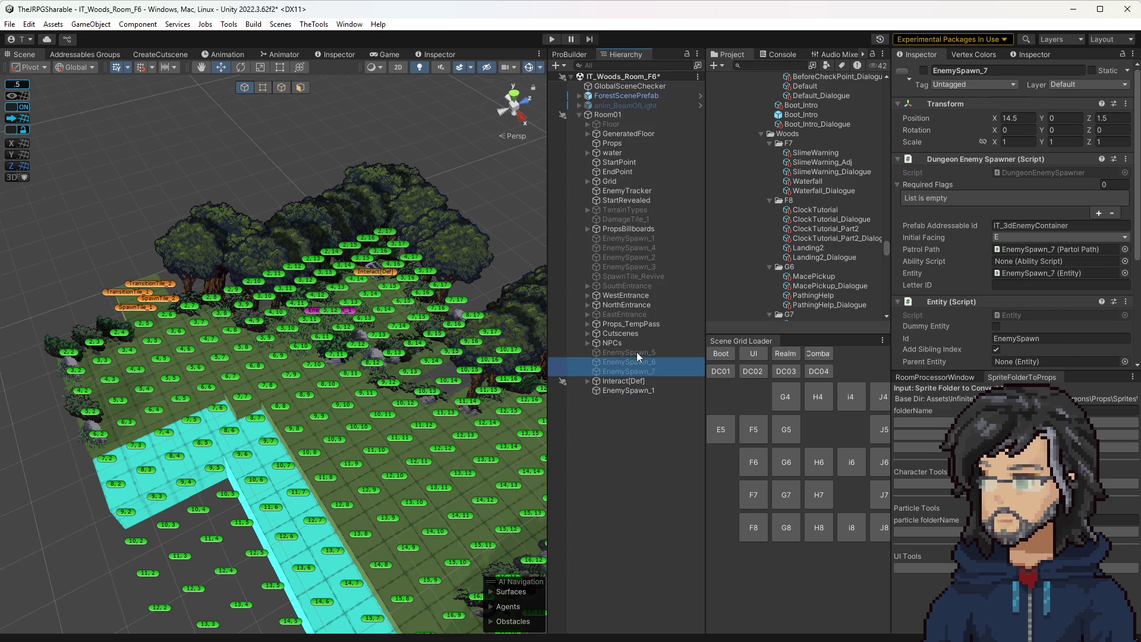
shift+click(637, 352)
ctrl+click(642, 267)
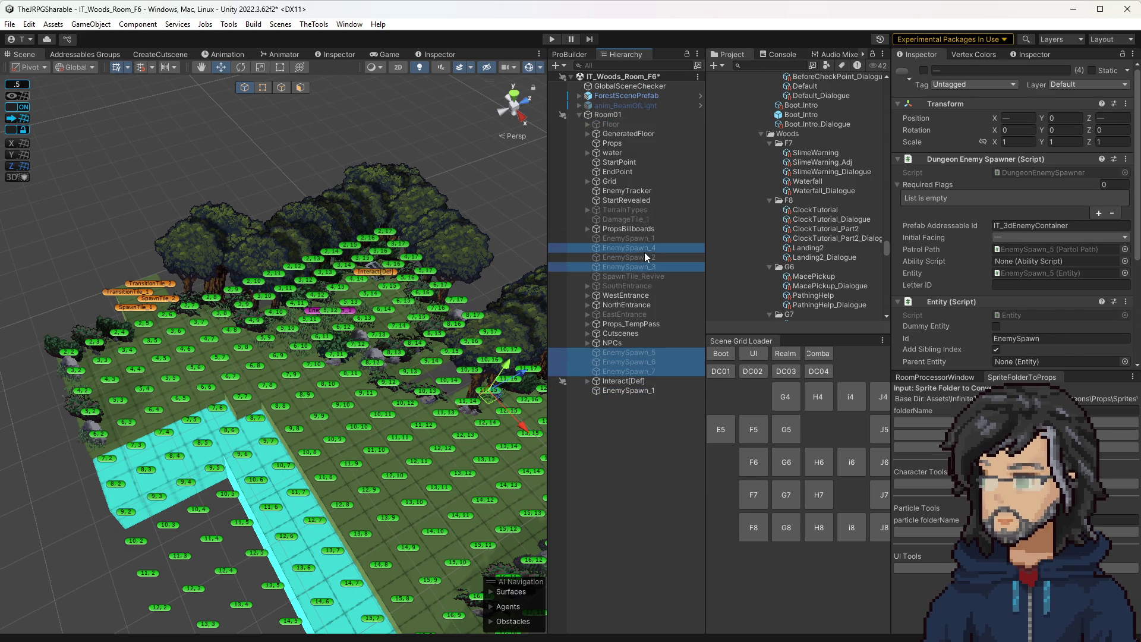
ctrl+click(644, 249)
ctrl+click(643, 239)
ctrl+click(646, 258)
key(Delete)
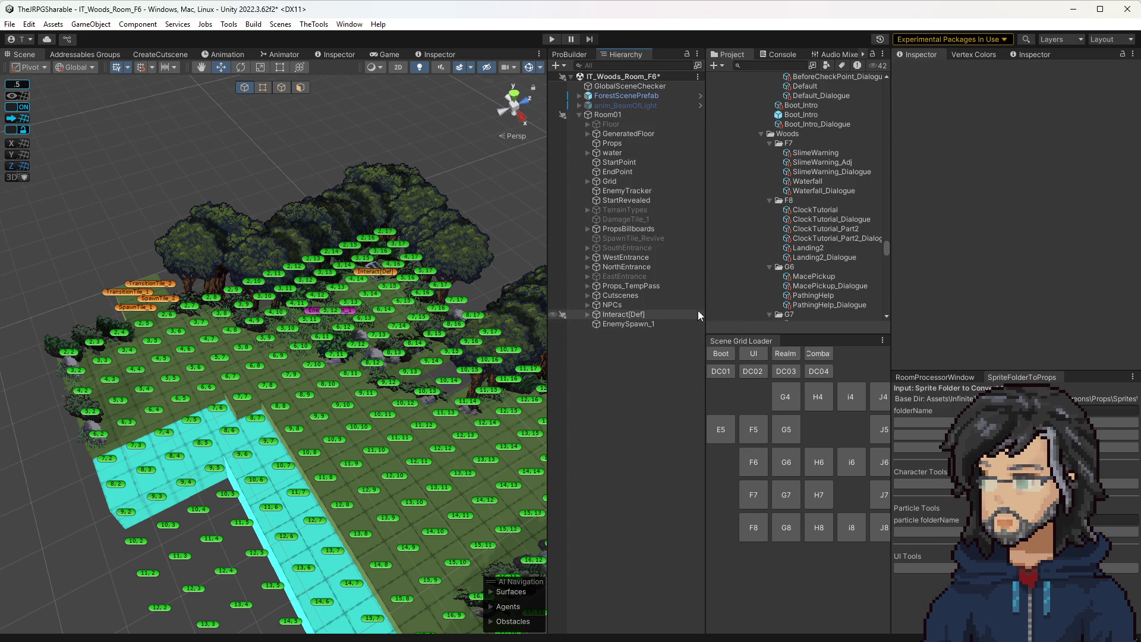
click(628, 324)
drag(327, 324, 381, 462)
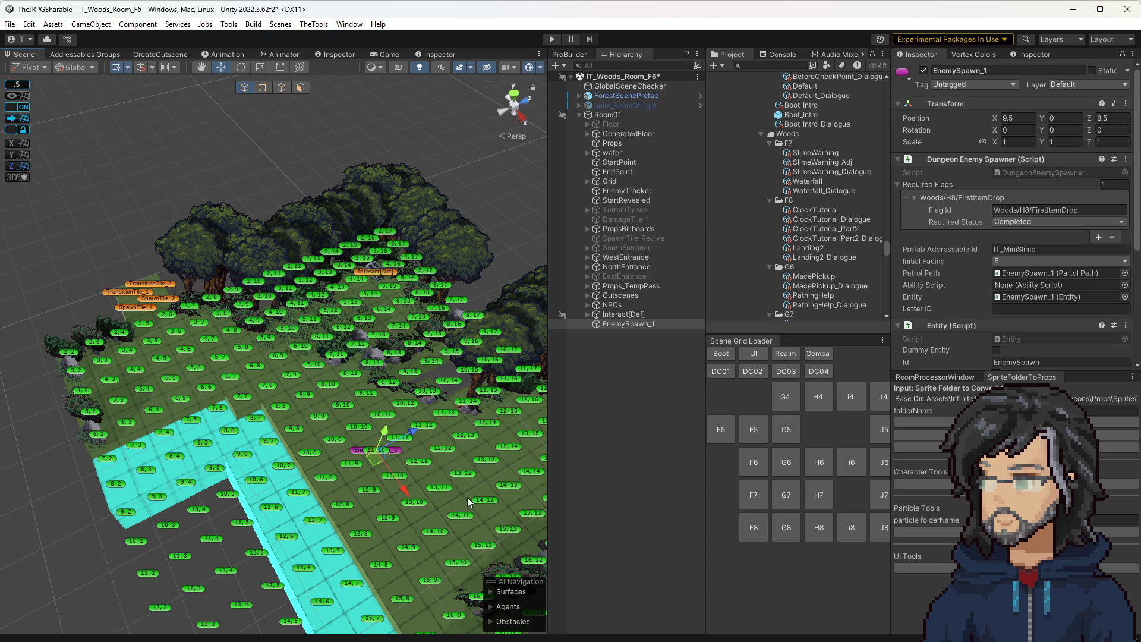
Step: Set EnemySpawn_1's patrol path to run from 9, 10 to 13, 12 and save the F6 scene
scroll(1025, 308, down, 5)
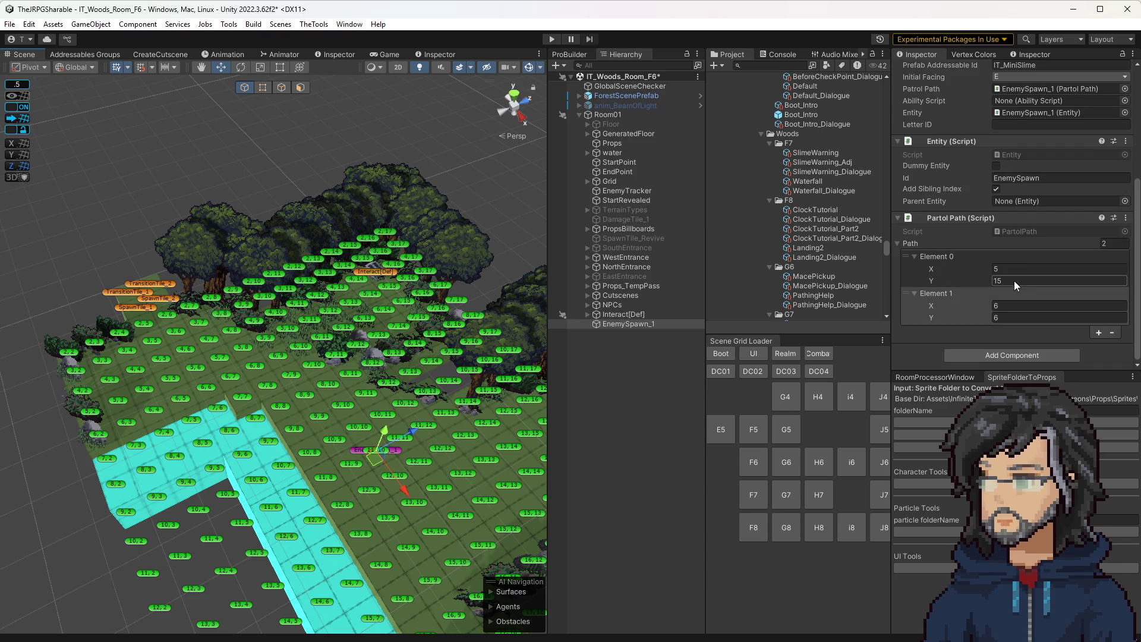
click(1008, 265)
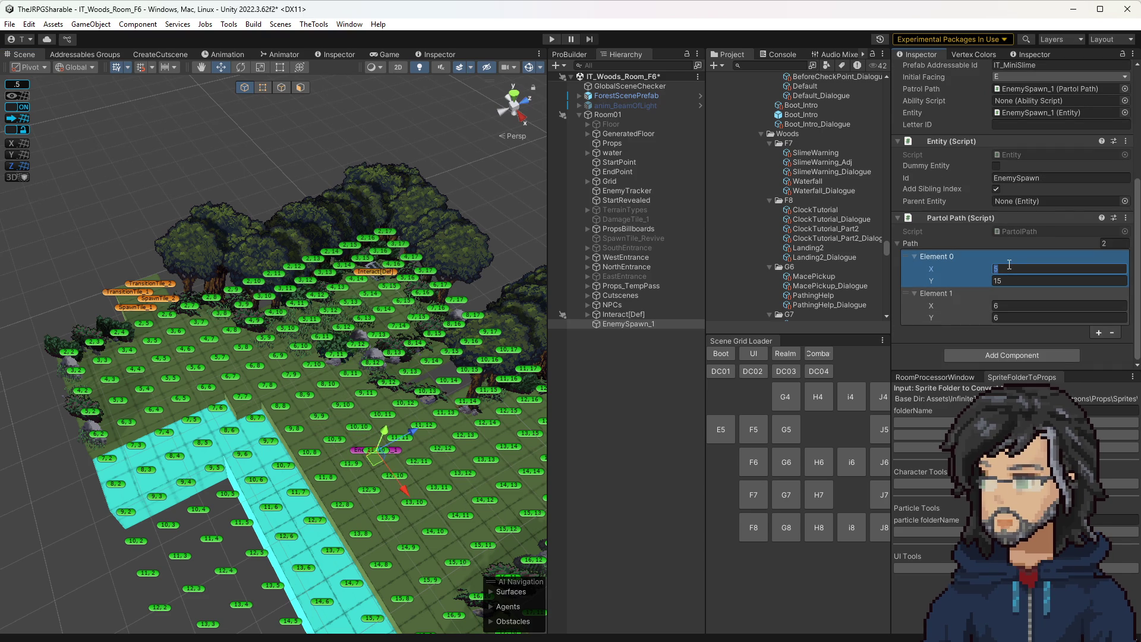
text(9)
click(997, 282)
text(10)
key(Tab)
text(1)
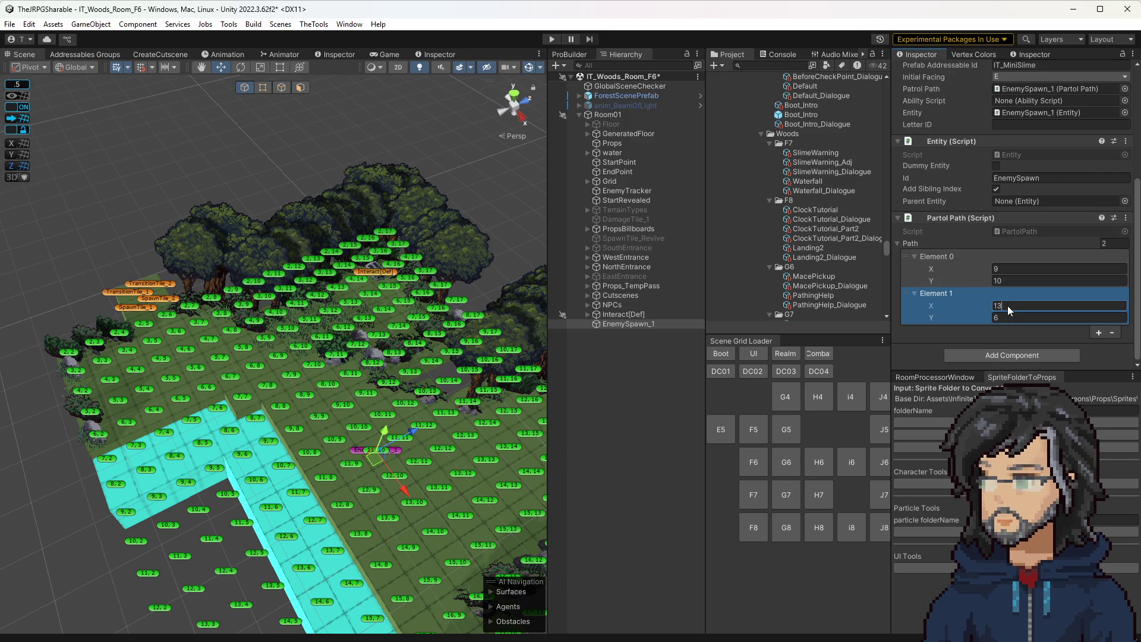
click(1018, 318)
text(12)
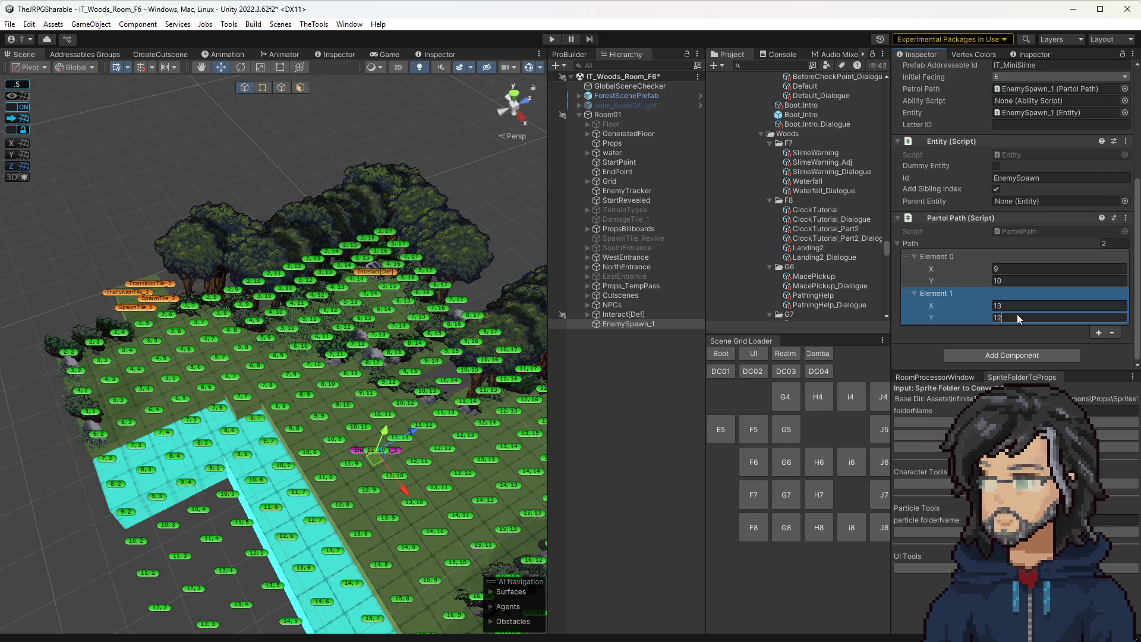
key(ctrl+s)
mouse_move(392, 380)
mouse_down()
mouse_move(497, 394)
mouse_move(127, 321)
mouse_up()
mouse_move(435, 410)
mouse_down()
mouse_move(410, 397)
mouse_move(304, 394)
mouse_up()
drag(417, 406, 496, 244)
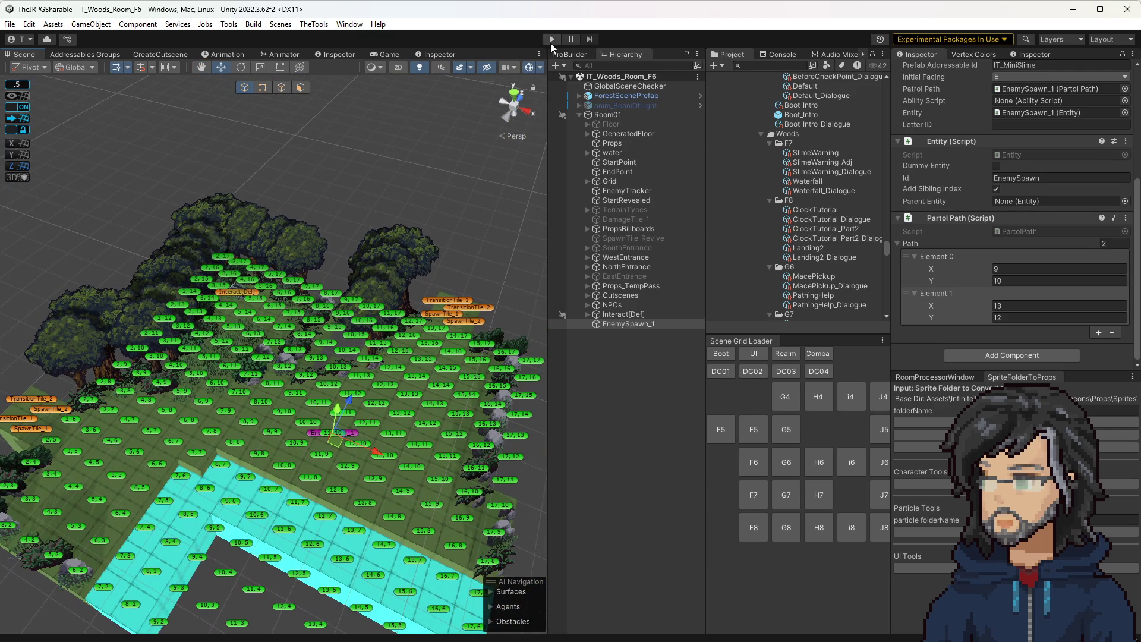
Step: Test-play the room, walking the character left across the platform, then restart play
click(552, 41)
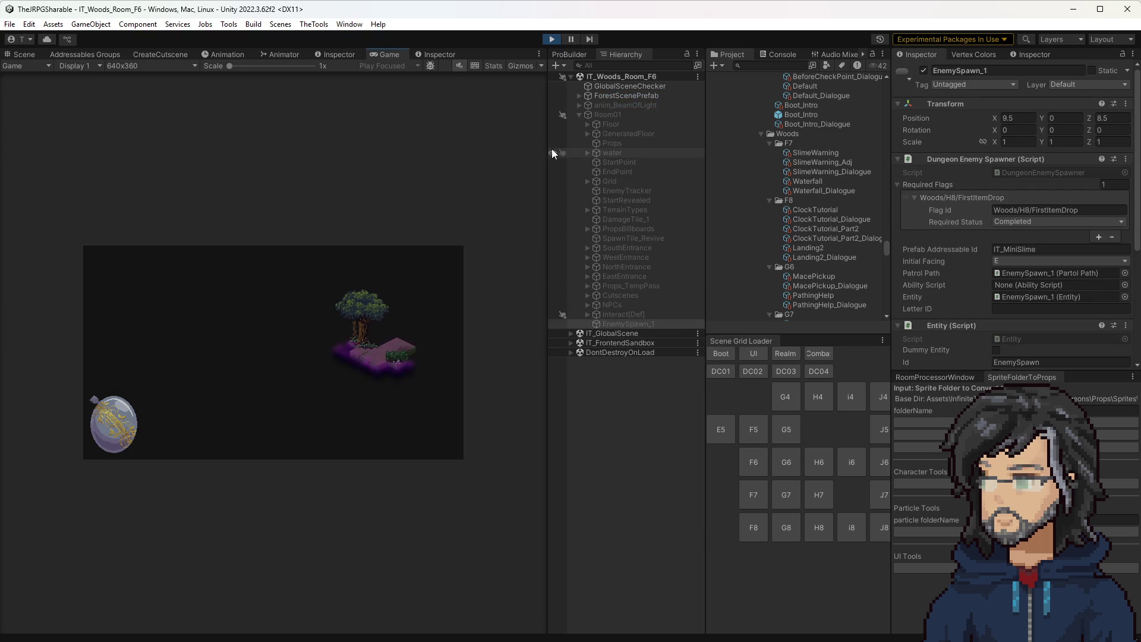
drag(547, 148, 779, 152)
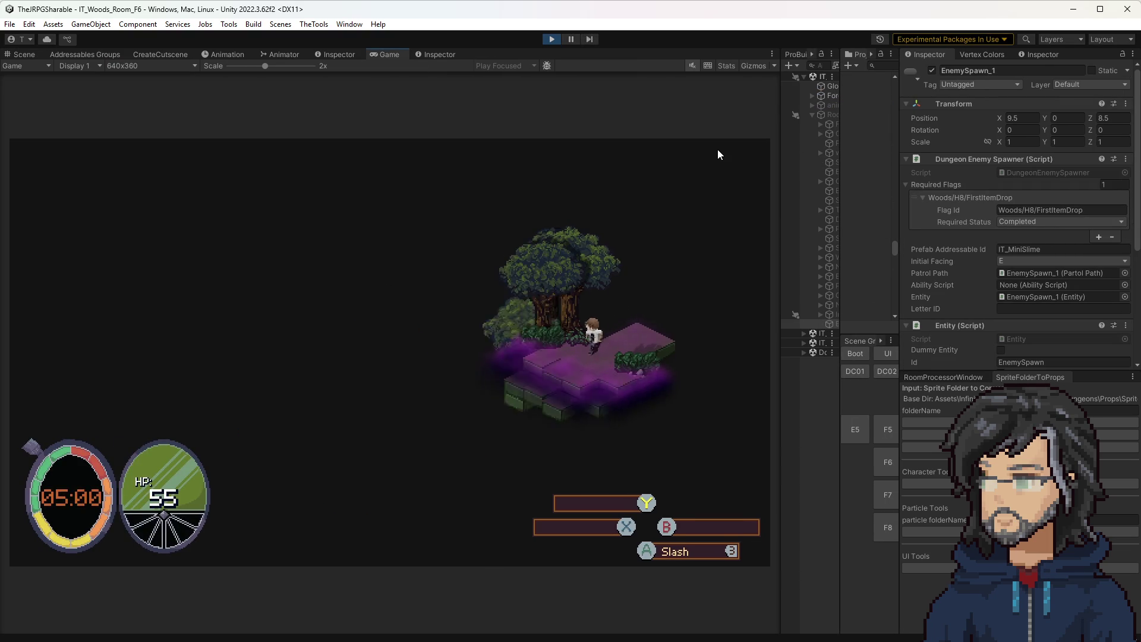
key(Left)
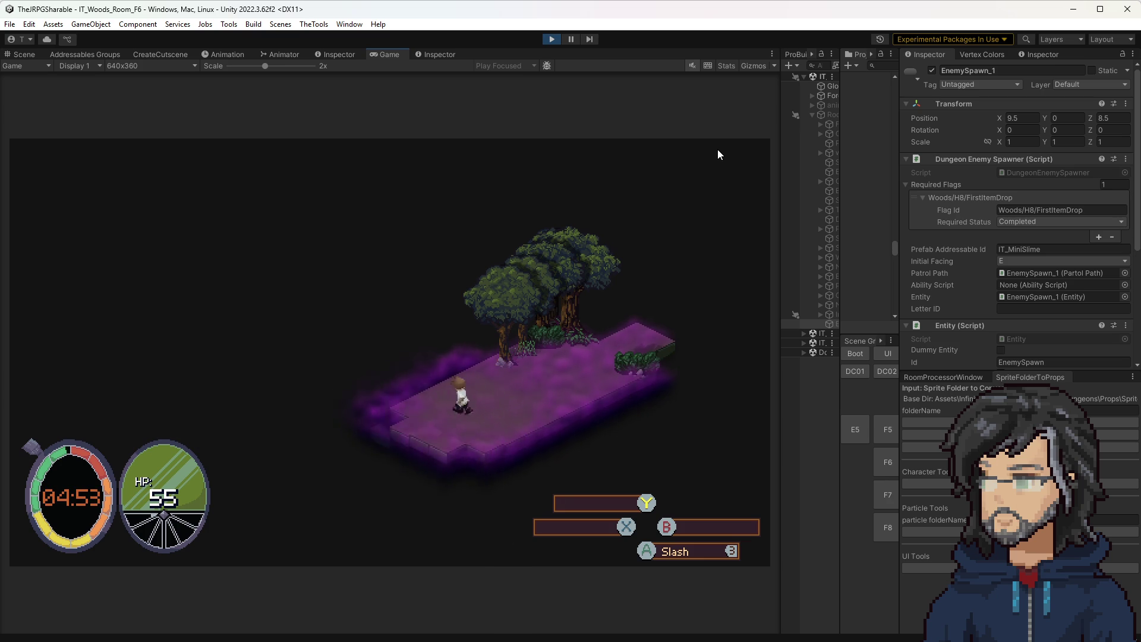
key(Left)
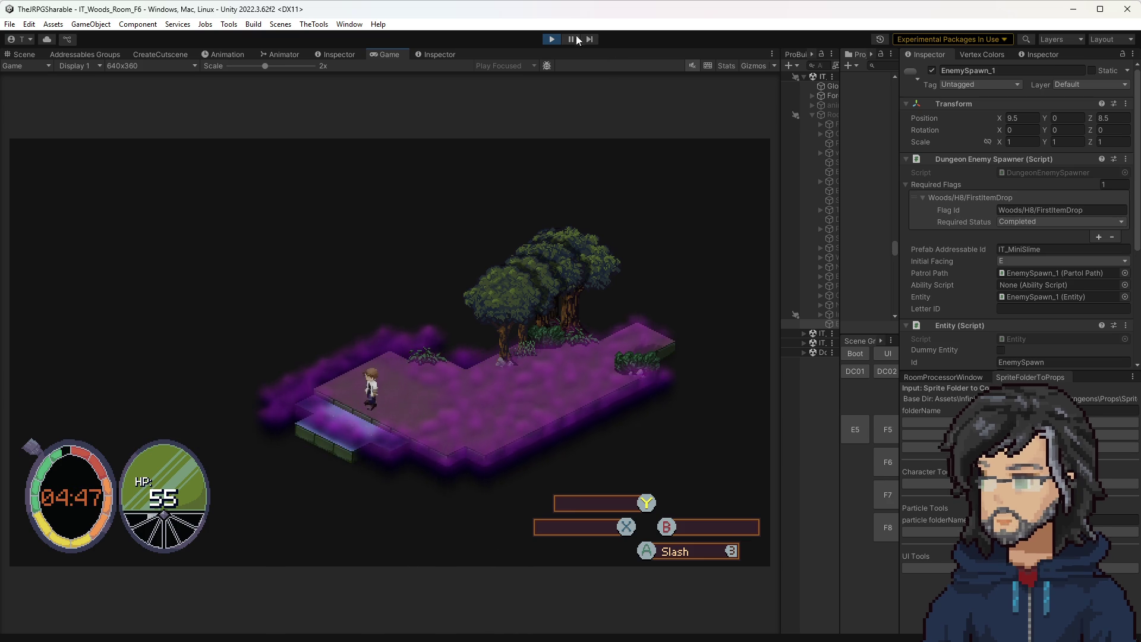
click(551, 39)
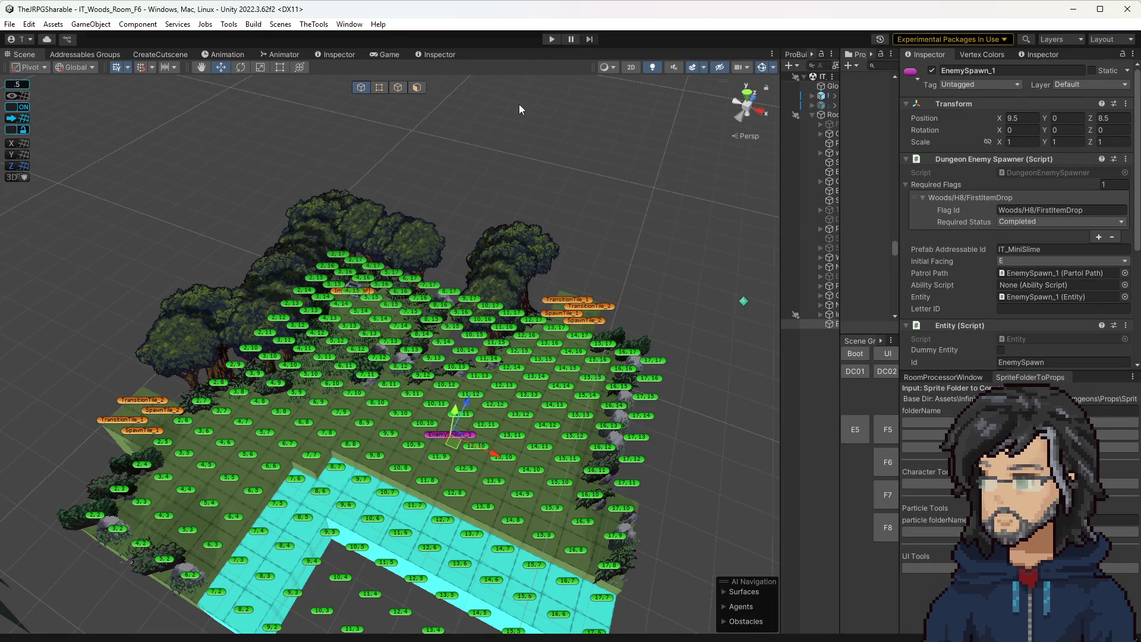
click(548, 41)
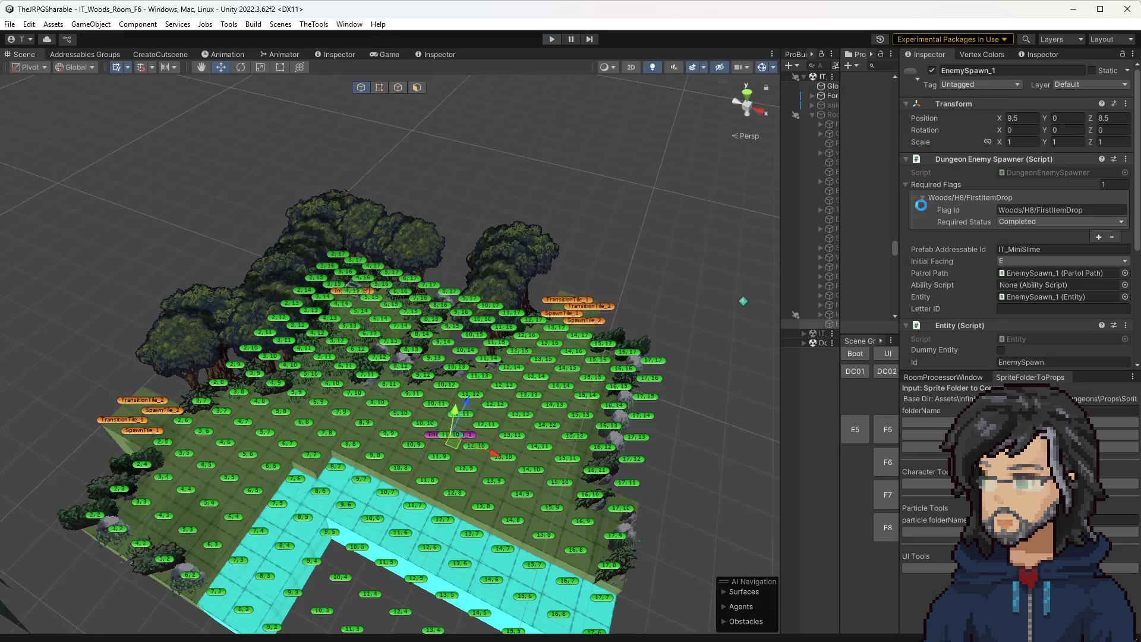
Step: Set the Dungeon Enemy Spawner's Required Flags size to 0, removing Woods/H8/FirstItemDrop
click(920, 204)
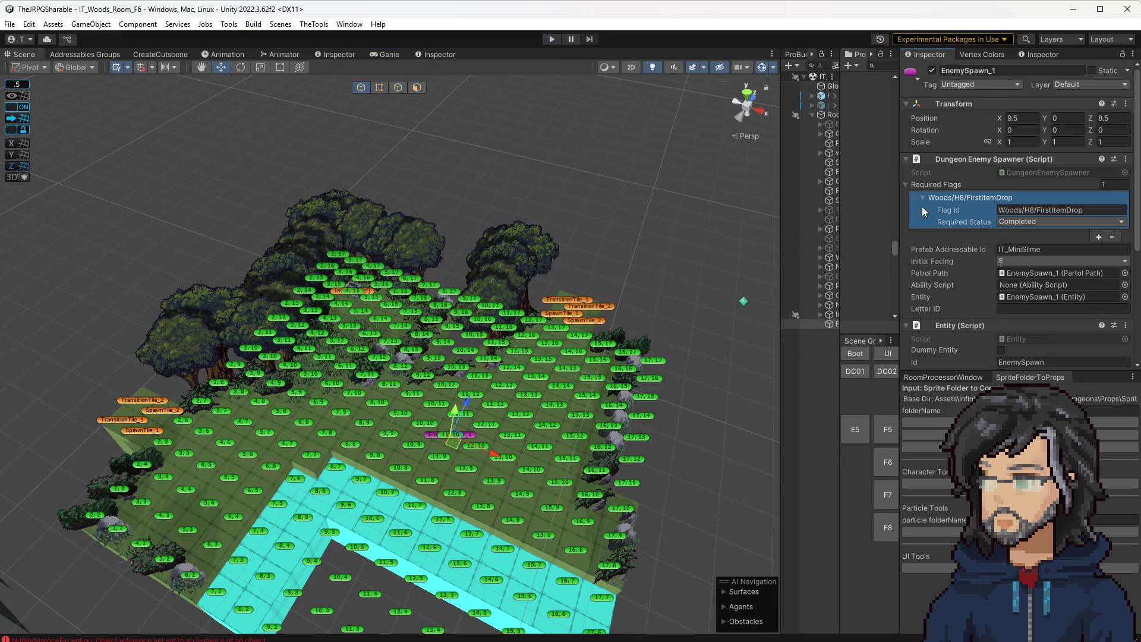
click(1115, 184)
text(0)
key(Return)
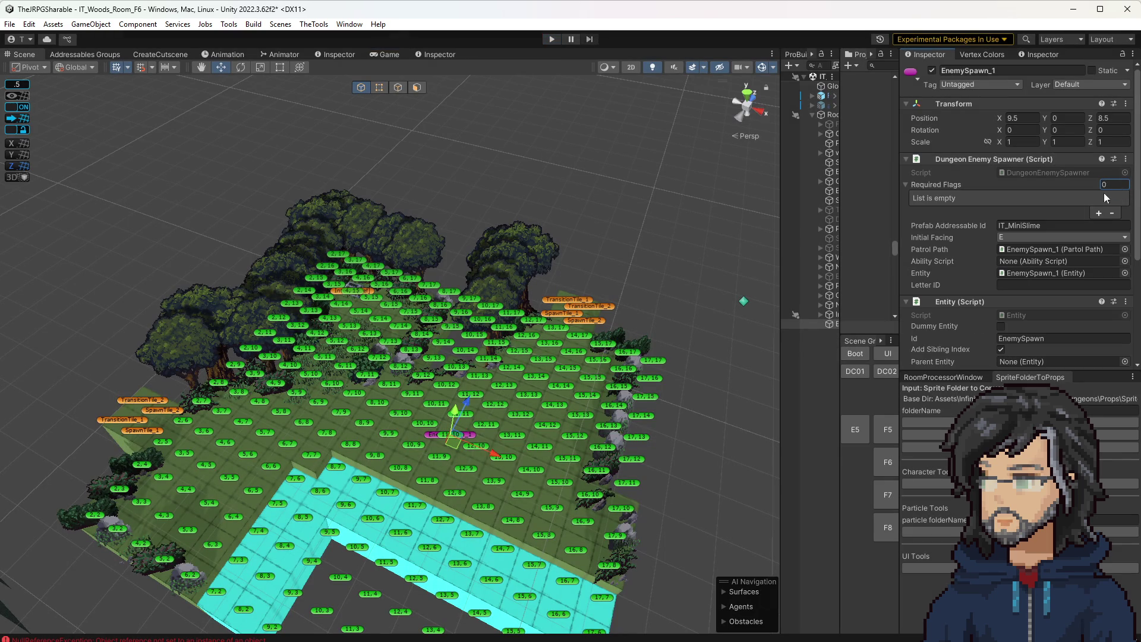
scroll(999, 279, down, 2)
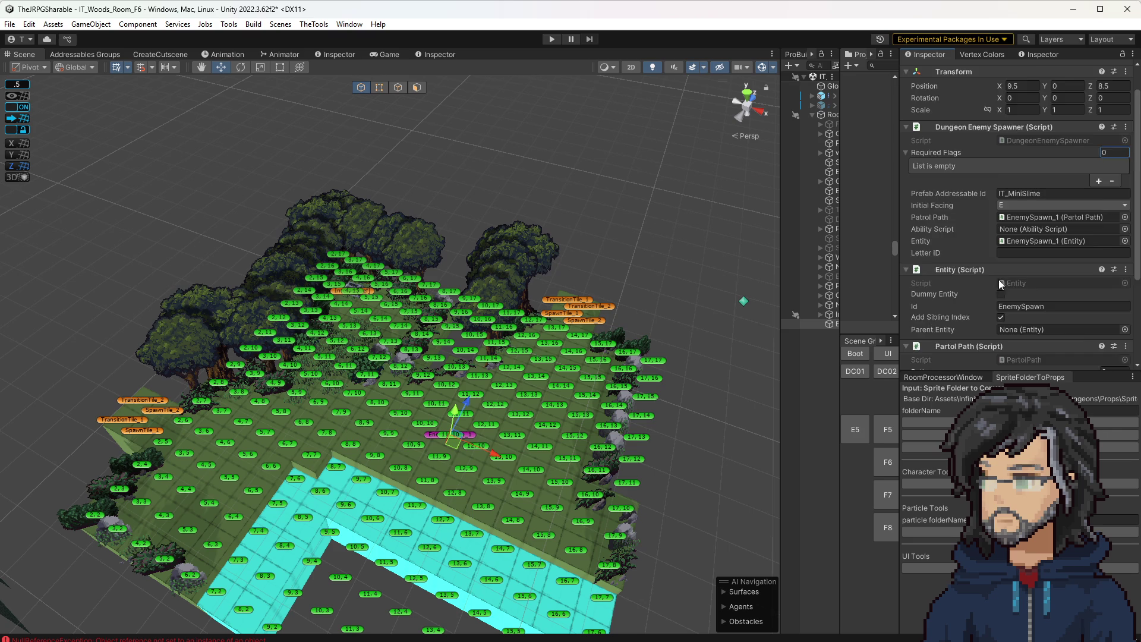
Step: Play the room: walk down-left, kill the slime with the sword, and follow the path onward
scroll(1004, 285, down, 5)
scroll(610, 261, up, 2)
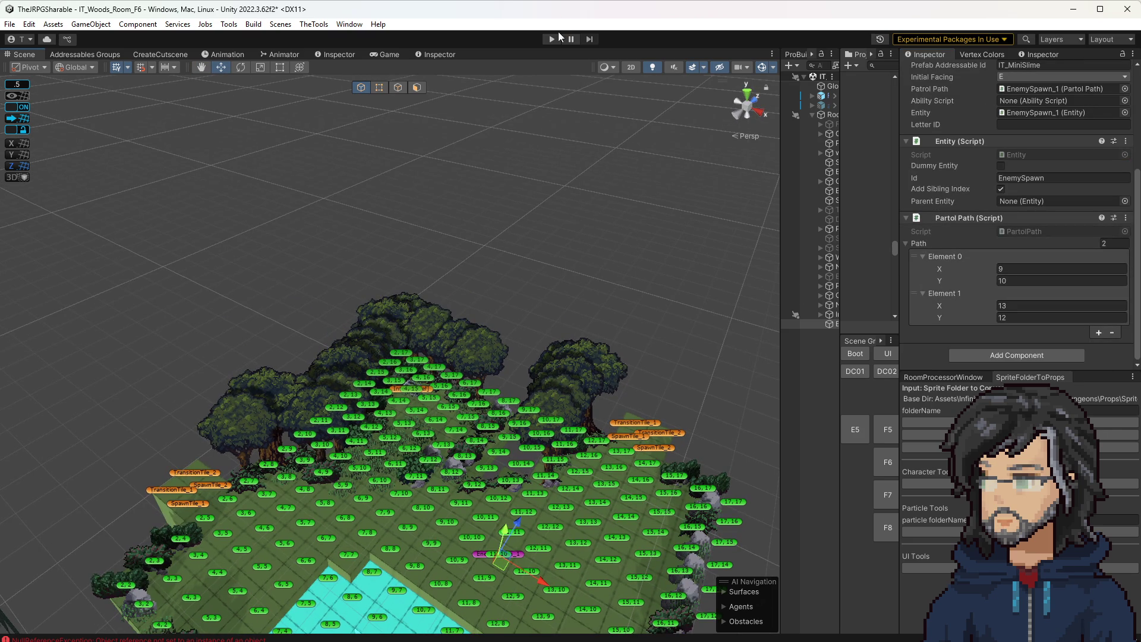
click(555, 39)
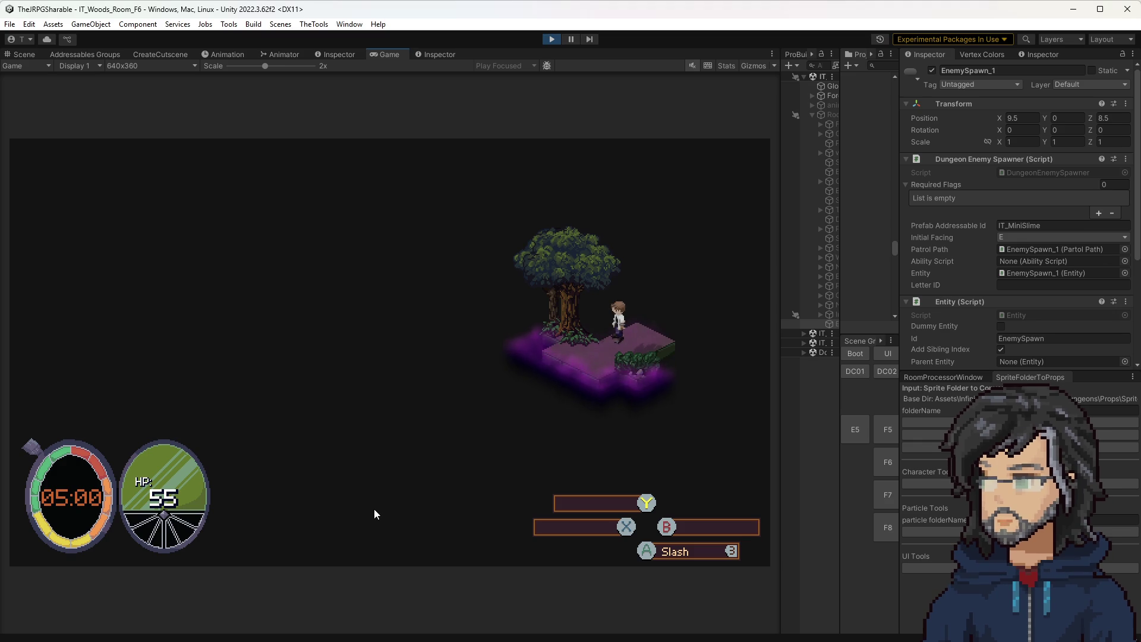
key(a)
key(a)
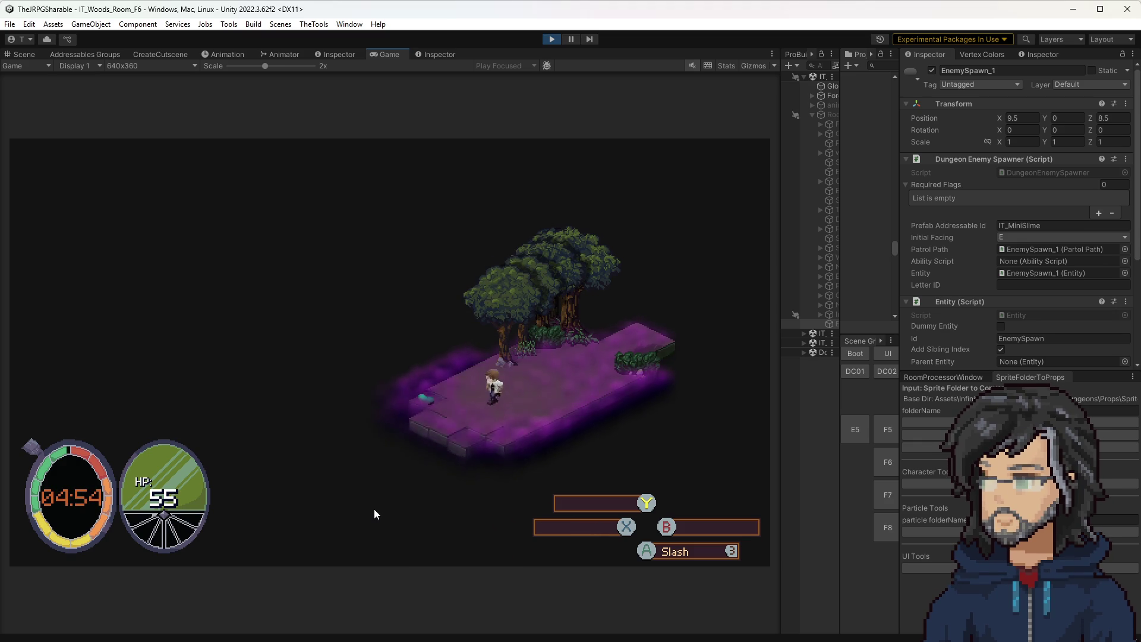
key(a)
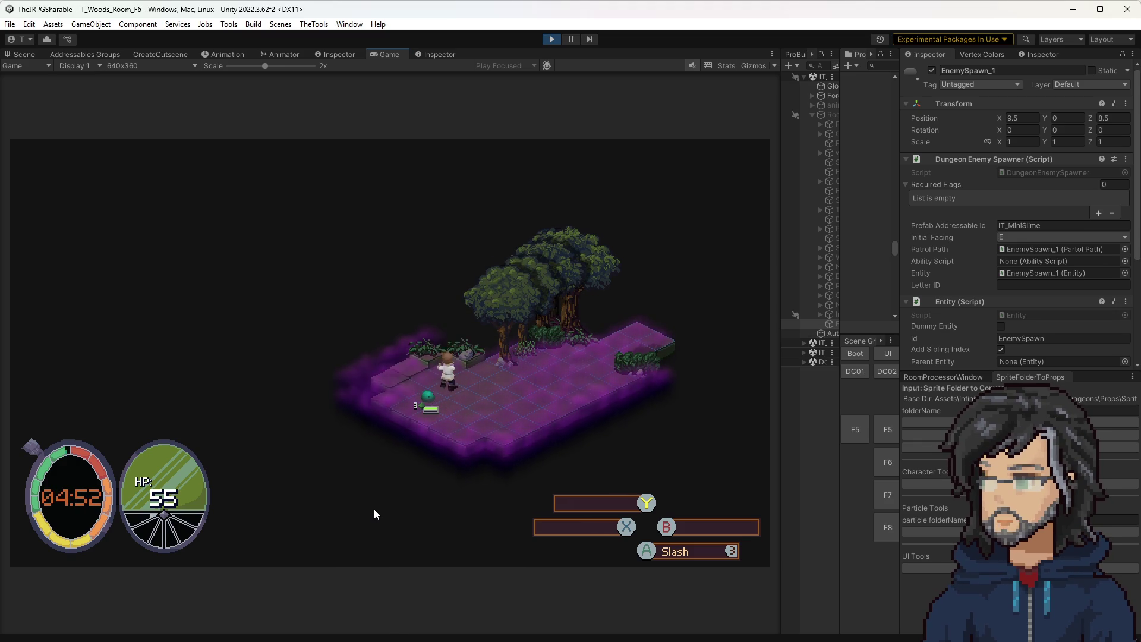
key(space)
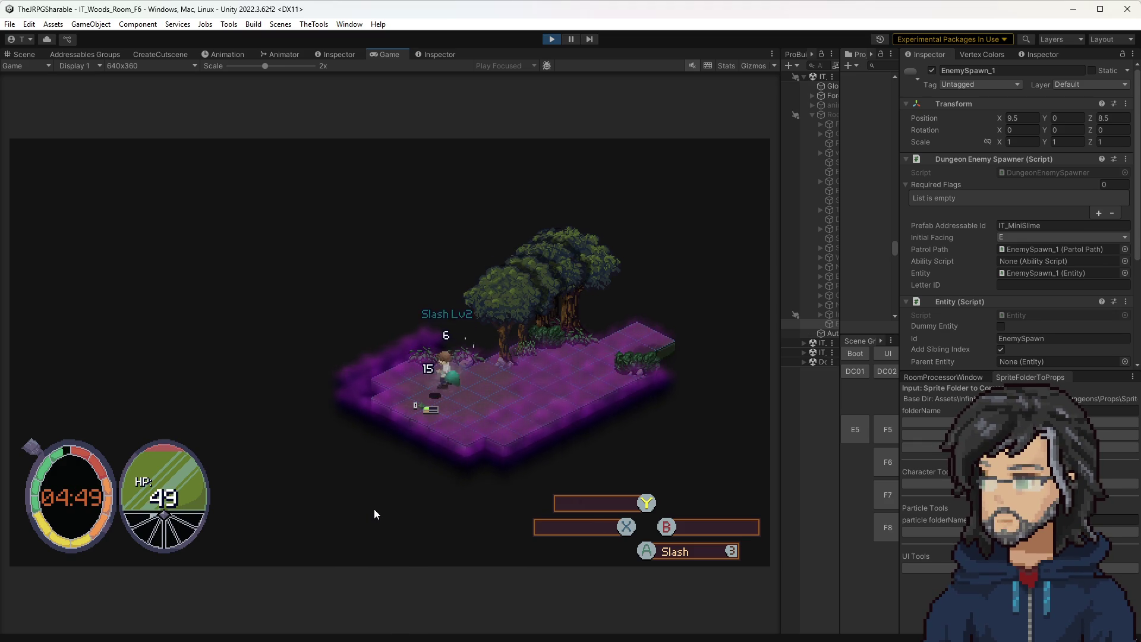
key(space)
key(a)
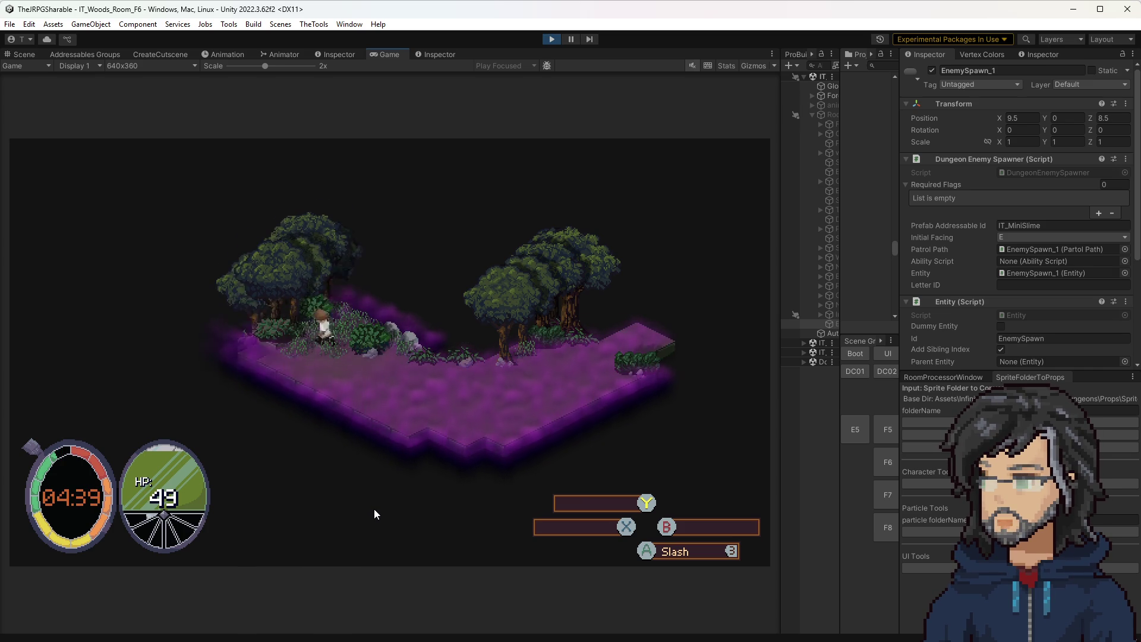
key(w)
key(w)
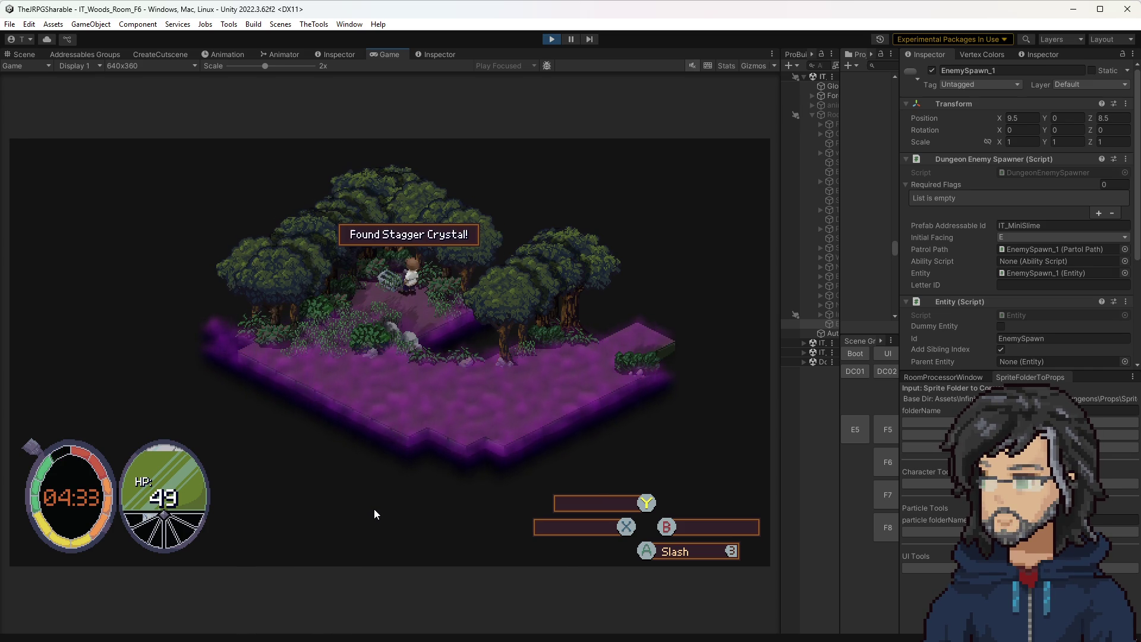
key(a)
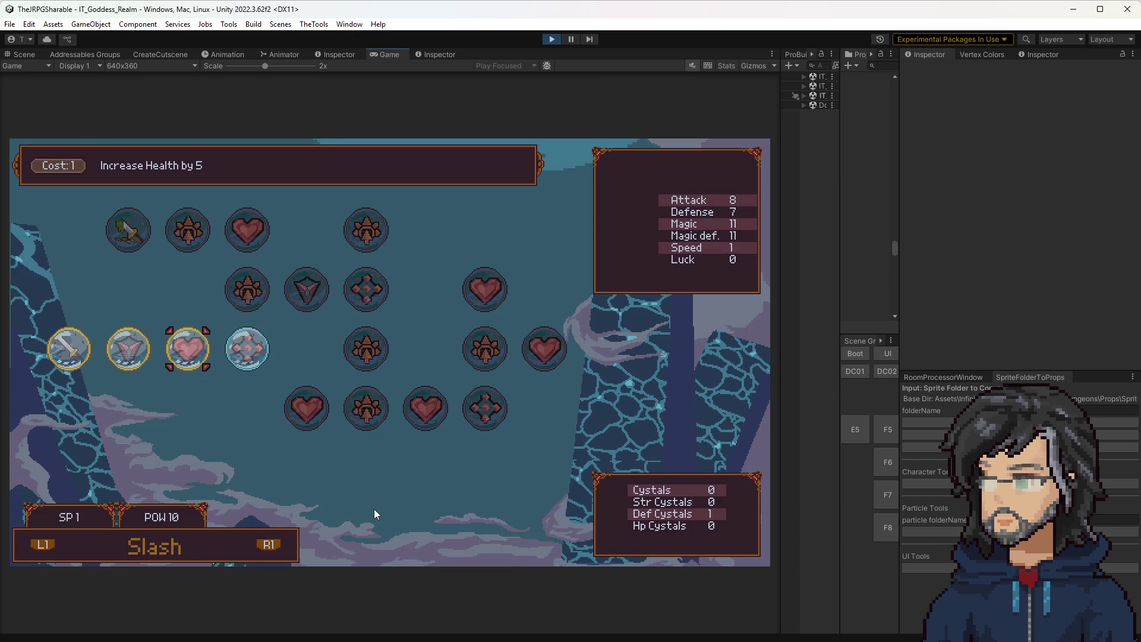
Step: Highlight the 'Increase Stagger Power by 5' node and bring up Window > Game Foundation
key(Up)
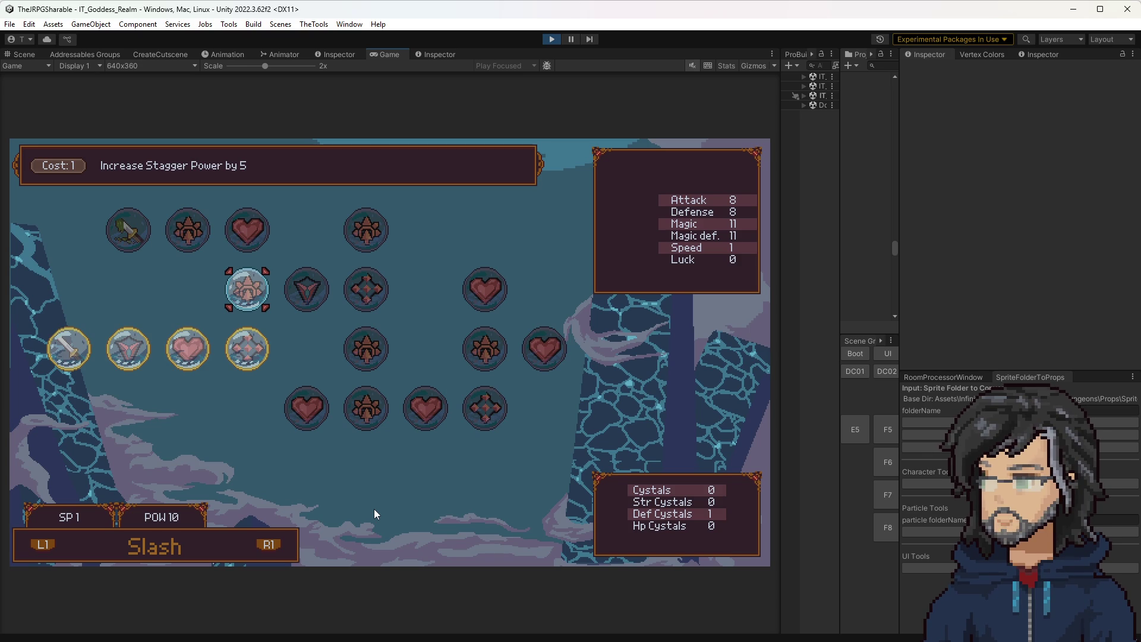
click(348, 24)
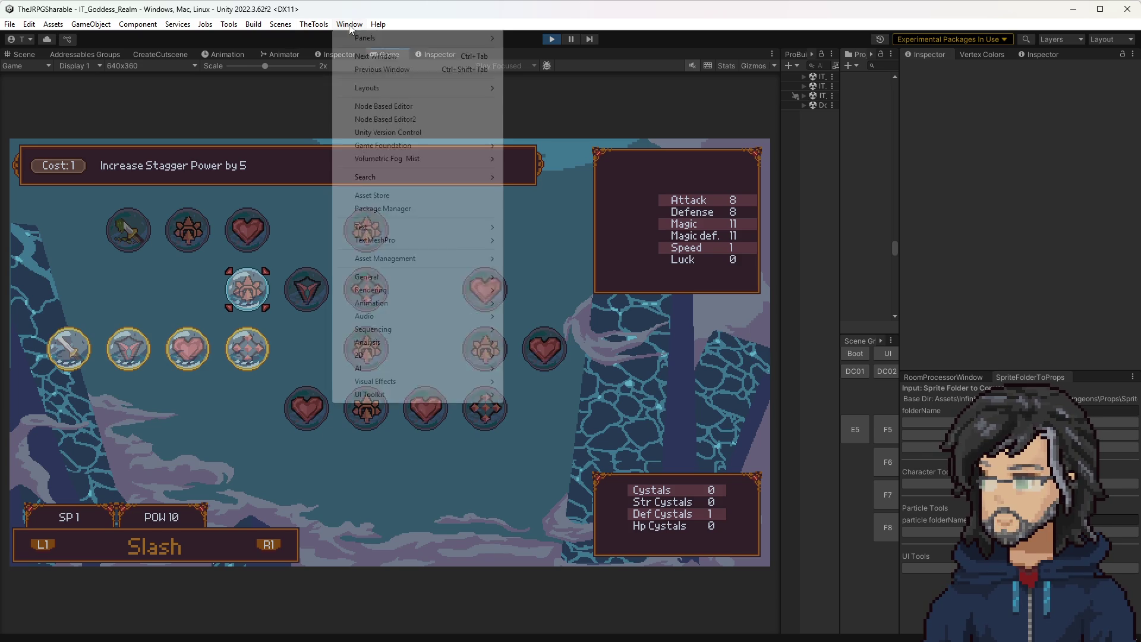
mouse_move(445, 145)
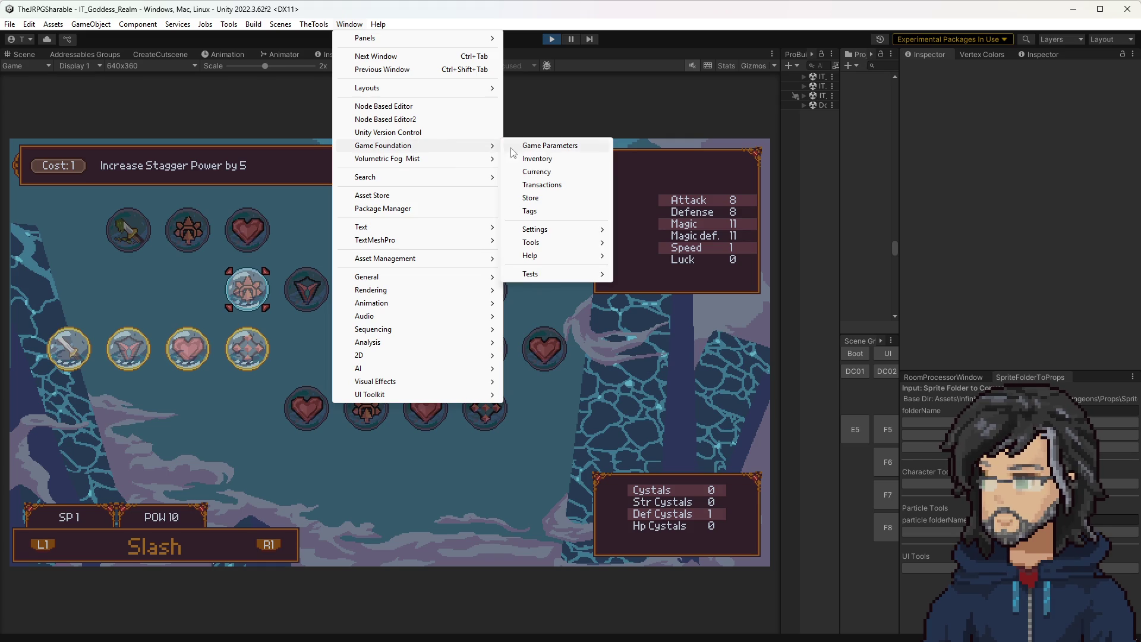
Step: Open the Game Foundation debugger and check Stagger Crystal 1, Crystal Shard 0, Impact Crystal 0
mouse_move(557, 280)
mouse_move(570, 243)
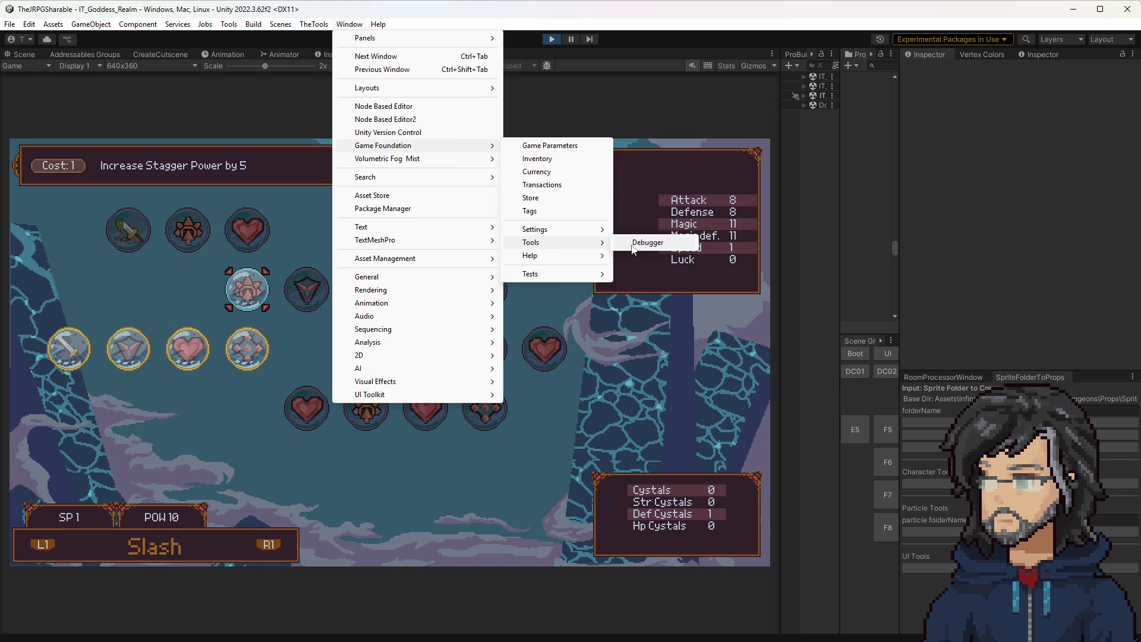
click(621, 243)
click(495, 206)
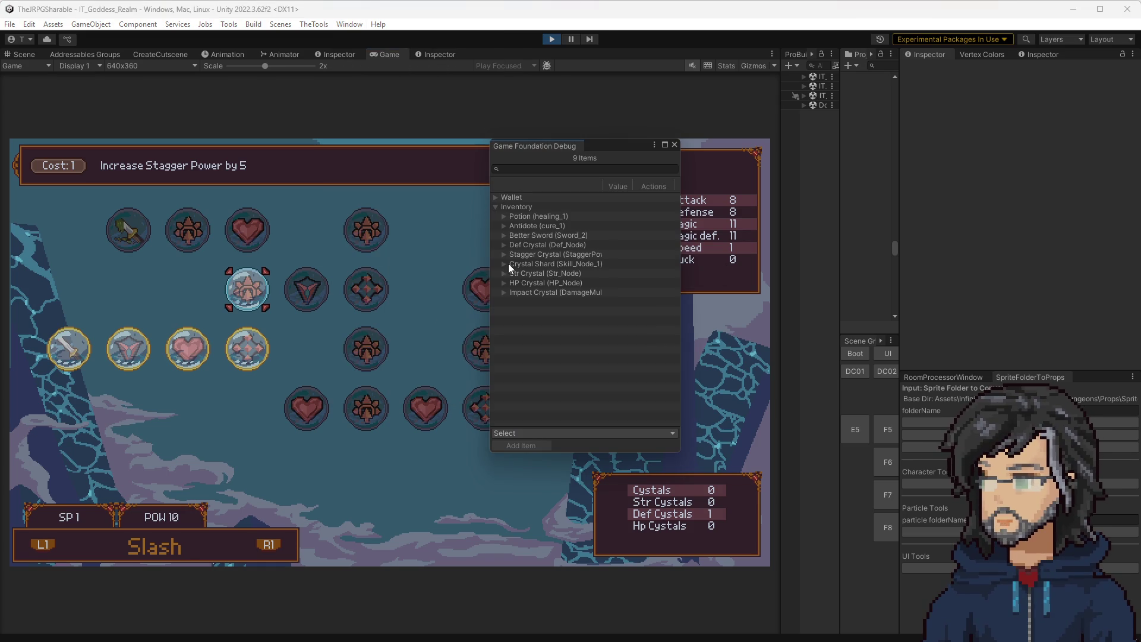
click(503, 292)
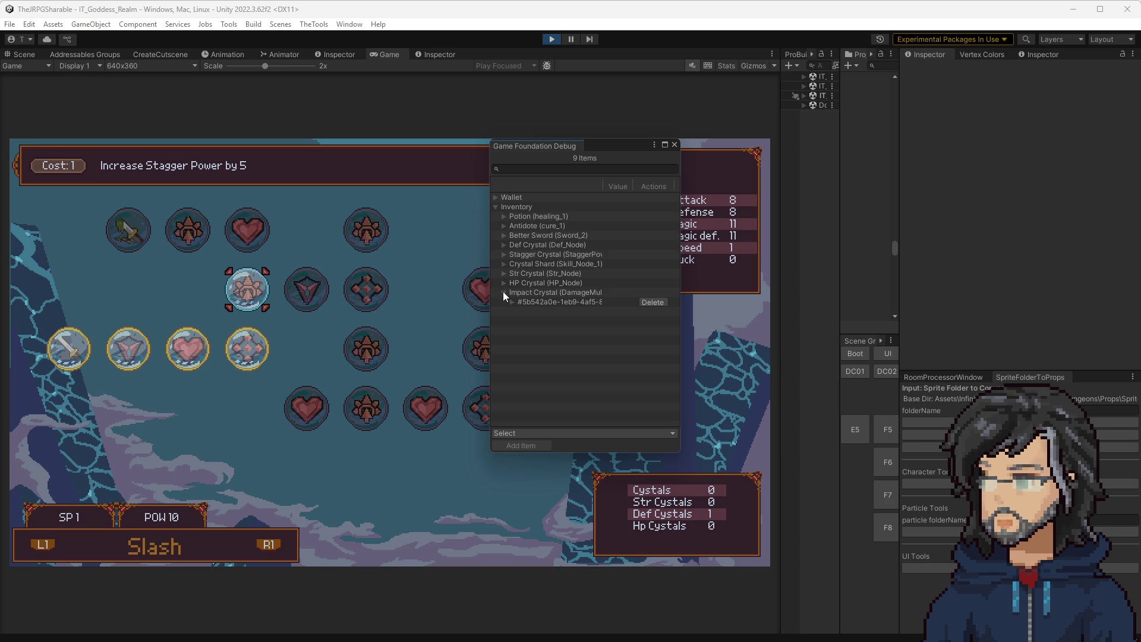
click(512, 302)
click(502, 254)
click(504, 273)
click(511, 265)
click(511, 293)
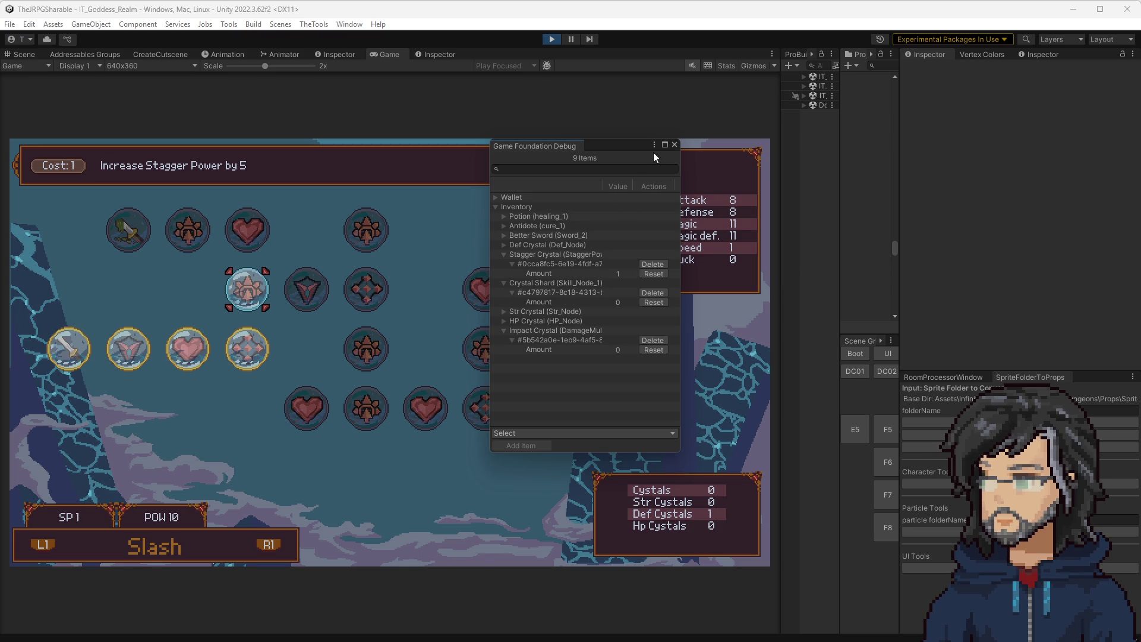
drag(682, 362, 771, 363)
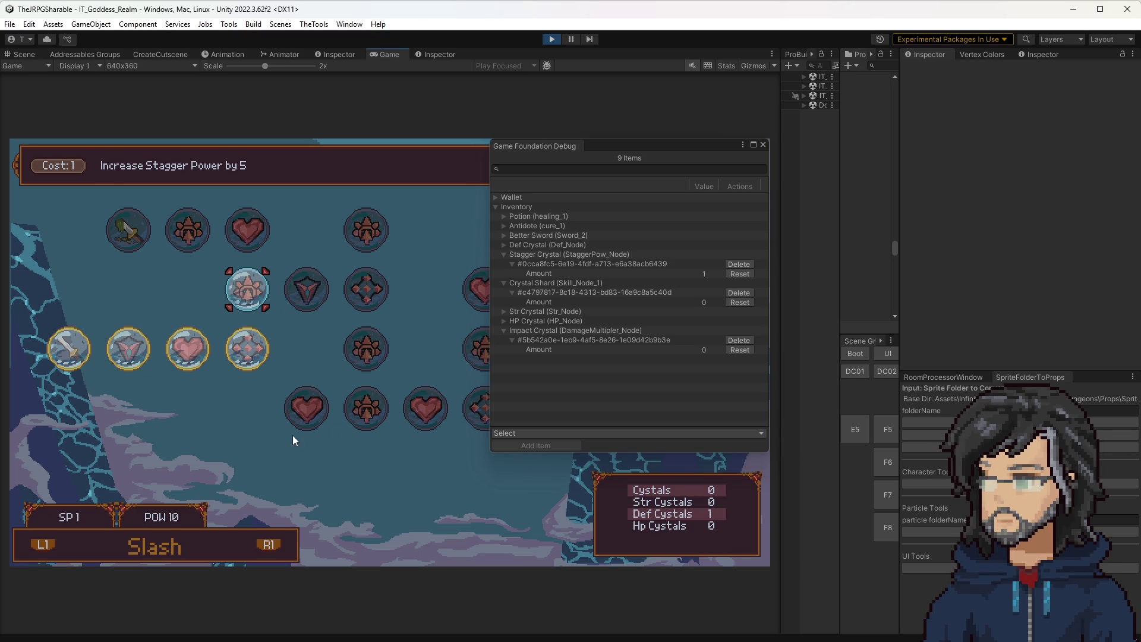
key(alt+Tab)
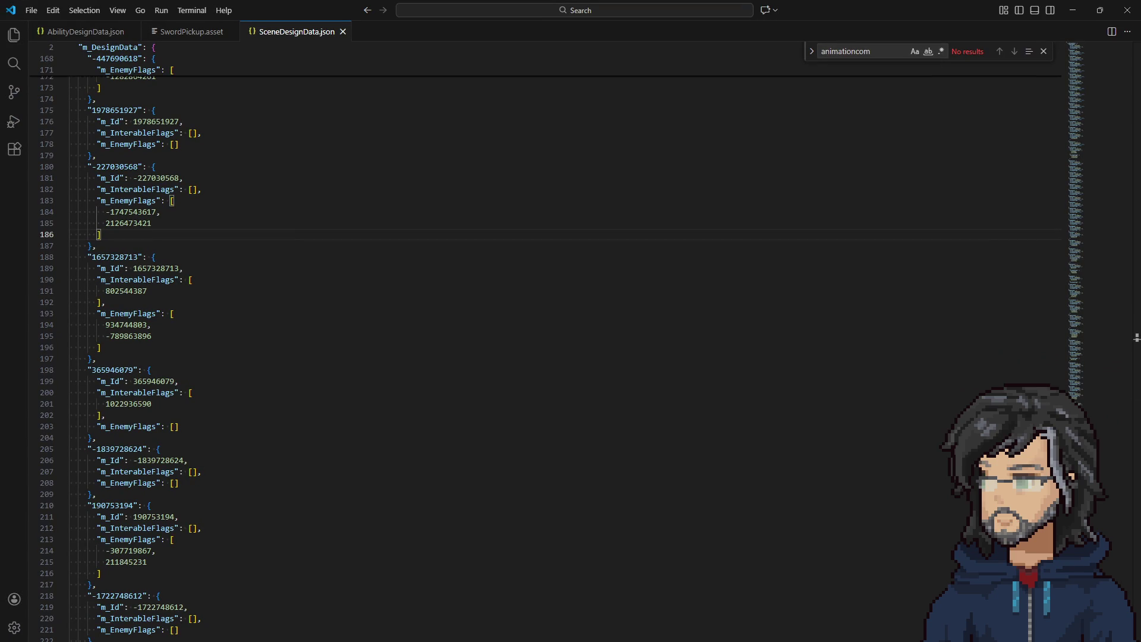
Step: In AbilityImprovementNode.cs, move StaggerPow_Node from the Power case into the StaggerPower case
key(alt+Tab)
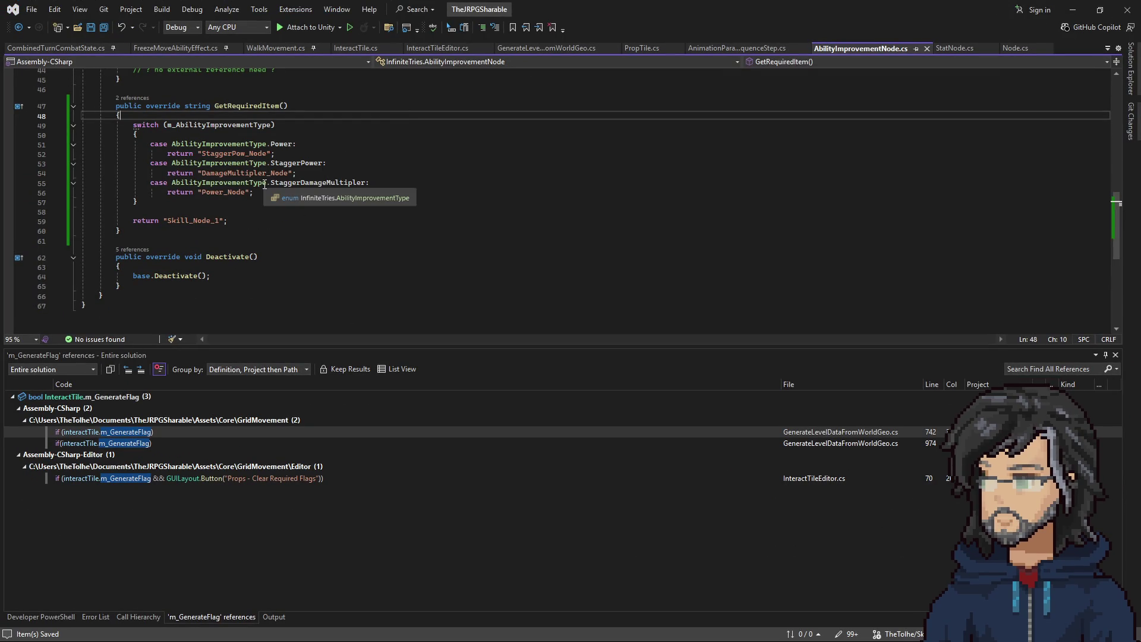
double_click(235, 153)
key(ctrl+x)
click(202, 173)
key(ctrl+v)
Step: Put DamageMultipler_Node in the StaggerDamageMultipler case string, replacing Power_Node there
key(ctrl+Delete)
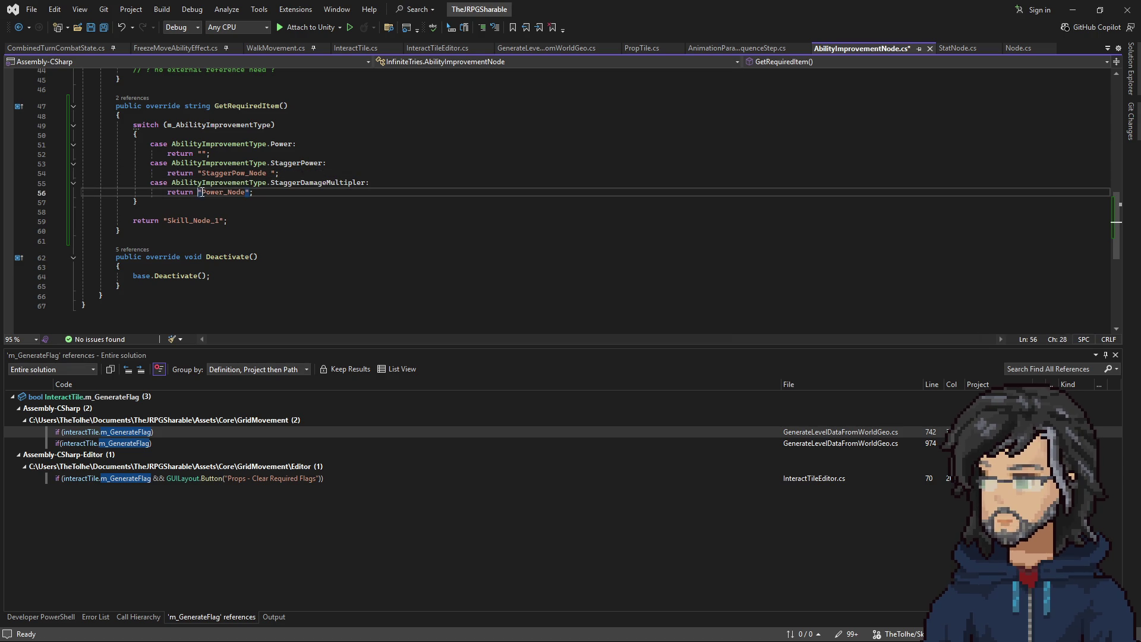
click(201, 183)
key(ctrl+v)
key(ctrl+z)
key(Down)
key(ctrl+v)
key(ctrl+Delete)
Step: Save AbilityImprovementNode.cs and minimize Visual Studio and VS Code to return to Unity
click(203, 153)
click(268, 173)
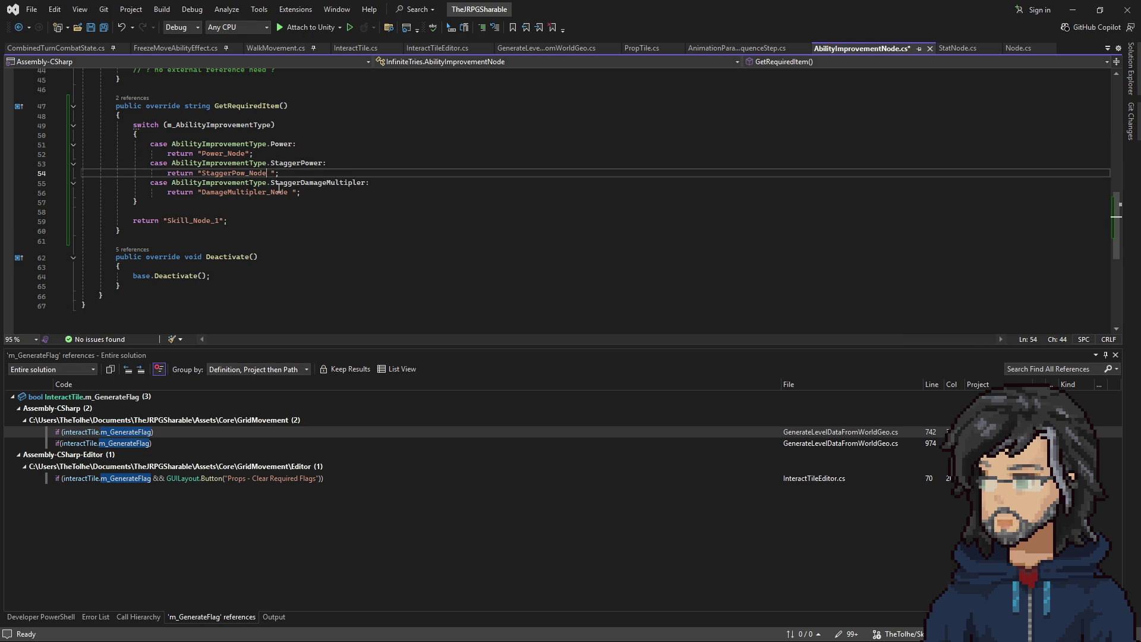
drag(290, 201, 311, 201)
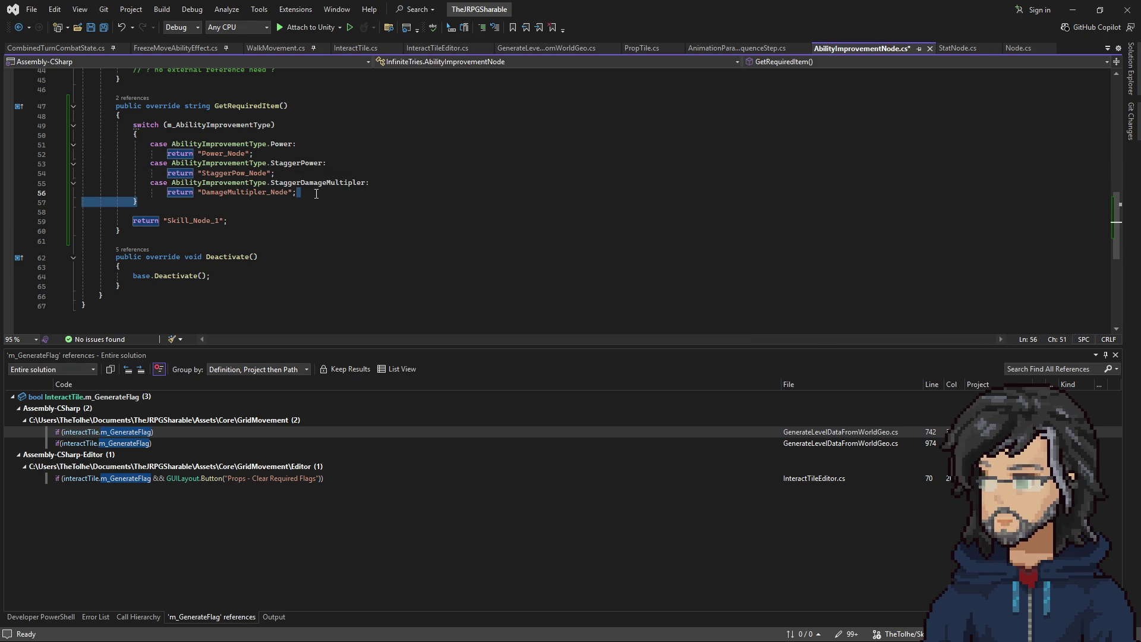
click(316, 193)
key(ctrl+s)
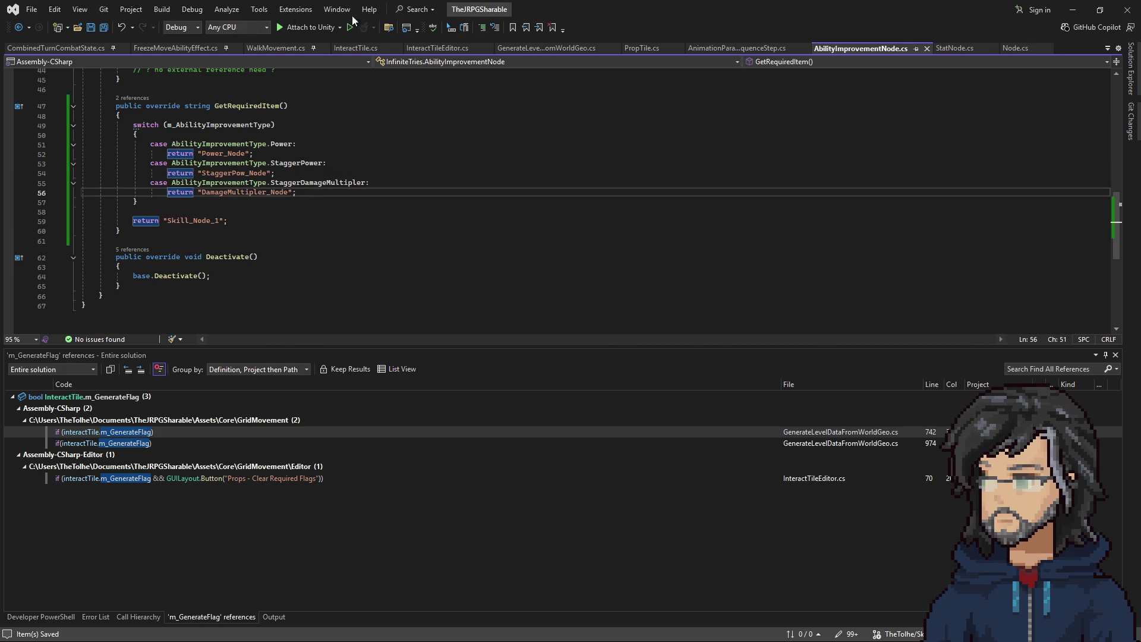
click(1072, 9)
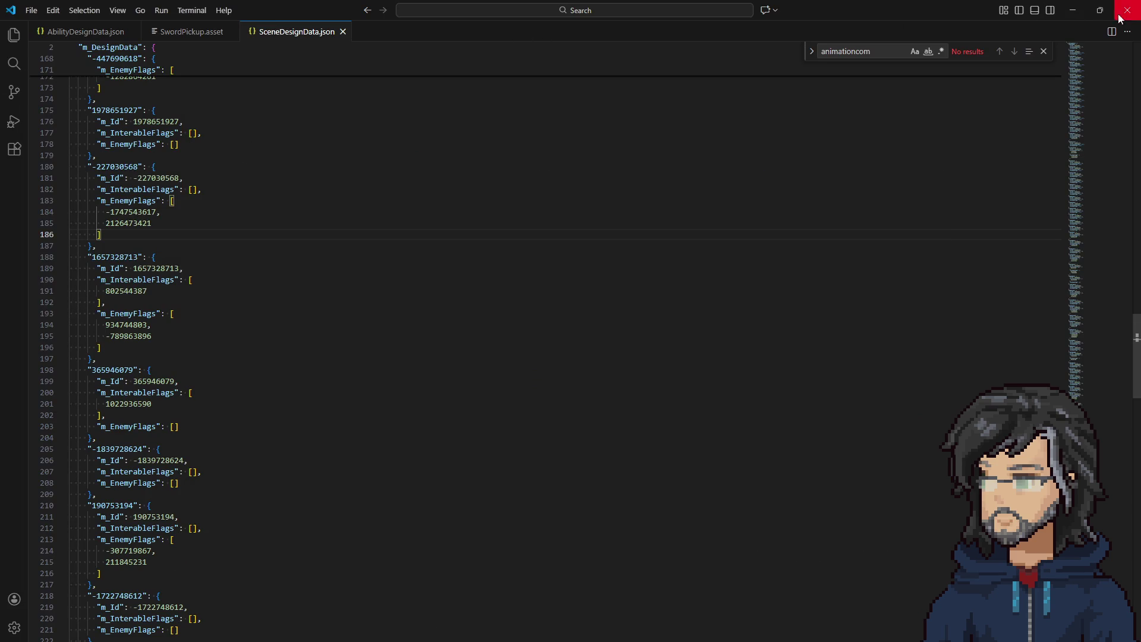
click(1077, 12)
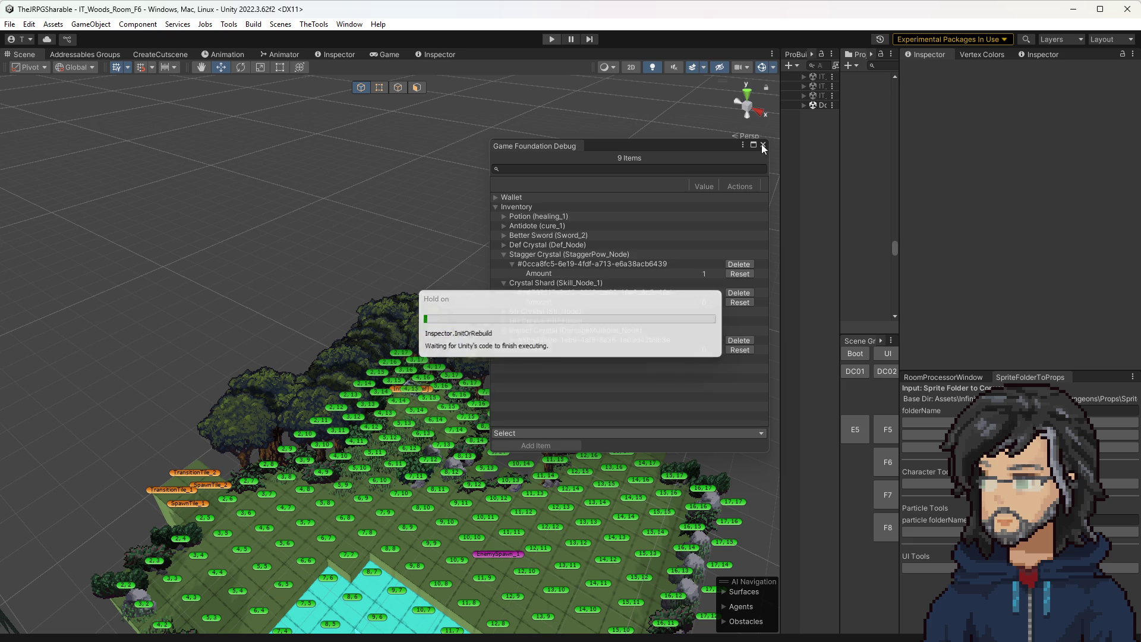
Step: Close the Game Foundation Debug window and enter play mode
click(762, 144)
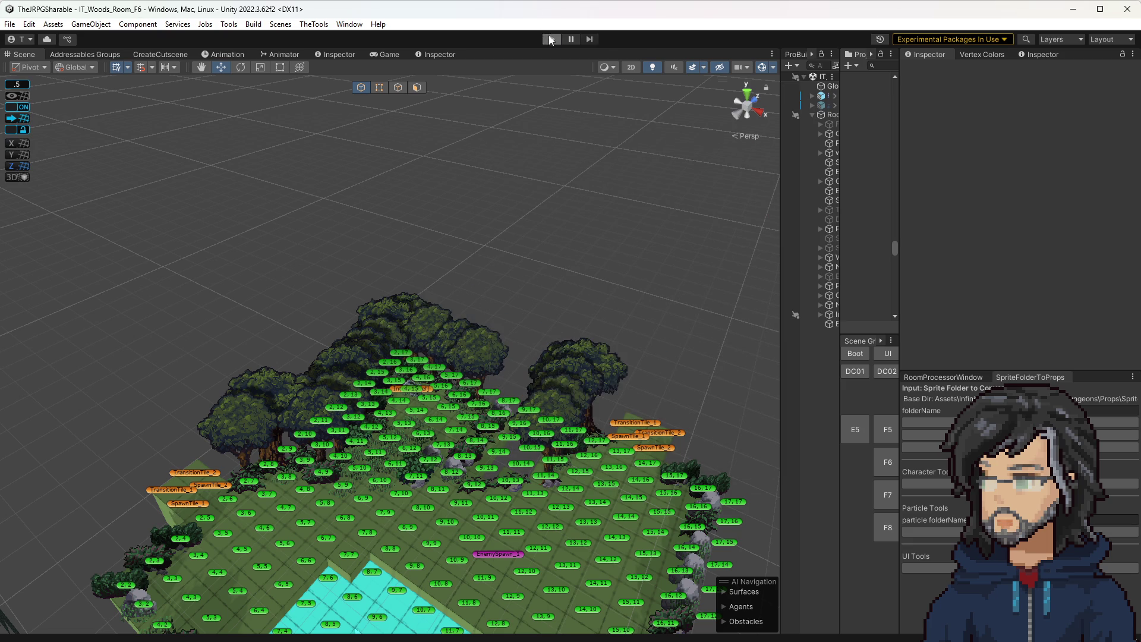
click(551, 39)
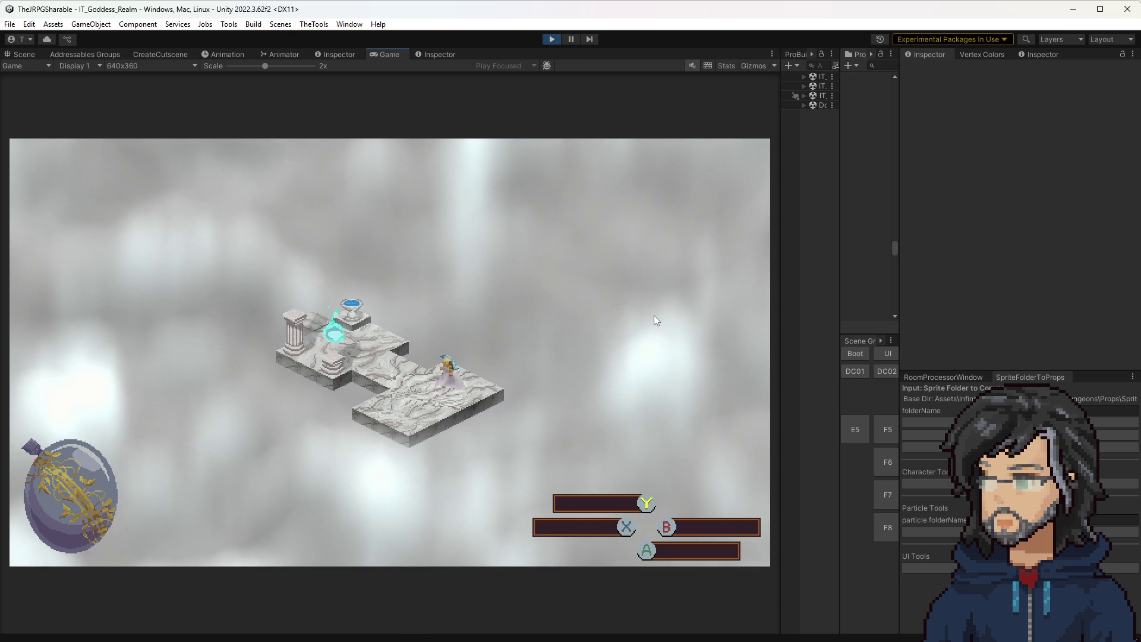
Step: In the Slash skill tree, buy the bottom-row nodes and the Increase Stagger Power node
key(Return)
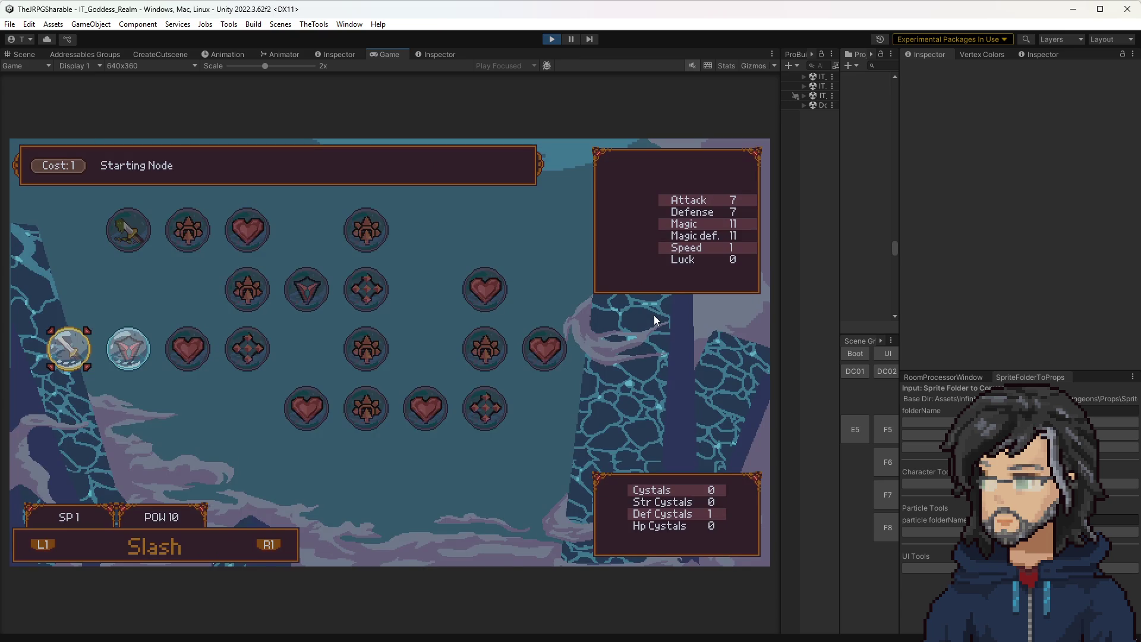
key(Return)
key(Right)
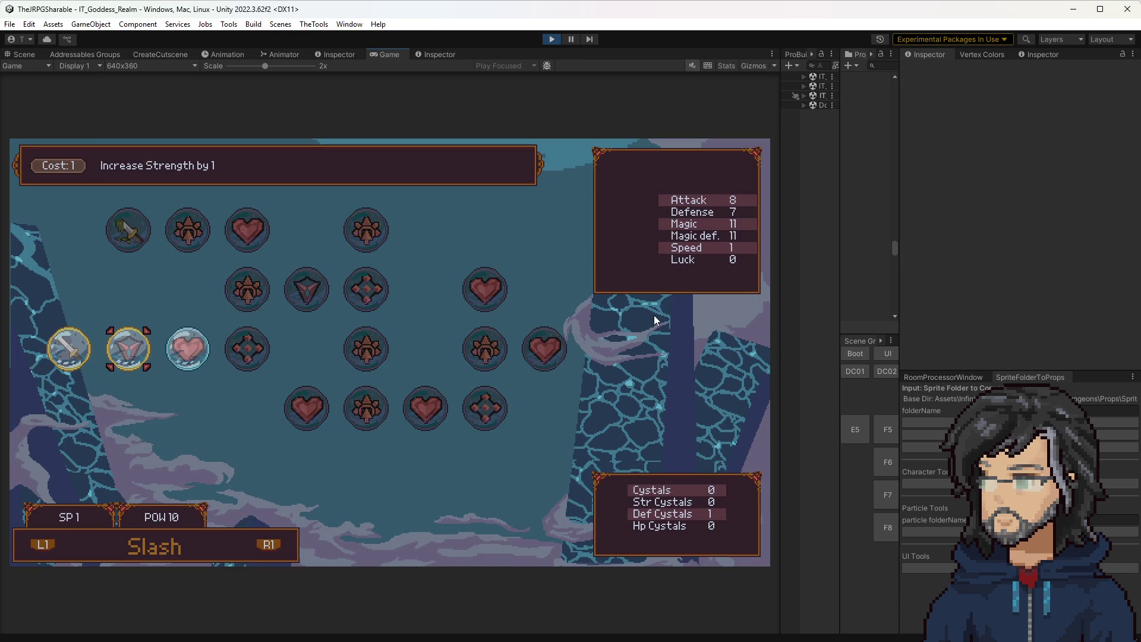
key(Return)
key(Right)
key(Return)
key(Up)
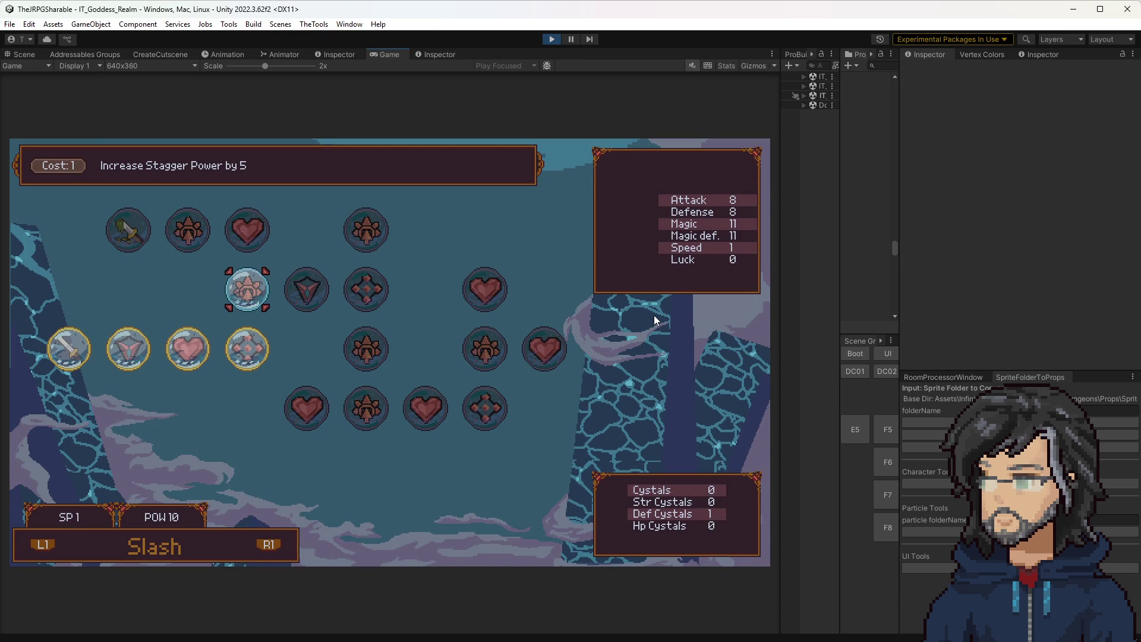
key(Return)
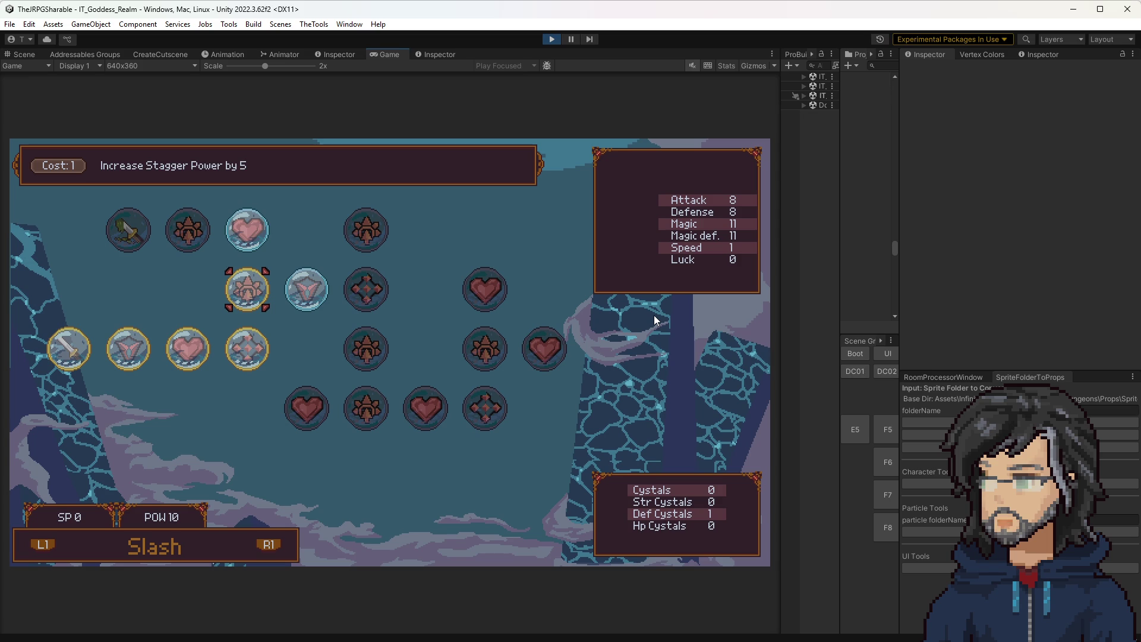
Step: Compare the Increase Health, Increase Power and Unlock VemonSlash nodes, then switch to the IT Game Data spreadsheet
key(Up)
key(Down)
key(Right)
key(Left)
key(Up)
key(Left)
key(Right)
key(Left)
key(Right)
key(Left)
key(Left)
key(Right)
key(Left)
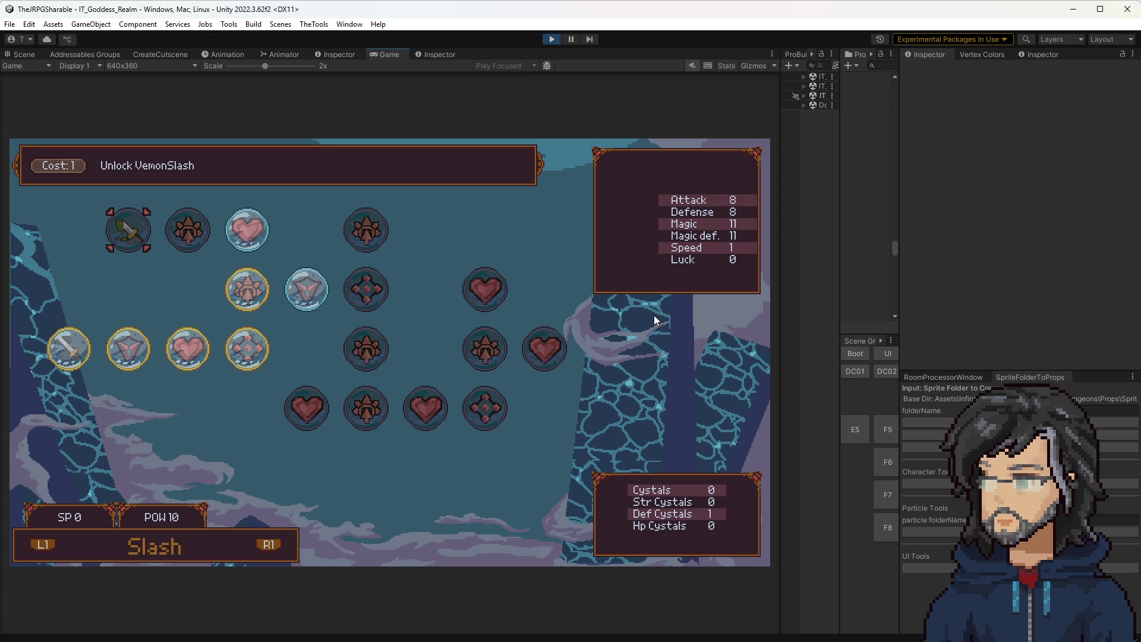
key(Right)
key(Left)
key(Right)
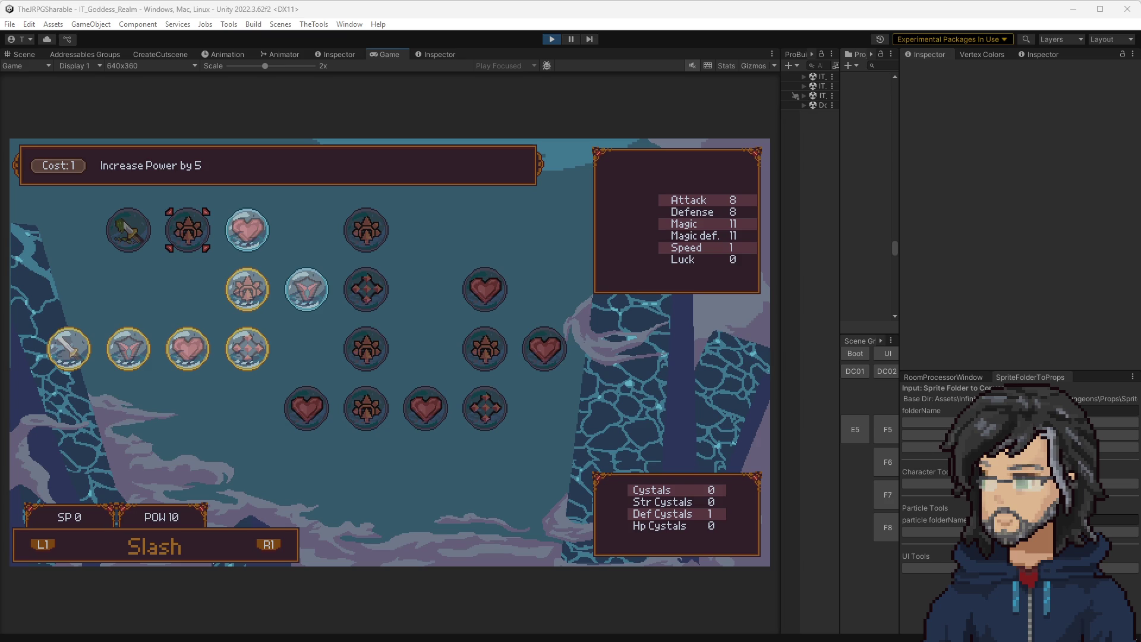
key(alt+Tab)
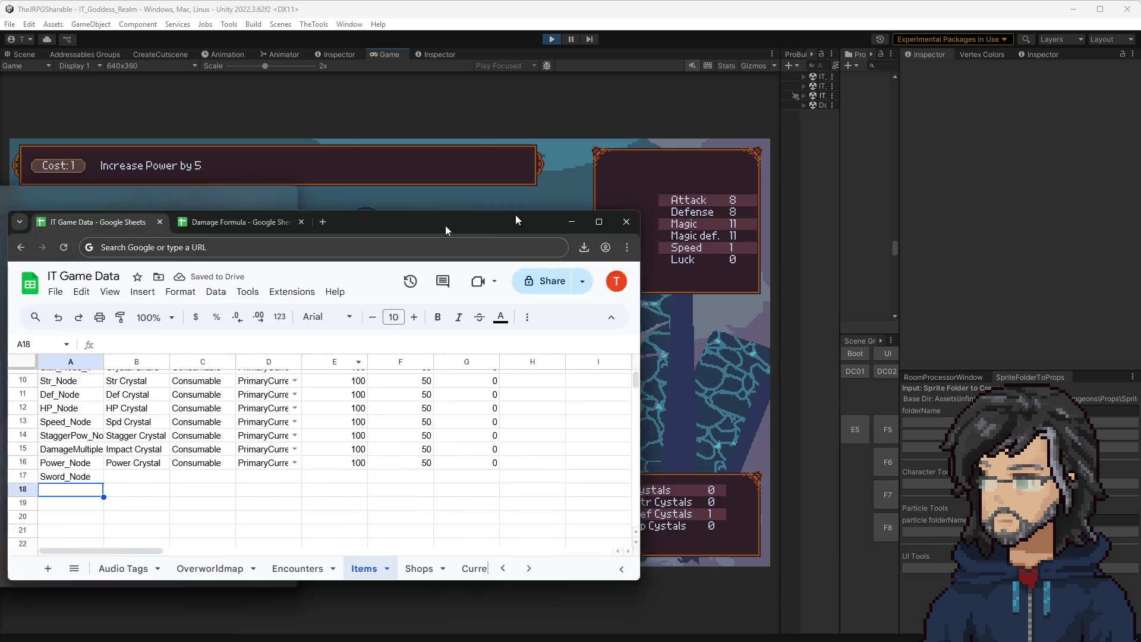
Step: Enter Mace_Node, Shield_Node and Staff_Node in cells A18 to A20 of the Items sheet
click(276, 411)
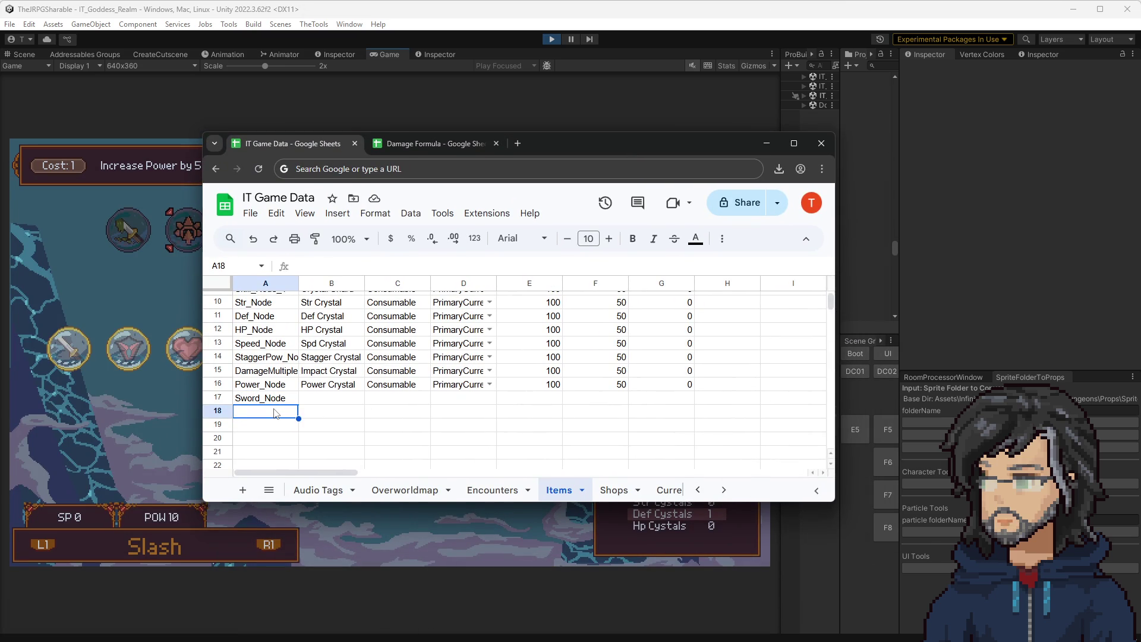
text(Mace)
text(+_)
text(Node)
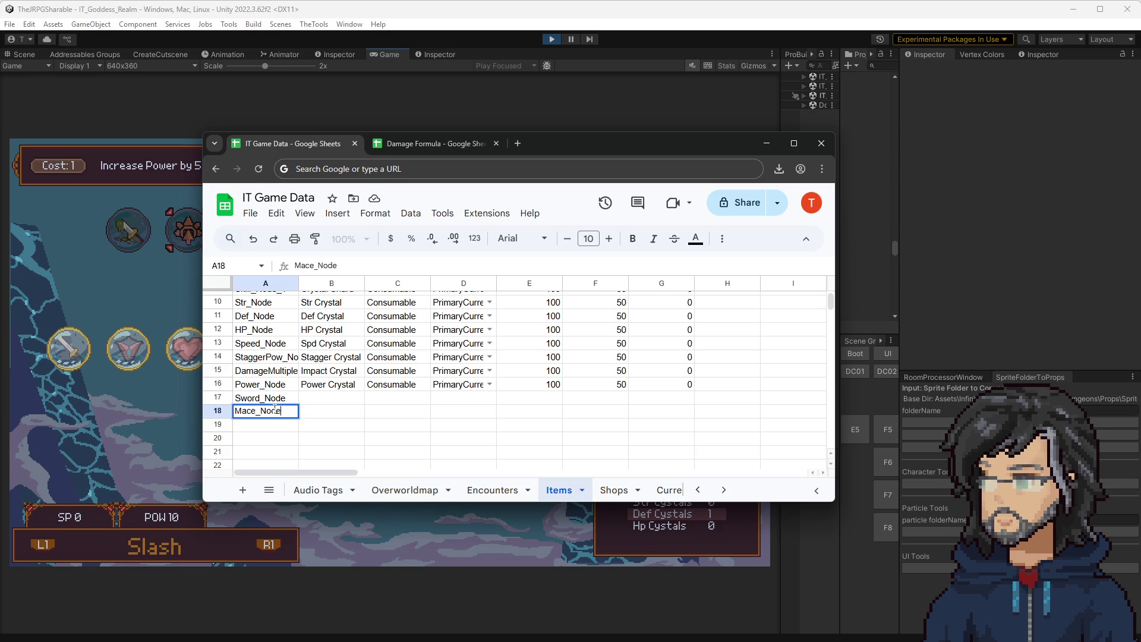
key(Return)
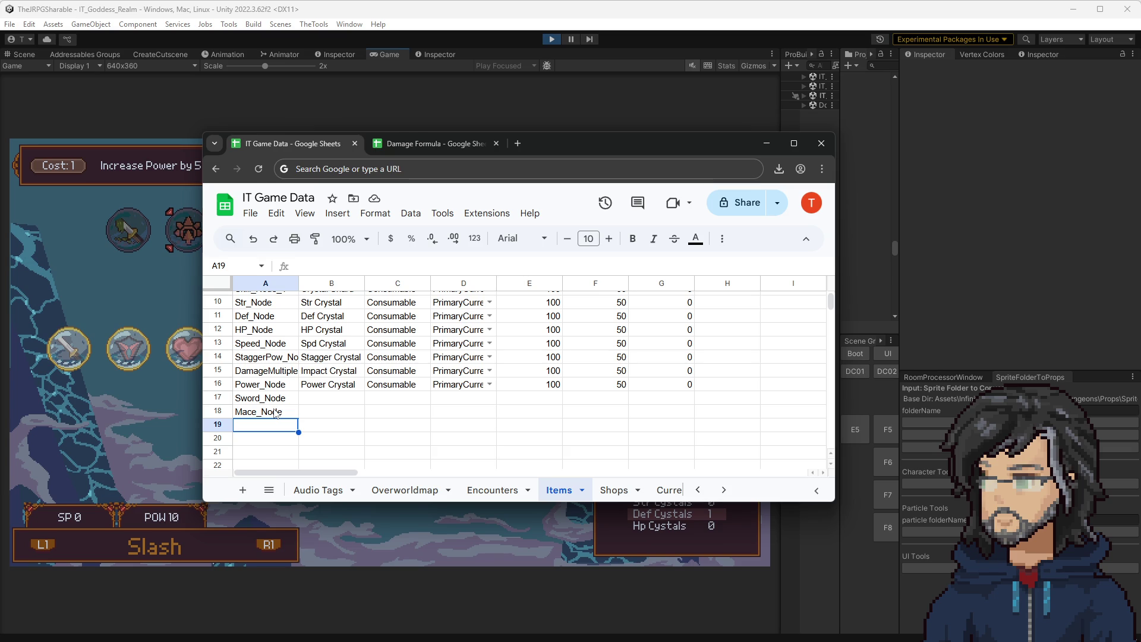
text(S)
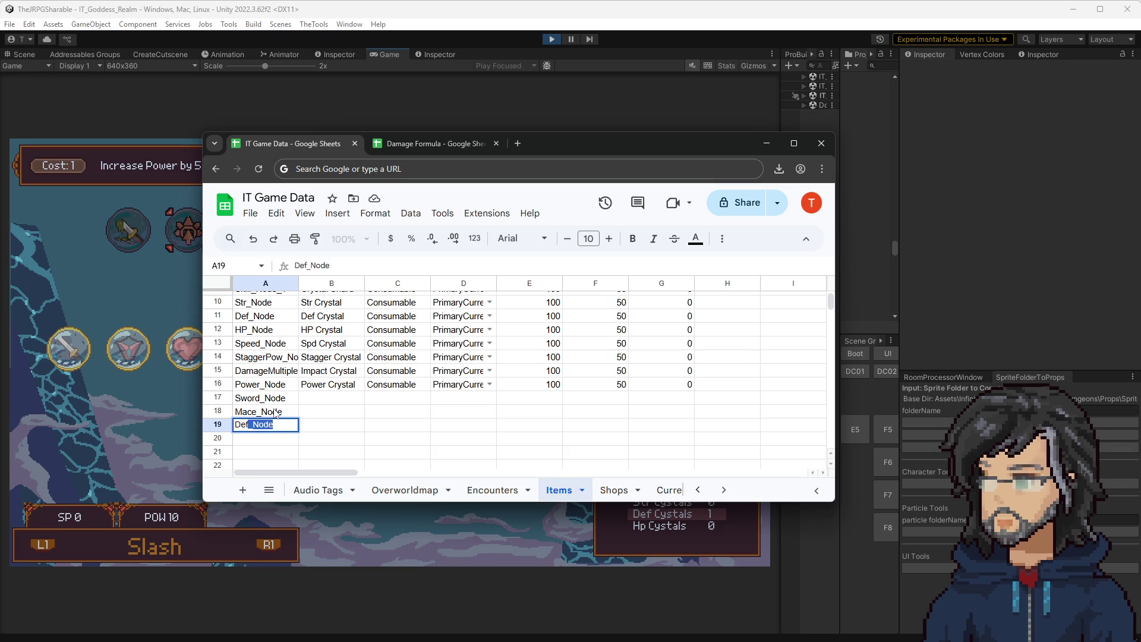
text(hield_Node)
key(Return)
text(S)
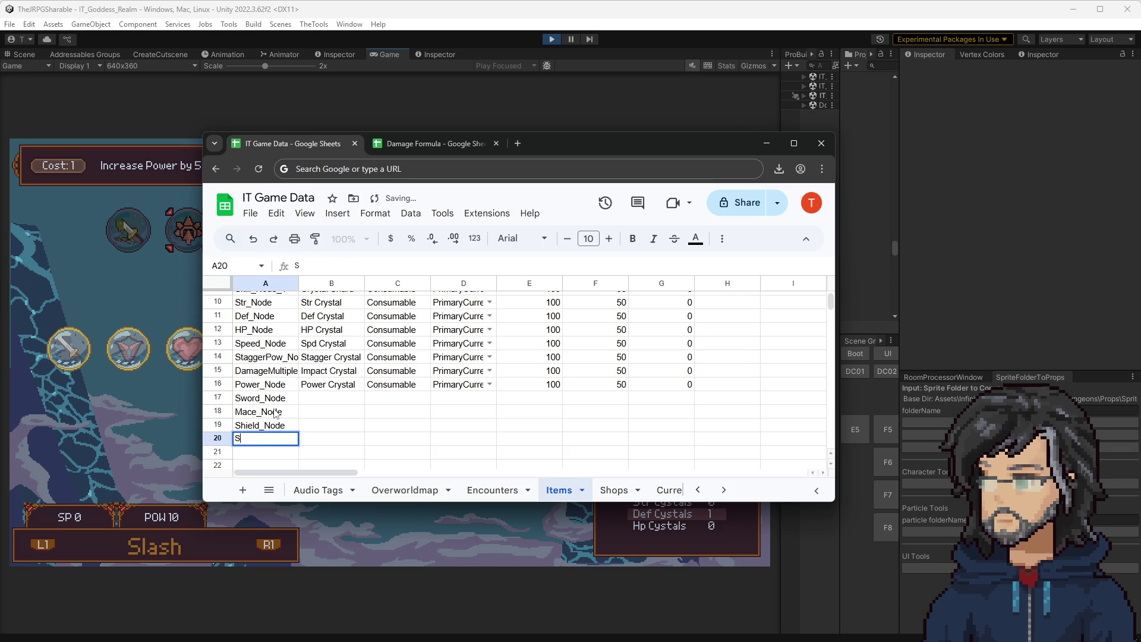
text(taff_S)
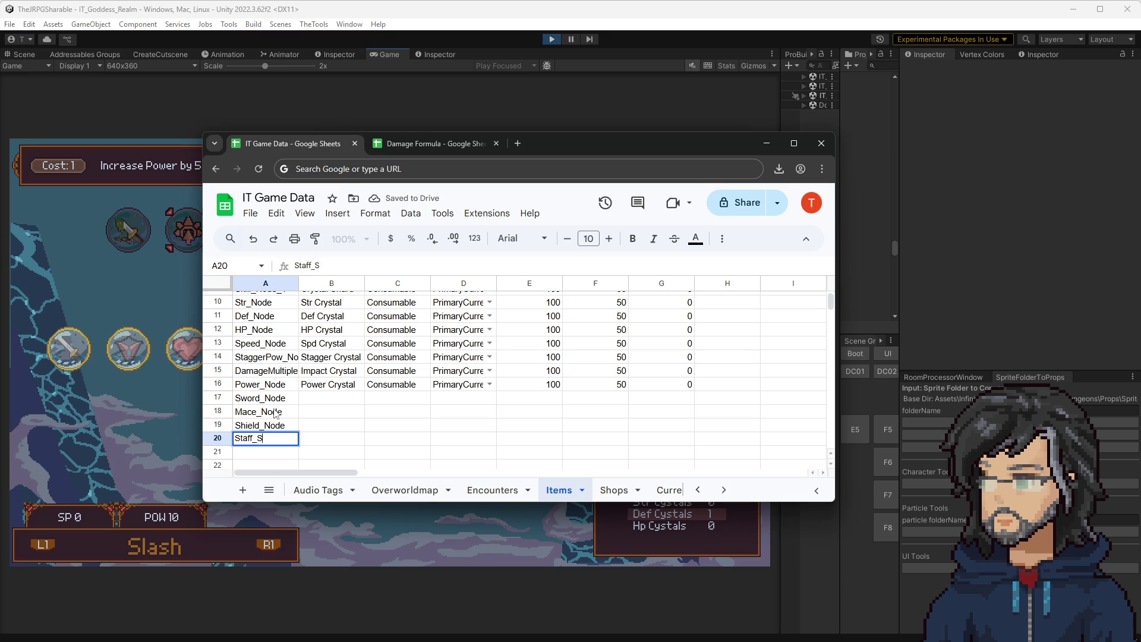
key(BackSpace)
text(Node)
key(Return)
Step: Name them Staff Crystal in B20, Shield Crystal in B19 and Mace Crystal in B18
key(Up)
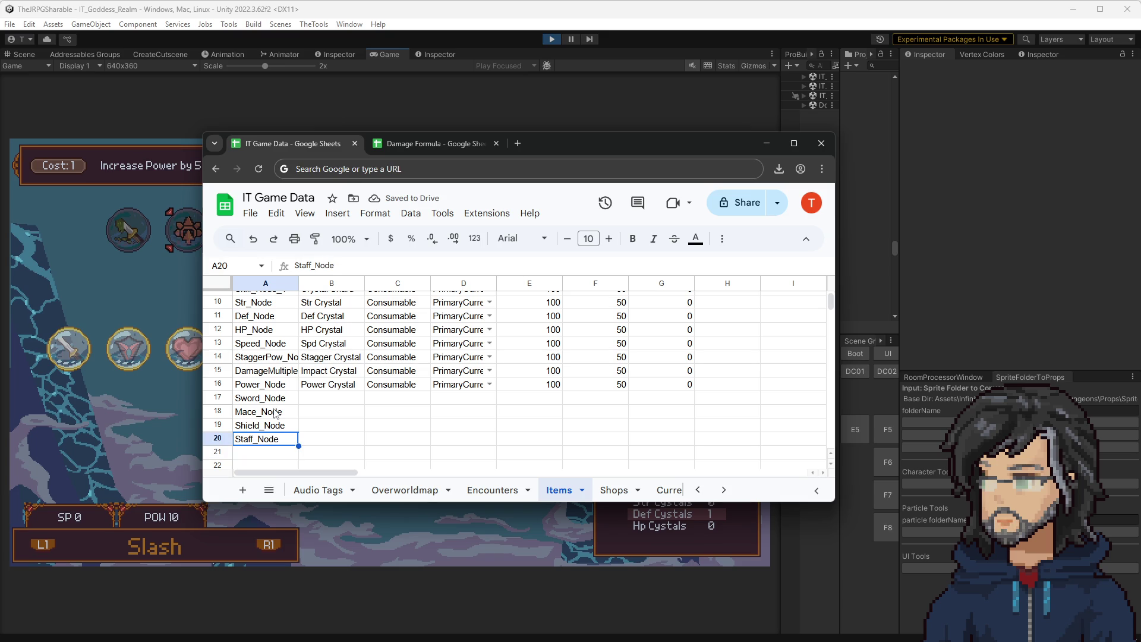
key(Right)
text(S)
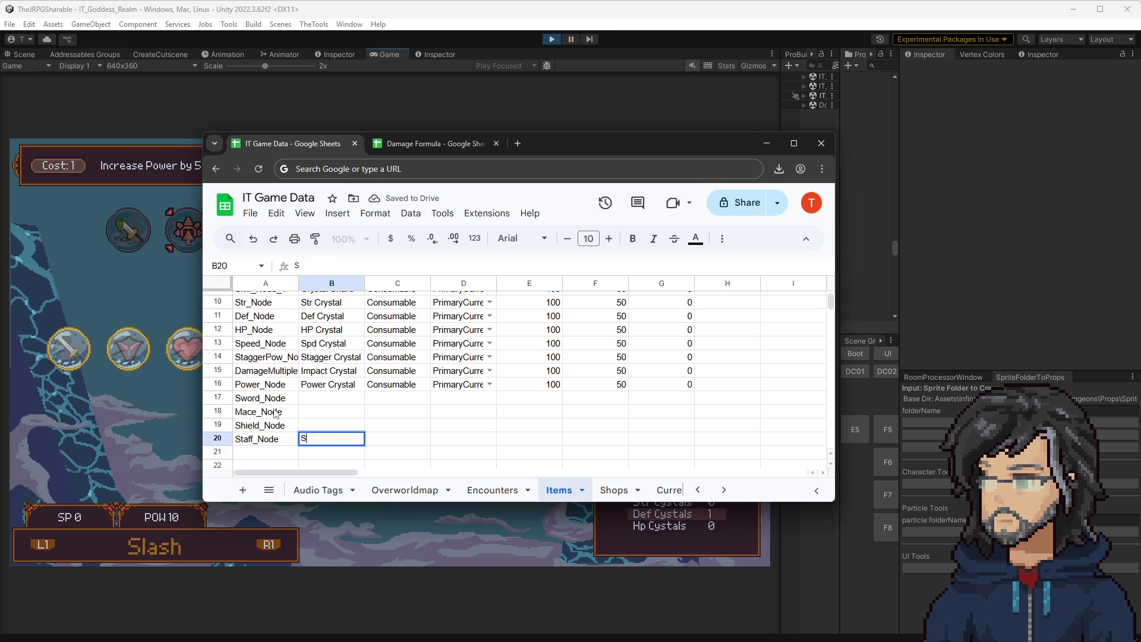
text(taff Crysd)
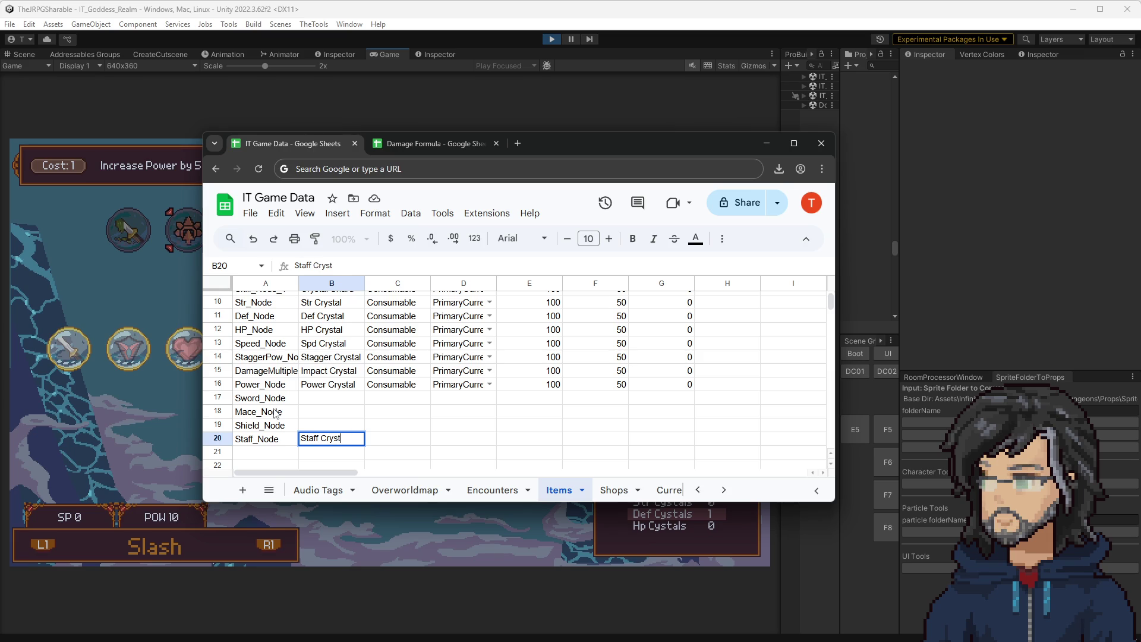
key(Return)
key(Up)
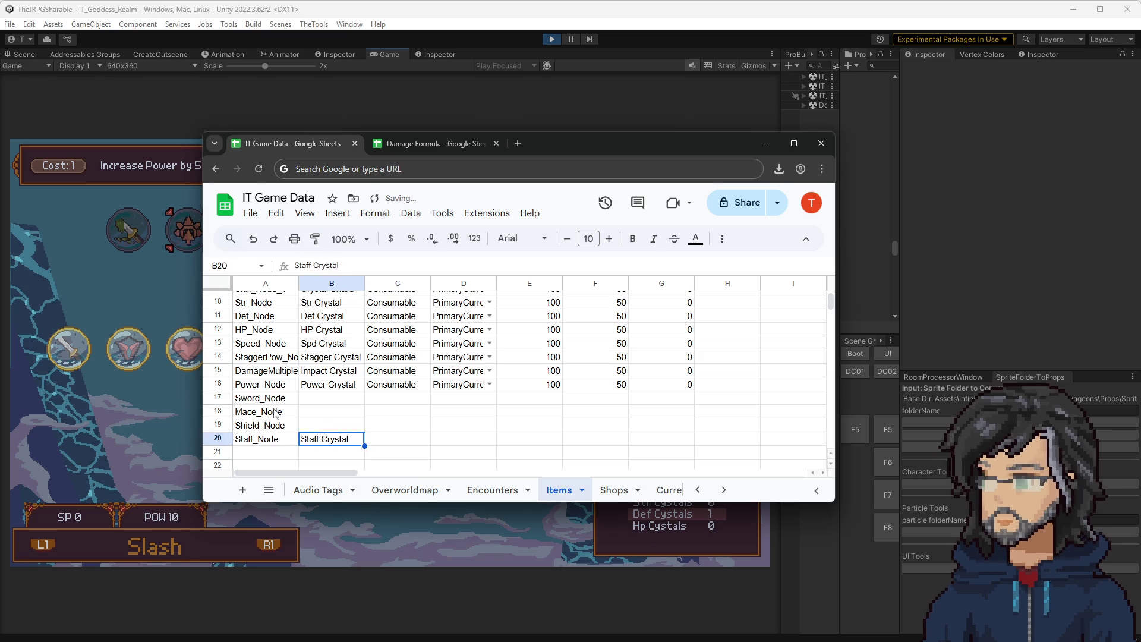
key(Up)
text(Shie)
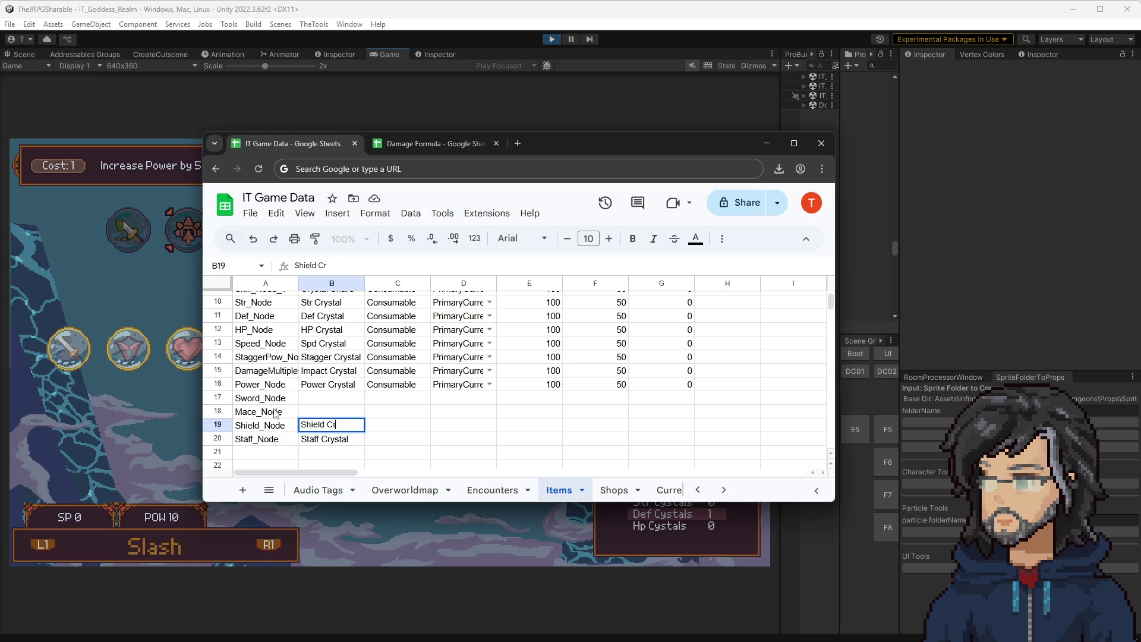
text(l)
key(Return)
key(Up)
key(Up)
text(Mace Crystal)
key(Return)
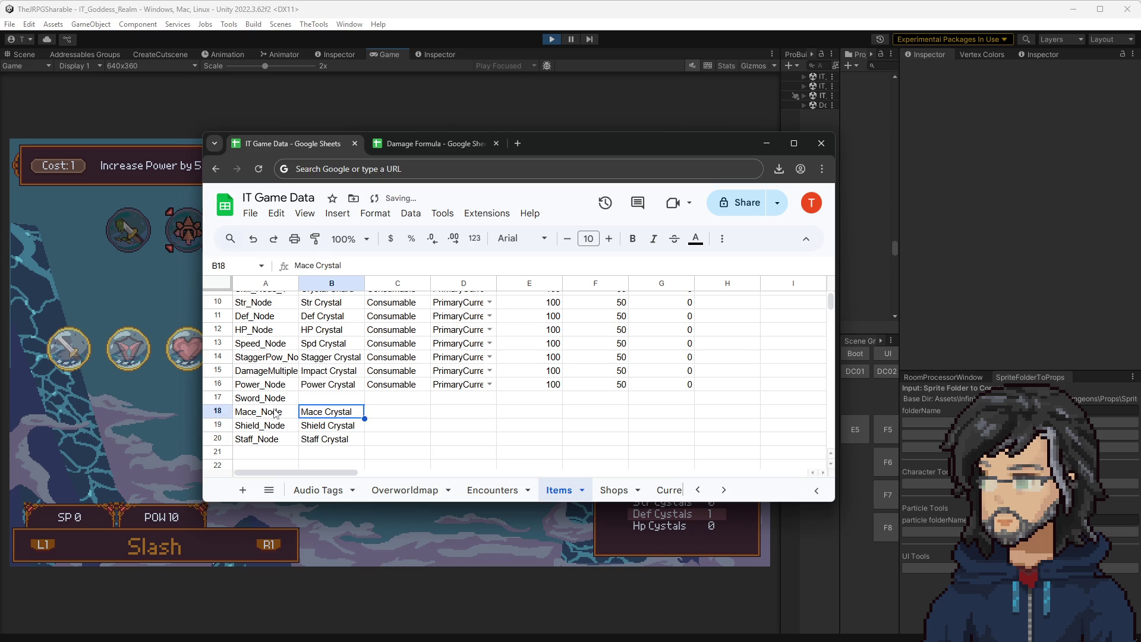